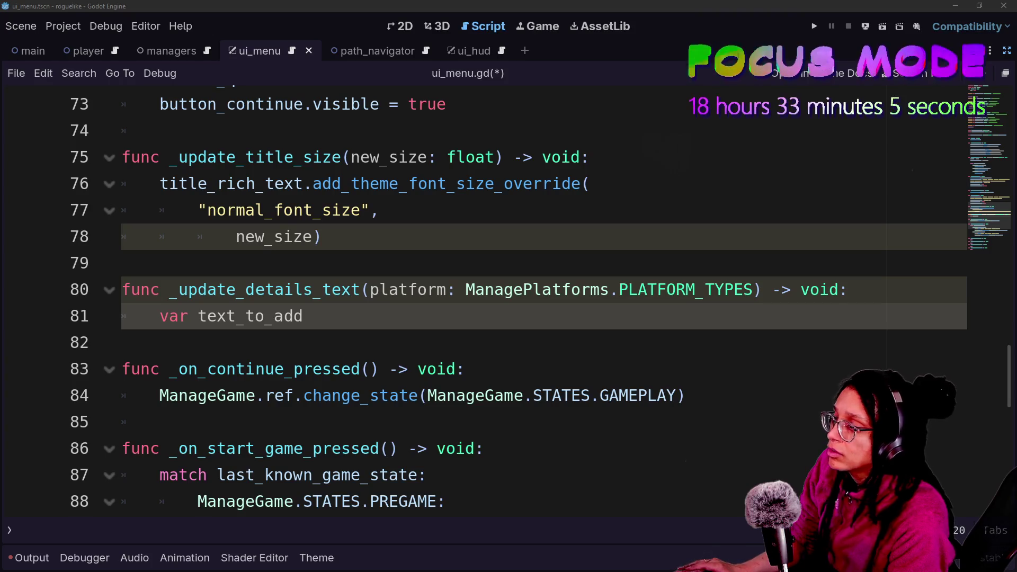
Declare 'var text_to_add: String' on line 81, then open manage_platforms.gd from the ManagePlatforms reference
{"action": "type", "text": ": "}
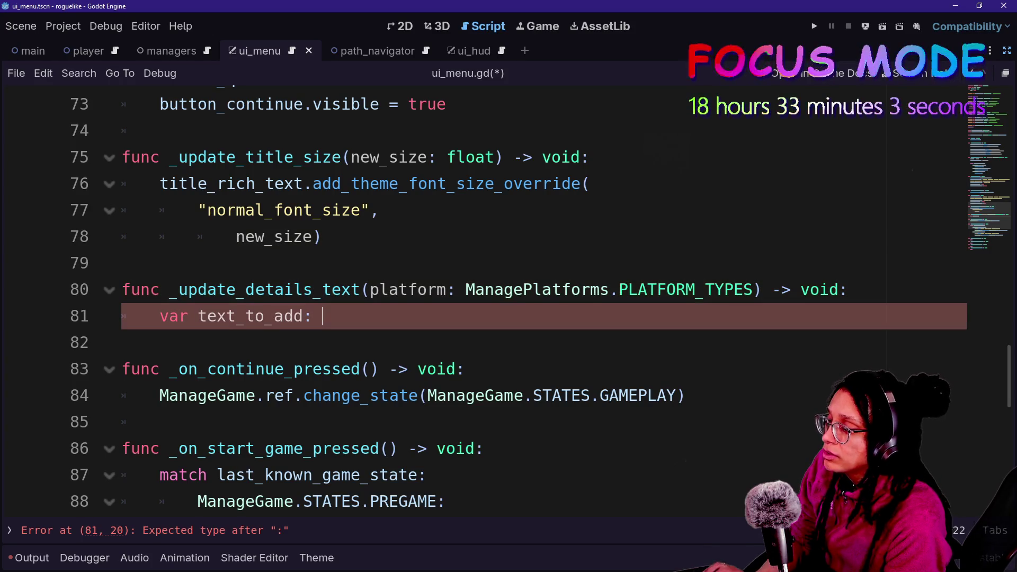
{"action": "type", "text": "String "}
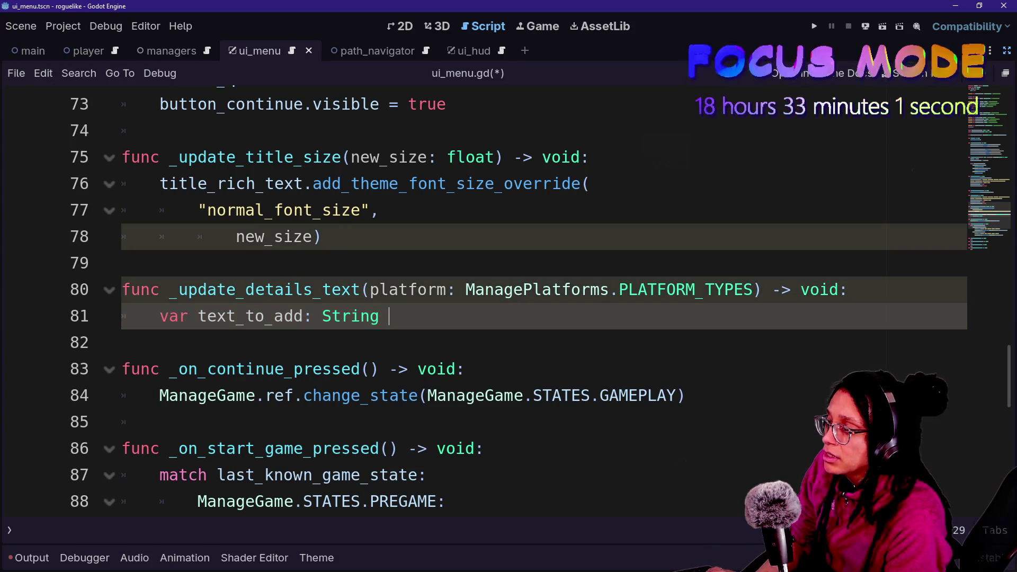
{"action": "type", "text": "="}
{"action": "key", "text": "BackSpace"}
{"action": "key", "text": "BackSpace"}
{"action": "key", "text": "Escape"}
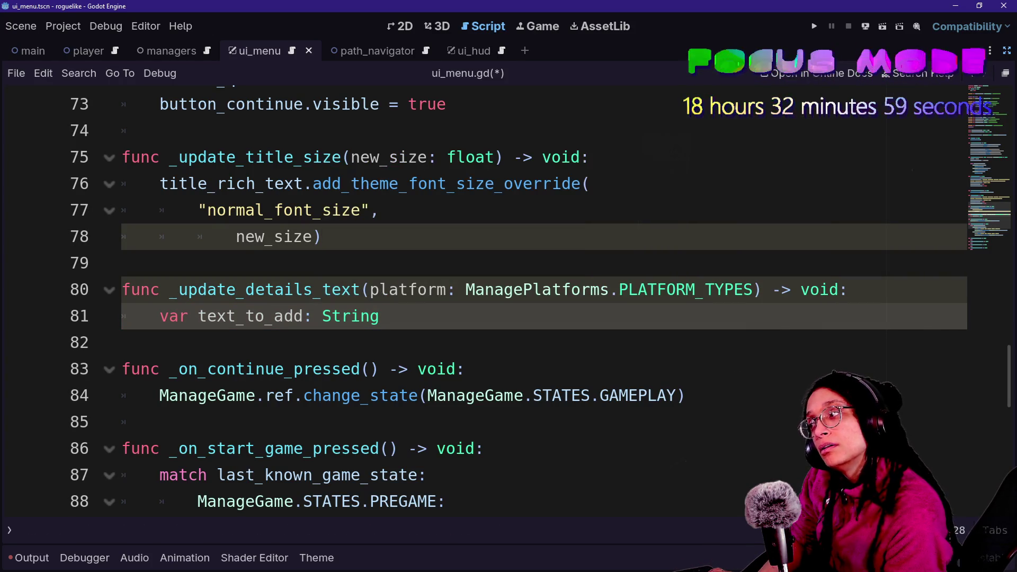
{"action": "key", "text": "Return"}
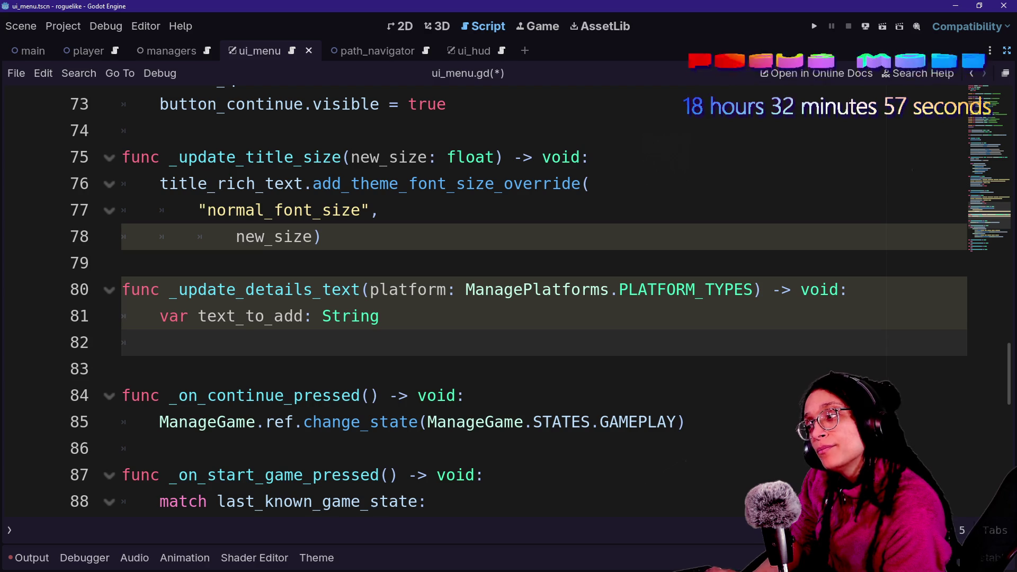
{"action": "left_click", "coordinate": [537, 290], "text": "ctrl"}
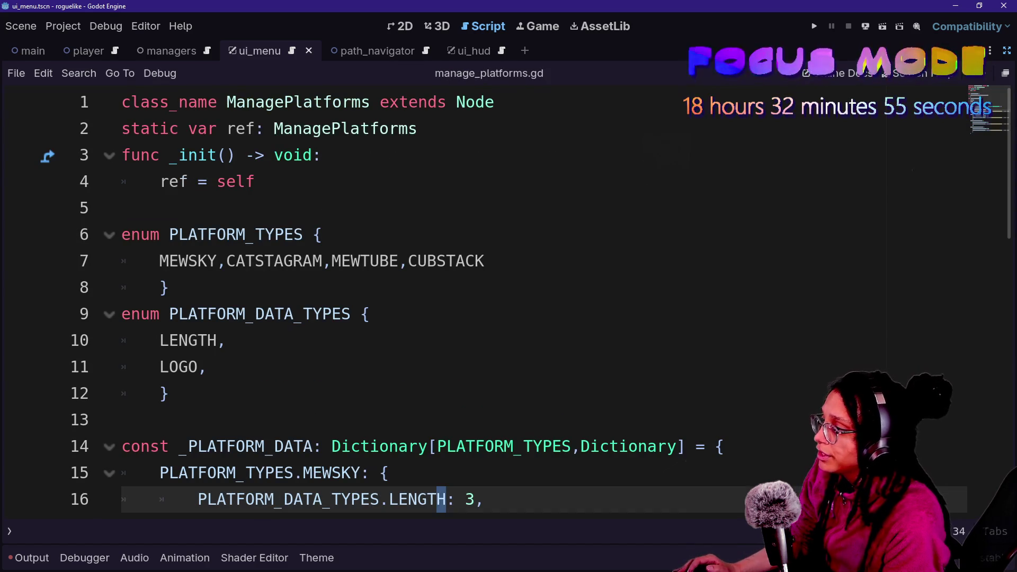
Add a DETAILS entry after LOGO in the PLATFORM_DATA_TYPES enum
{"action": "left_click_drag", "start_coordinate": [93, 240], "coordinate": [93, 297]}
{"action": "left_click", "coordinate": [169, 313]}
{"action": "scroll", "coordinate": [169, 313], "scroll_direction": "down", "scroll_amount": 1}
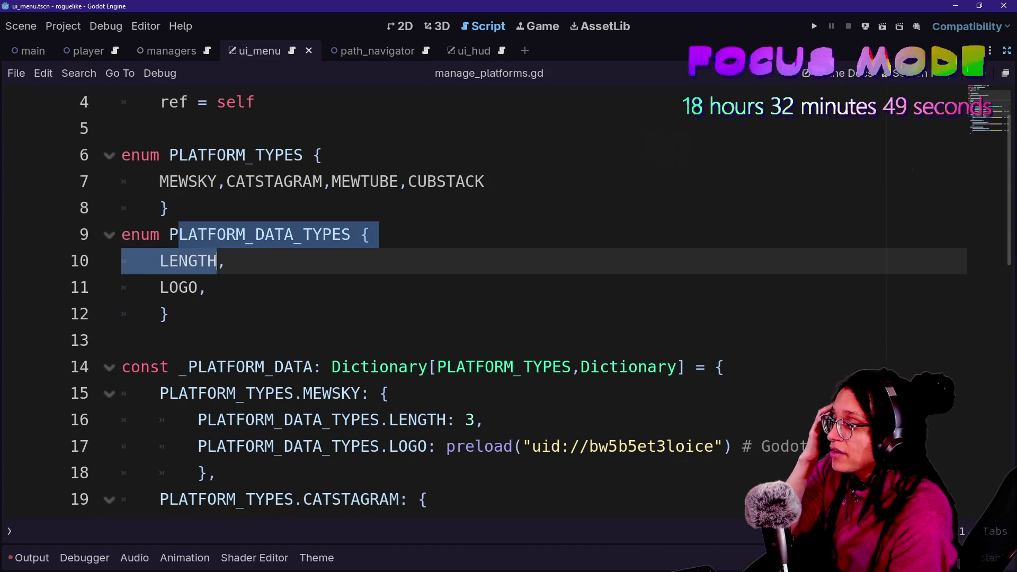
{"action": "left_click", "coordinate": [208, 287]}
{"action": "key", "text": "Return"}
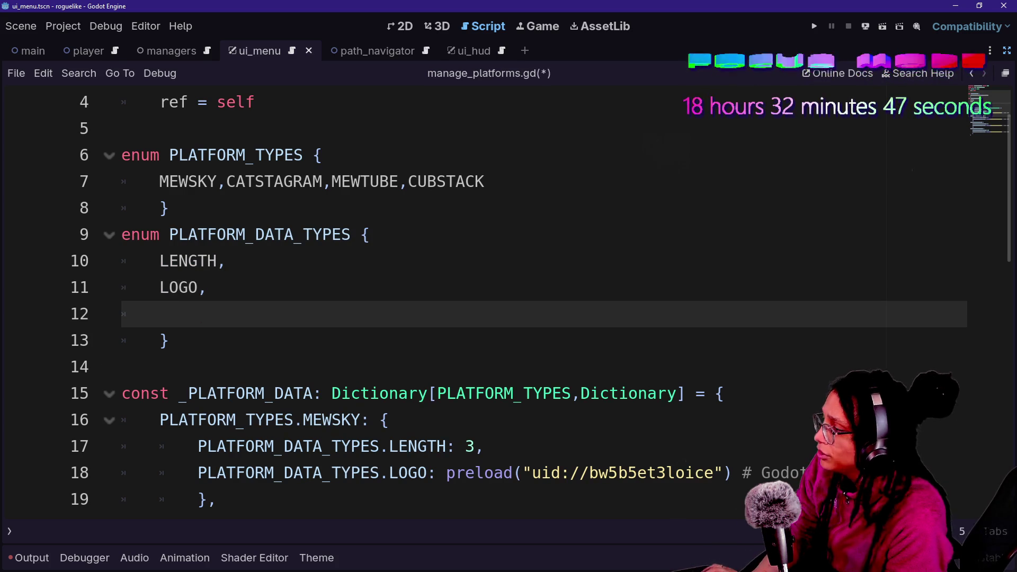
{"action": "type", "text": "DETAILS,"}
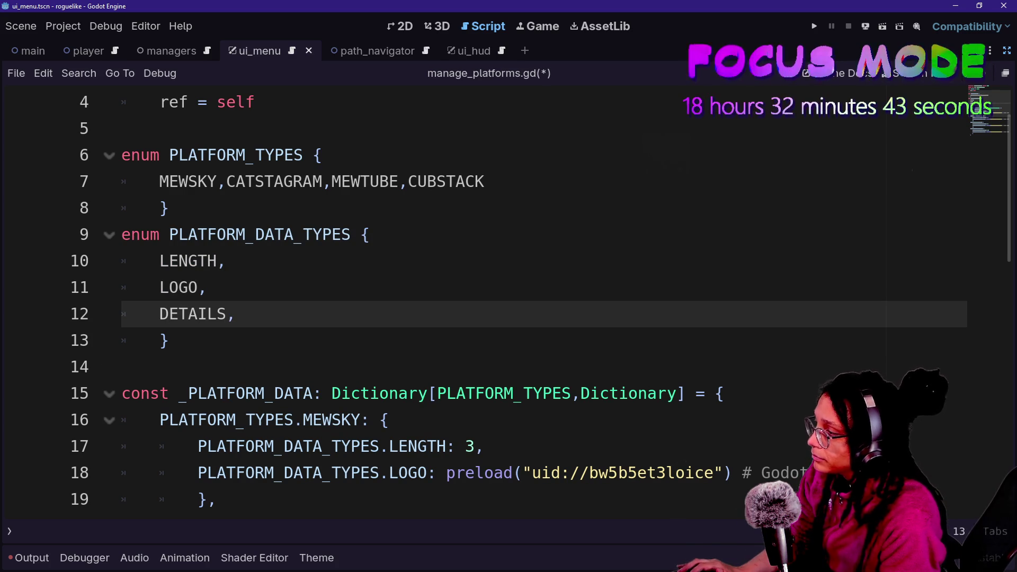
Multi-select the matching '# Godot icon lol' comments in the platform data with Ctrl+D
{"action": "scroll", "coordinate": [509, 296], "scroll_direction": "down", "scroll_amount": 2}
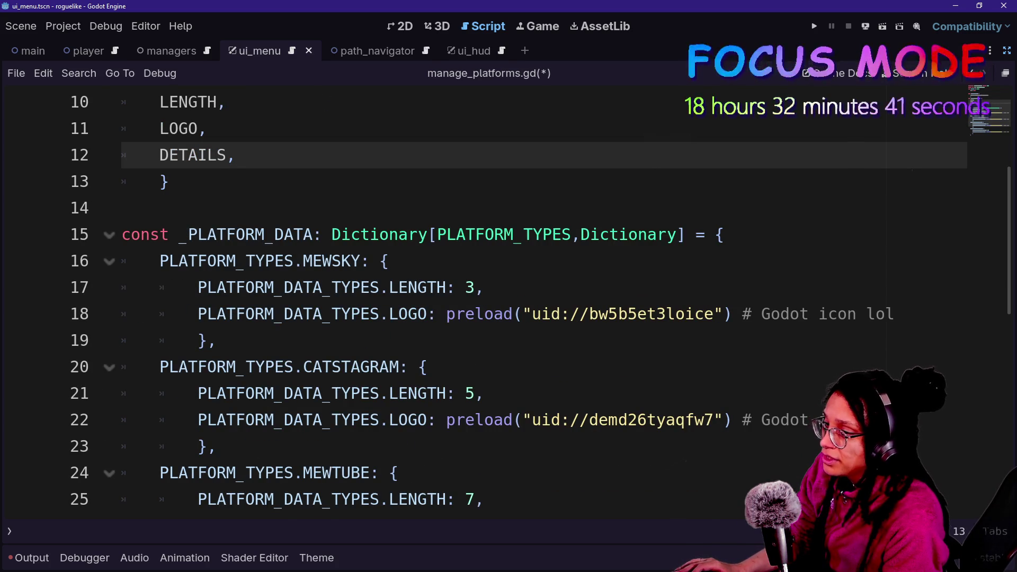
{"action": "left_click_drag", "start_coordinate": [734, 314], "coordinate": [895, 313]}
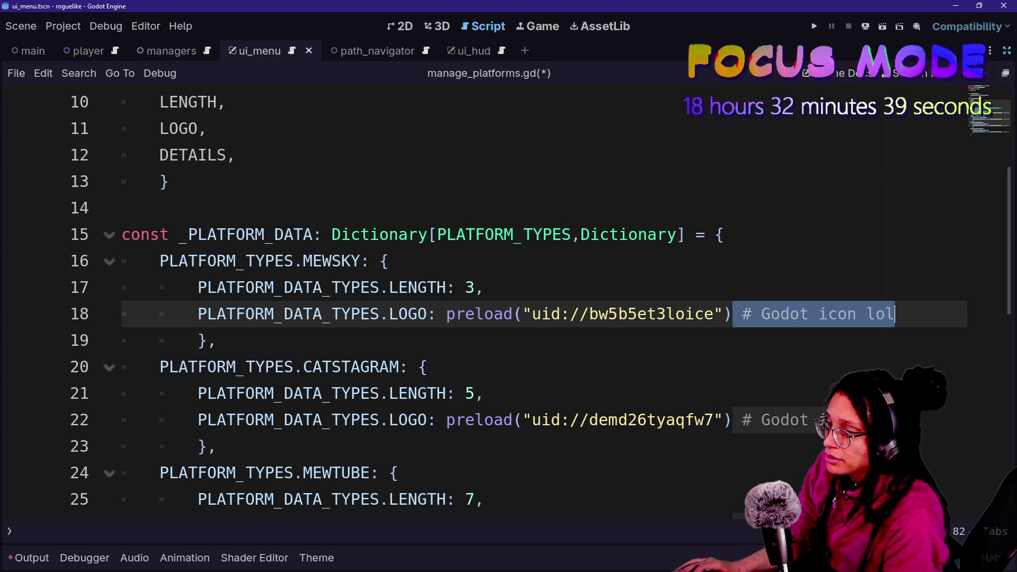
{"action": "scroll", "coordinate": [509, 297], "scroll_direction": "down", "scroll_amount": 1}
{"action": "key", "text": "ctrl+d"}
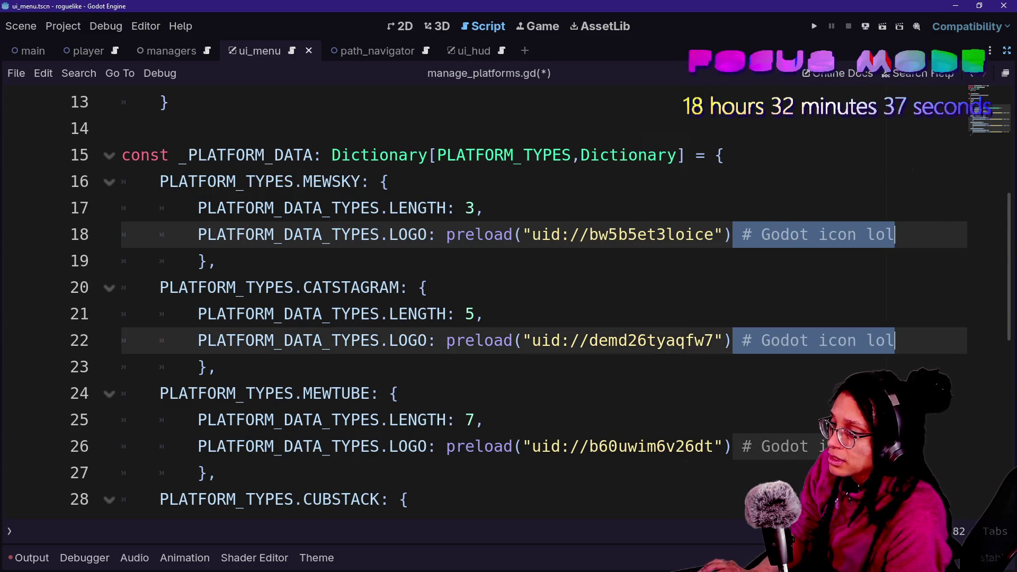
{"action": "scroll", "coordinate": [509, 296], "scroll_direction": "down", "scroll_amount": 2}
{"action": "key", "text": "ctrl+d"}
{"action": "key", "text": "ctrl+d"}
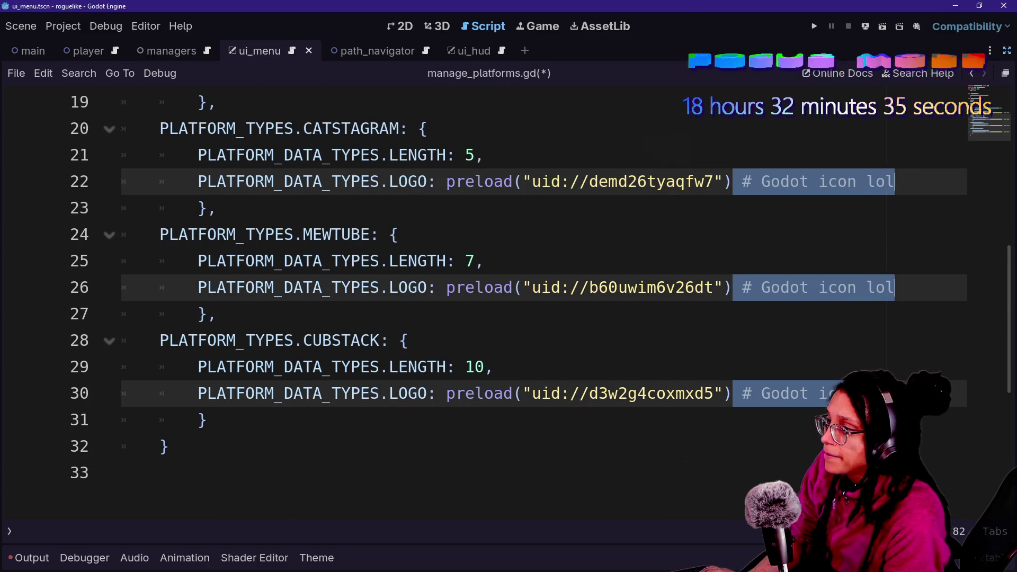
Replace each Godot icon comment with a new line reading PLATFORM_DATA_TYPES.DETAILS: ""
{"action": "type", "text": ","}
{"action": "key", "text": "Return"}
{"action": "type", "text": "DETAILS"}
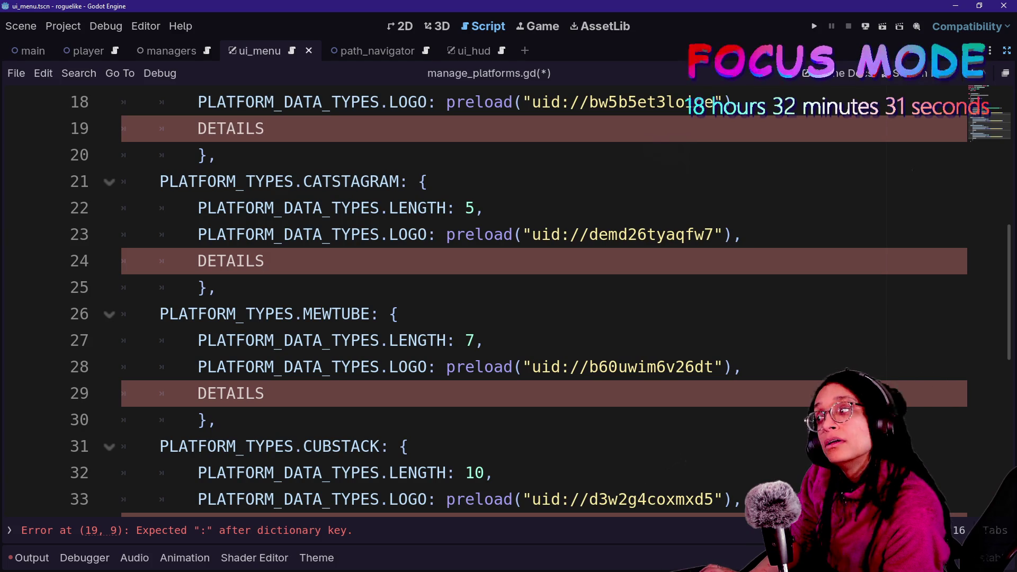
{"action": "key", "text": "Left"}
{"action": "key", "text": "Left"}
{"action": "key", "text": "Left"}
{"action": "type", "text": "PLAT"}
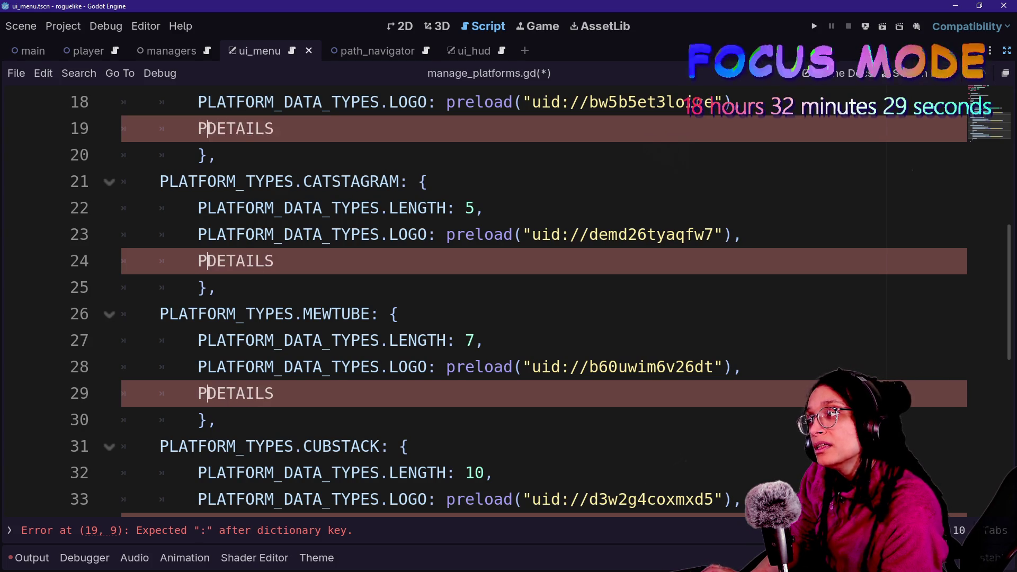
{"action": "type", "text": "FORM_DATA_TYP"}
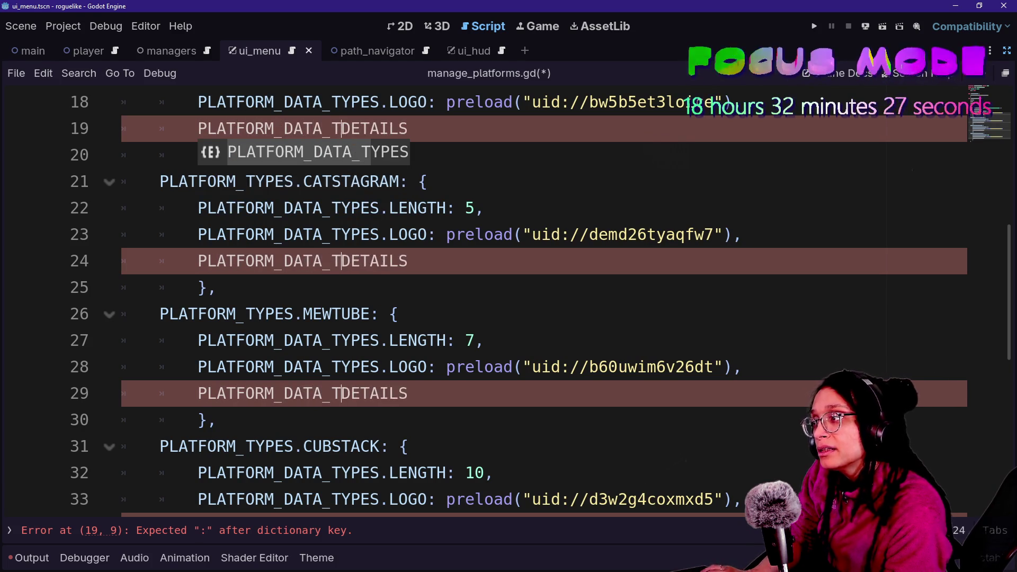
{"action": "type", "text": "ES."}
{"action": "key", "text": "Right"}
{"action": "key", "text": "Right"}
{"action": "key", "text": "Right"}
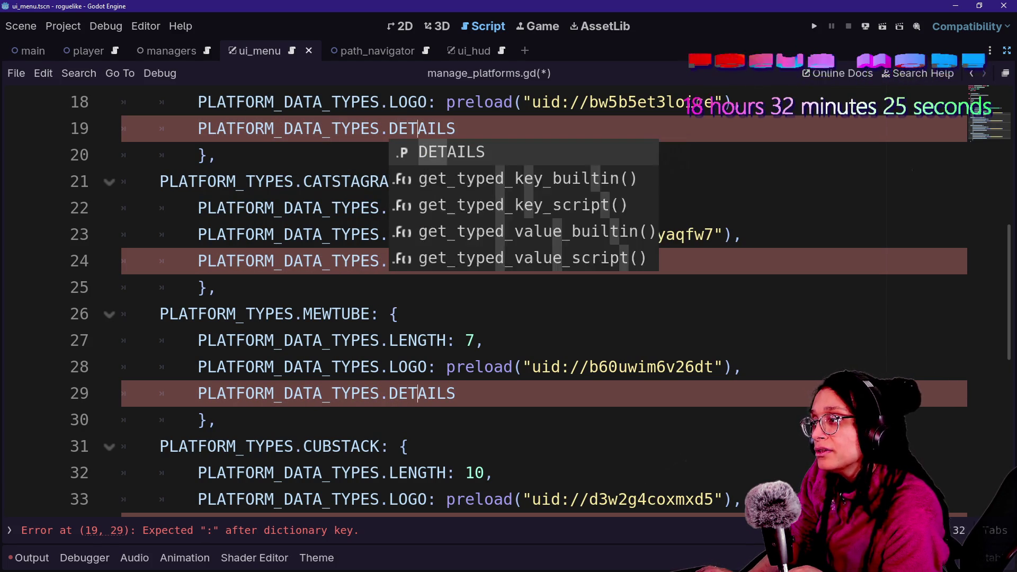
{"action": "key", "text": "Right"}
{"action": "type", "text": ":"}
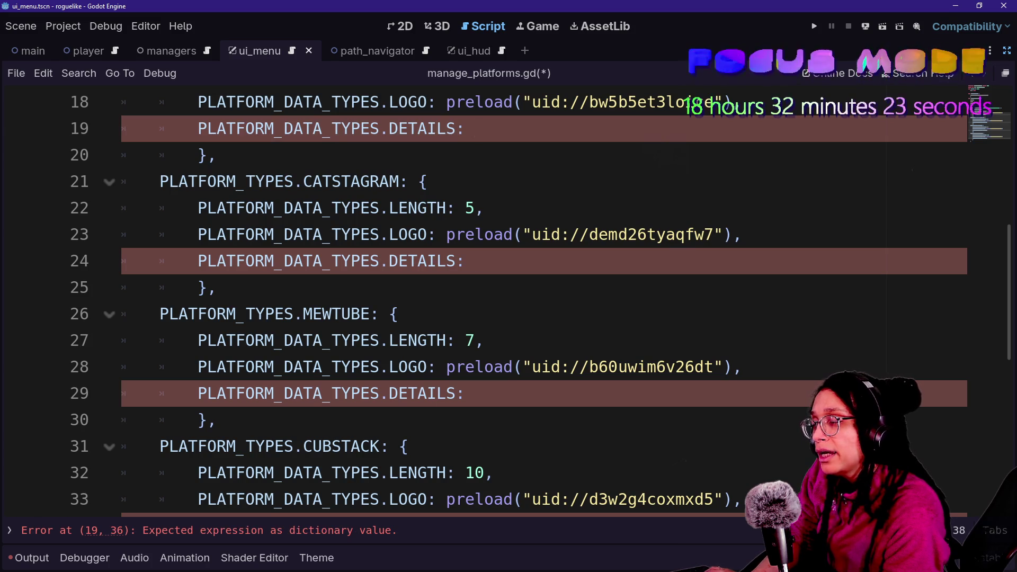
{"action": "type", "text": " \"\""}
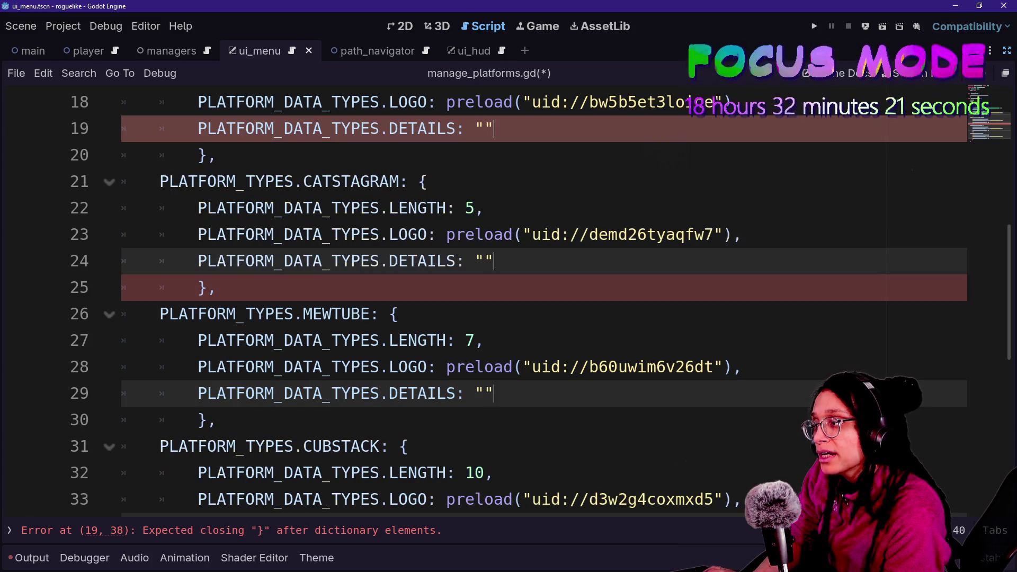
{"action": "scroll", "coordinate": [509, 296], "scroll_direction": "up", "scroll_amount": 5}
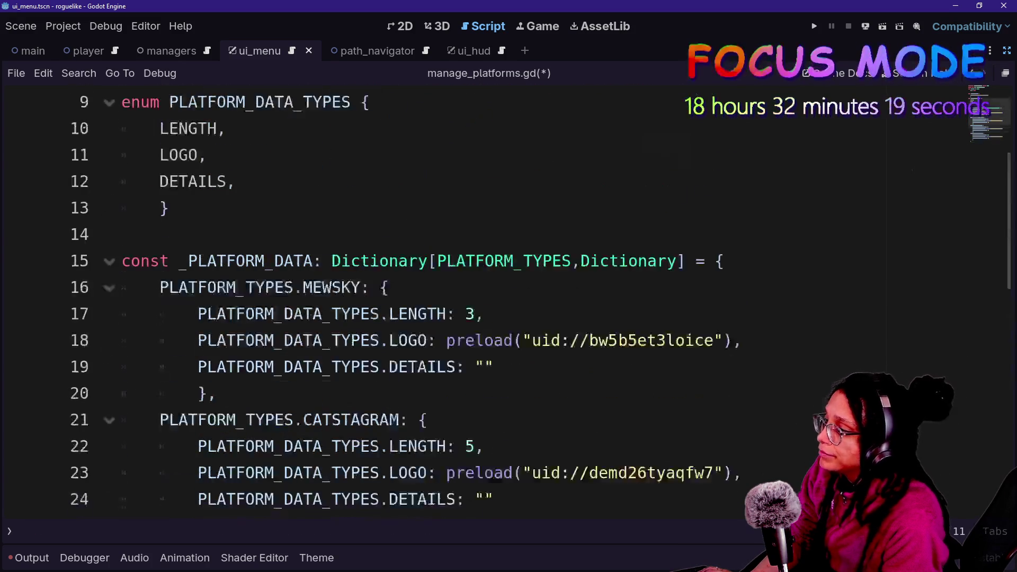
{"action": "scroll", "coordinate": [509, 297], "scroll_direction": "down", "scroll_amount": 2}
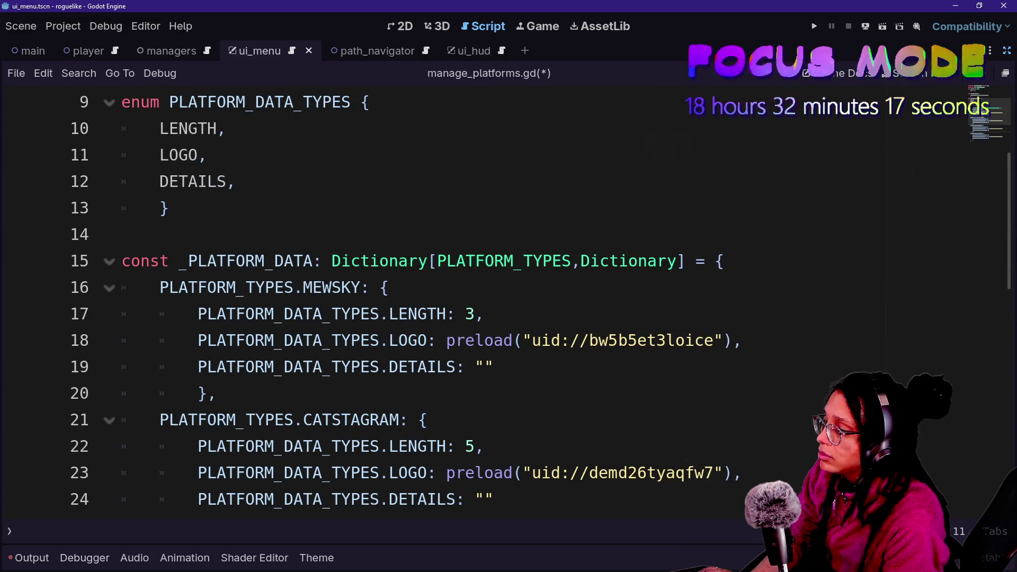
Bring the side docks back and inspect the Button_Mewsky and Details_RichText nodes
{"action": "left_click", "coordinate": [466, 367]}
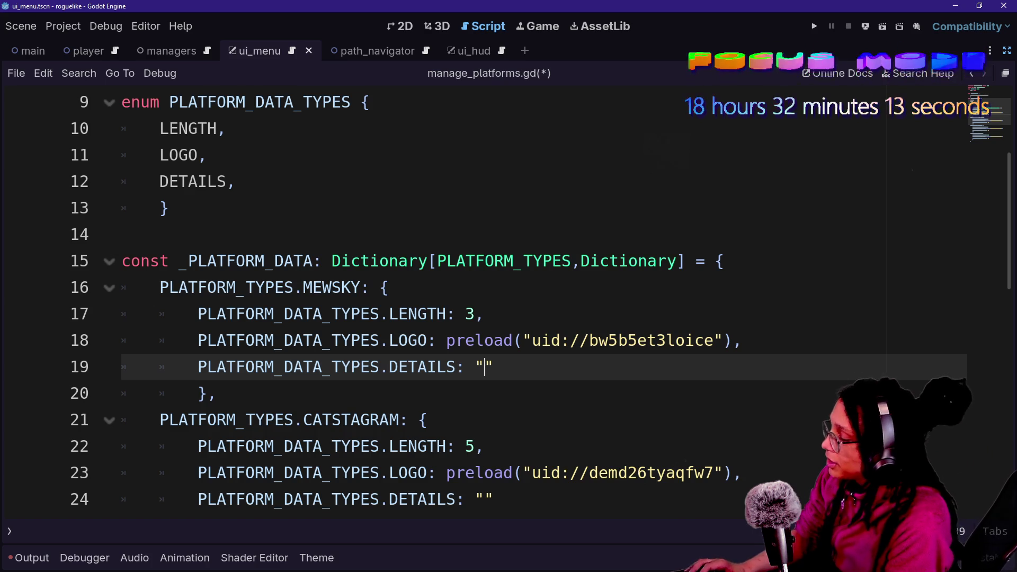
{"action": "mouse_move", "coordinate": [505, 52]}
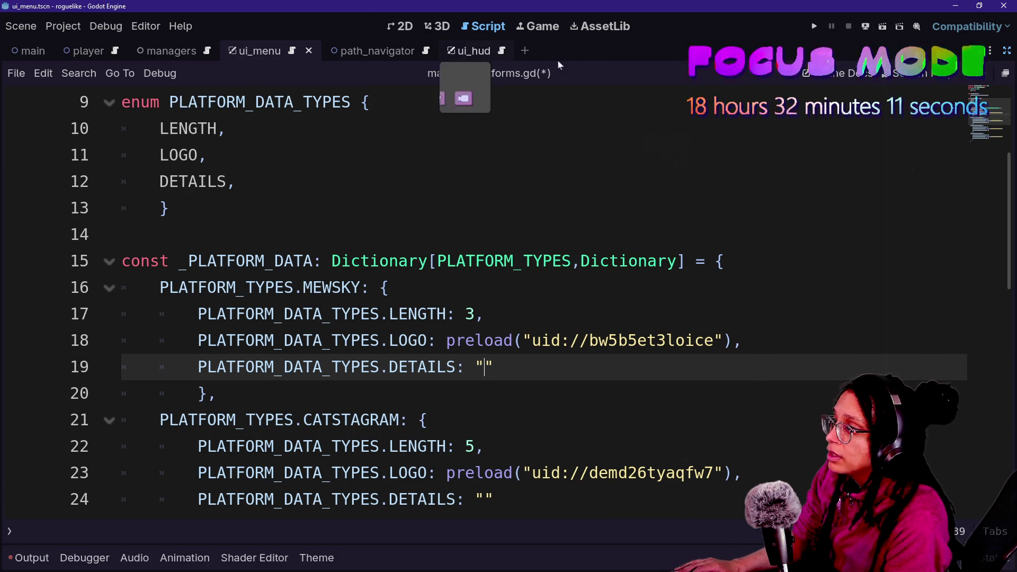
{"action": "left_click", "coordinate": [1006, 52]}
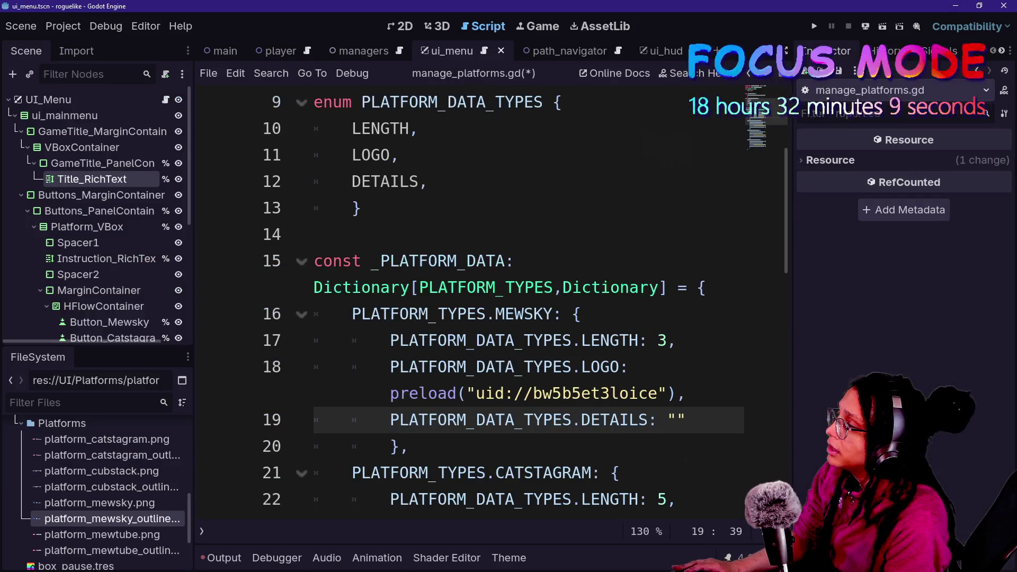
{"action": "scroll", "coordinate": [100, 233], "scroll_direction": "down", "scroll_amount": 6}
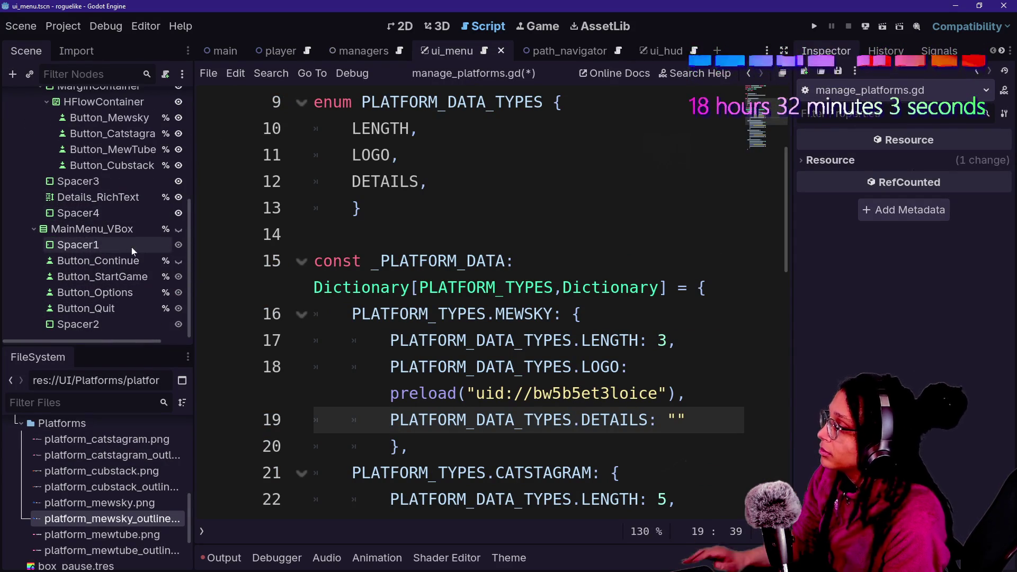
{"action": "scroll", "coordinate": [116, 255], "scroll_direction": "up", "scroll_amount": 1}
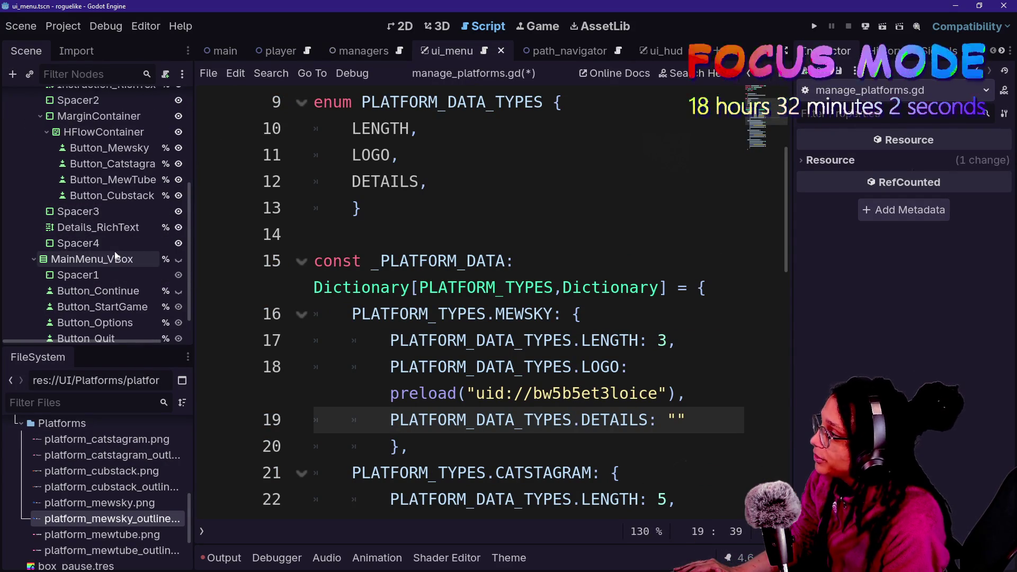
{"action": "left_click", "coordinate": [108, 147]}
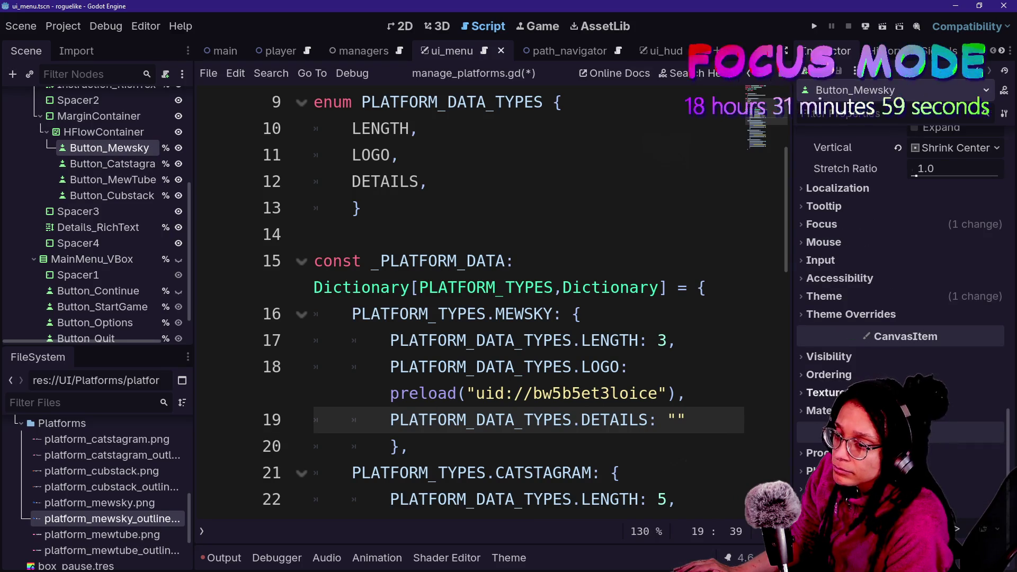
{"action": "scroll", "coordinate": [901, 264], "scroll_direction": "up", "scroll_amount": 8}
{"action": "scroll", "coordinate": [901, 265], "scroll_direction": "up", "scroll_amount": 6}
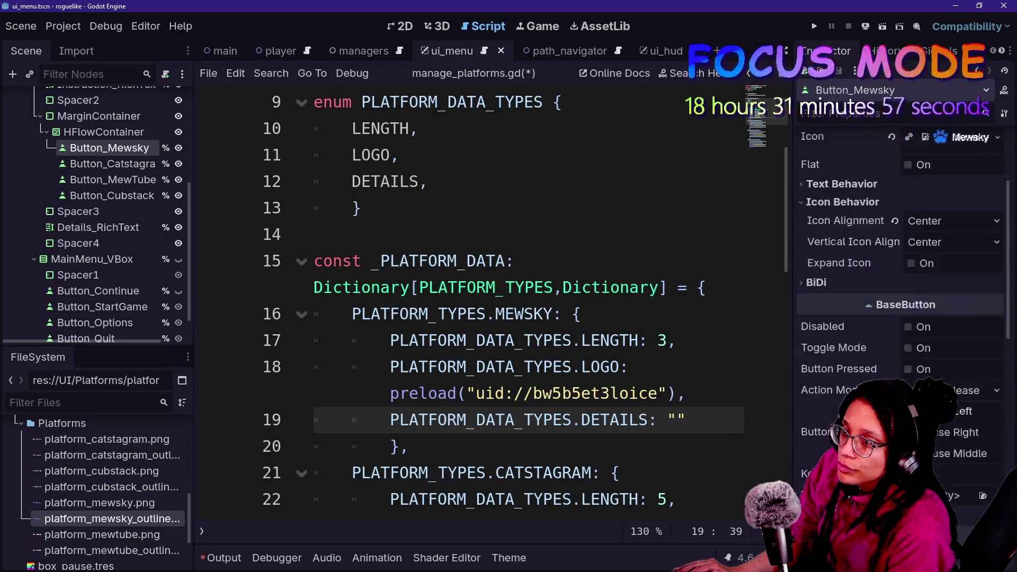
{"action": "left_click", "coordinate": [115, 227]}
{"action": "scroll", "coordinate": [892, 224], "scroll_direction": "up", "scroll_amount": 10}
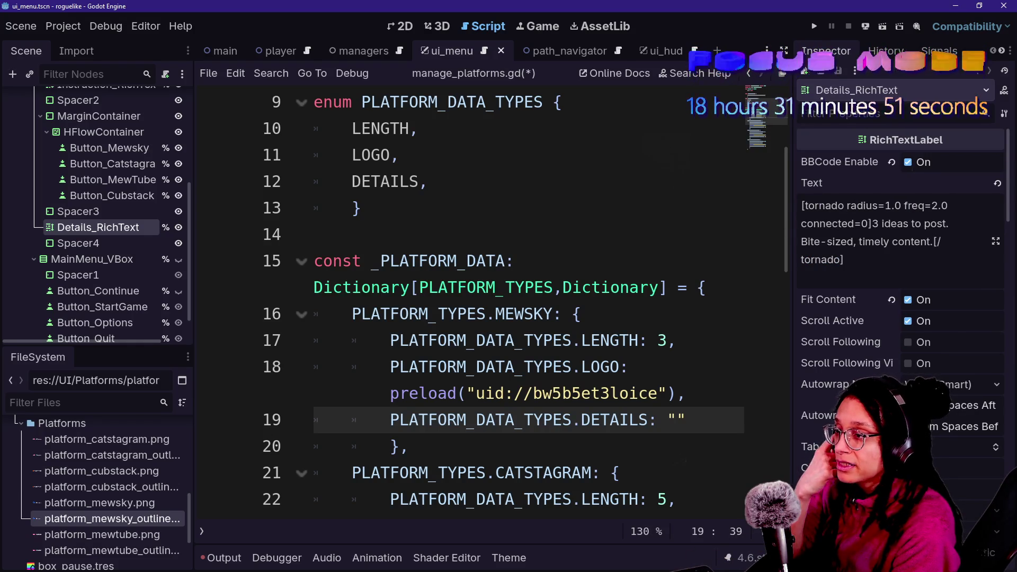
Select the details sentence inside the tornado BBCode tags, then hide the side docks again
{"action": "left_click_drag", "start_coordinate": [802, 205], "coordinate": [872, 224]}
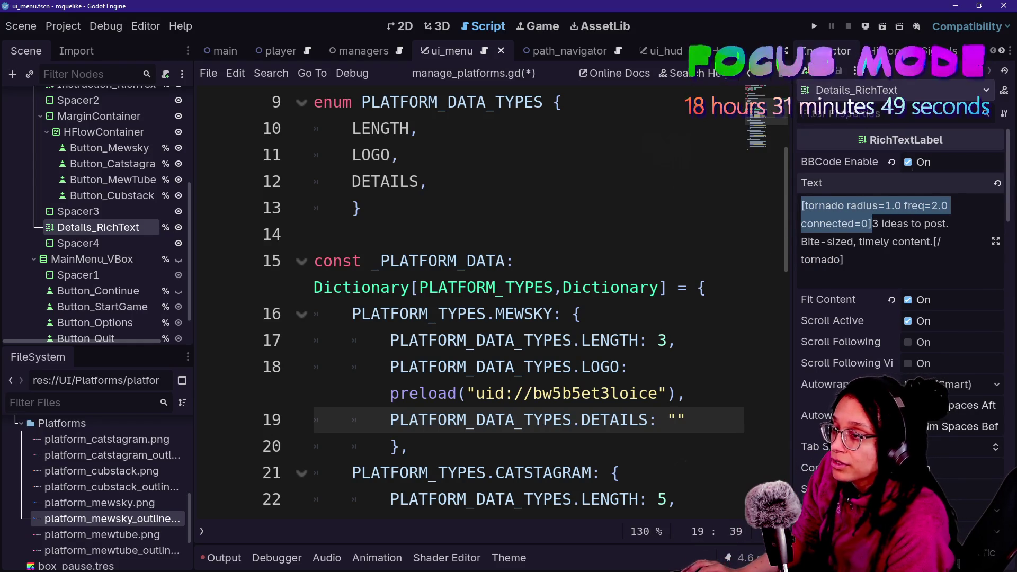
{"action": "left_click", "coordinate": [859, 242]}
{"action": "left_click_drag", "start_coordinate": [802, 205], "coordinate": [872, 224]}
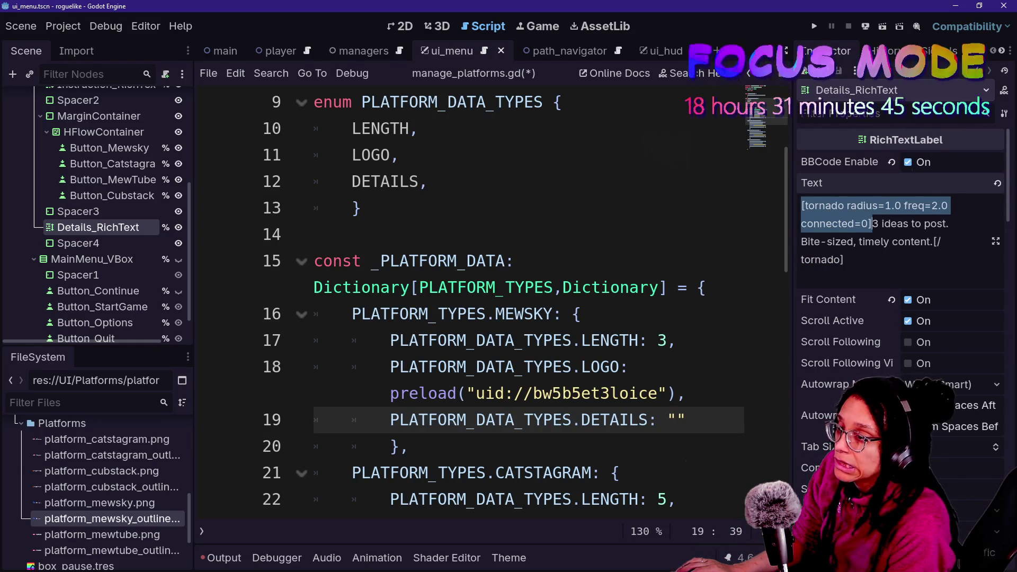
{"action": "left_click", "coordinate": [889, 241]}
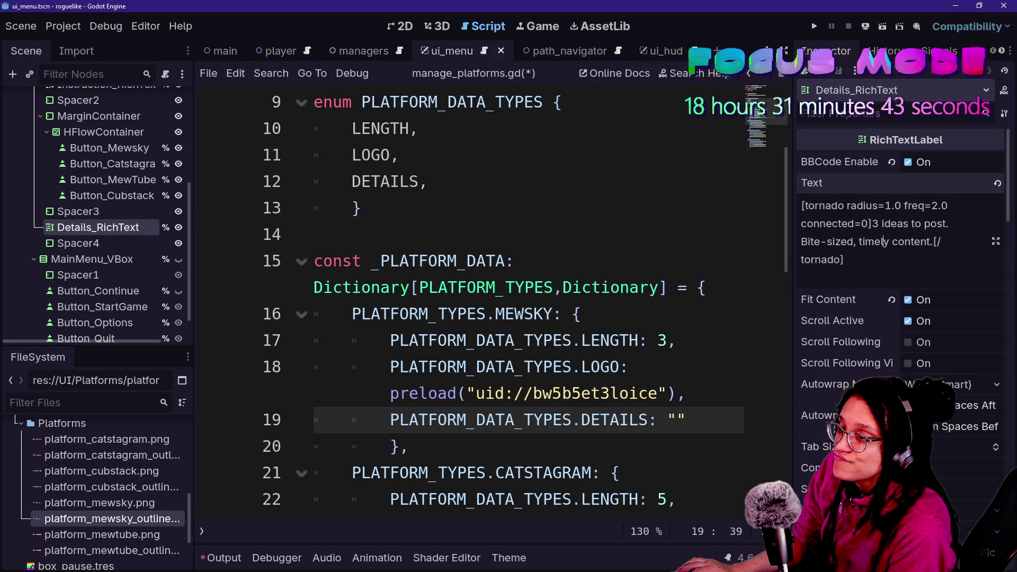
{"action": "mouse_move", "coordinate": [873, 224]}
{"action": "left_mouse_down"}
{"action": "mouse_move", "coordinate": [882, 241]}
{"action": "mouse_move", "coordinate": [934, 241]}
{"action": "left_mouse_up"}
{"action": "key", "text": "ctrl+c"}
{"action": "left_click", "coordinate": [495, 314]}
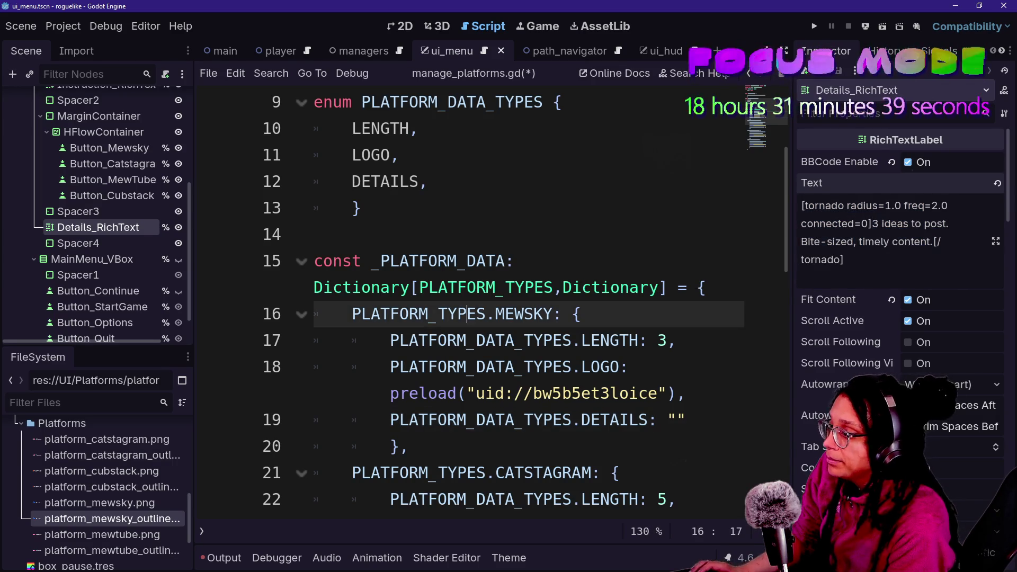
{"action": "key", "text": "ctrl+shift+F11"}
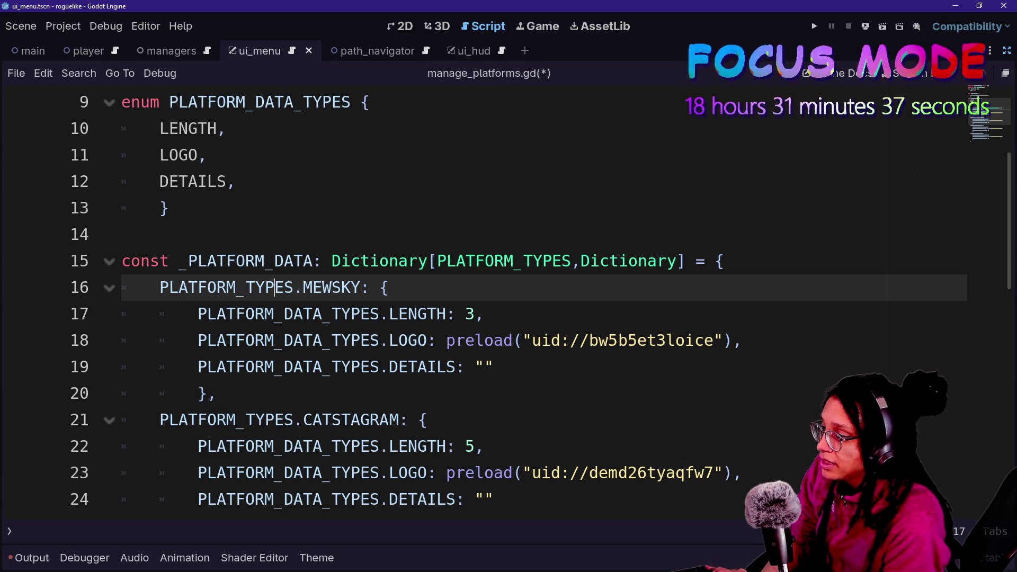
Paste MEWSKY's details as "3 ideas to post.\nBite-sized, timely content." on one line
{"action": "left_click", "coordinate": [483, 367]}
{"action": "key", "text": "ctrl+v"}
{"action": "scroll", "coordinate": [477, 297], "scroll_direction": "down", "scroll_amount": 1}
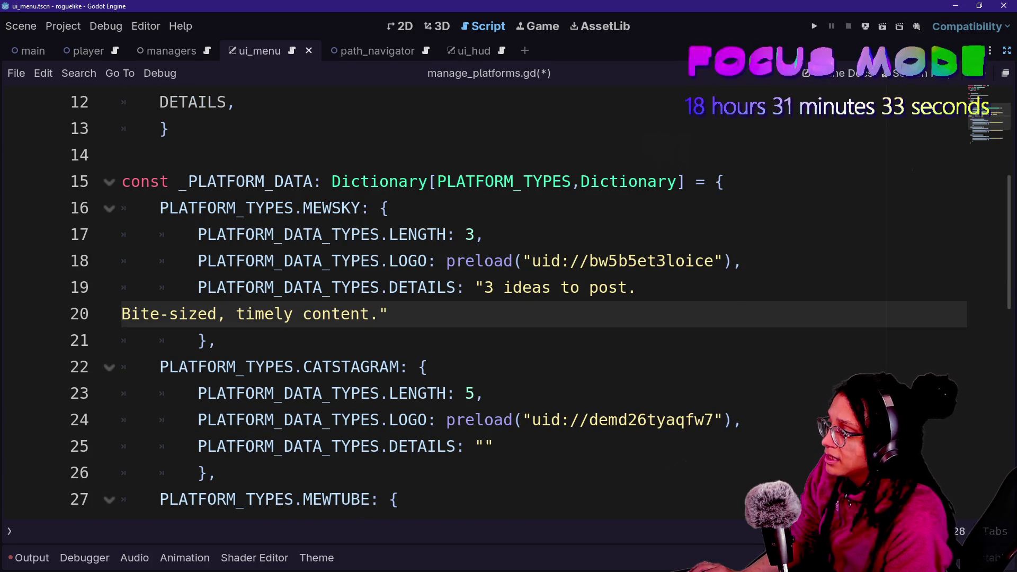
{"action": "key", "text": "BackSpace"}
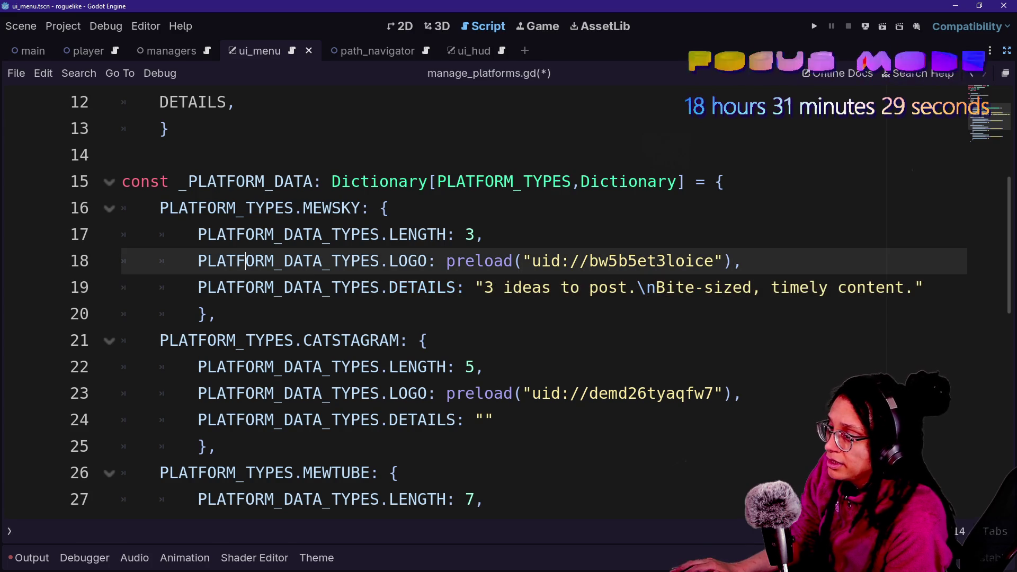
{"action": "left_click_drag", "start_coordinate": [540, 288], "coordinate": [695, 287]}
{"action": "left_click", "coordinate": [695, 287]}
{"action": "left_click_drag", "start_coordinate": [609, 287], "coordinate": [627, 287]}
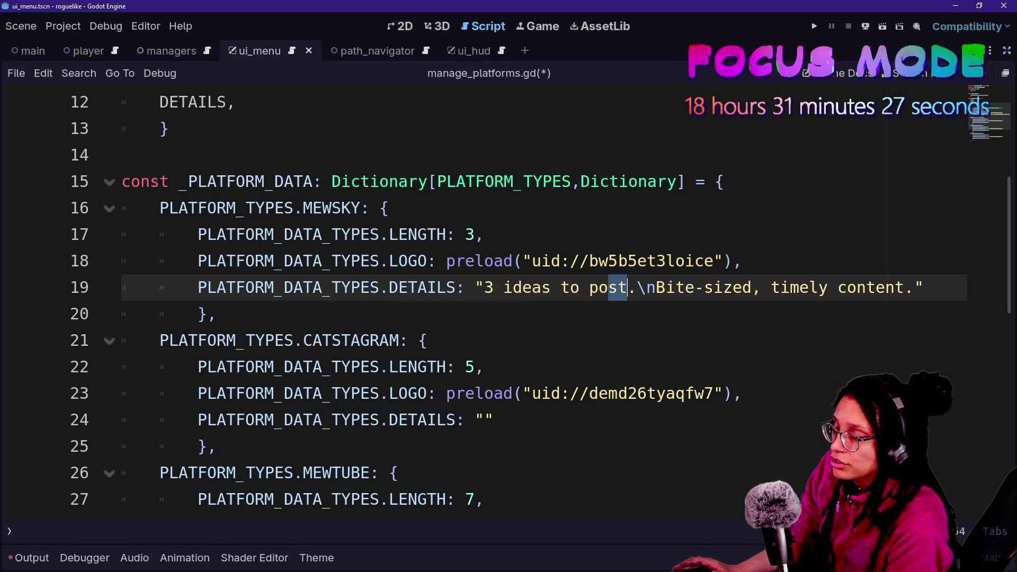
{"action": "scroll", "coordinate": [627, 288], "scroll_direction": "down", "scroll_amount": 1}
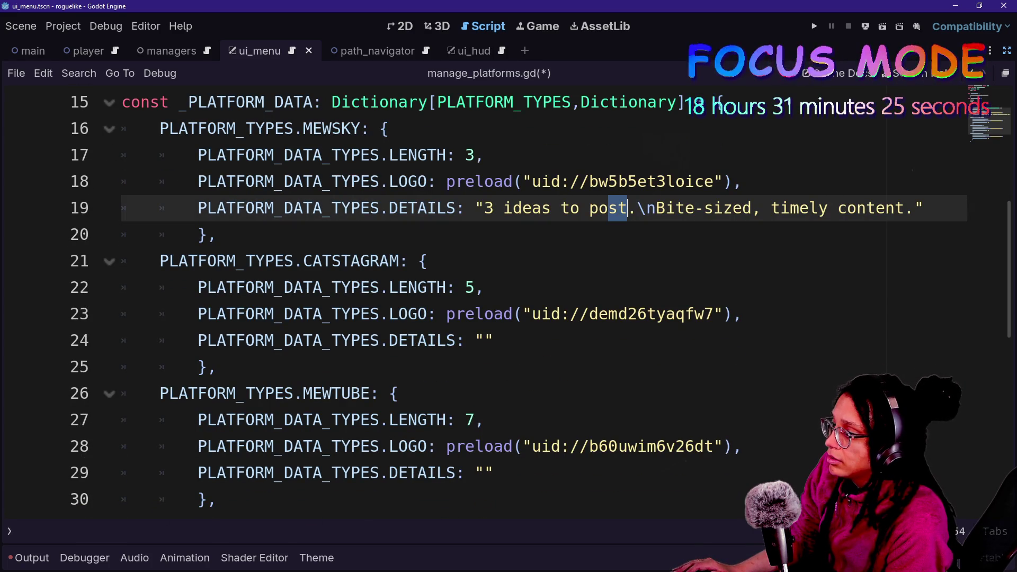
Move the MEWSKY and CATSTAGRAM details strings onto their own lines
{"action": "left_click", "coordinate": [475, 207]}
{"action": "key", "text": "Return"}
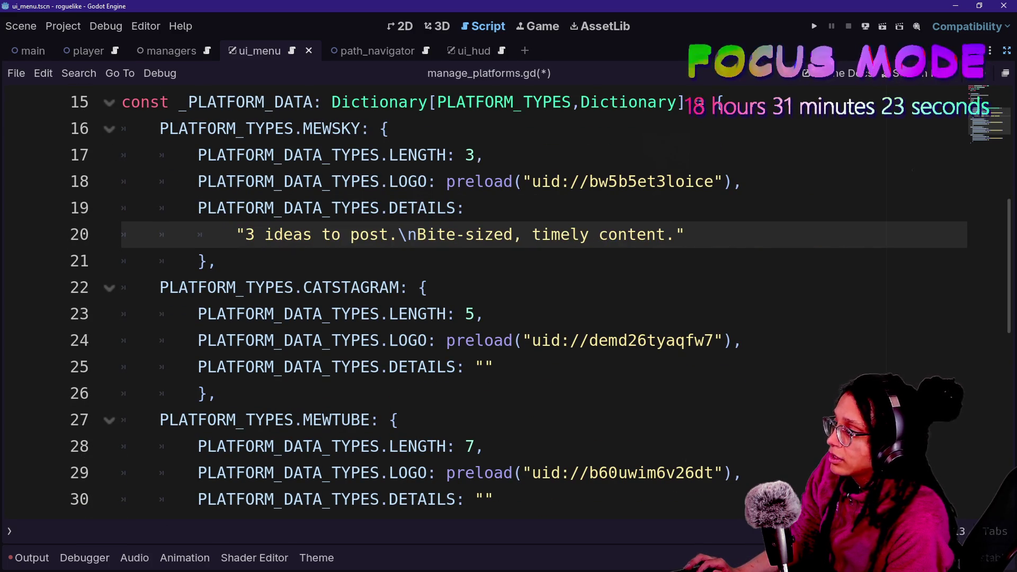
{"action": "key", "text": "Down"}
{"action": "left_click", "coordinate": [475, 367]}
{"action": "key", "text": "Return"}
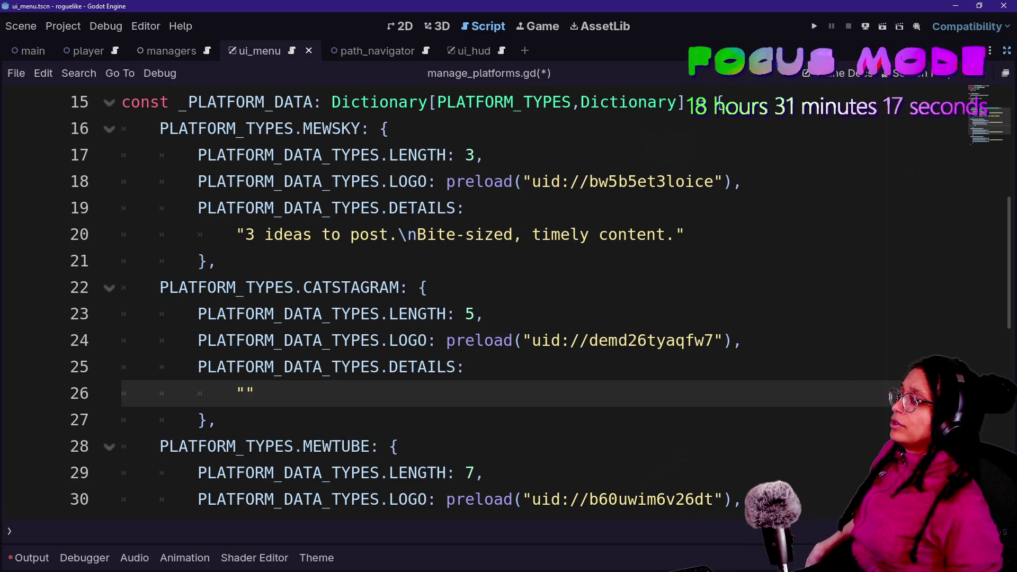
Type "5 ideas to post." into CATSTAGRAM's empty DETAILS quotes, correcting the typos
{"action": "key", "text": "Right"}
{"action": "type", "text": "5 ife"}
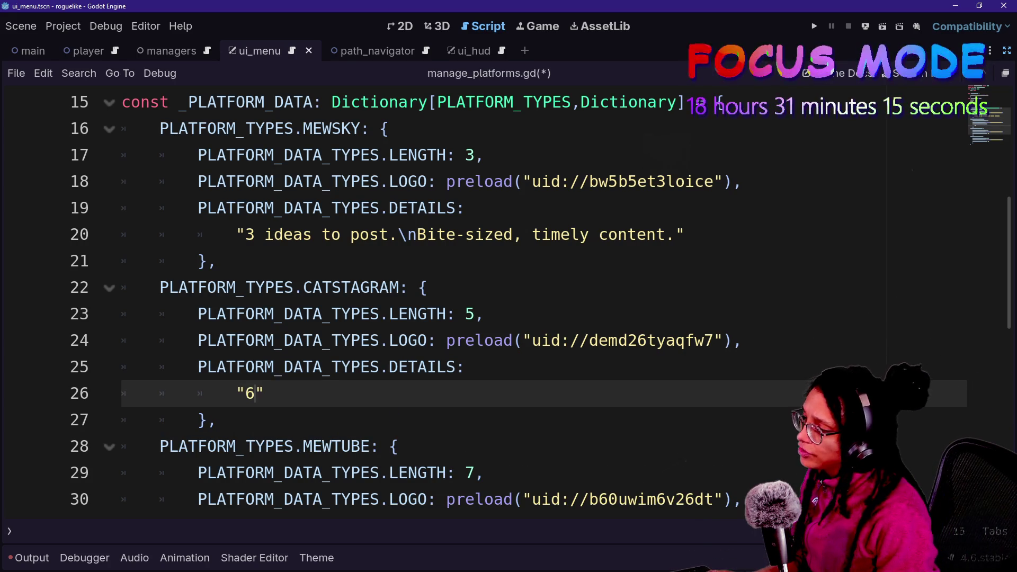
{"action": "key", "text": "BackSpace"}
{"action": "key", "text": "BackSpace"}
{"action": "type", "text": "deas"}
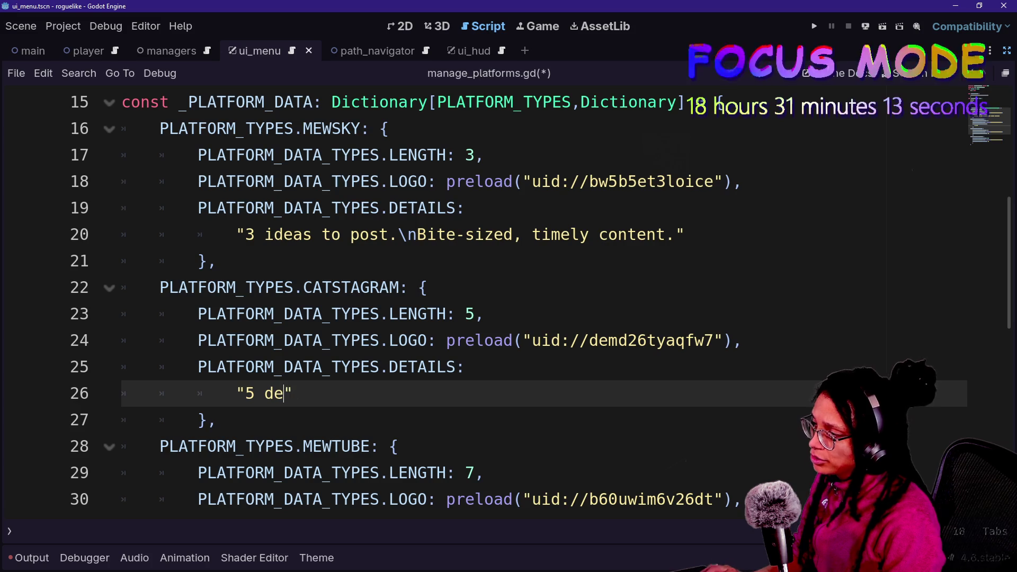
{"action": "type", "text": " to psot."}
{"action": "key", "text": "BackSpace"}
{"action": "key", "text": "BackSpace"}
{"action": "key", "text": "BackSpace"}
{"action": "type", "text": "ost."}
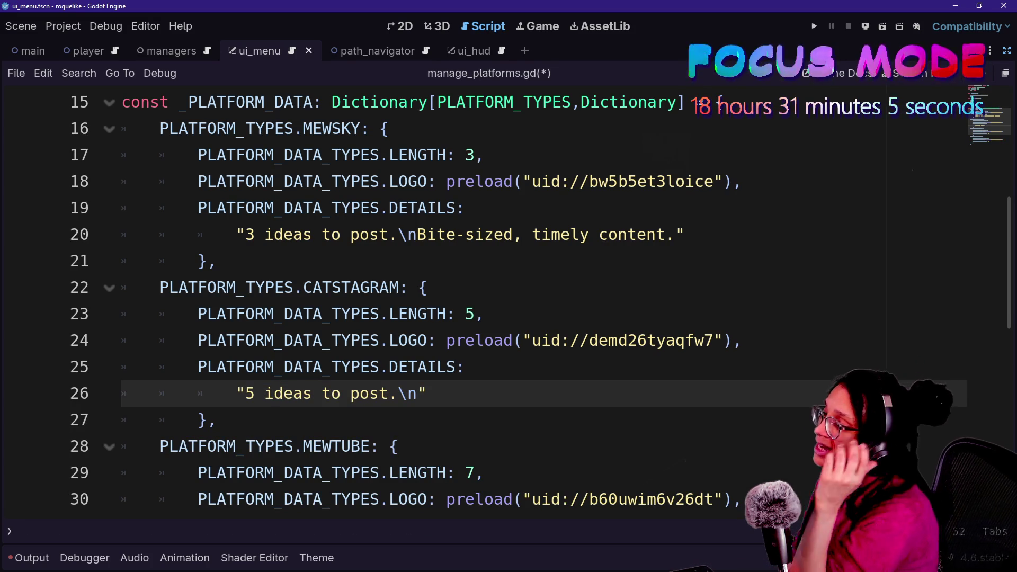
{"action": "mouse_move", "coordinate": [417, 234]}
{"action": "left_mouse_down"}
{"action": "mouse_move", "coordinate": [686, 235]}
{"action": "mouse_move", "coordinate": [677, 234]}
{"action": "left_mouse_up"}
{"action": "left_click", "coordinate": [379, 446]}
{"action": "left_click", "coordinate": [418, 394]}
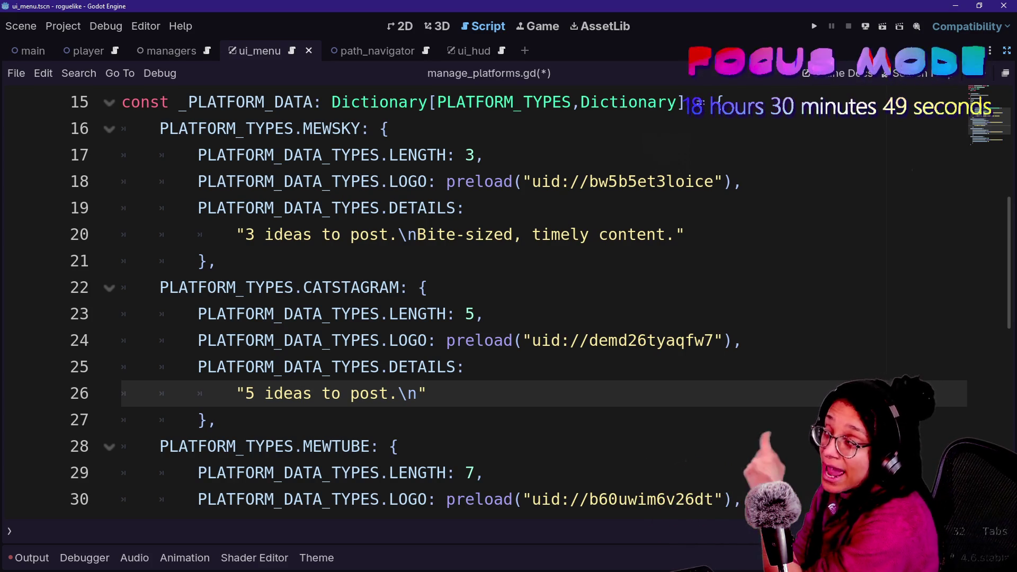
Review MEWSKY's 'Bite-sized, timely content' phrase, then return to the end of CATSTAGRAM's details
{"action": "left_click_drag", "start_coordinate": [419, 234], "coordinate": [675, 235]}
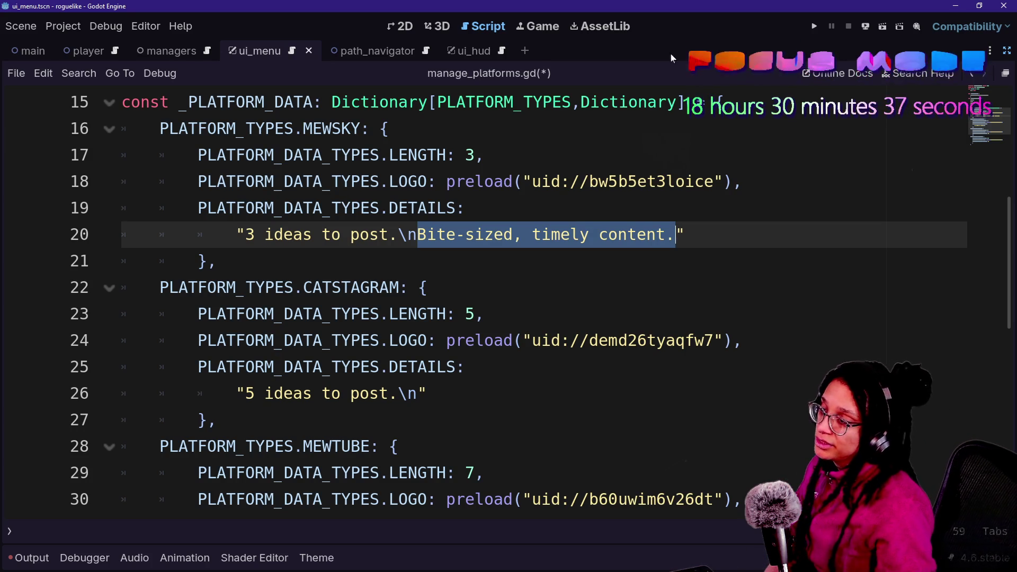
{"action": "left_click", "coordinate": [484, 155]}
{"action": "left_click", "coordinate": [436, 234]}
{"action": "left_click_drag", "start_coordinate": [389, 234], "coordinate": [657, 234]}
{"action": "left_click", "coordinate": [657, 234]}
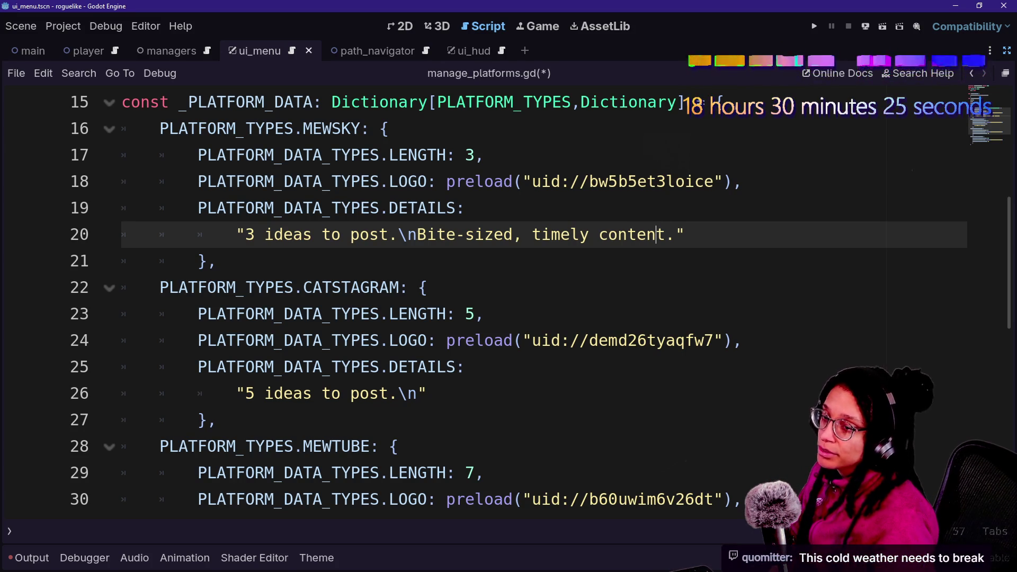
{"action": "key", "text": "Down"}
{"action": "key", "text": "Down"}
{"action": "key", "text": "Down"}
{"action": "key", "text": "Up"}
{"action": "left_click", "coordinate": [168, 446]}
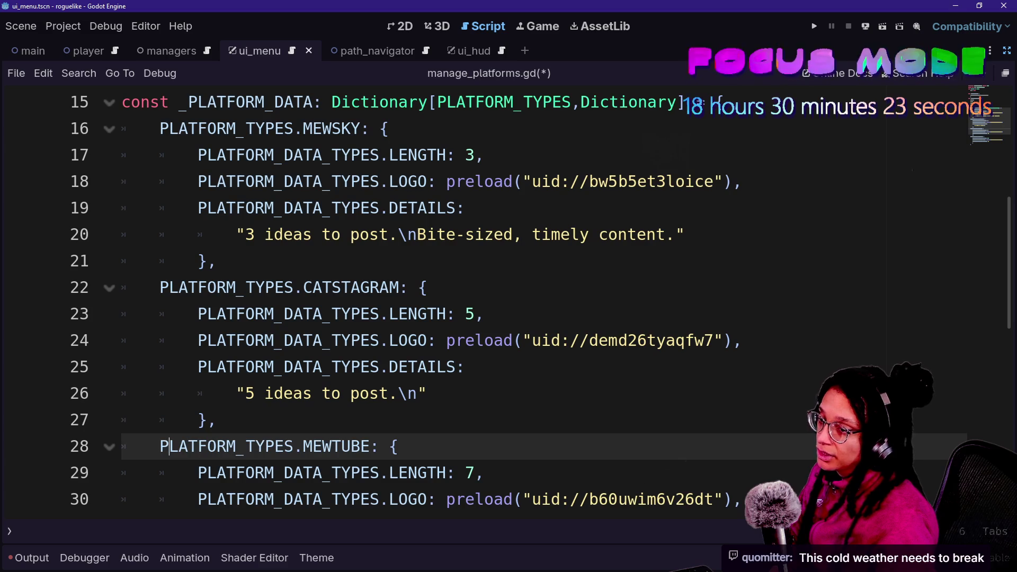
{"action": "left_click", "coordinate": [418, 393]}
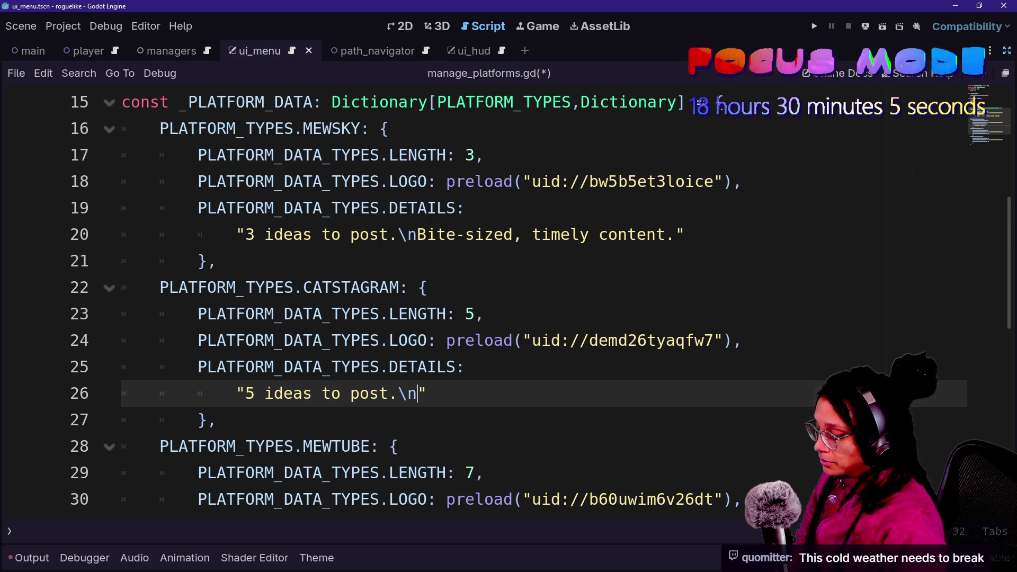
Finish CATSTAGRAM's second line as 'Short, visually-driven content.' and select the whole details line
{"action": "type", "text": "Vos"}
{"action": "key", "text": "BackSpace"}
{"action": "key", "text": "BackSpace"}
{"action": "type", "text": "isually,"}
{"action": "key", "text": "BackSpace"}
{"action": "type", "text": "-driven"}
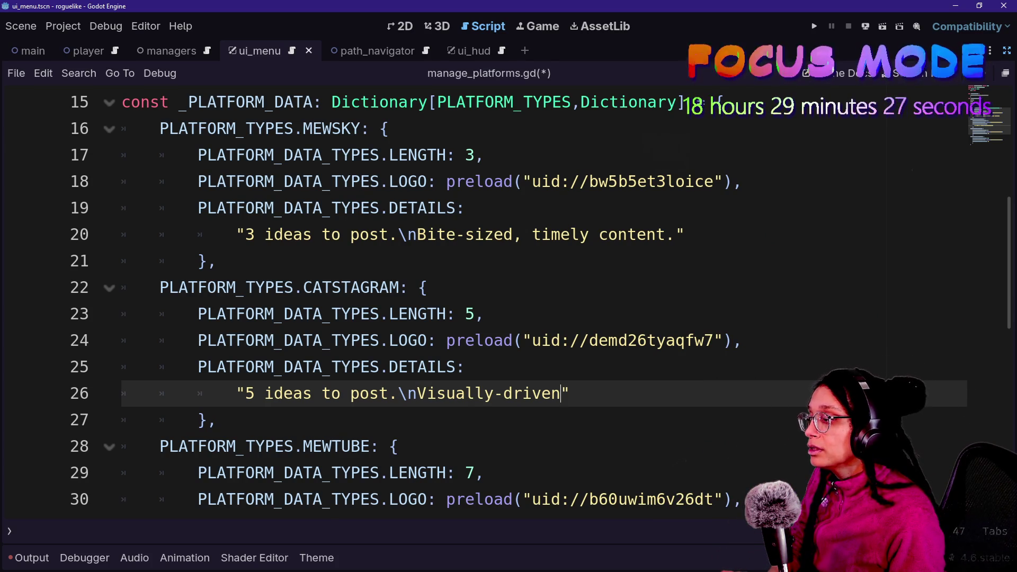
{"action": "type", "text": "Short, v"}
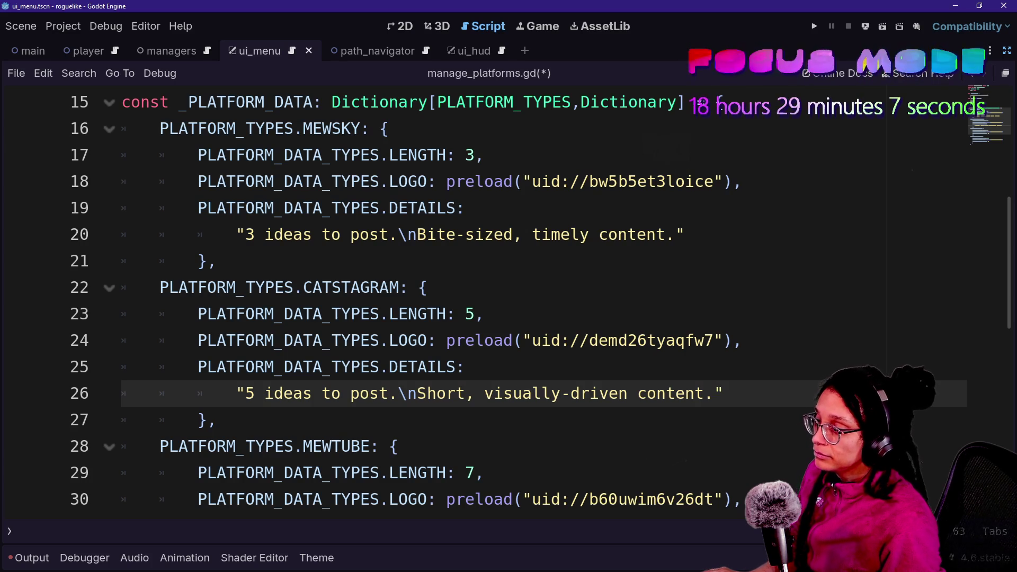
{"action": "scroll", "coordinate": [636, 496], "scroll_direction": "down", "scroll_amount": 2}
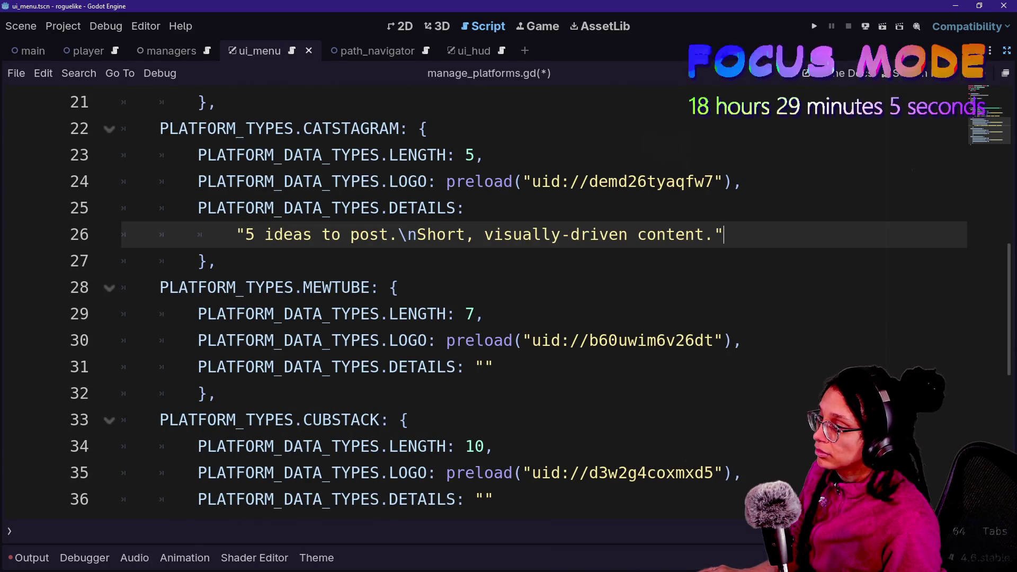
{"action": "key", "text": "shift+Up"}
{"action": "key", "text": "ctrl+c"}
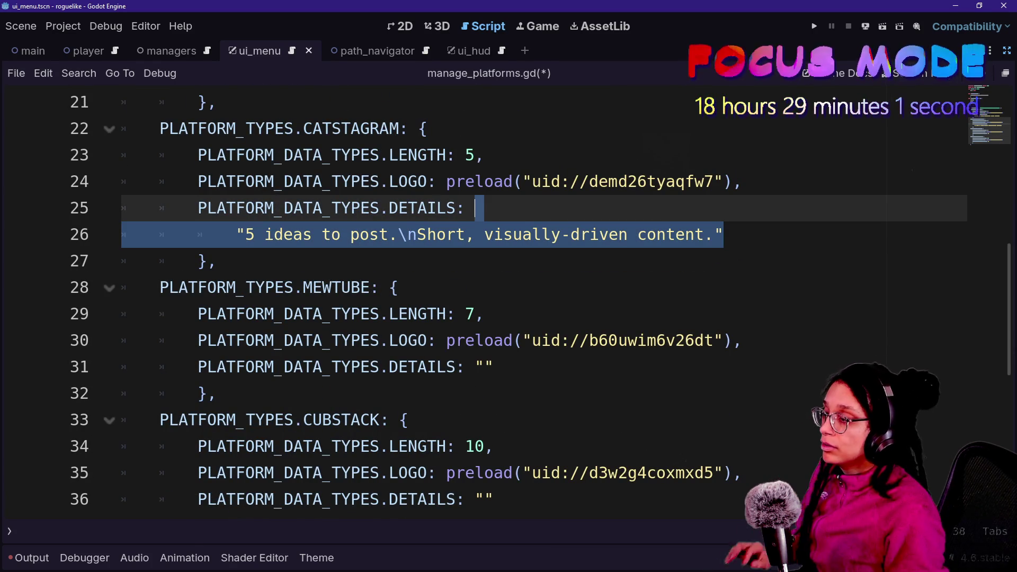
Paste CATSTAGRAM's details into MEWTUBE, changing 5 to 7 and Short to Long-form
{"action": "left_click", "coordinate": [493, 367]}
{"action": "key", "text": "BackSpace"}
{"action": "key", "text": "BackSpace"}
{"action": "key", "text": "ctrl+v"}
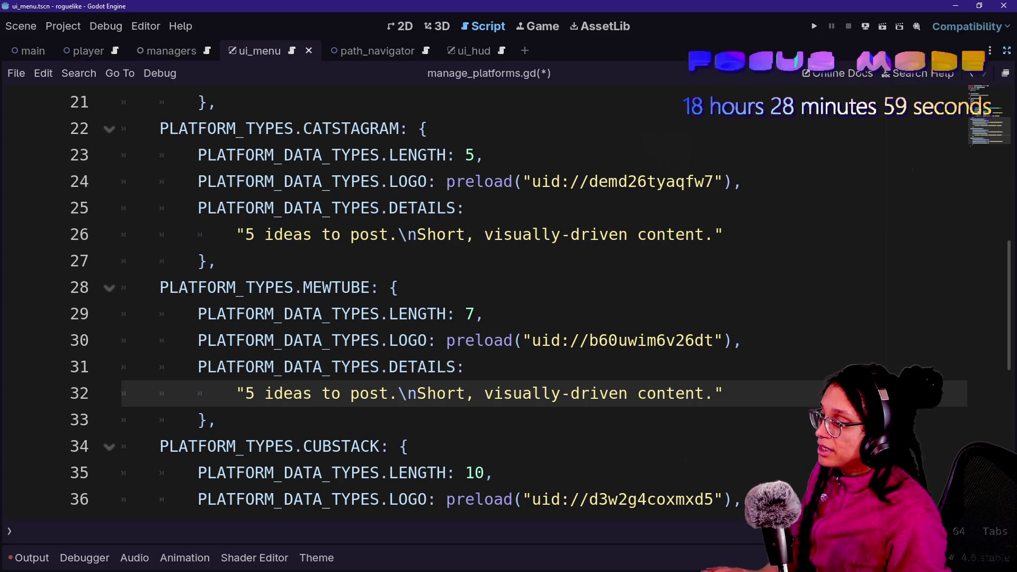
{"action": "key", "text": "Delete"}
{"action": "type", "text": "7"}
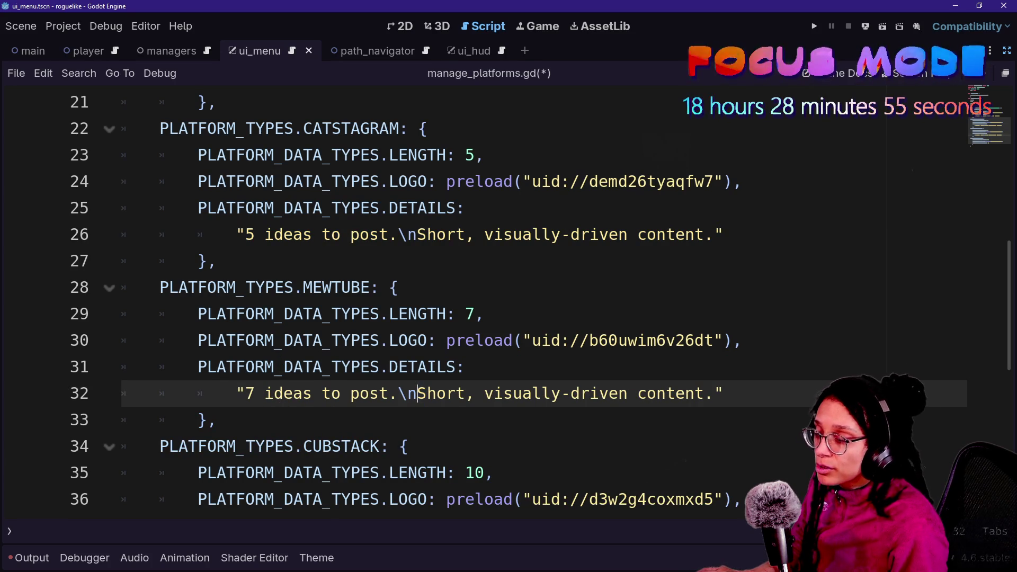
{"action": "key", "text": "shift+Right"}
{"action": "key", "text": "shift+Right"}
{"action": "key", "text": "shift+Right"}
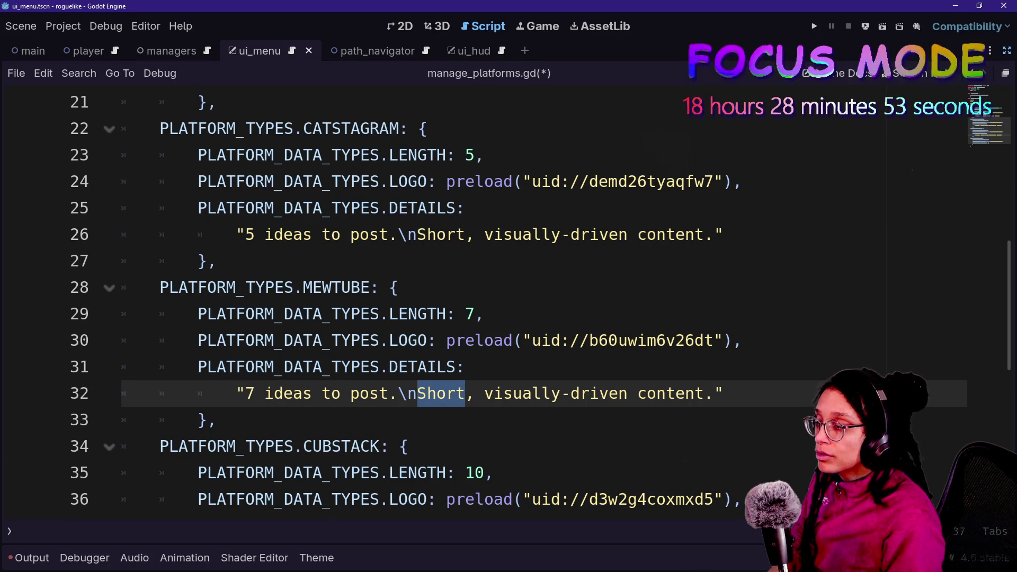
{"action": "type", "text": "Long-form"}
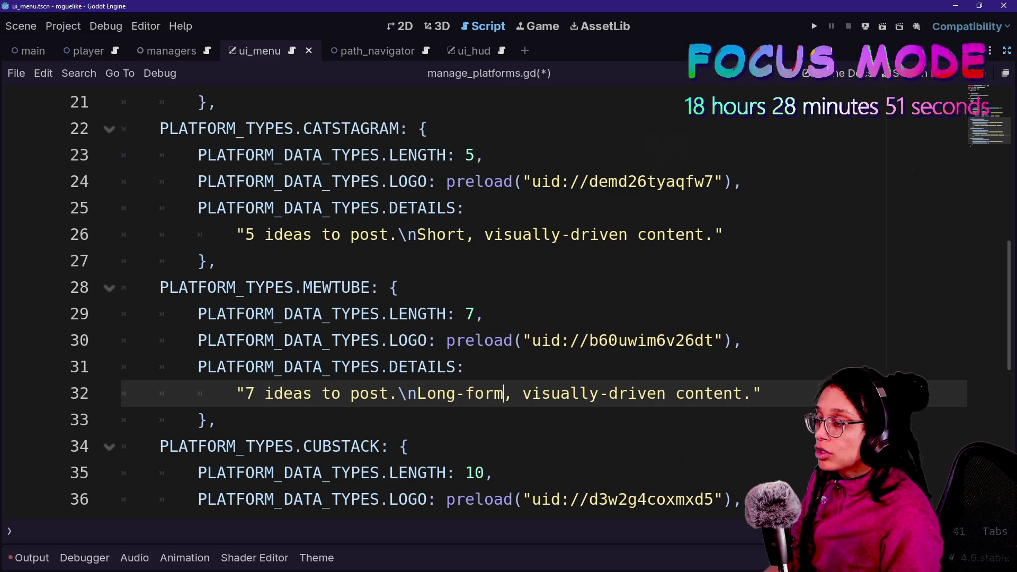
Delete 'visually-driven content' from MEWTUBE's description and end it with a period
{"action": "key", "text": "ctrl+shift+Right"}
{"action": "key", "text": "ctrl+shift+Right"}
{"action": "key", "text": "ctrl+shift+Right"}
{"action": "key", "text": "Right"}
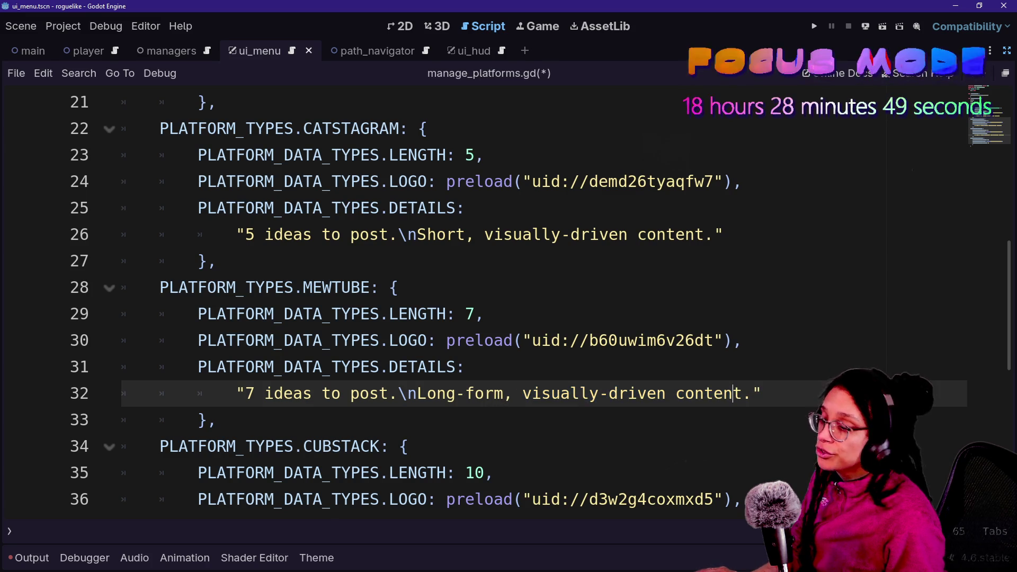
{"action": "key", "text": "Down"}
{"action": "key", "text": "Down"}
{"action": "key", "text": "Down"}
{"action": "key", "text": "Up"}
{"action": "key", "text": "Up"}
{"action": "key", "text": "Up"}
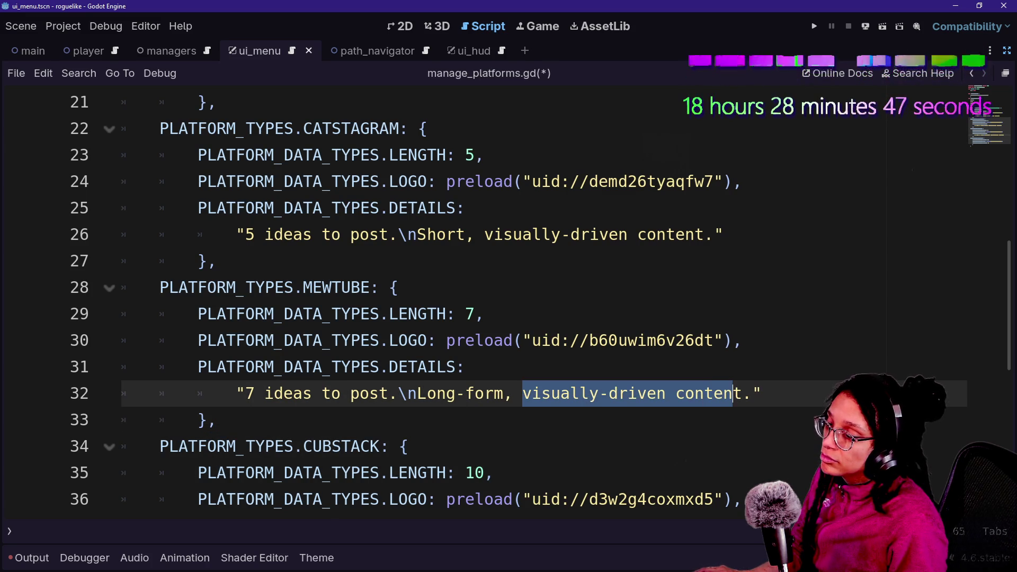
{"action": "key", "text": "Down"}
{"action": "key", "text": "Down"}
{"action": "key", "text": "Down"}
{"action": "key", "text": "Up"}
{"action": "key", "text": "Up"}
{"action": "key", "text": "Up"}
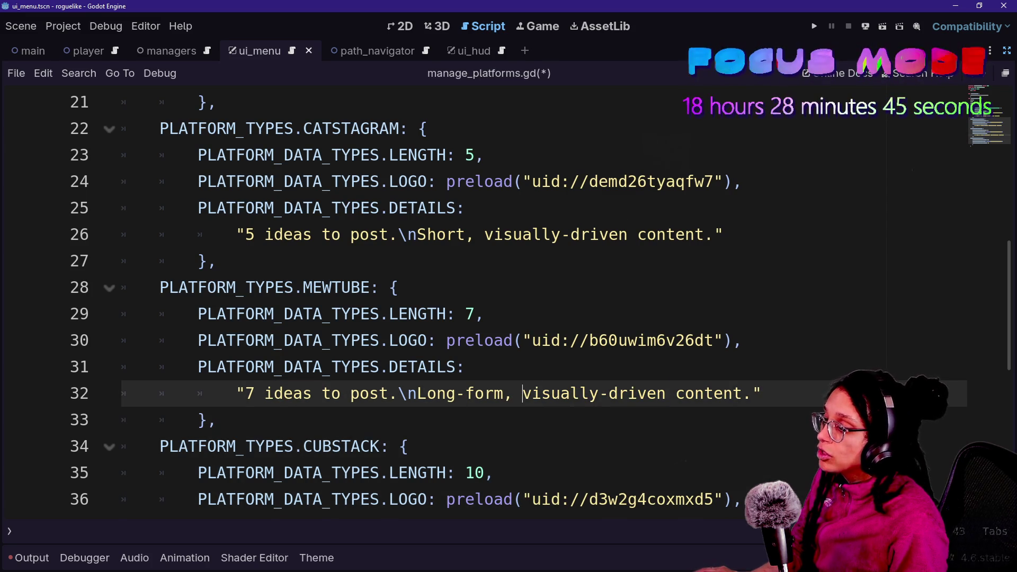
{"action": "key", "text": "ctrl+Left"}
{"action": "key", "text": "ctrl+Left"}
{"action": "key", "text": "ctrl+Left"}
{"action": "key", "text": "ctrl+shift+Right"}
{"action": "key", "text": "ctrl+shift+Right"}
{"action": "key", "text": "ctrl+shift+Right"}
{"action": "key", "text": "BackSpace"}
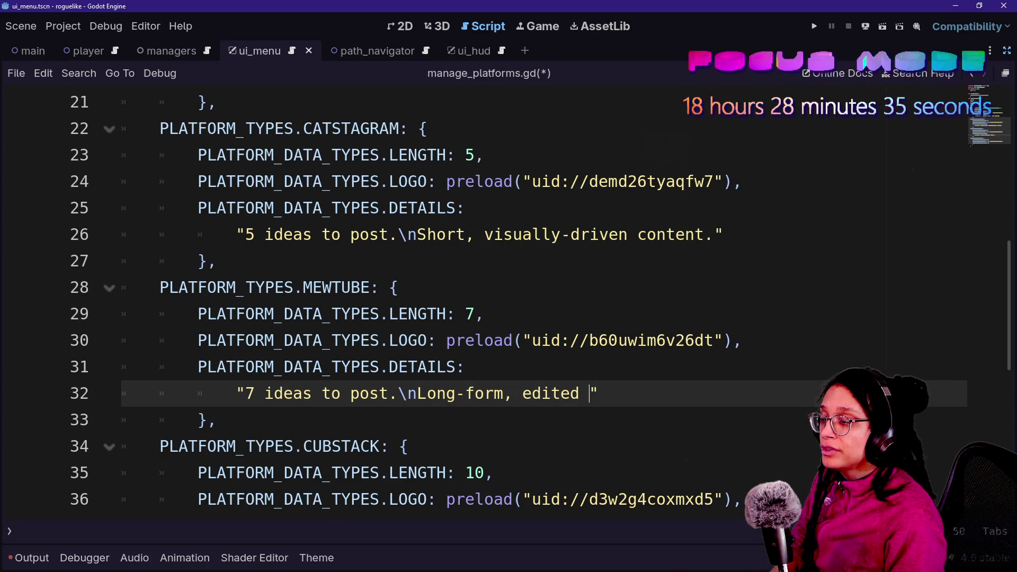
{"action": "type", "text": "videos."}
Copy MEWTUBE's details into CUBSTACK, removing the empty quotes and changing videos to scripts
{"action": "scroll", "coordinate": [509, 296], "scroll_direction": "down", "scroll_amount": 2}
{"action": "key", "text": "shift+Up"}
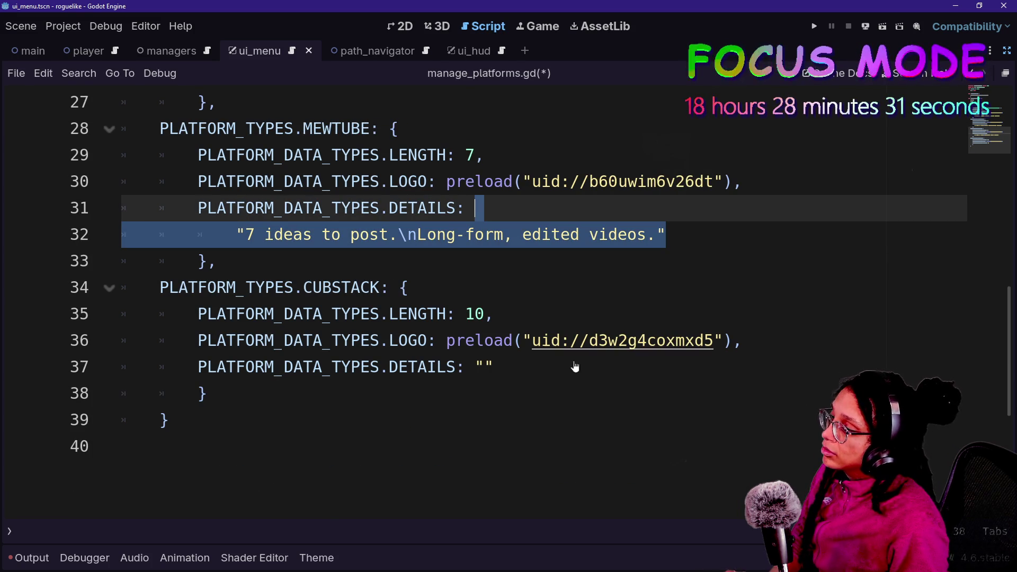
{"action": "left_click", "coordinate": [494, 367]}
{"action": "type", "text": "\"7 ideas to post.\\nLong-form, edited videos.\""}
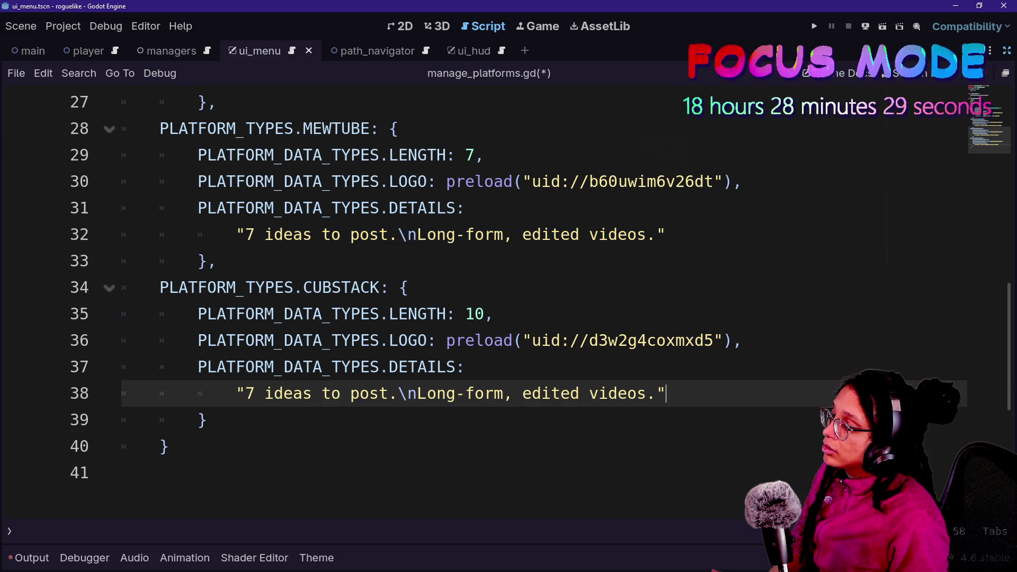
{"action": "key", "text": "Up"}
{"action": "key", "text": "shift+End"}
{"action": "key", "text": "End"}
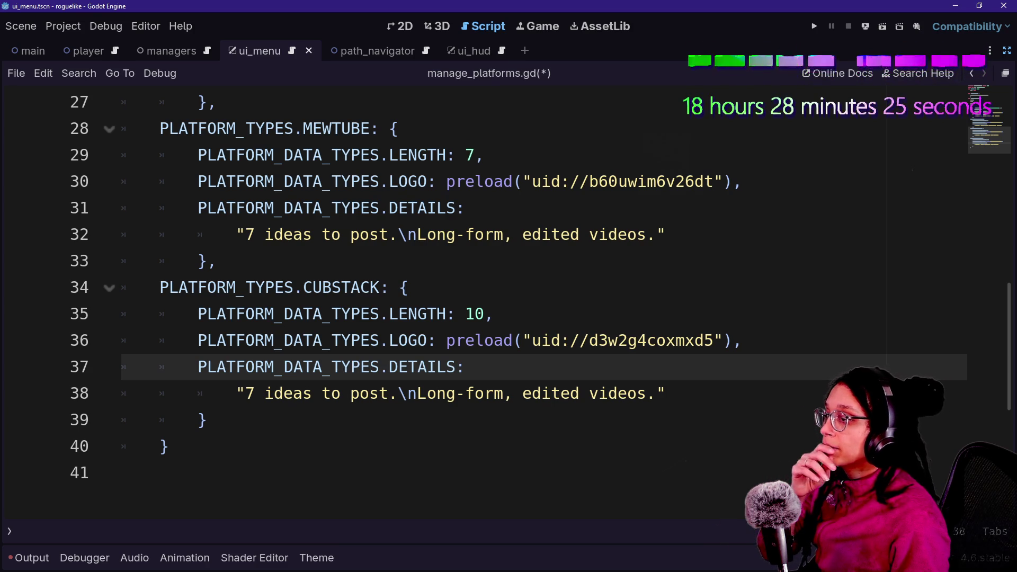
{"action": "left_click", "coordinate": [657, 234]}
{"action": "key", "text": "Left"}
{"action": "key", "text": "BackSpace"}
{"action": "type", "text": "scri"}
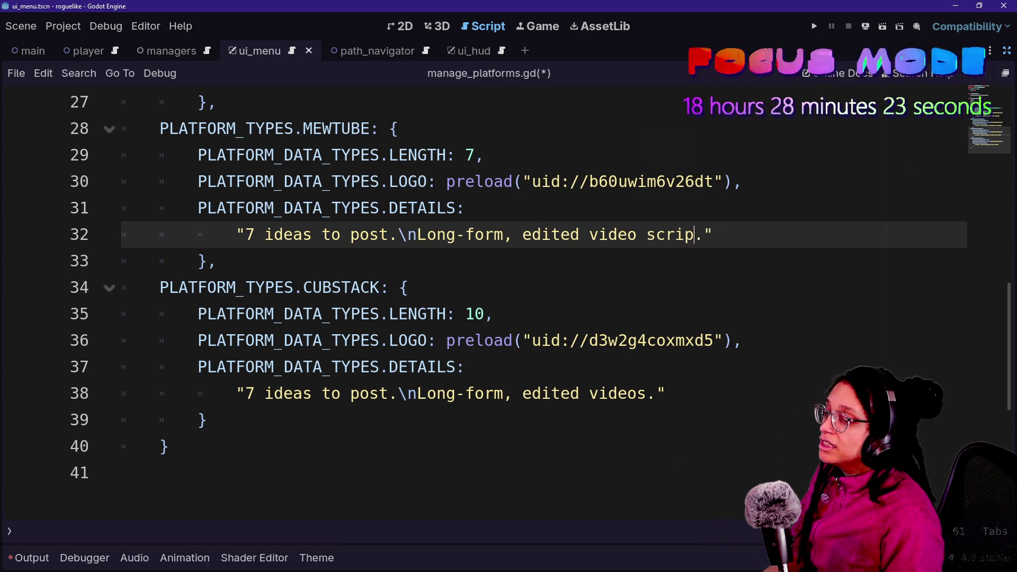
{"action": "type", "text": "pts"}
Undo the rewrite so MEWTUBE reads 'Long-form, edited videos.', then switch to the Game-like Jam page
{"action": "scroll", "coordinate": [477, 297], "scroll_direction": "up", "scroll_amount": 3}
{"action": "left_click", "coordinate": [466, 473]}
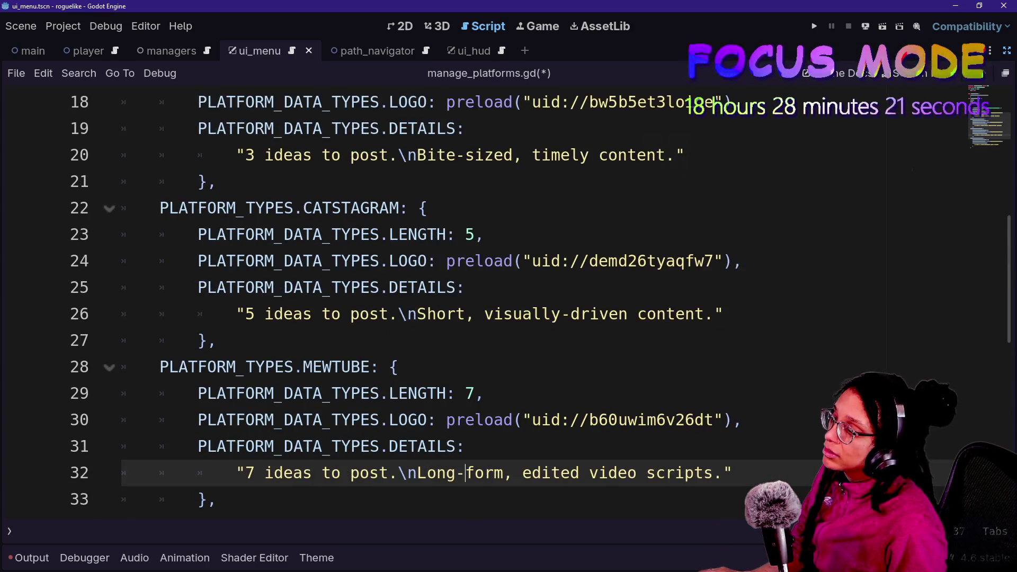
{"action": "left_click_drag", "start_coordinate": [397, 314], "coordinate": [541, 314]}
{"action": "left_click_drag", "start_coordinate": [465, 313], "coordinate": [666, 313]}
{"action": "left_click", "coordinate": [666, 314]}
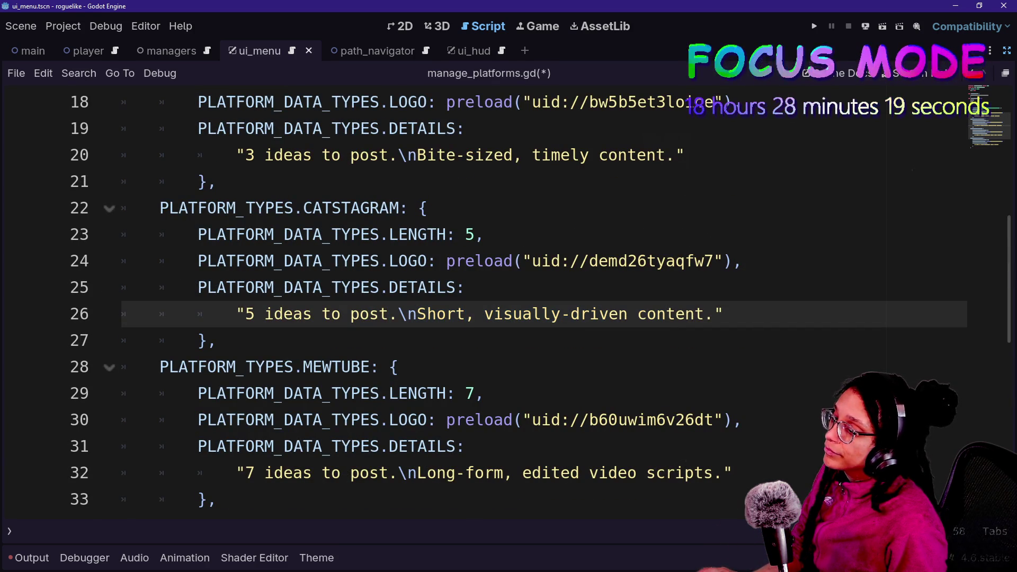
{"action": "key", "text": "ctrl+z"}
{"action": "key", "text": "ctrl+z"}
{"action": "key", "text": "ctrl+z"}
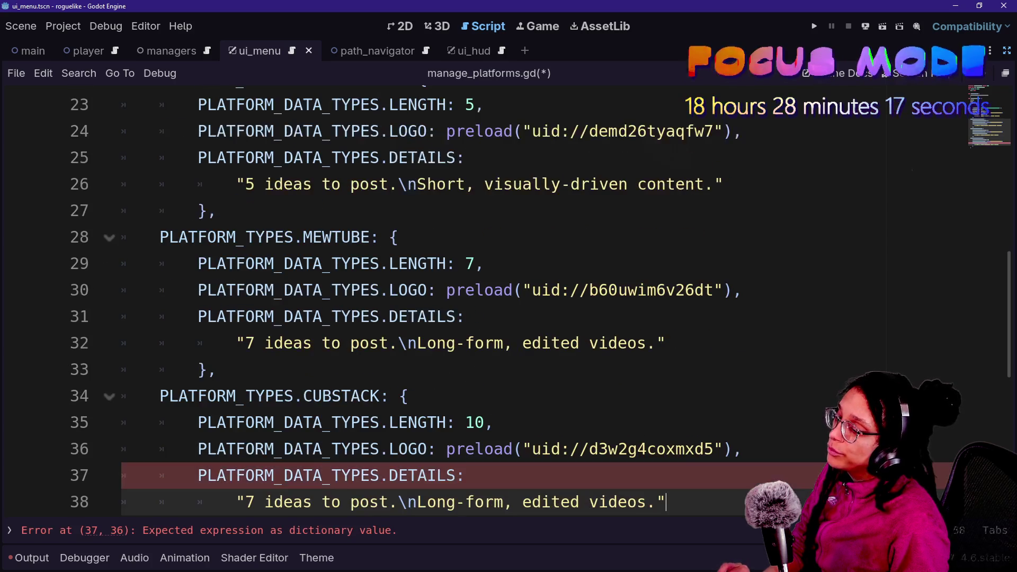
{"action": "key", "text": "ctrl+z"}
{"action": "key", "text": "ctrl+z"}
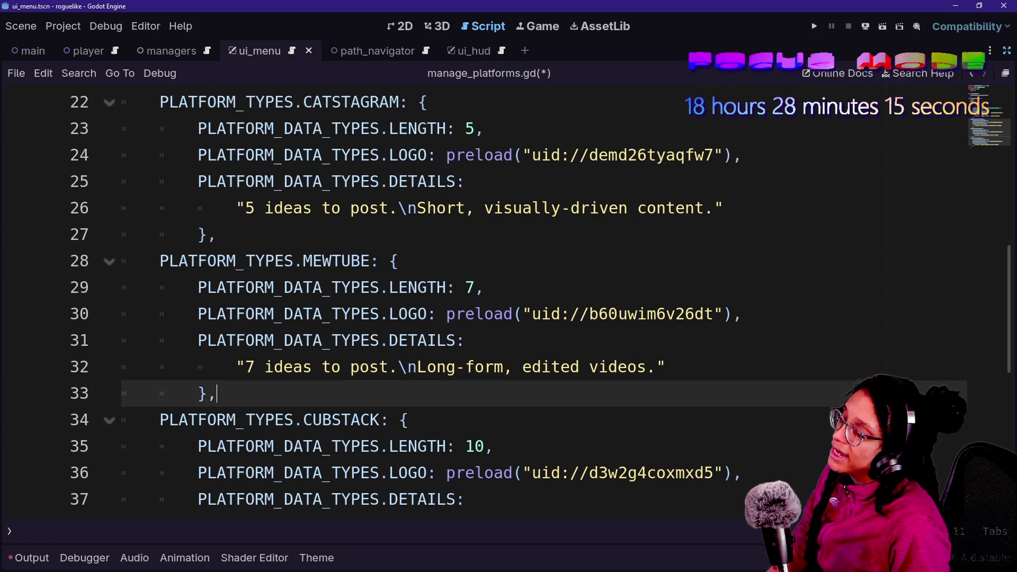
{"action": "key", "text": "alt+Tab"}
{"action": "key", "text": "alt+Tab"}
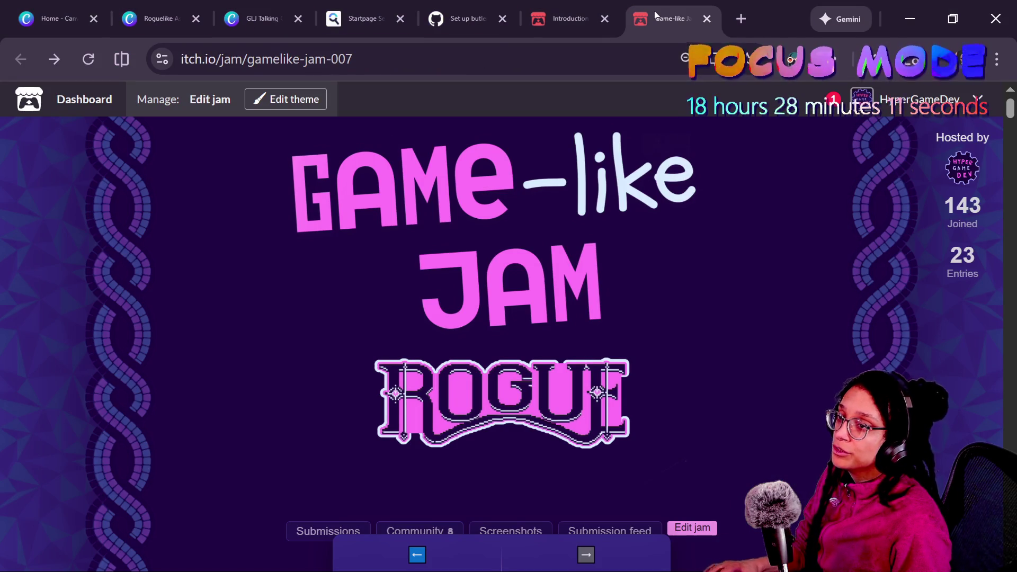
Run the work-in-progress game maximised and try the phone close-up and phone app screen
{"action": "key", "text": "alt+Tab"}
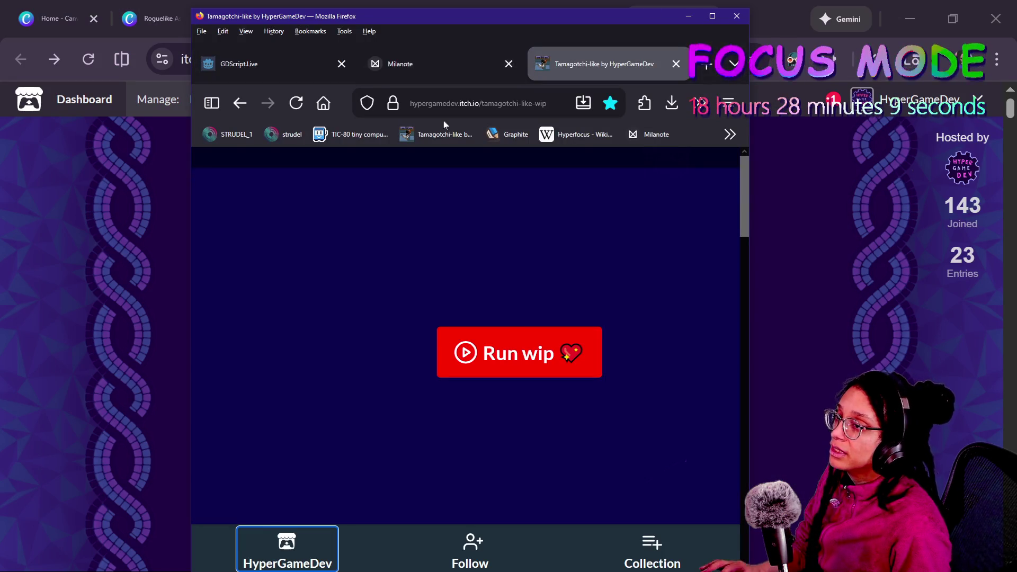
{"action": "left_click", "coordinate": [503, 329]}
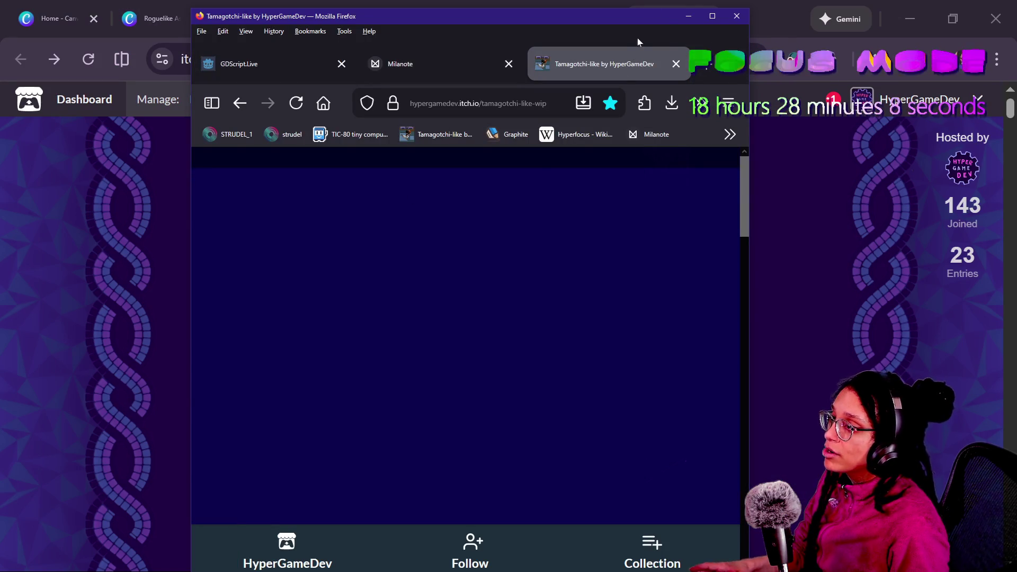
{"action": "left_click", "coordinate": [713, 16]}
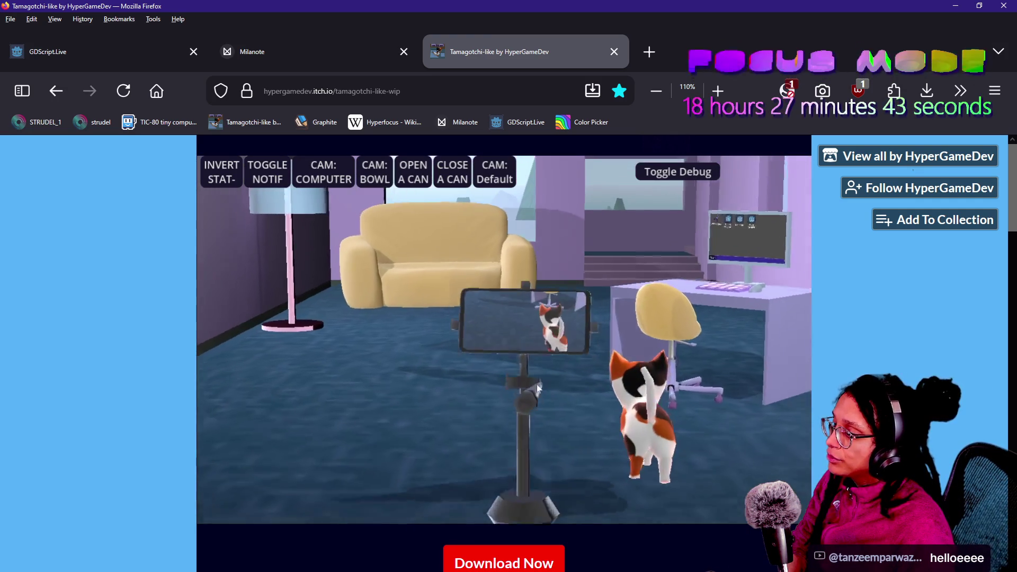
{"action": "left_click", "coordinate": [538, 385]}
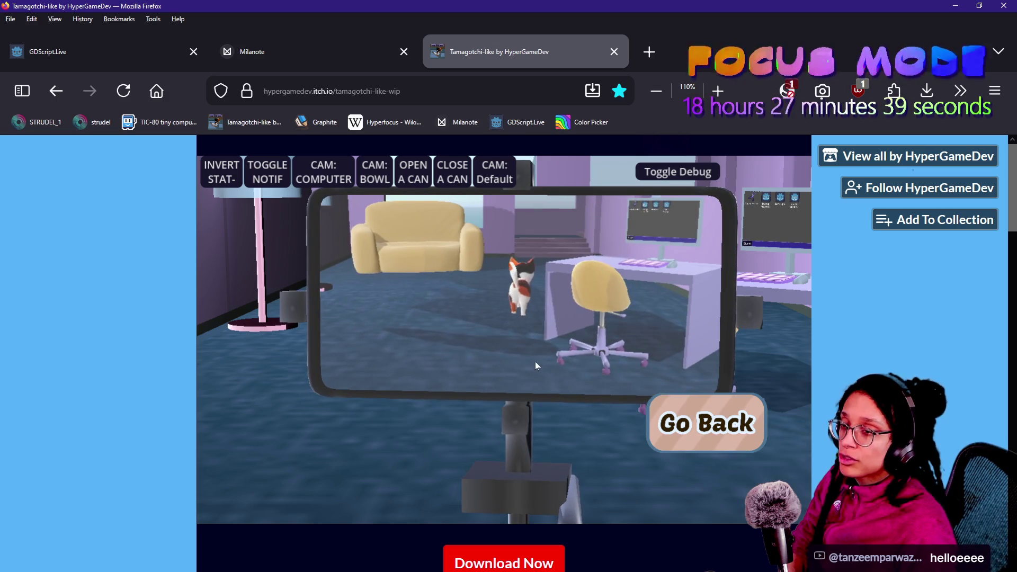
{"action": "left_click", "coordinate": [678, 436]}
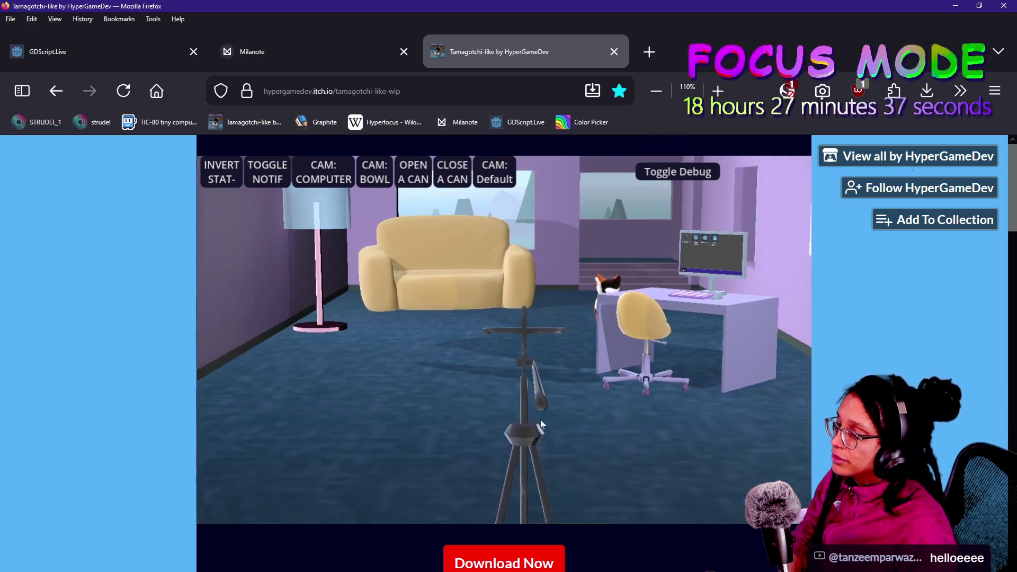
{"action": "left_click", "coordinate": [427, 469]}
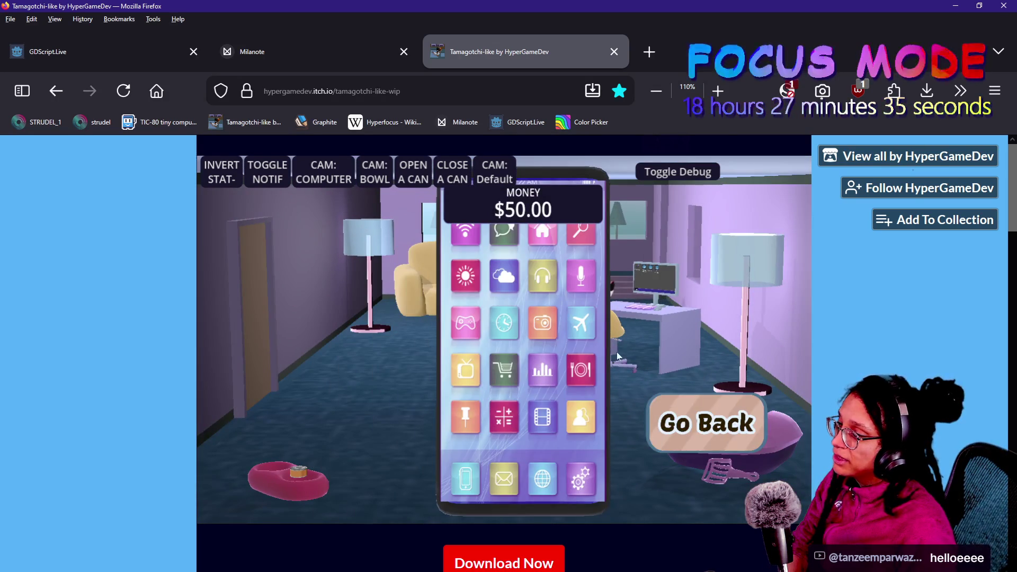
{"action": "left_click", "coordinate": [691, 402]}
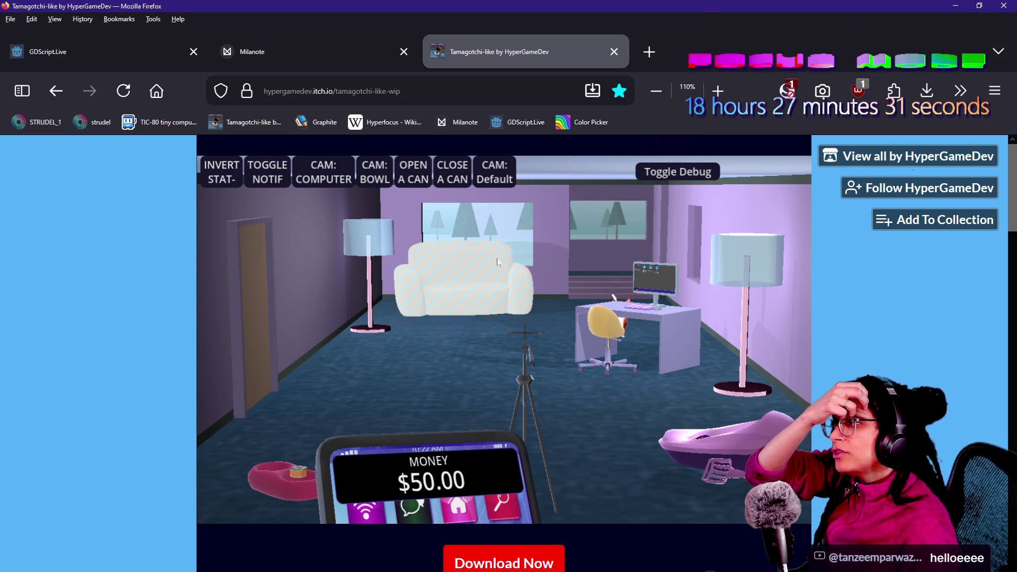
Switch the game camera to the computer, toggle the debug panel, then reload the game page
{"action": "left_click", "coordinate": [311, 182]}
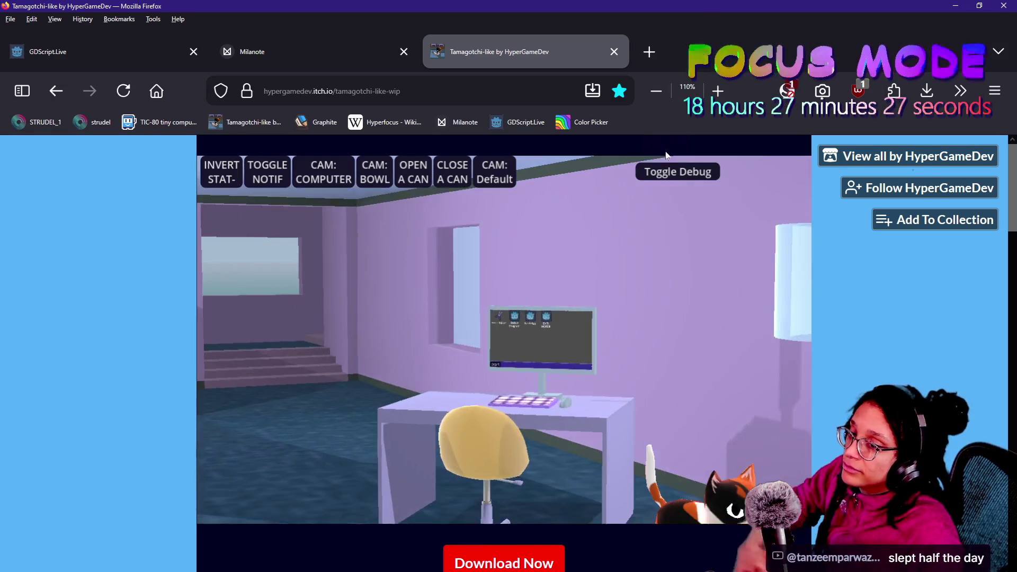
{"action": "left_click", "coordinate": [660, 165]}
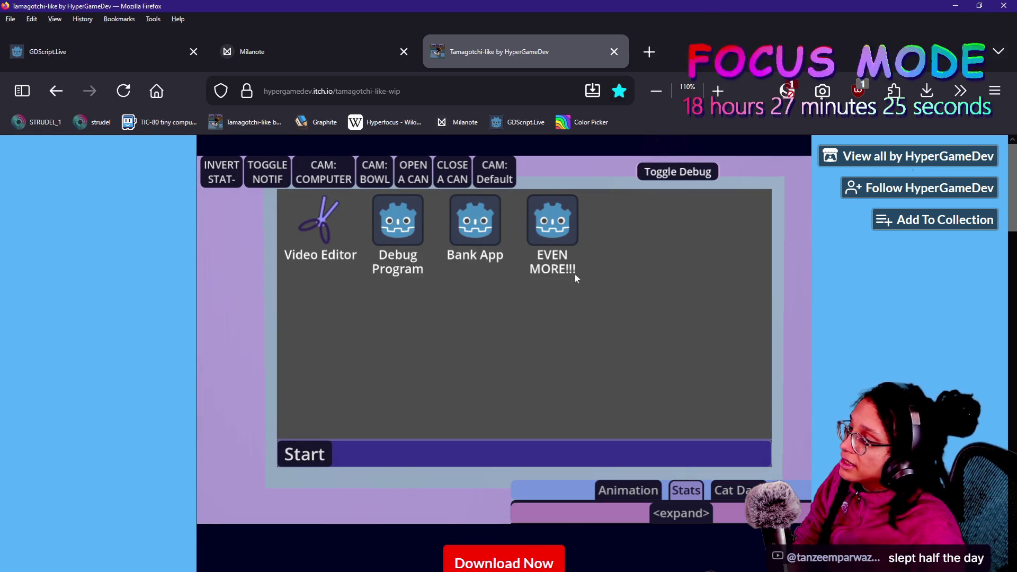
{"action": "left_click", "coordinate": [698, 169]}
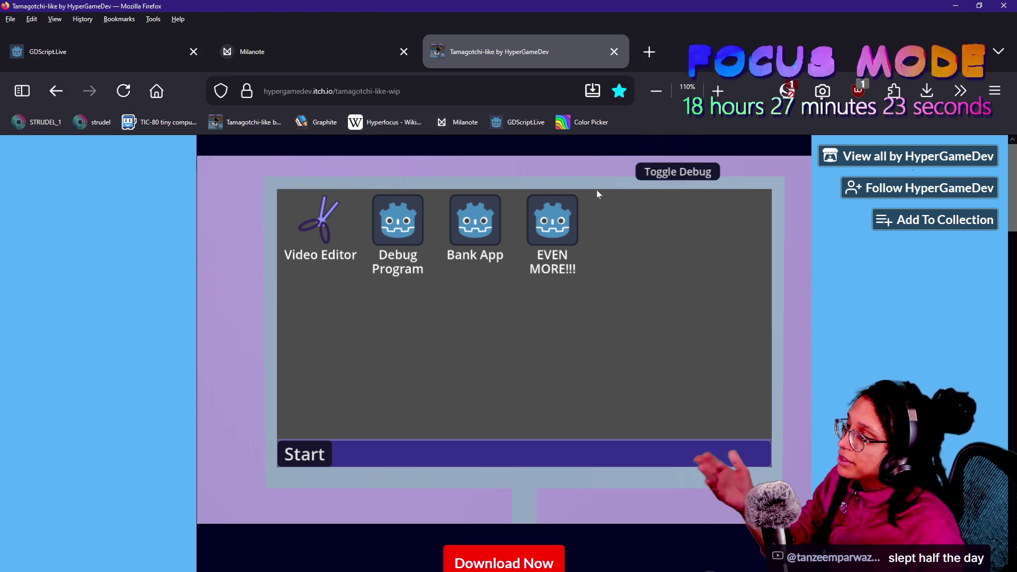
{"action": "left_click", "coordinate": [656, 170]}
{"action": "left_click", "coordinate": [493, 171]}
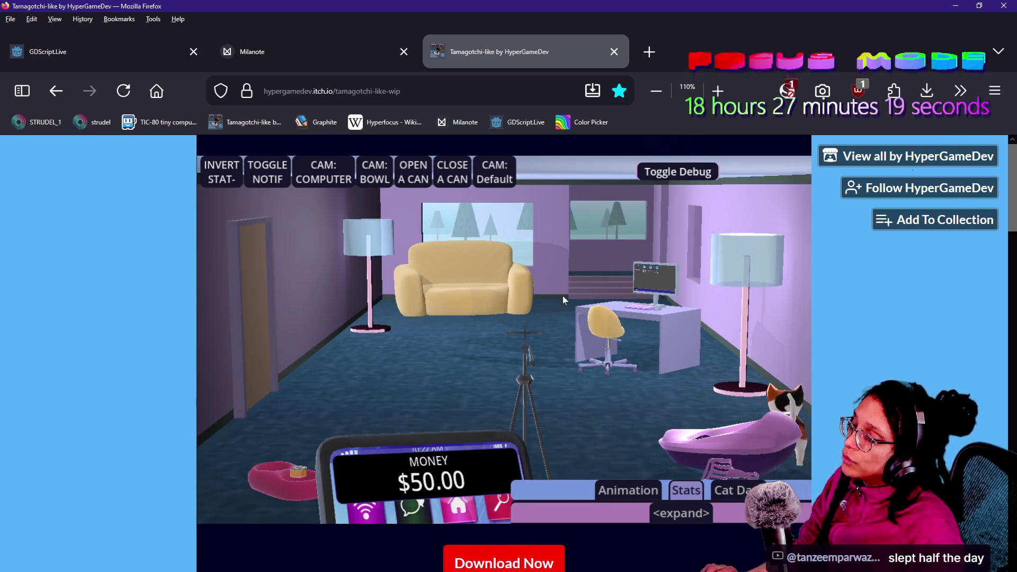
{"action": "key", "text": "alt+Tab"}
{"action": "key", "text": "alt+Tab"}
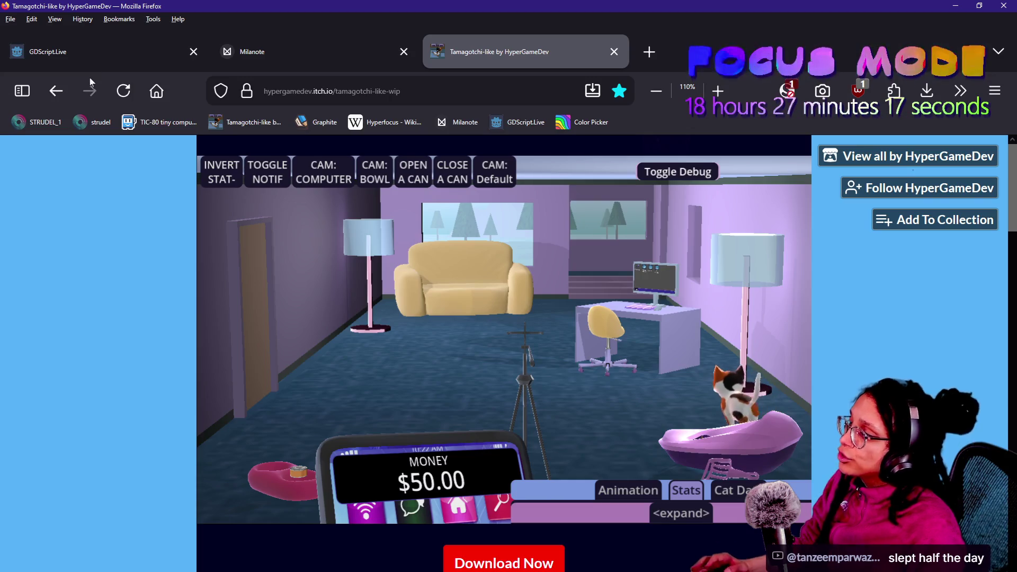
{"action": "left_click", "coordinate": [112, 95]}
{"action": "key", "text": "alt+Tab"}
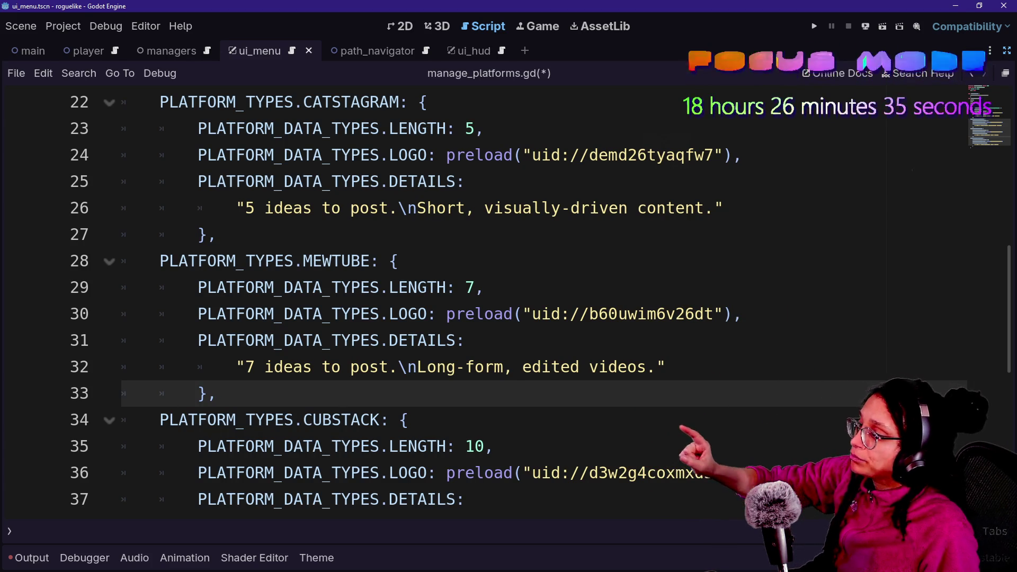
Highlight the MEWTUBE and CUBSTACK entries, then MEWTUBE's details lines 31–32 in manage_platforms.gd
{"action": "left_click_drag", "start_coordinate": [246, 261], "coordinate": [475, 500]}
{"action": "left_click", "coordinate": [657, 314]}
{"action": "left_click", "coordinate": [666, 366]}
{"action": "left_click_drag", "start_coordinate": [666, 367], "coordinate": [475, 340]}
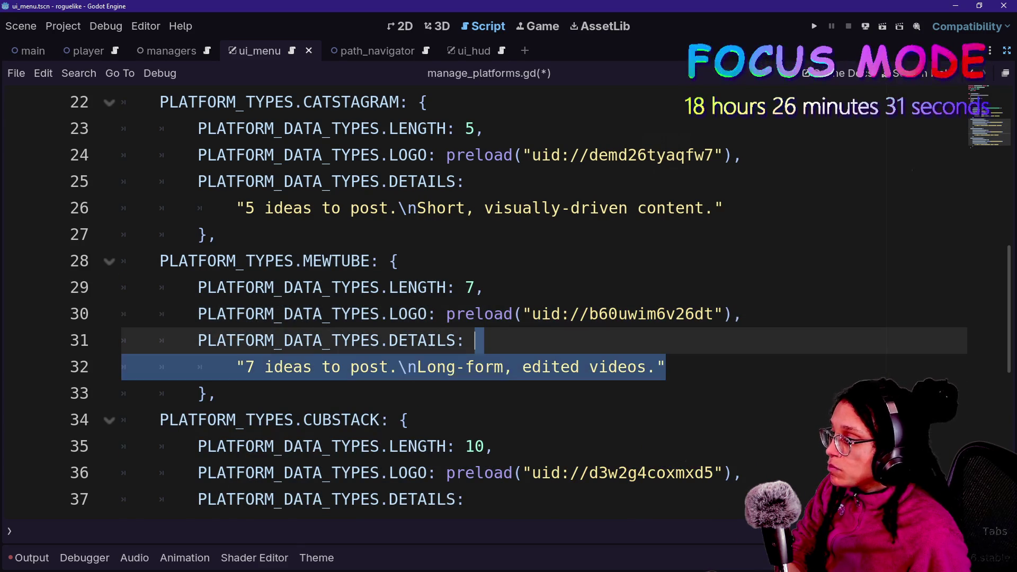
{"action": "left_click", "coordinate": [475, 341]}
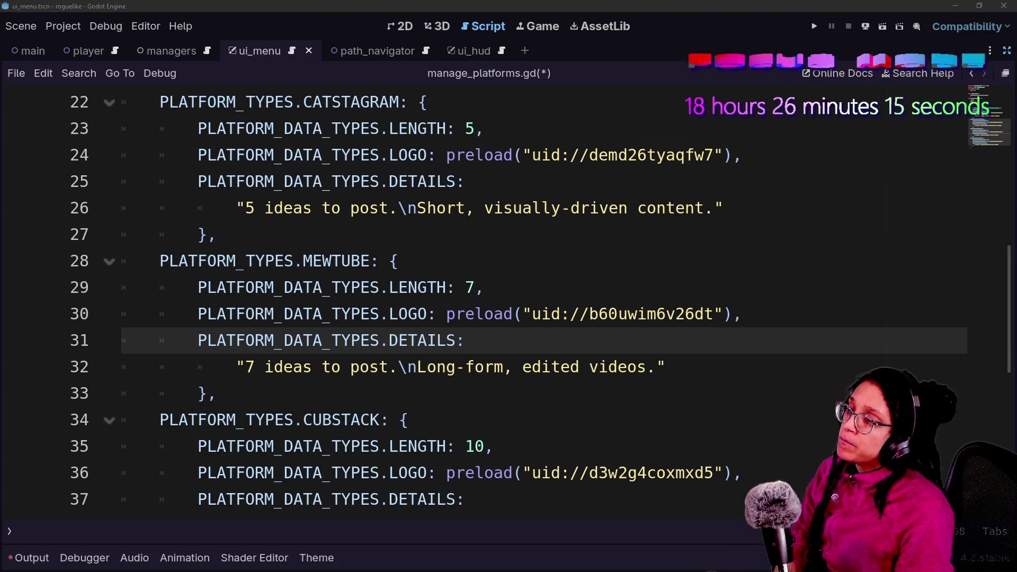
{"action": "left_click", "coordinate": [218, 234]}
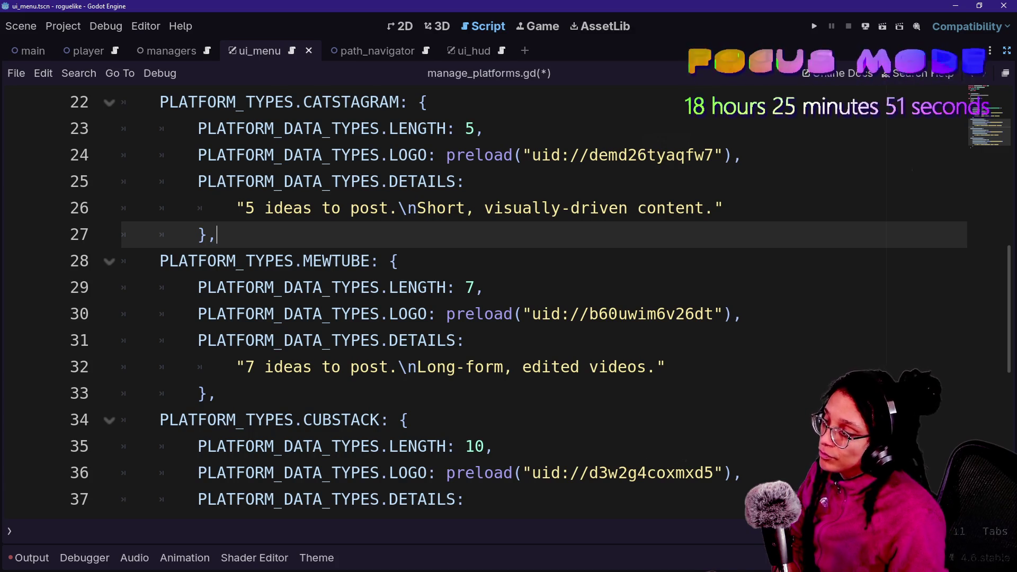
Change the CUBSTACK idea count on line 38 from 7 to 10
{"action": "left_click", "coordinate": [479, 314]}
{"action": "left_click", "coordinate": [377, 340]}
{"action": "left_click", "coordinate": [217, 394]}
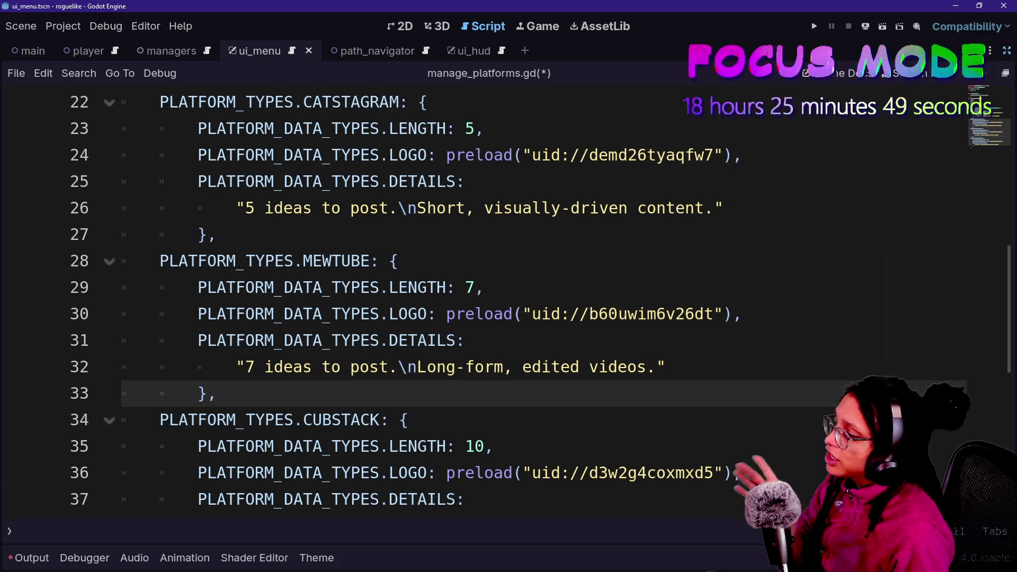
{"action": "key", "text": "Down"}
{"action": "key", "text": "Down"}
{"action": "key", "text": "Down"}
{"action": "left_click_drag", "start_coordinate": [666, 318], "coordinate": [475, 292]}
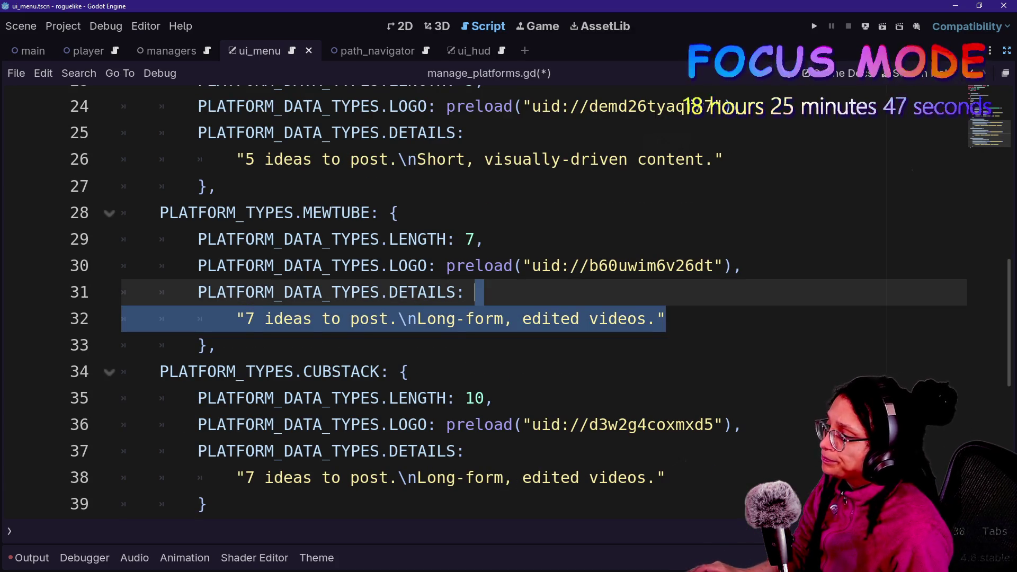
{"action": "scroll", "coordinate": [475, 292], "scroll_direction": "down", "scroll_amount": 1}
{"action": "left_click", "coordinate": [667, 398]}
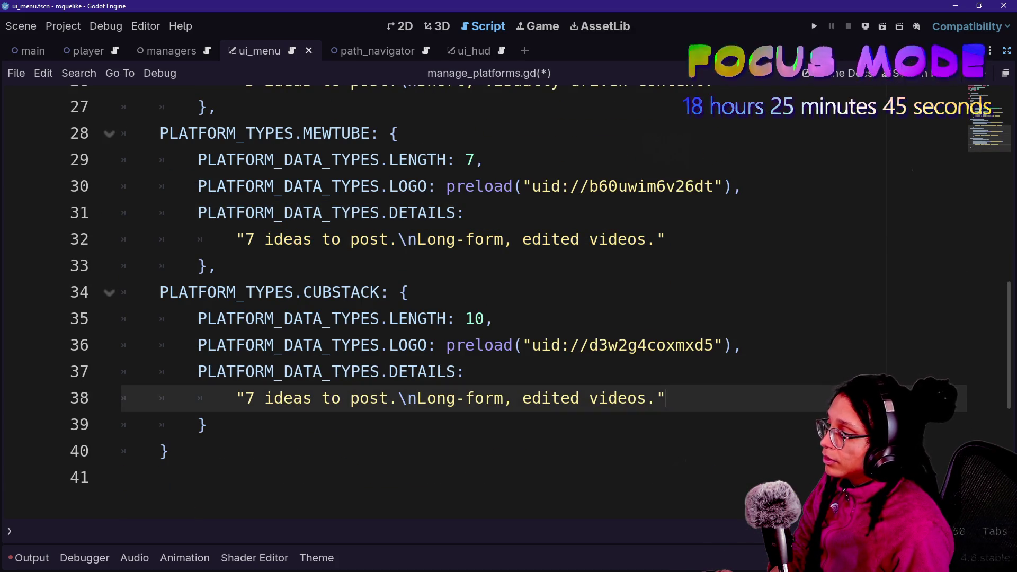
{"action": "triple_click", "coordinate": [666, 398]}
{"action": "left_click", "coordinate": [666, 398]}
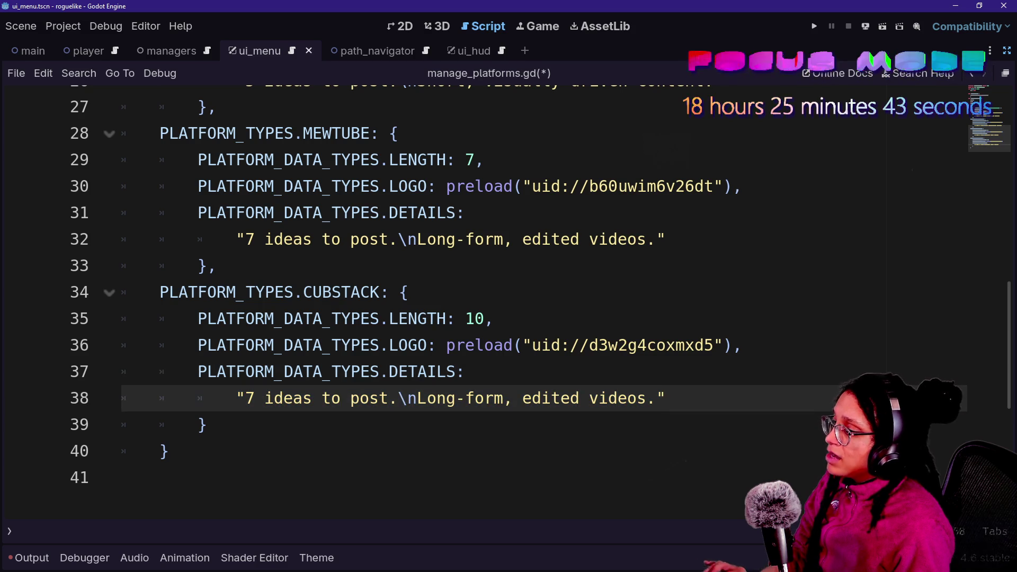
{"action": "left_click", "coordinate": [255, 398]}
{"action": "type", "text": "10"}
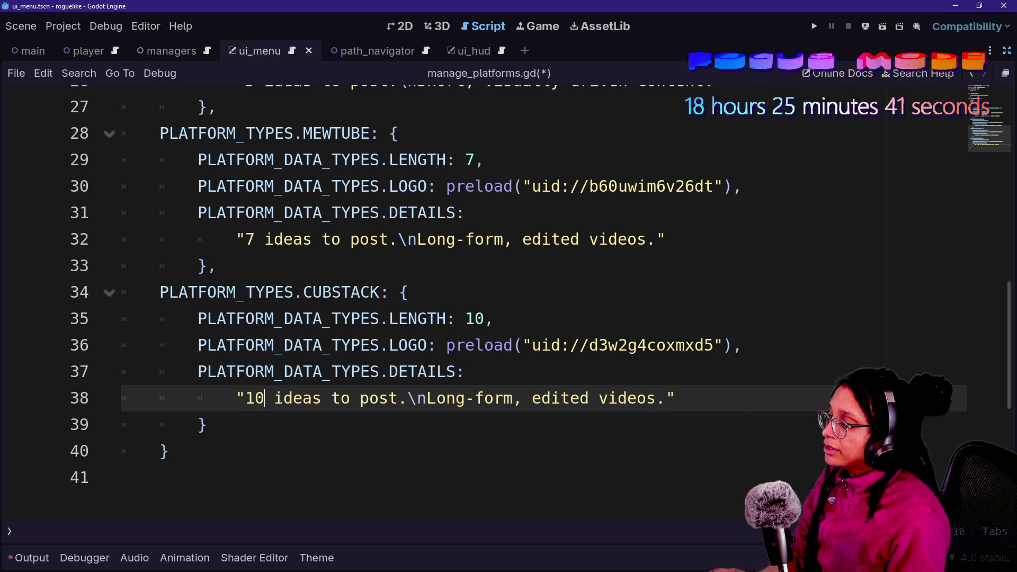
Replace the CUBSTACK description with 'Long, informative blog posts.' and save the script
{"action": "left_click_drag", "start_coordinate": [427, 398], "coordinate": [666, 398]}
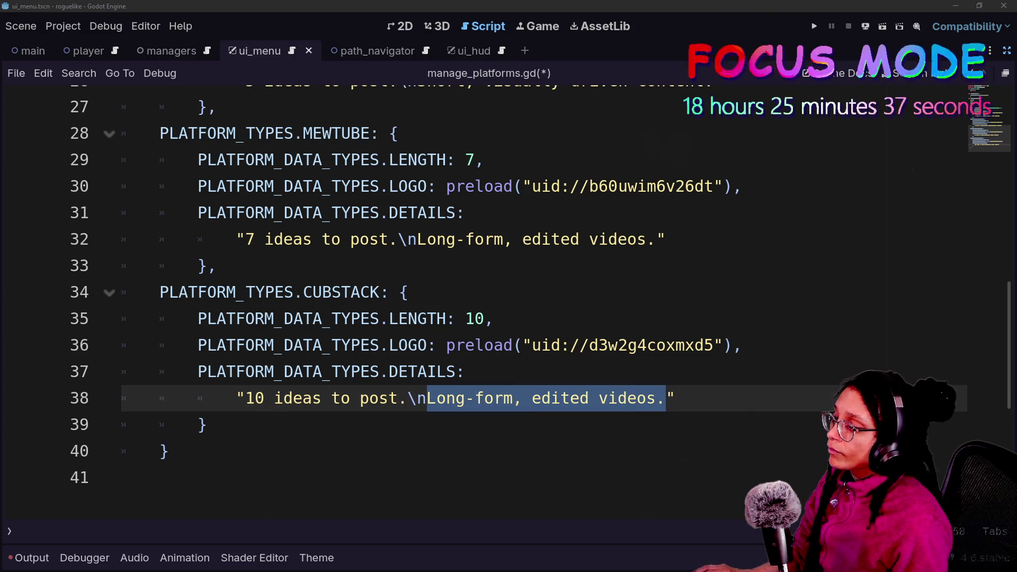
{"action": "left_click", "coordinate": [476, 372]}
{"action": "left_click_drag", "start_coordinate": [427, 398], "coordinate": [666, 398]}
{"action": "type", "text": "Long, inform"}
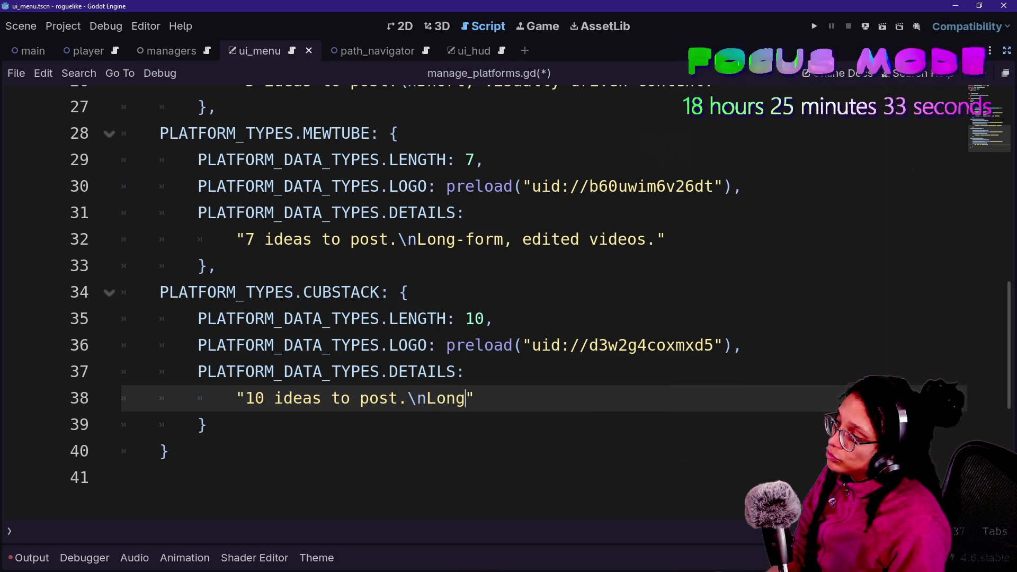
{"action": "type", "text": "ative blog pos"}
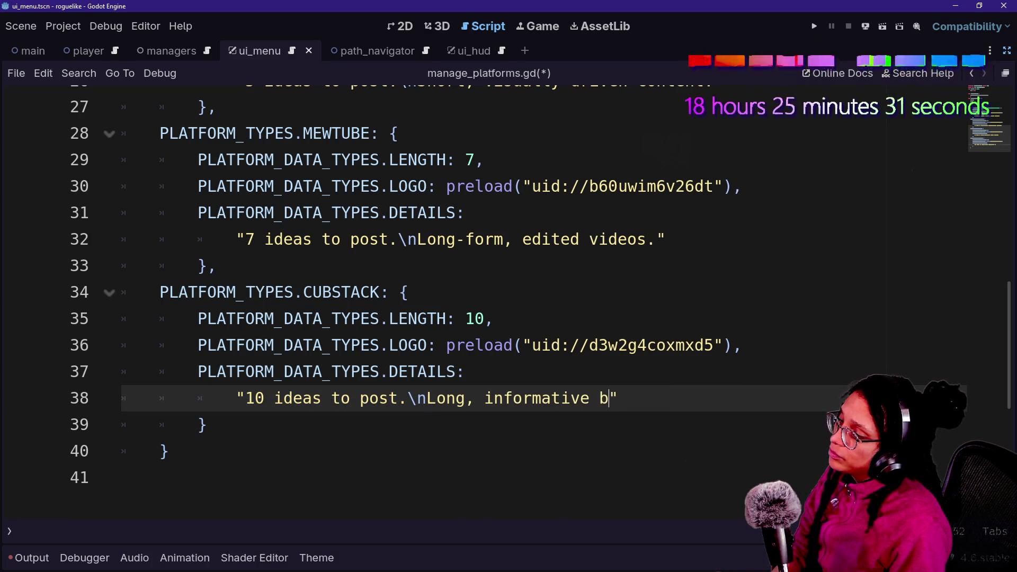
{"action": "key", "text": "BackSpace"}
{"action": "key", "text": "BackSpace"}
{"action": "key", "text": "BackSpace"}
{"action": "type", "text": "posts."}
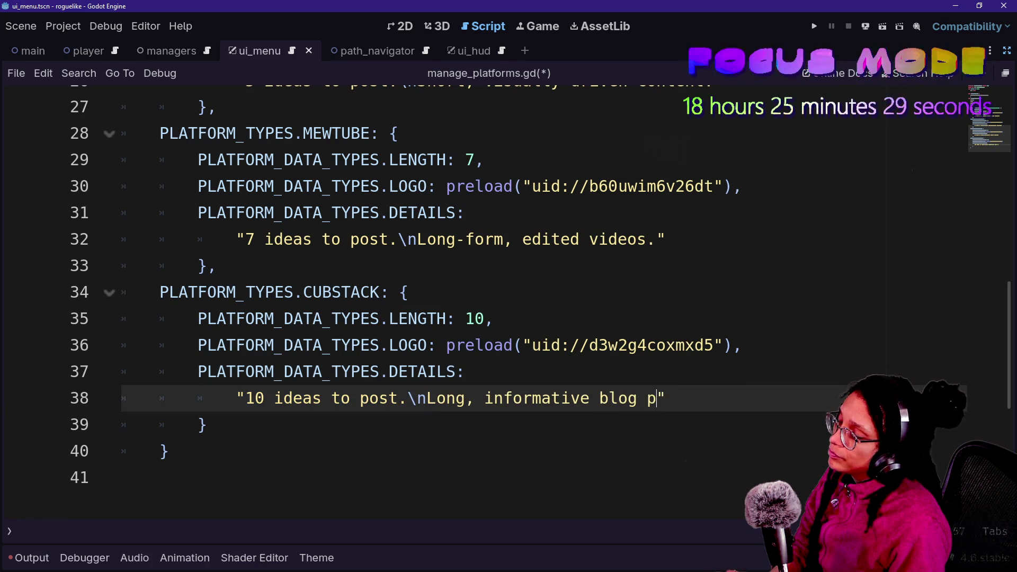
{"action": "left_click", "coordinate": [561, 398]}
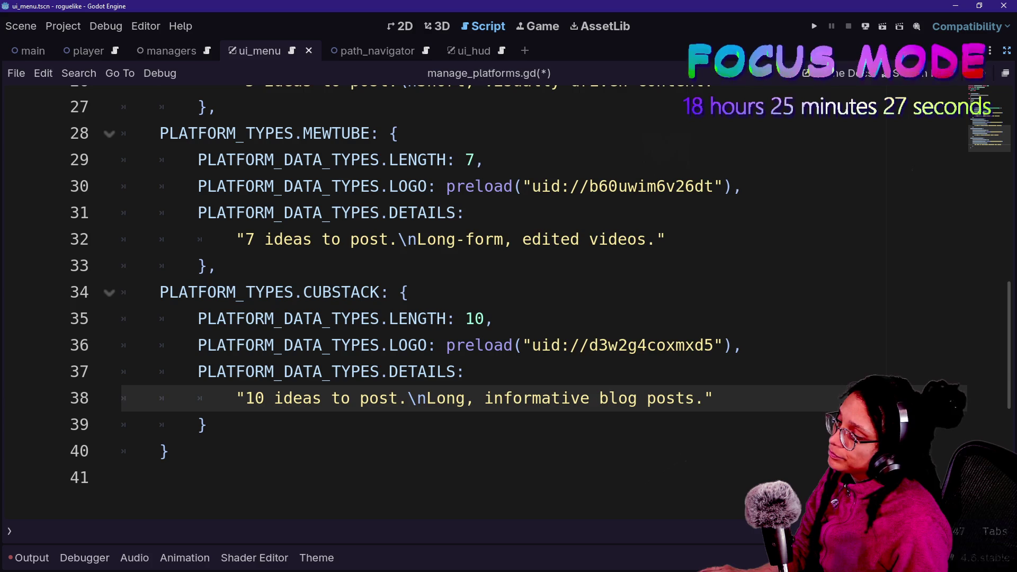
{"action": "left_click", "coordinate": [511, 239]}
{"action": "left_click", "coordinate": [466, 372]}
{"action": "left_click", "coordinate": [713, 398]}
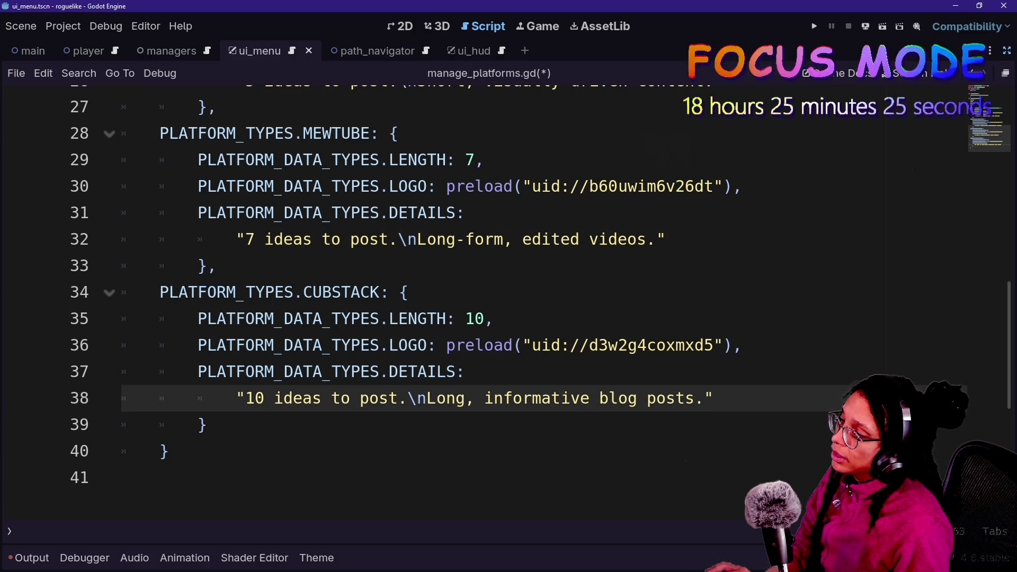
{"action": "key", "text": "ctrl+s"}
{"action": "scroll", "coordinate": [509, 297], "scroll_direction": "up", "scroll_amount": 8}
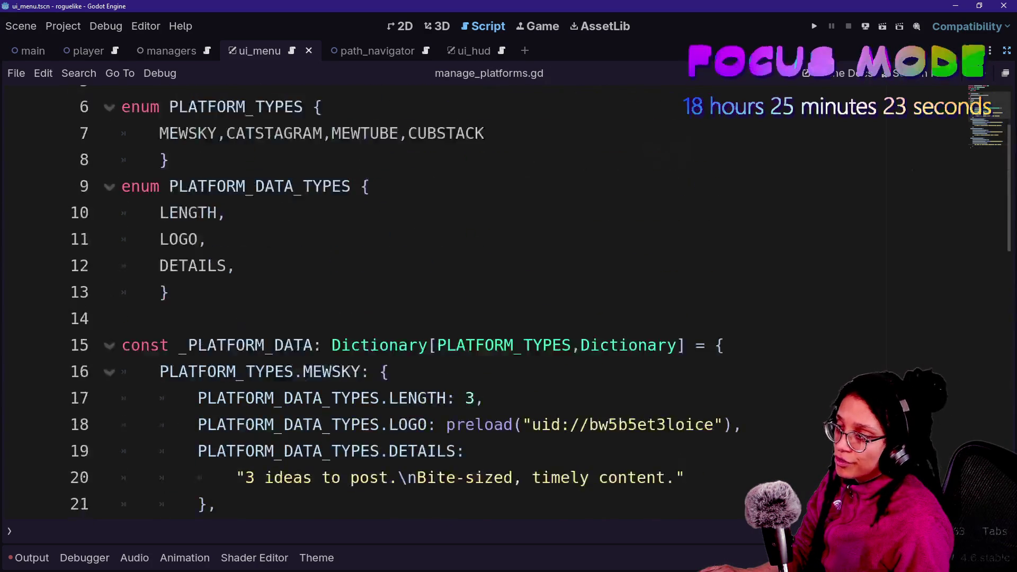
{"action": "scroll", "coordinate": [509, 297], "scroll_direction": "down", "scroll_amount": 2}
{"action": "left_click_drag", "start_coordinate": [484, 368], "coordinate": [391, 341]}
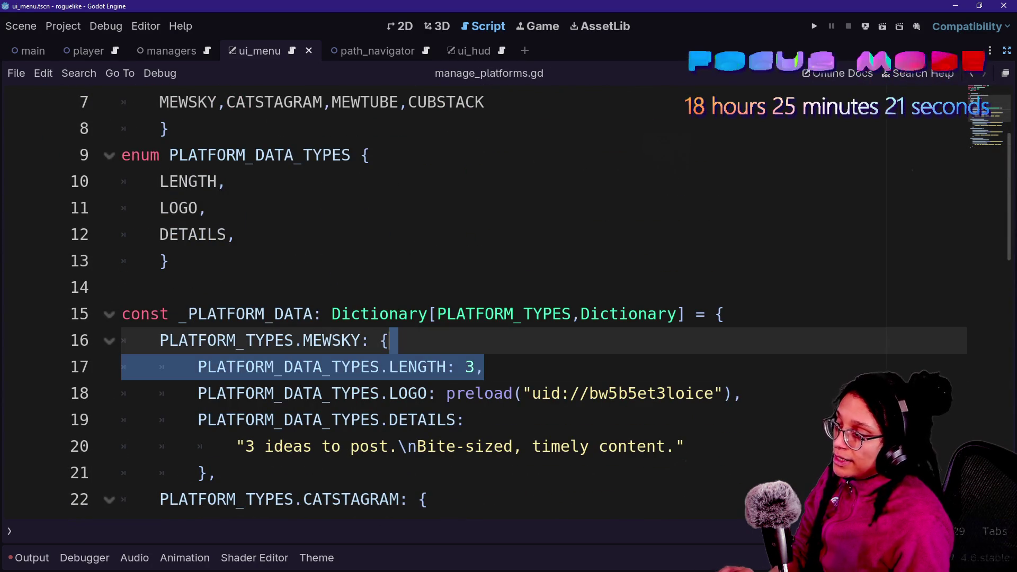
{"action": "key", "text": "ctrl+alt+o"}
{"action": "key", "text": "Escape"}
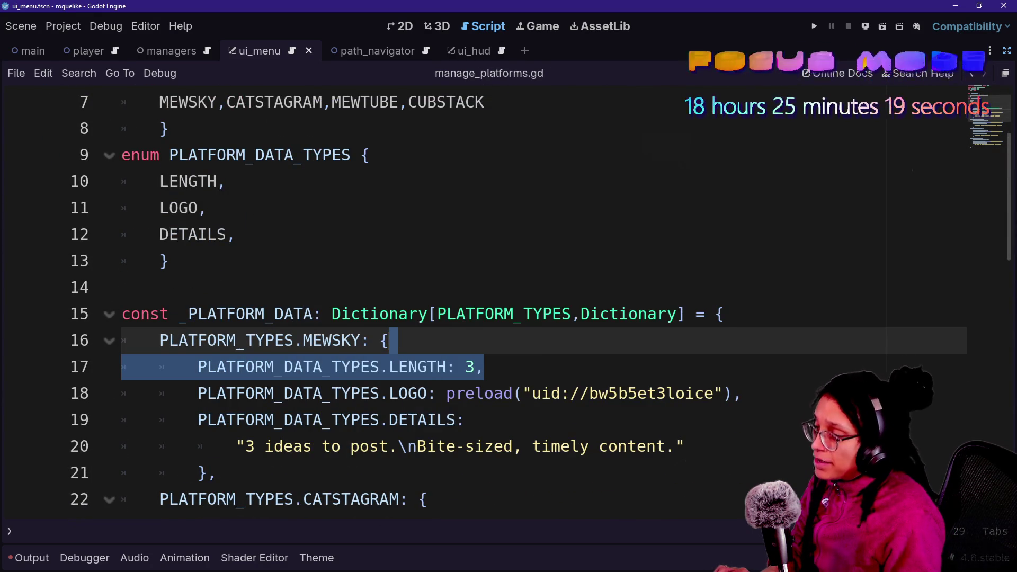
{"action": "key", "text": "ctrl+alt+o"}
{"action": "key", "text": "Down"}
{"action": "key", "text": "Escape"}
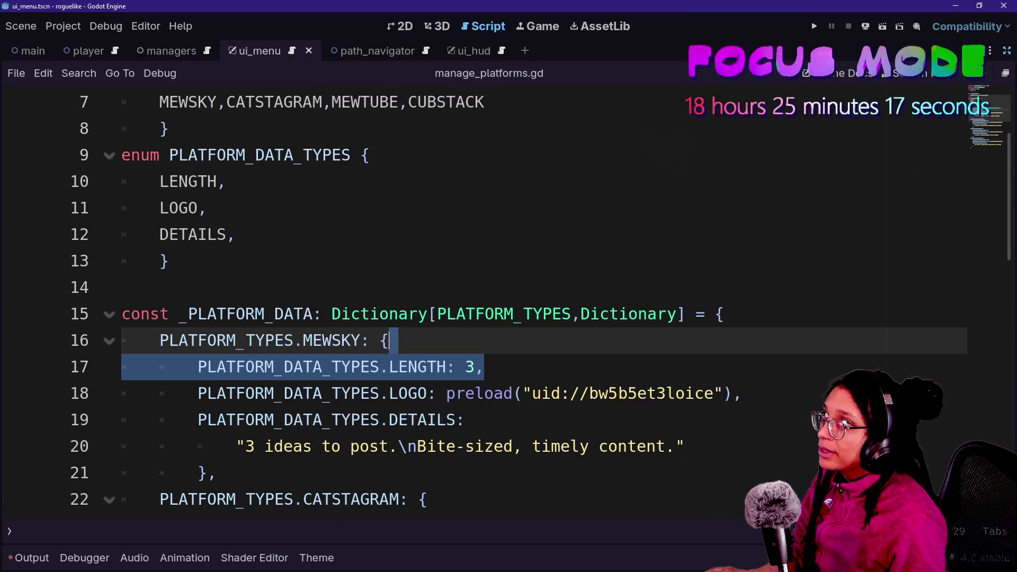
{"action": "scroll", "coordinate": [519, 300], "scroll_direction": "down", "scroll_amount": 1}
{"action": "scroll", "coordinate": [519, 299], "scroll_direction": "up", "scroll_amount": 3}
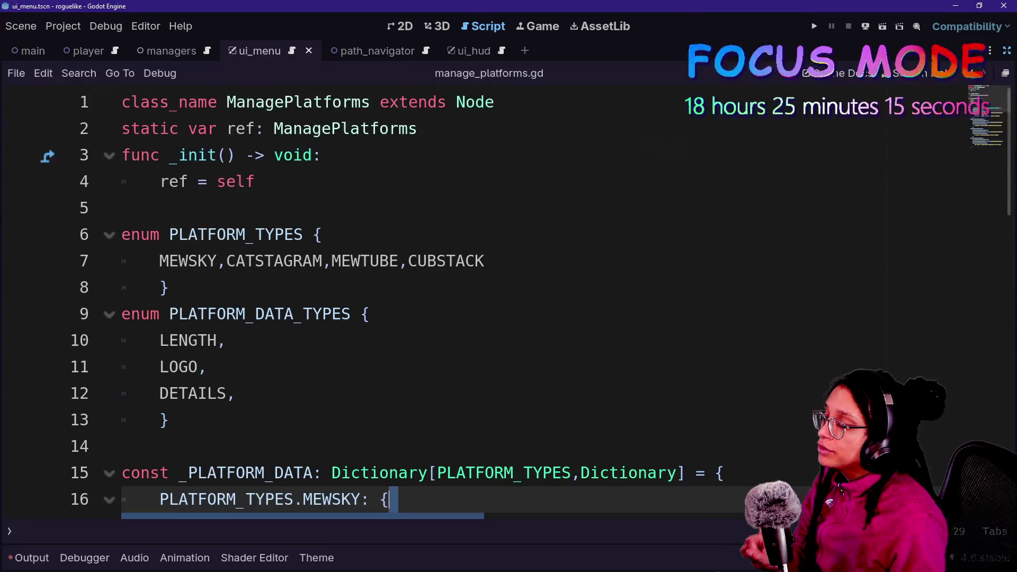
{"action": "left_click", "coordinate": [160, 420]}
{"action": "left_click", "coordinate": [169, 420]}
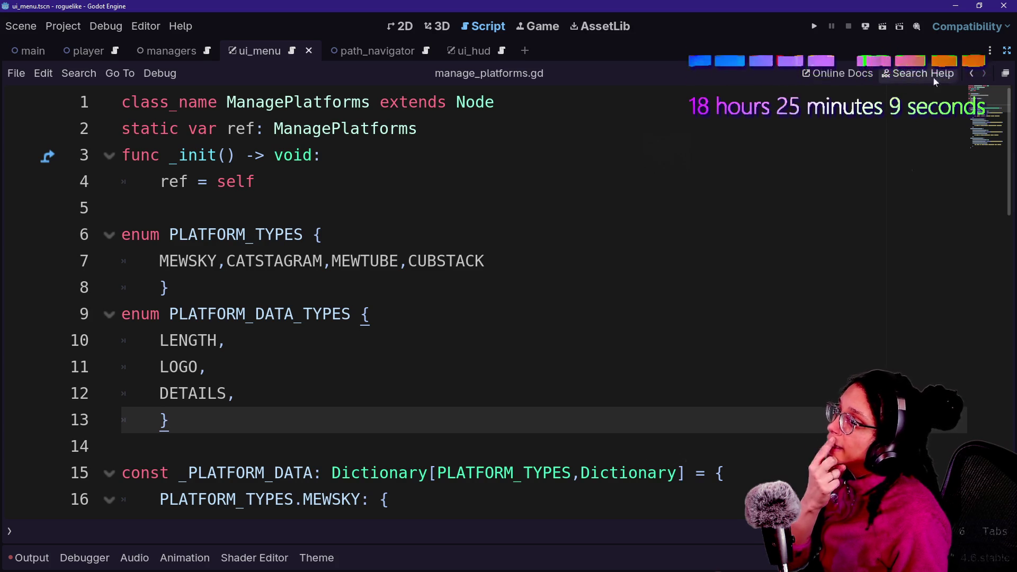
{"action": "left_click", "coordinate": [1005, 53]}
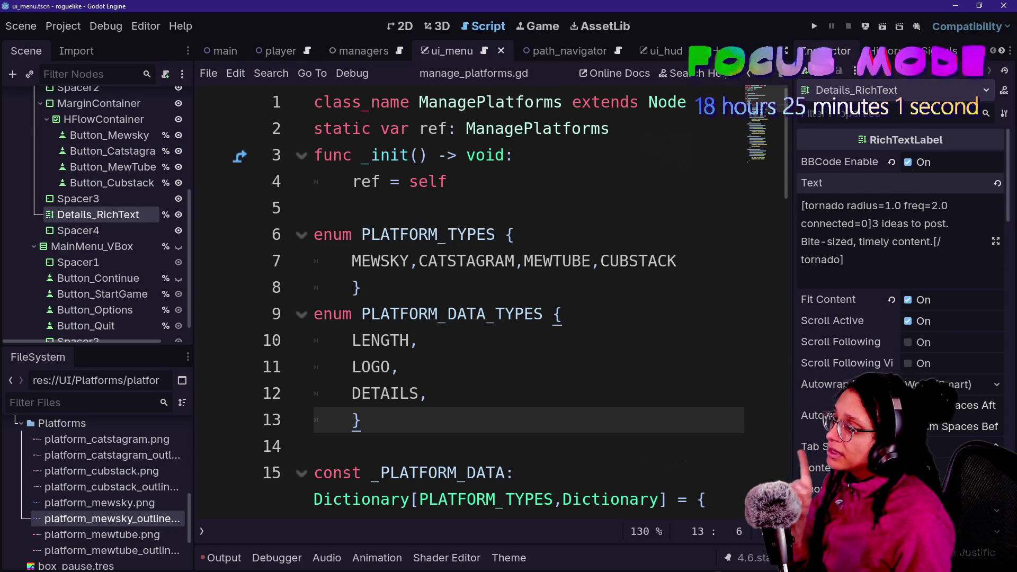
{"action": "left_click", "coordinate": [371, 155]}
{"action": "left_click", "coordinate": [371, 208]}
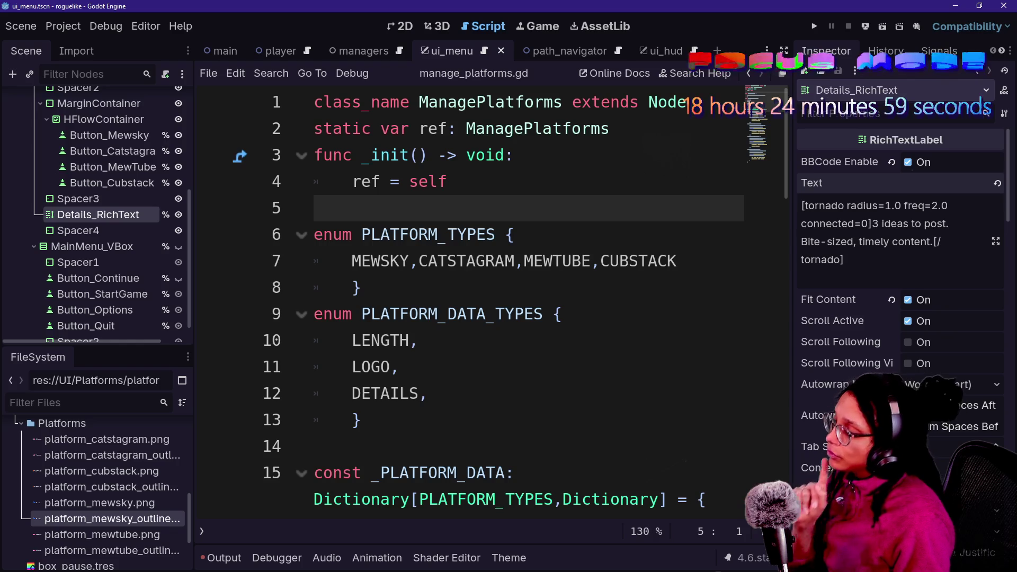
{"action": "left_click", "coordinate": [420, 235]}
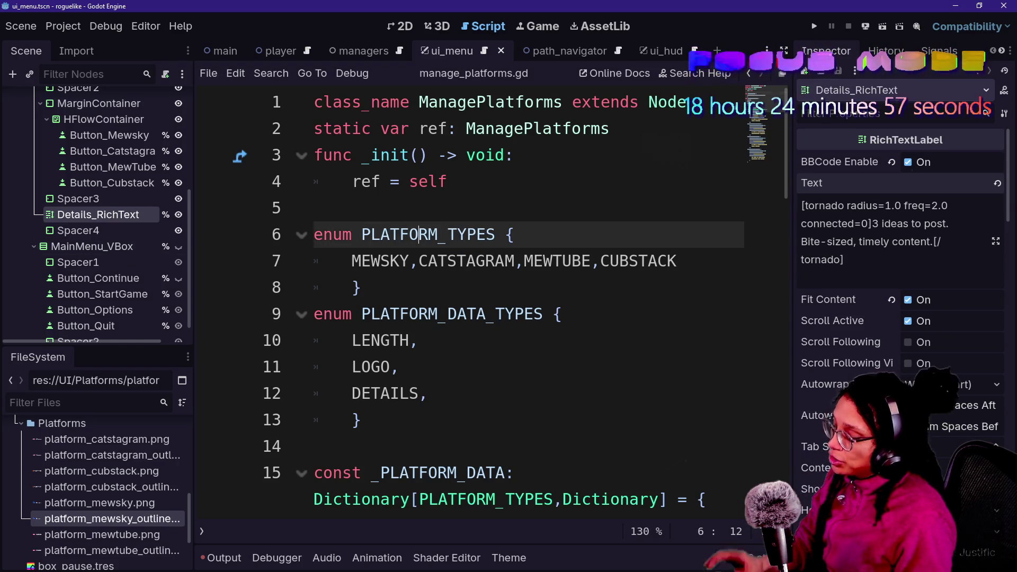
{"action": "key", "text": "ctrl+shift+F11"}
{"action": "scroll", "coordinate": [477, 297], "scroll_direction": "down", "scroll_amount": 10}
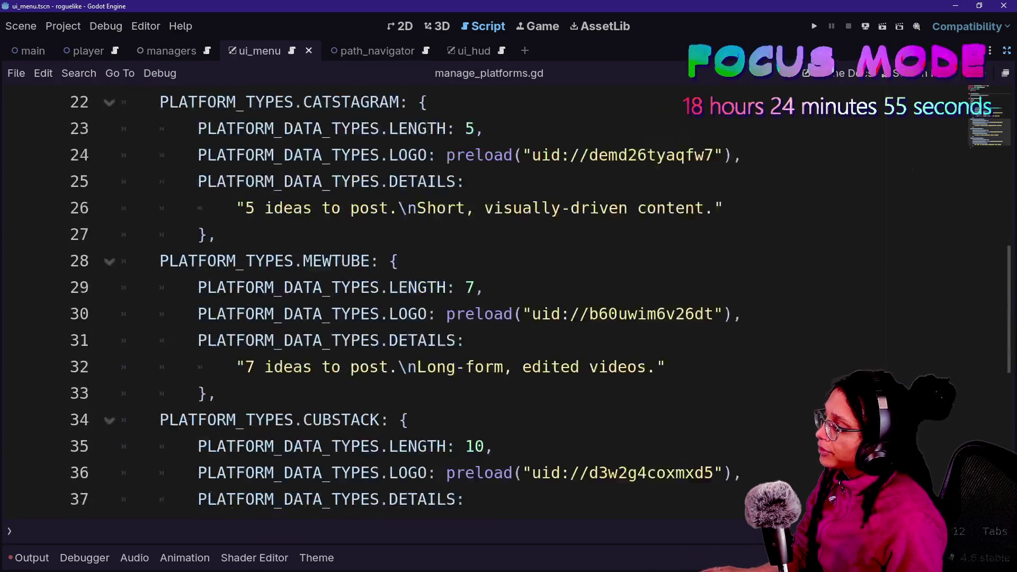
{"action": "scroll", "coordinate": [477, 297], "scroll_direction": "down", "scroll_amount": 3}
Start a new function named get_platform_data below the data dictionary
{"action": "scroll", "coordinate": [477, 297], "scroll_direction": "up", "scroll_amount": 2}
{"action": "left_click", "coordinate": [371, 264]}
{"action": "key", "text": "Return"}
{"action": "type", "text": "g"}
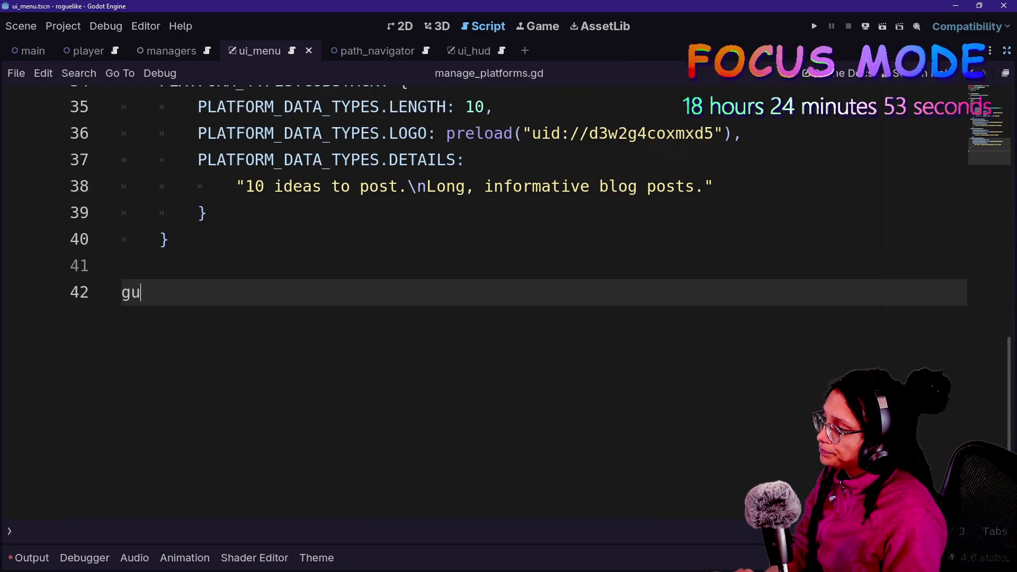
{"action": "key", "text": "BackSpace"}
{"action": "type", "text": "func get_"}
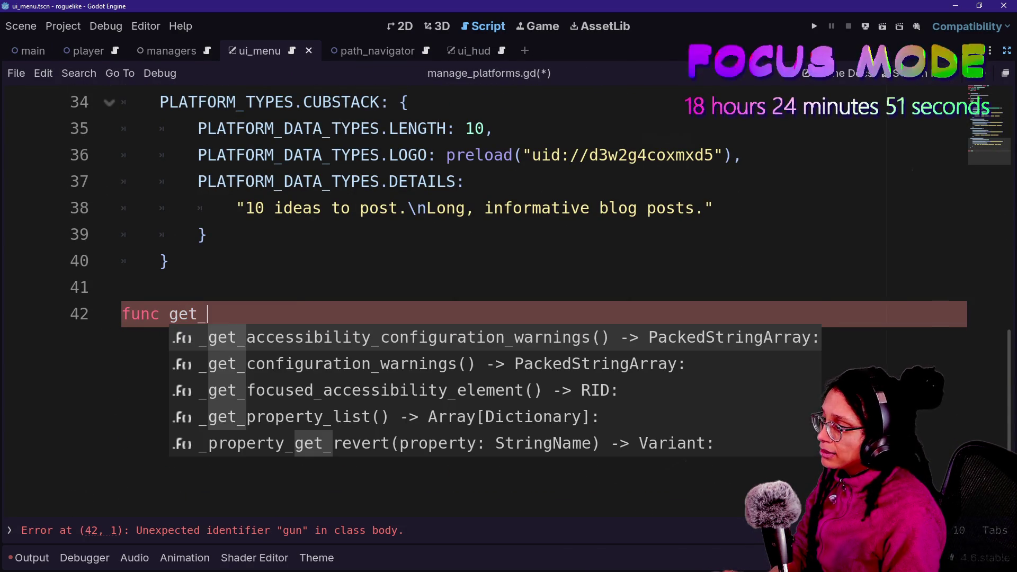
{"action": "type", "text": "platf"}
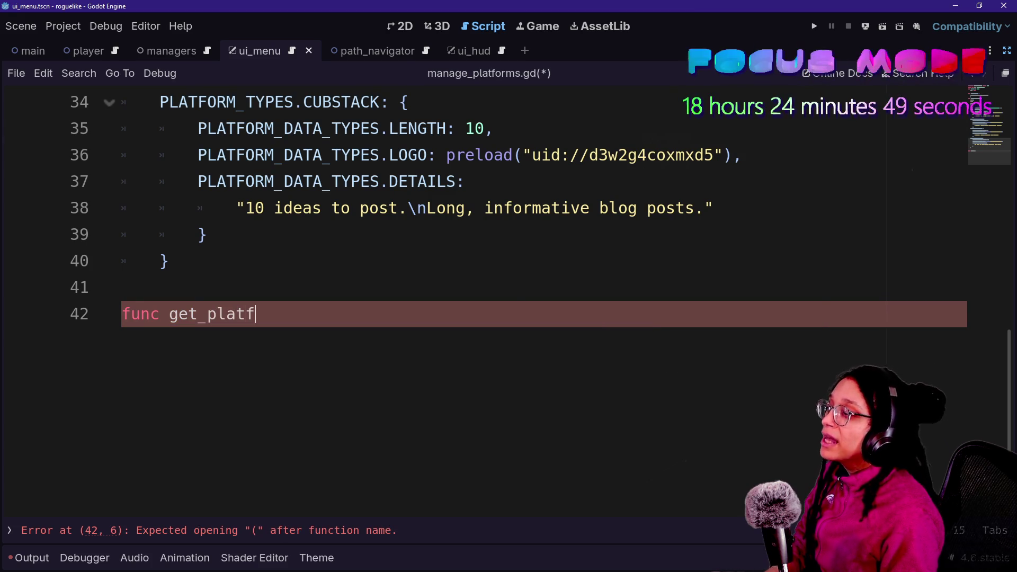
{"action": "type", "text": "orm_c"}
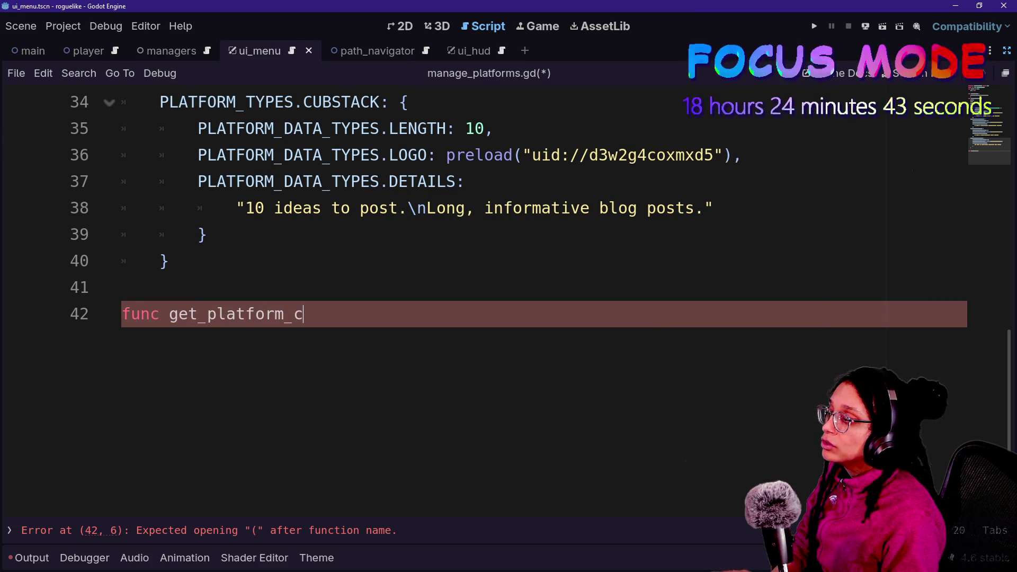
{"action": "type", "text": "ontent"}
{"action": "key", "text": "BackSpace"}
{"action": "key", "text": "BackSpace"}
{"action": "key", "text": "BackSpace"}
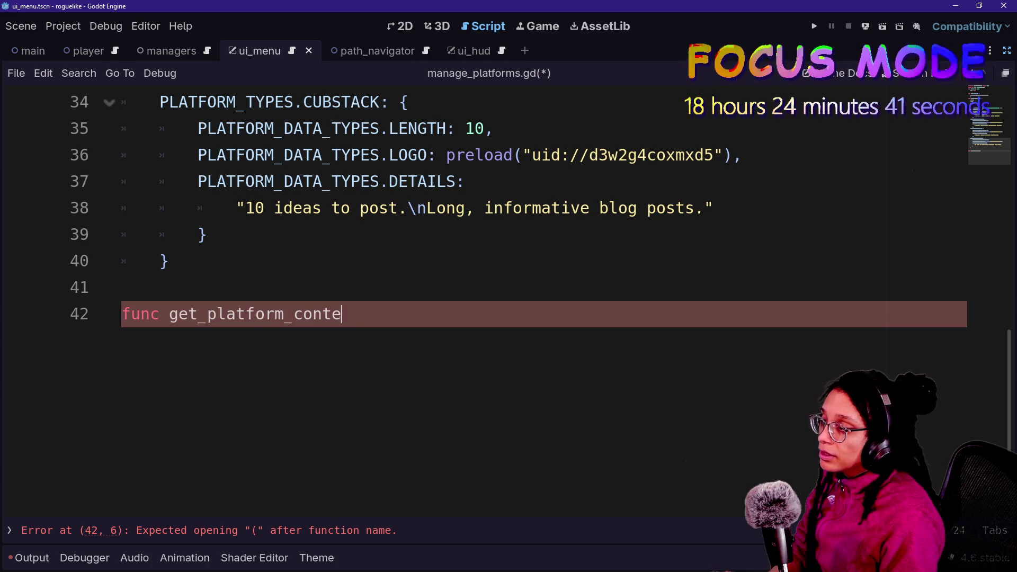
{"action": "type", "text": "data("}
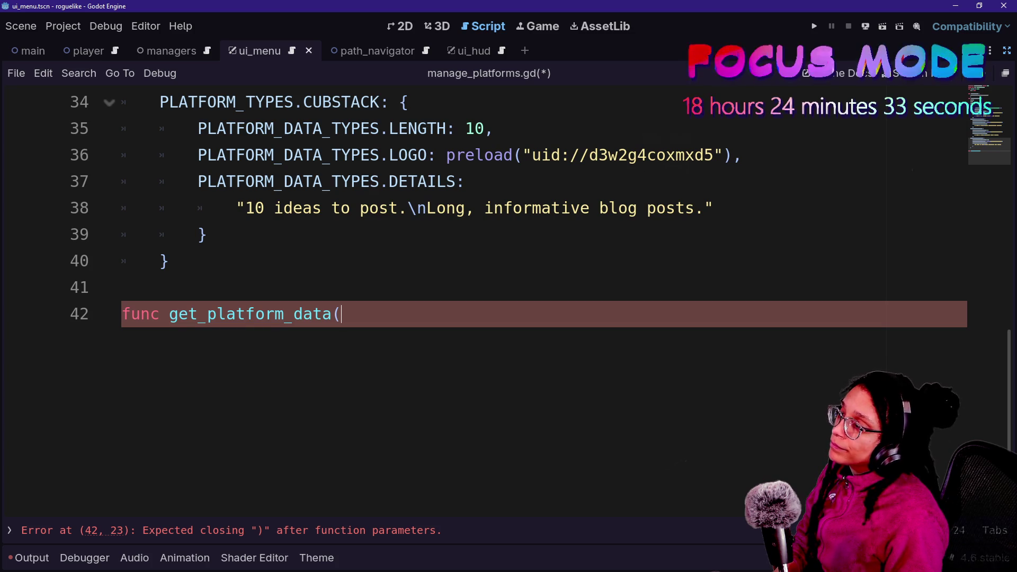
Add the parameters platform: PLATFORM_TYPES and data_type: PLATFORM_DATA_TYPES using autocomplete
{"action": "scroll", "coordinate": [508, 286], "scroll_direction": "up", "scroll_amount": 2}
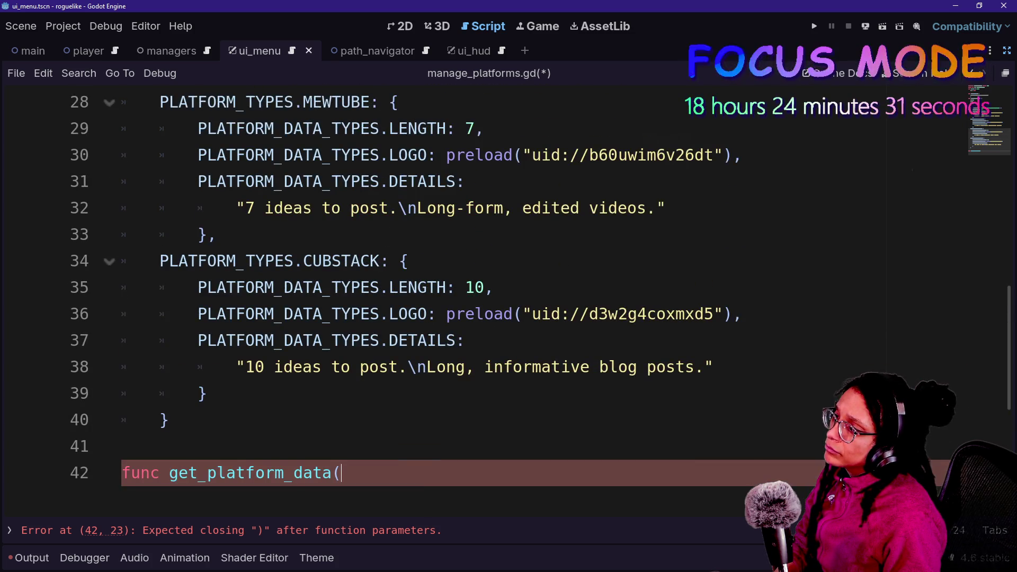
{"action": "scroll", "coordinate": [508, 297], "scroll_direction": "up", "scroll_amount": 5}
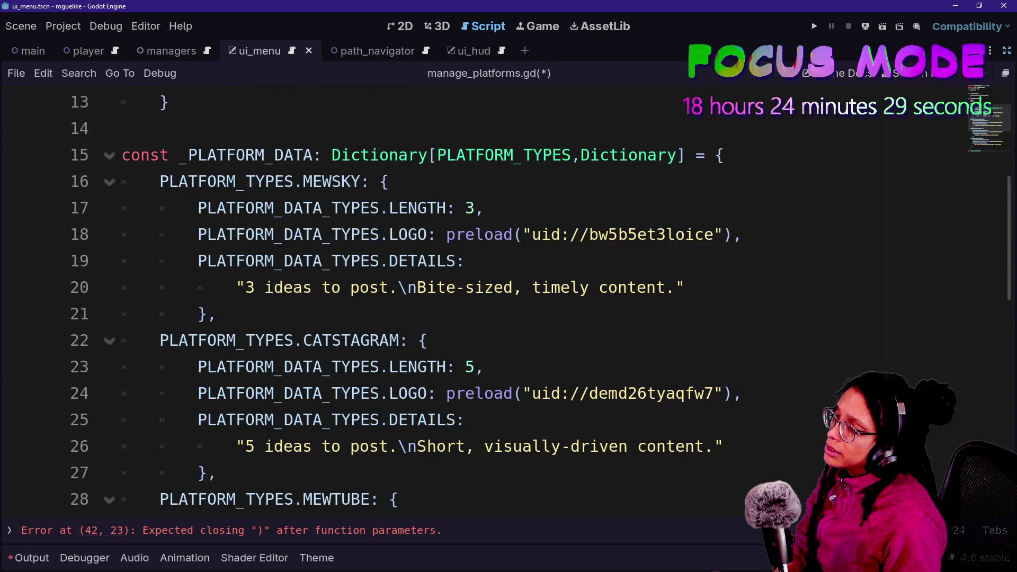
{"action": "scroll", "coordinate": [509, 297], "scroll_direction": "up", "scroll_amount": 2}
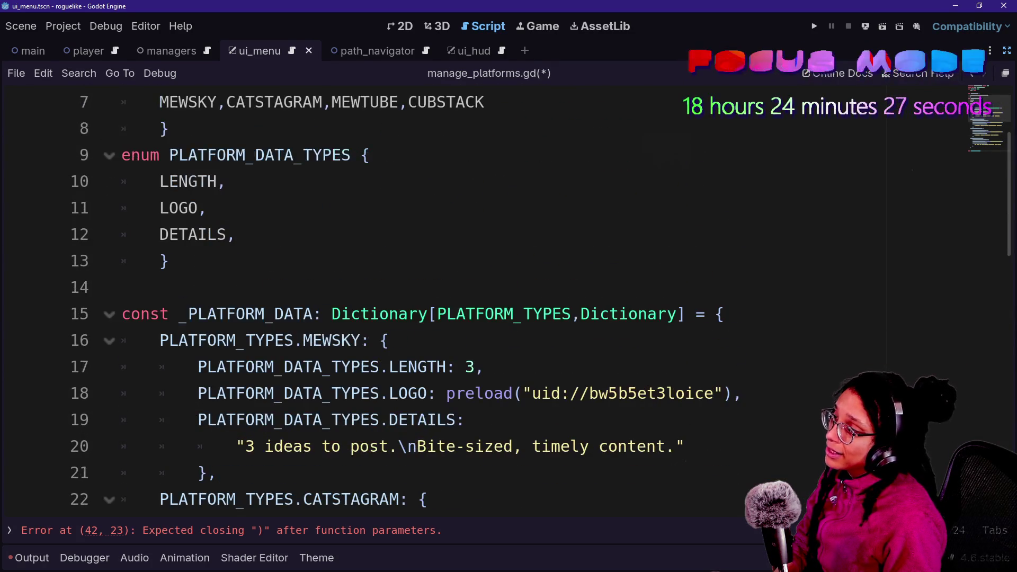
{"action": "scroll", "coordinate": [509, 297], "scroll_direction": "down", "scroll_amount": 9}
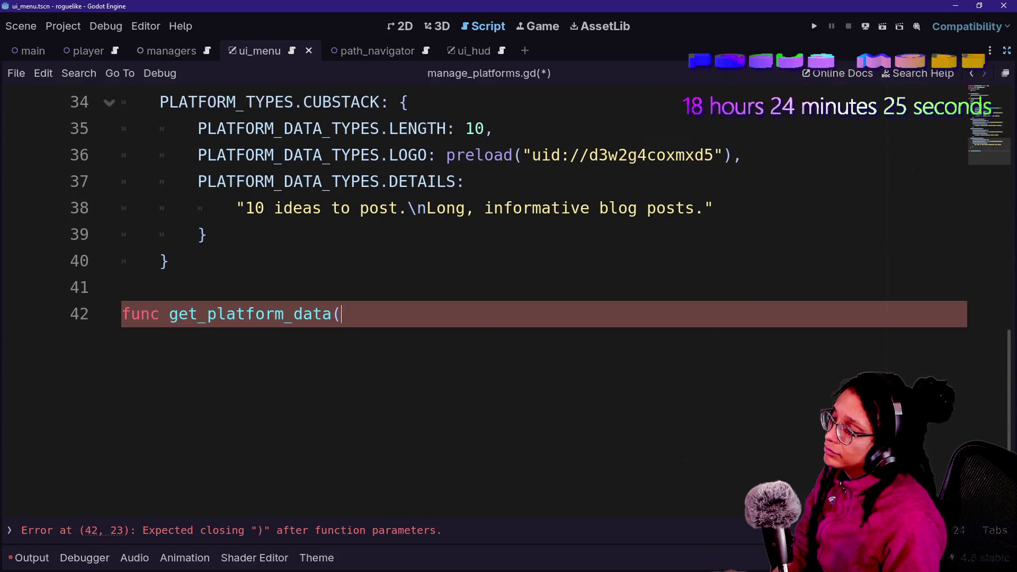
{"action": "type", "text": "platform"}
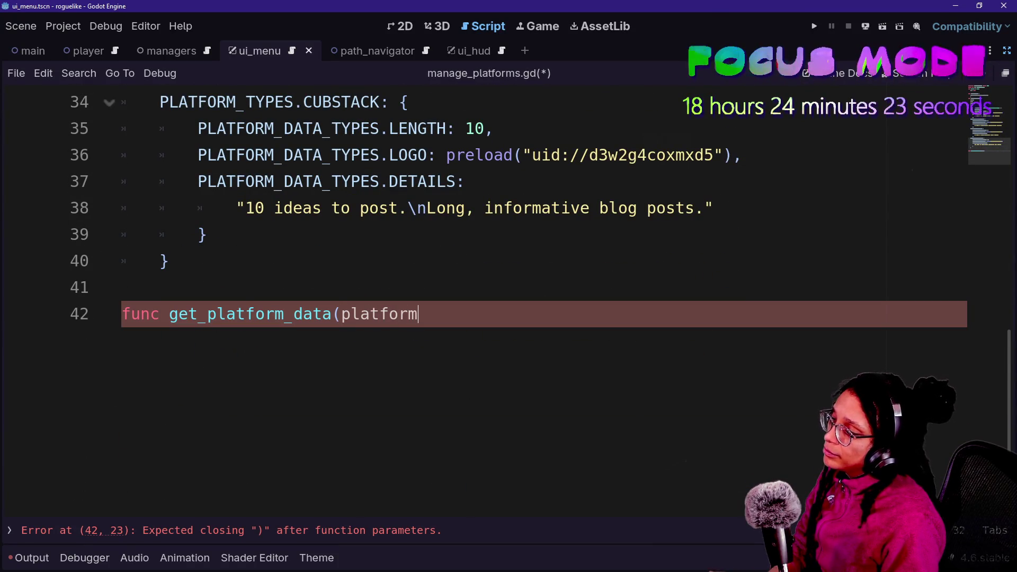
{"action": "type", "text": ": PLAT"}
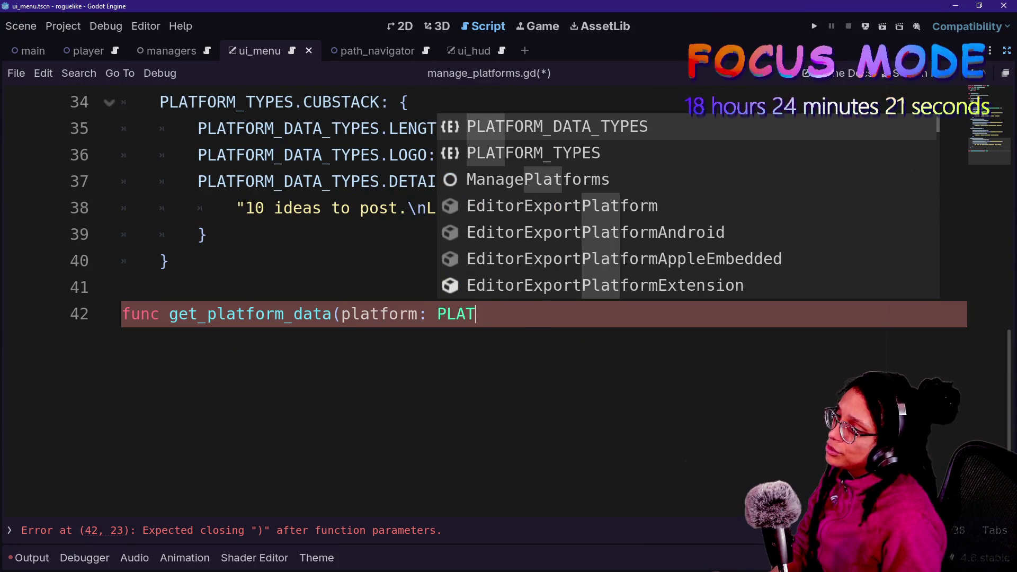
{"action": "key", "text": "Down"}
{"action": "key", "text": "Return"}
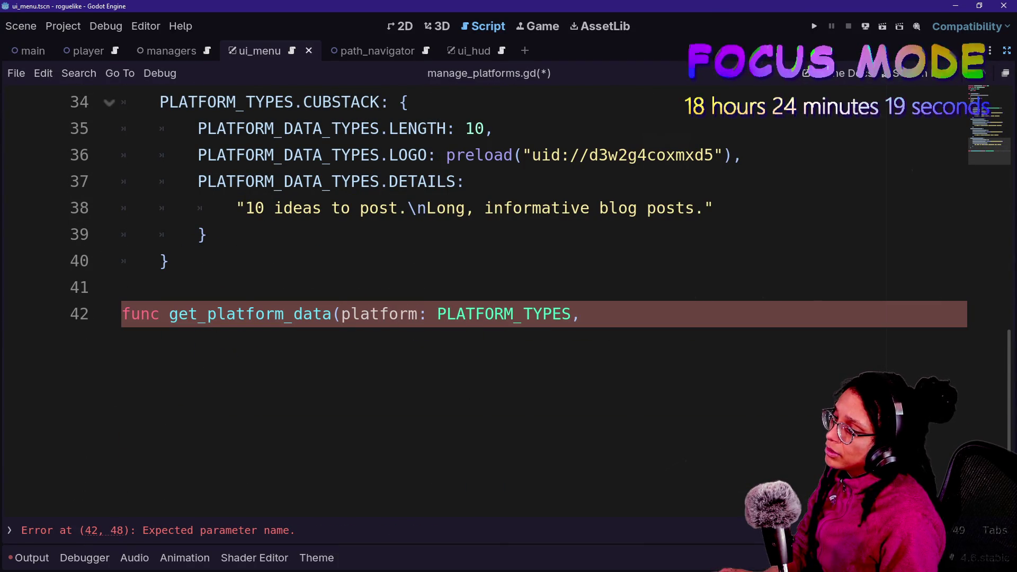
{"action": "type", "text": "data"}
{"action": "type", "text": "_type"}
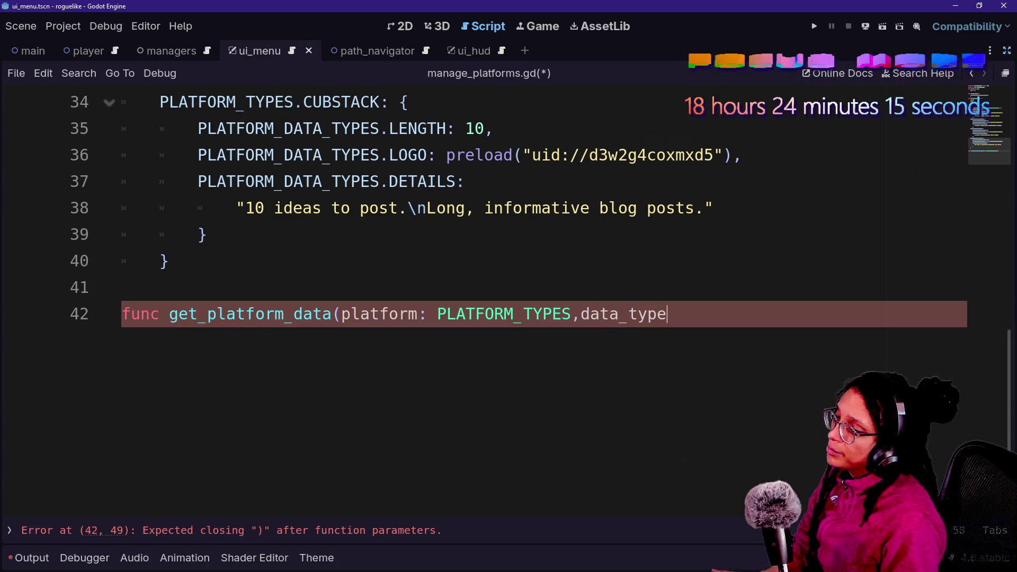
{"action": "type", "text": ": PLA"}
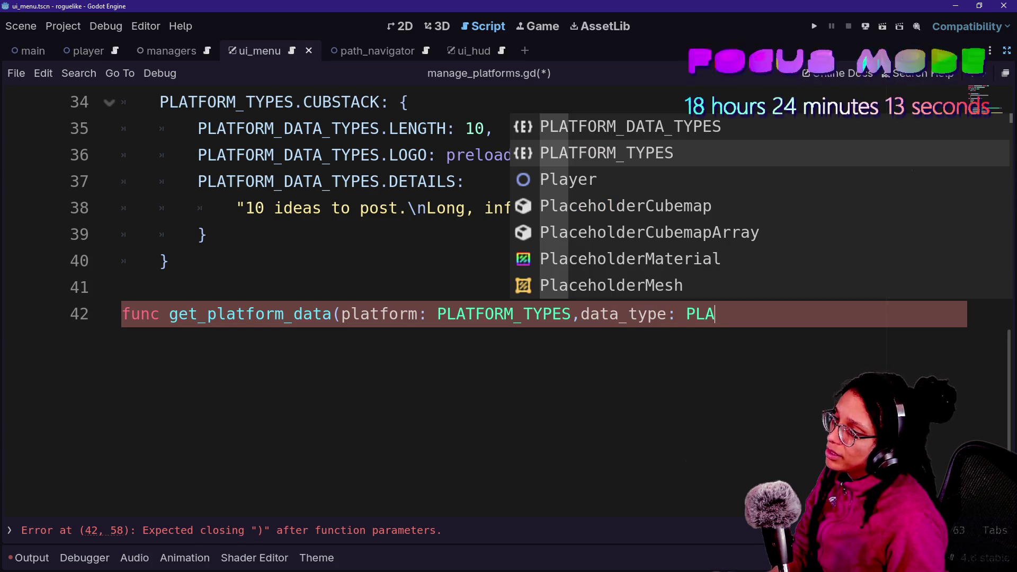
{"action": "key", "text": "Return"}
Close the header, putting each parameter on its own line and '-> void:' below
{"action": "type", "text": ")"}
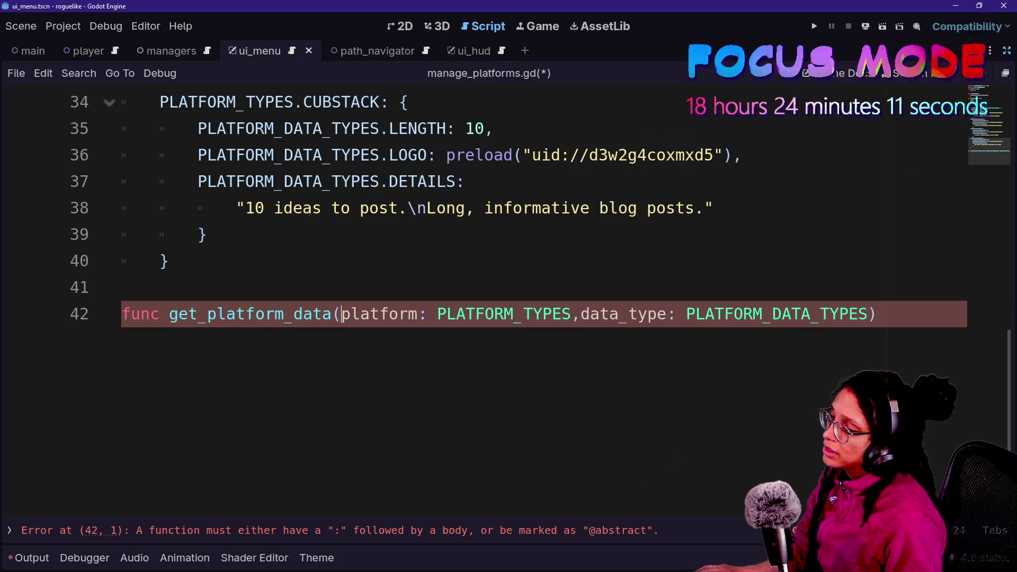
{"action": "key", "text": "Return"}
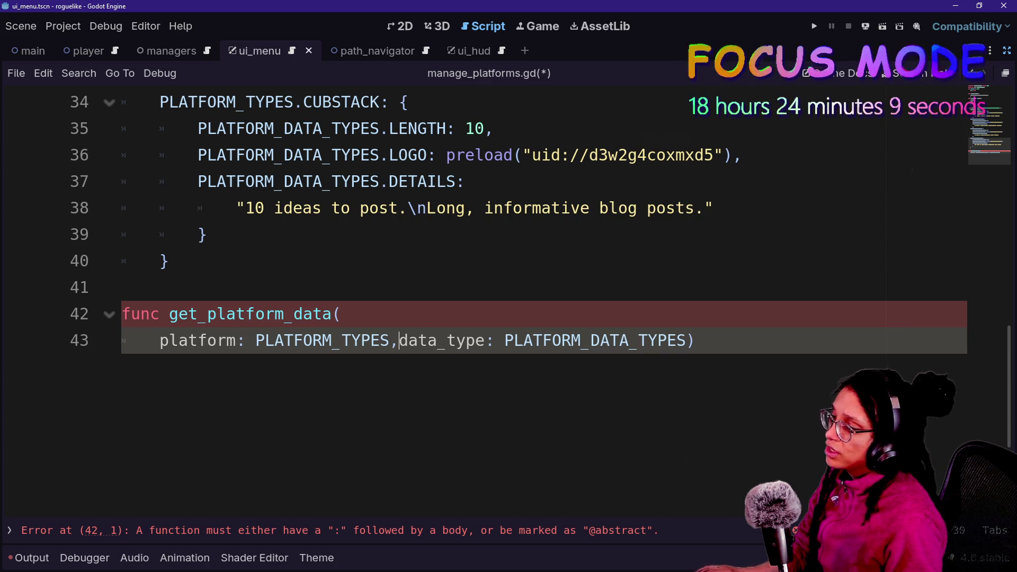
{"action": "key", "text": "Return"}
{"action": "key", "text": "End"}
{"action": "type", "text": "_"}
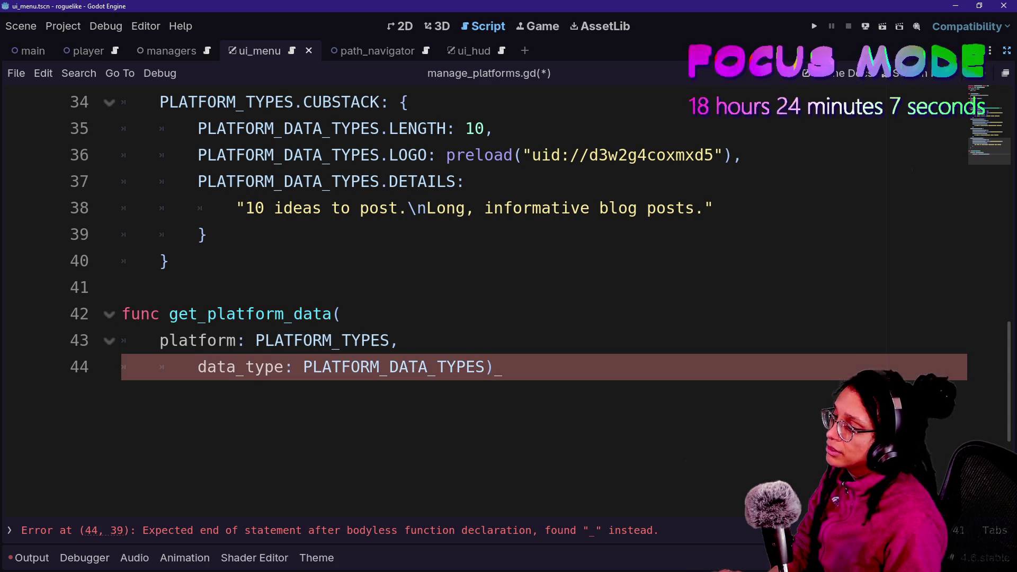
{"action": "type", "text": " -"}
{"action": "key", "text": "BackSpace"}
{"action": "key", "text": "BackSpace"}
{"action": "key", "text": "BackSpace"}
{"action": "key", "text": "Return"}
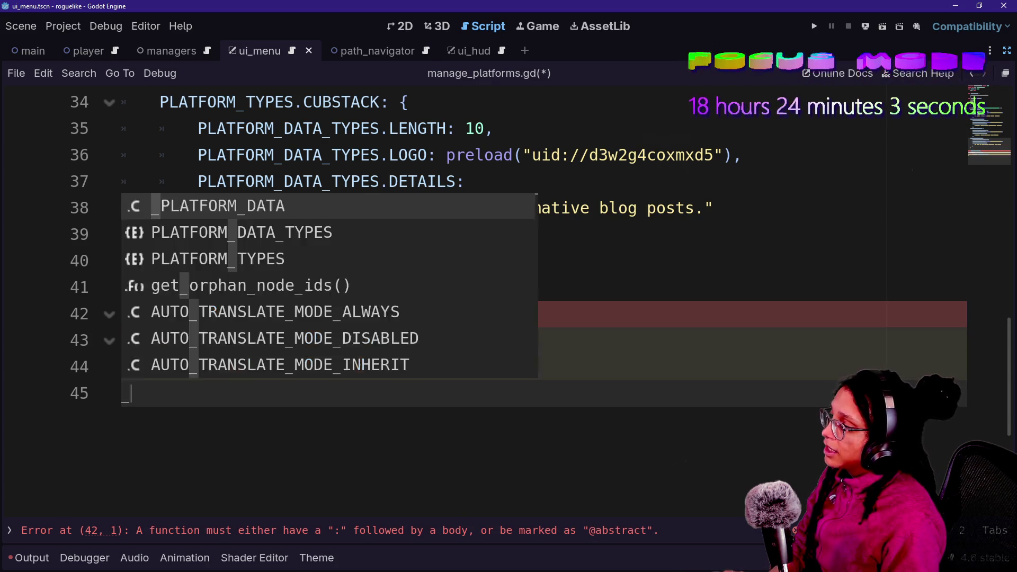
{"action": "key", "text": "BackSpace"}
{"action": "type", "text": "-> void:"}
Fix the indentation of the platform and data_type parameter lines in the header
{"action": "key", "text": "Up"}
{"action": "key", "text": "BackSpace"}
{"action": "key", "text": "BackSpace"}
{"action": "left_click", "coordinate": [159, 340]}
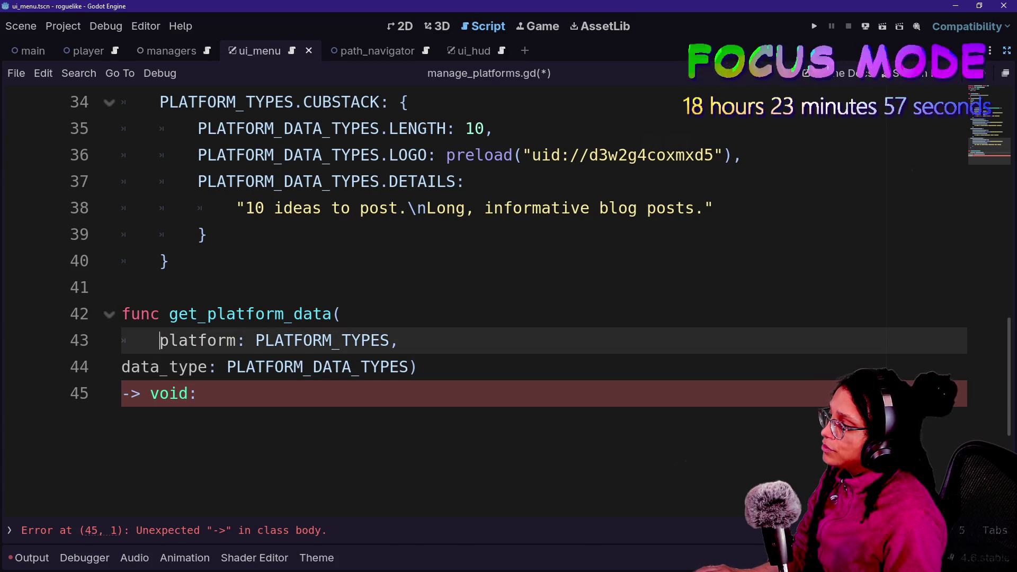
{"action": "key", "text": "BackSpace"}
{"action": "key", "text": "BackSpace"}
{"action": "key", "text": "Return"}
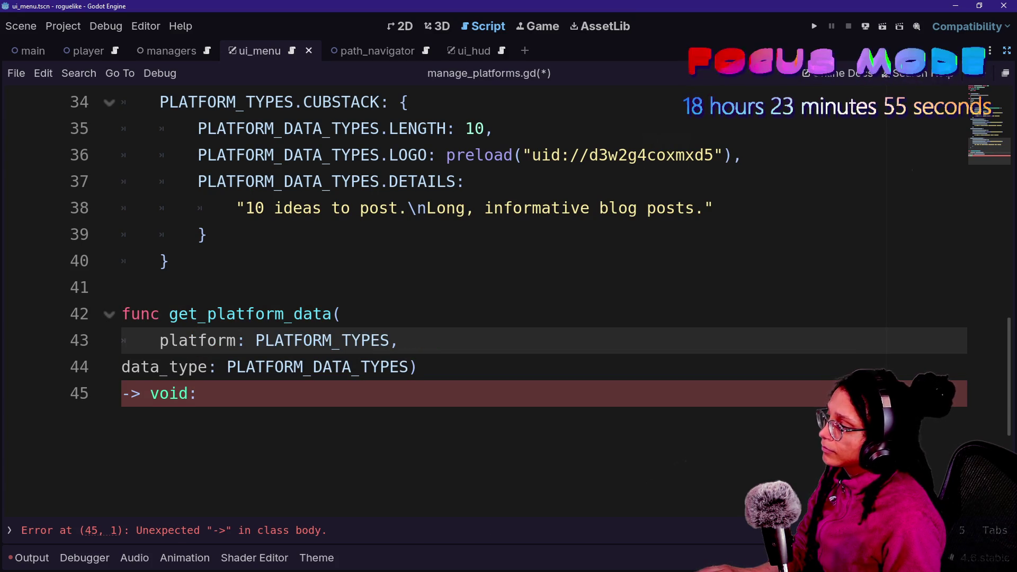
{"action": "key", "text": "BackSpace"}
{"action": "left_click", "coordinate": [197, 393]}
{"action": "left_click", "coordinate": [141, 393]}
{"action": "key", "text": "BackSpace"}
{"action": "key", "text": "Return"}
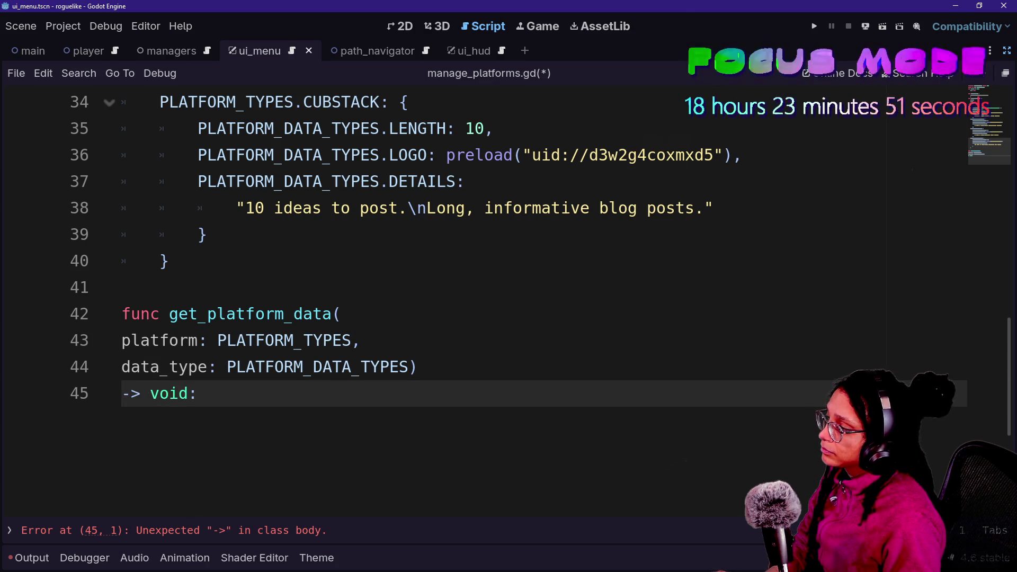
{"action": "key", "text": "BackSpace"}
Move the closing parenthesis and '-> void:' onto their own line
{"action": "left_click", "coordinate": [409, 367]}
{"action": "type", "text": ")"}
{"action": "key", "text": "Return"}
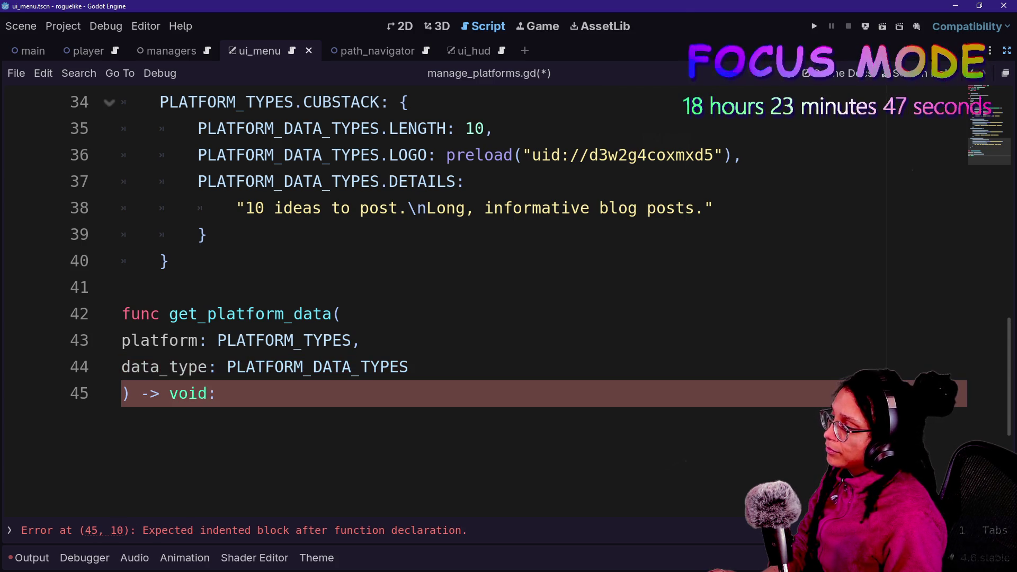
{"action": "key", "text": "End"}
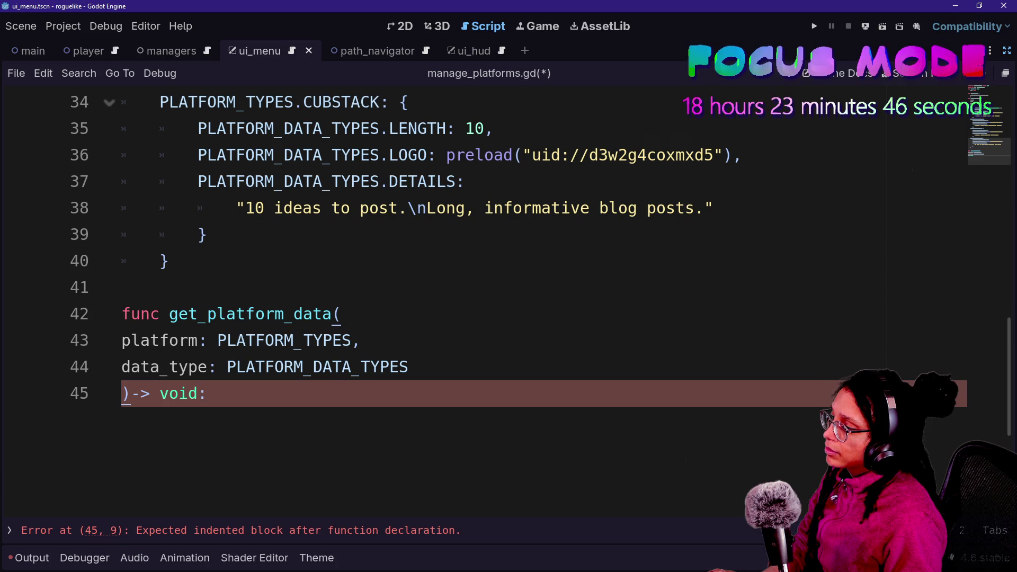
{"action": "key", "text": "alt+Tab"}
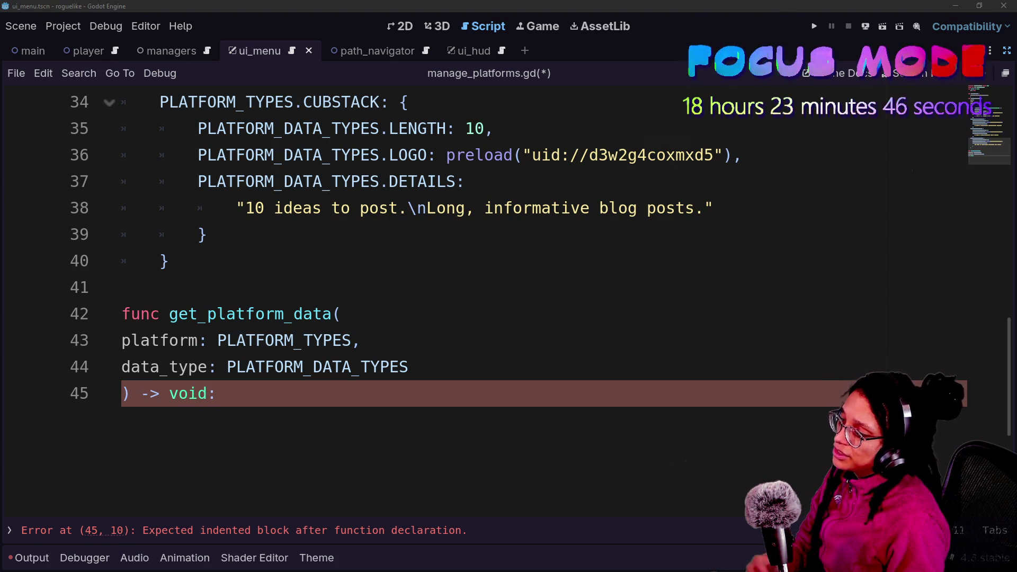
{"action": "left_click", "coordinate": [140, 393]}
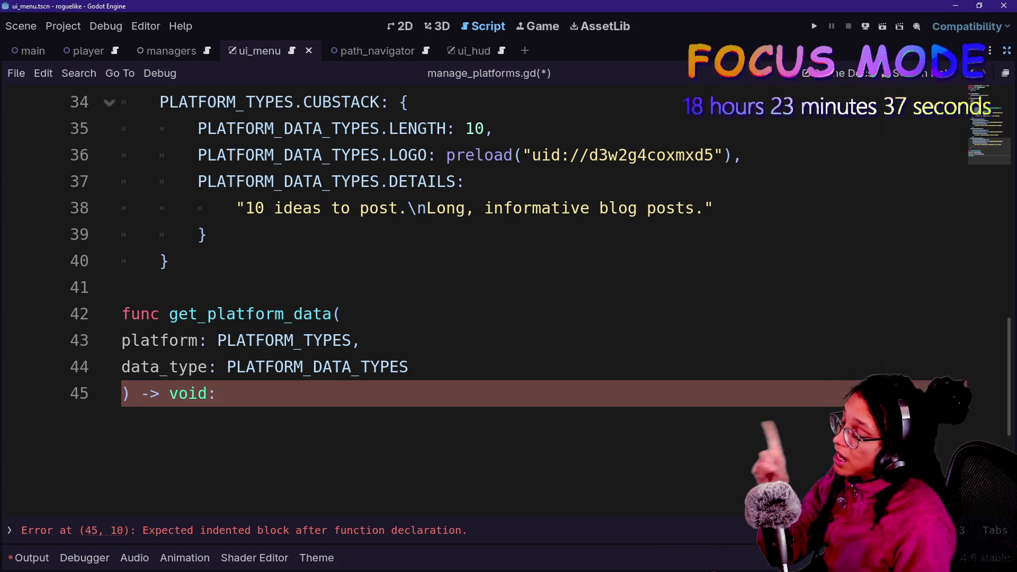
{"action": "left_click", "coordinate": [169, 393]}
Change get_platform_data's return type from void to Variant
{"action": "double_click", "coordinate": [189, 393]}
{"action": "type", "text": "Variant"}
{"action": "key", "text": "Return"}
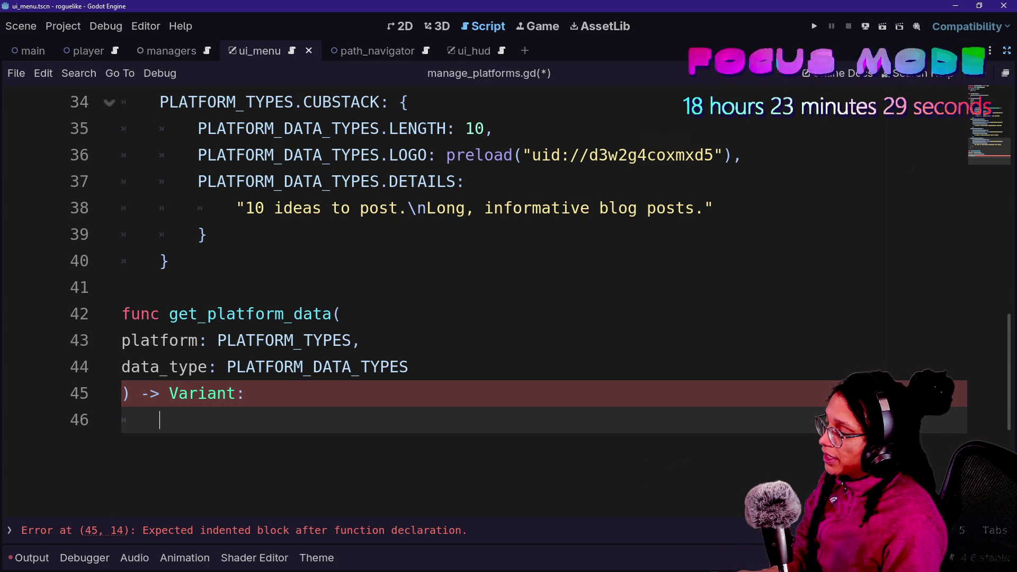
Begin the body with the declaration 'var data_to_get: Variant ='
{"action": "type", "text": "var "}
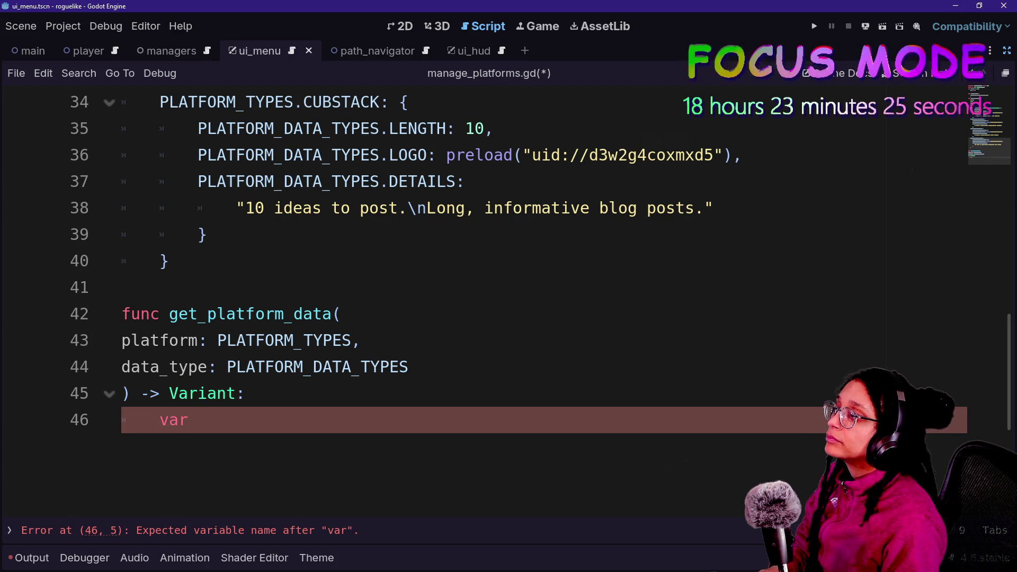
{"action": "type", "text": "data_t"}
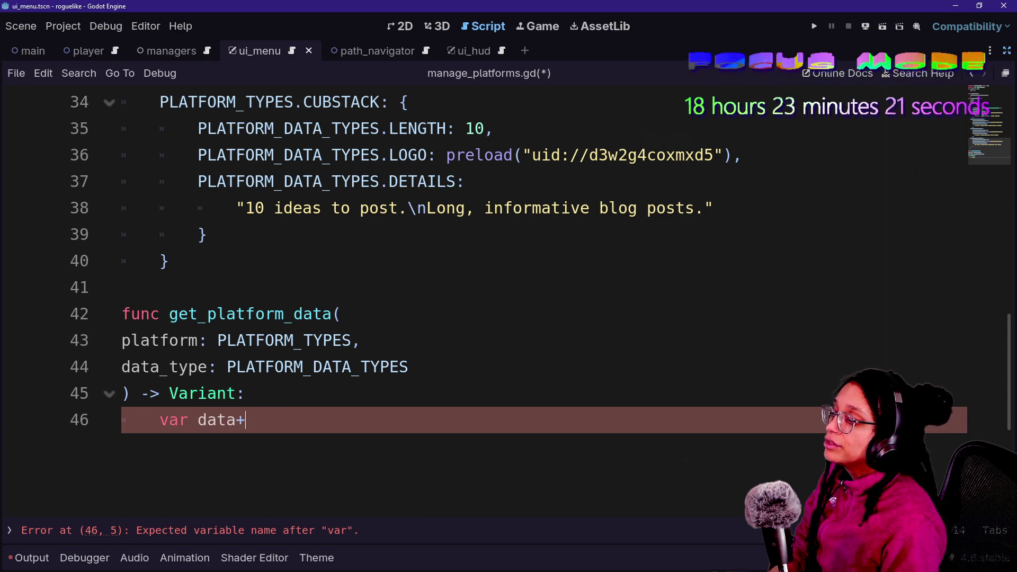
{"action": "type", "text": "o_ge"}
{"action": "key", "text": "BackSpace"}
{"action": "key", "text": "BackSpace"}
{"action": "type", "text": "_get"}
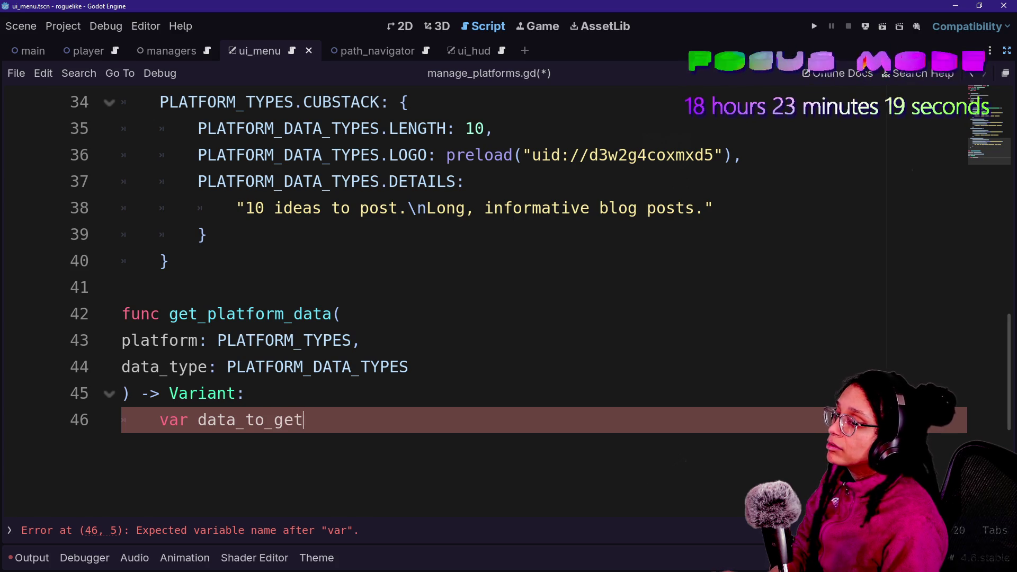
{"action": "type", "text": "Varoant"}
{"action": "key", "text": "BackSpace"}
{"action": "key", "text": "BackSpace"}
{"action": "key", "text": "BackSpace"}
{"action": "key", "text": "BackSpace"}
{"action": "type", "text": "ian"}
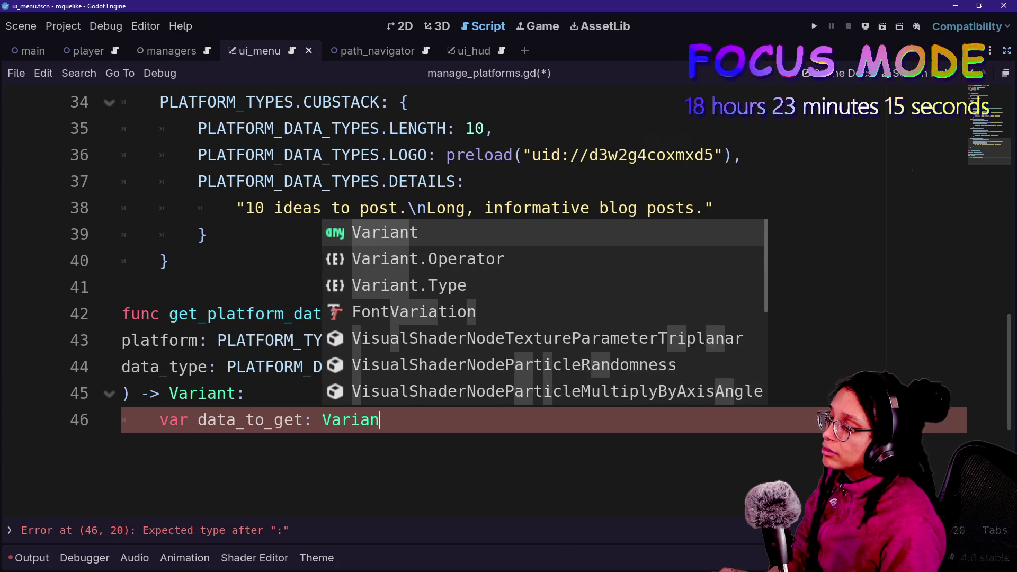
{"action": "type", "text": "t ="}
{"action": "key", "text": "shift+Up"}
{"action": "key", "text": "shift+Up"}
{"action": "key", "text": "shift+Up"}
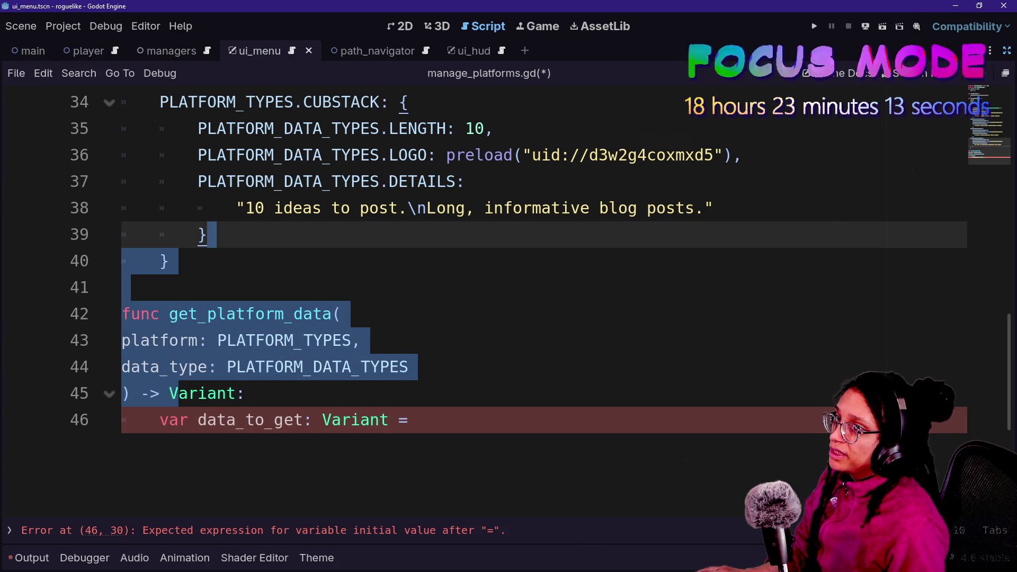
{"action": "left_click", "coordinate": [418, 420]}
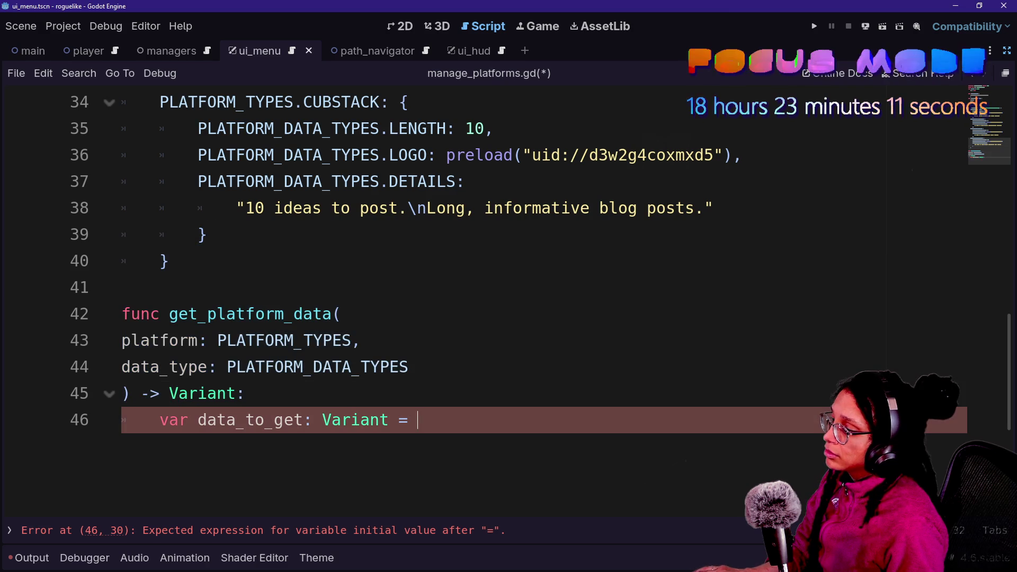
{"action": "key", "text": "Return"}
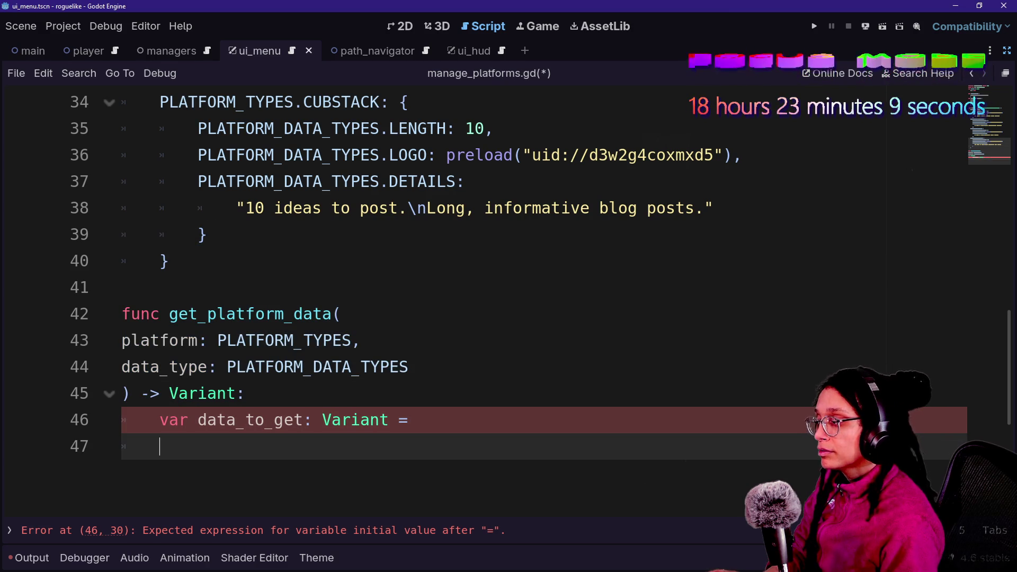
Break the assignment onto an extra-indented continuation line
{"action": "type", "text": "platf"}
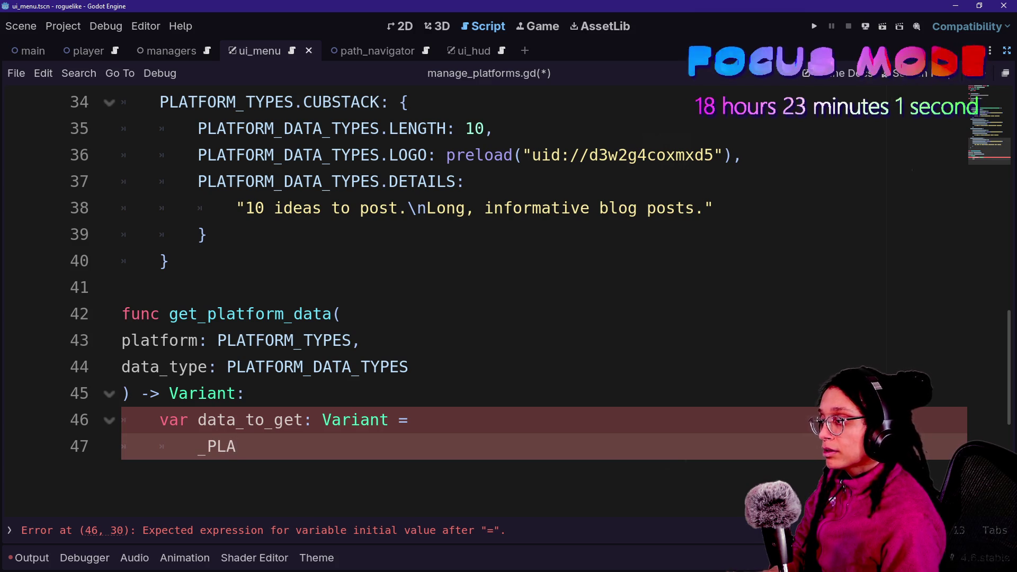
{"action": "scroll", "coordinate": [397, 302], "scroll_direction": "up", "scroll_amount": 10}
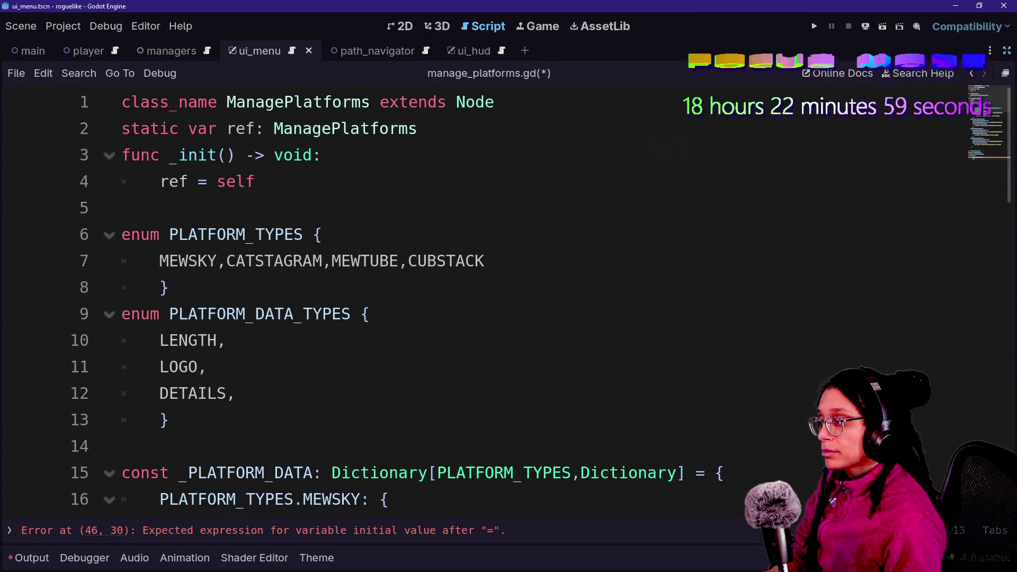
{"action": "scroll", "coordinate": [398, 302], "scroll_direction": "down", "scroll_amount": 14}
{"action": "scroll", "coordinate": [398, 302], "scroll_direction": "up", "scroll_amount": 1}
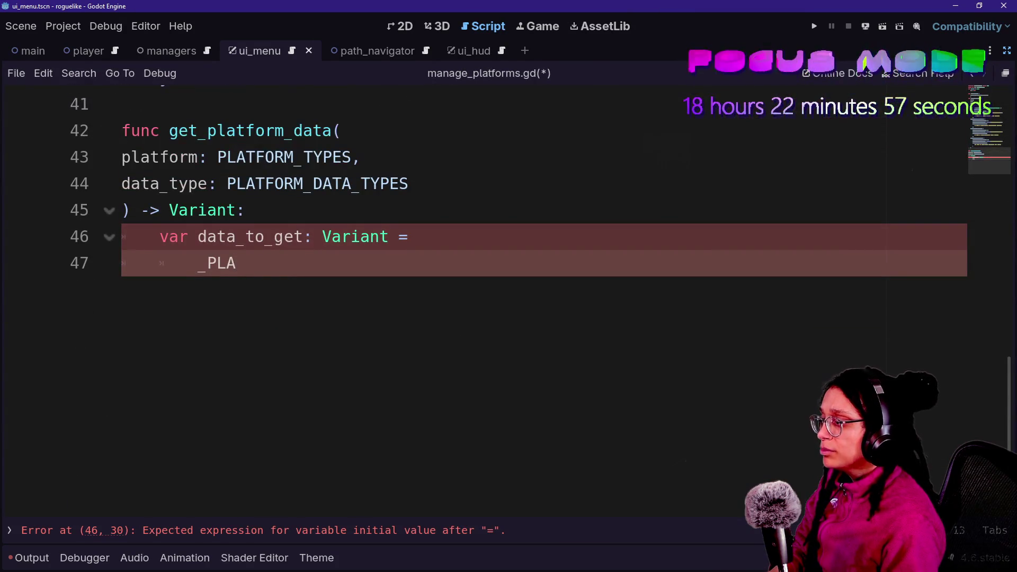
{"action": "key", "text": "BackSpace"}
{"action": "key", "text": "BackSpace"}
{"action": "key", "text": "BackSpace"}
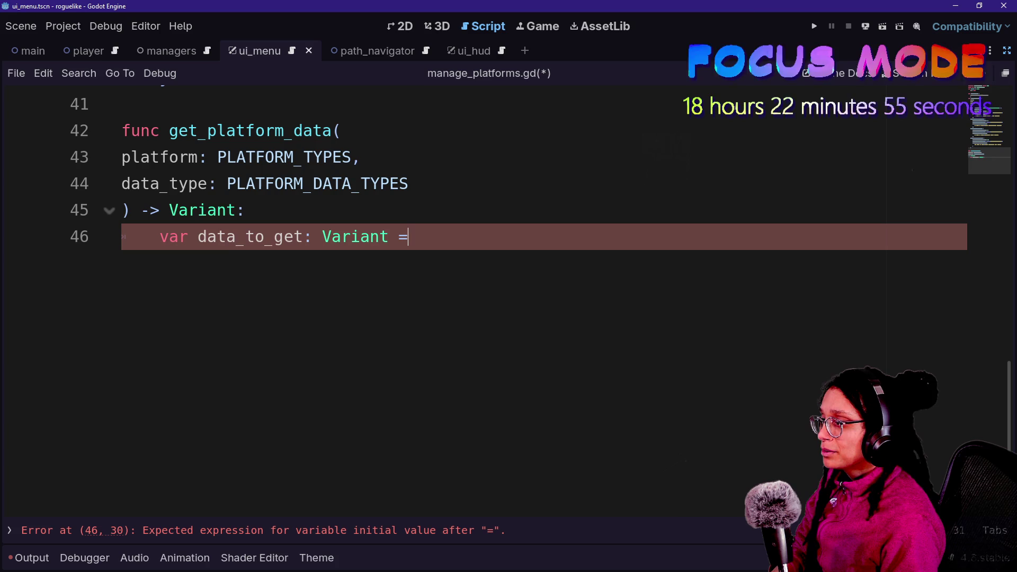
{"action": "type", "text": "\\"}
{"action": "key", "text": "Return"}
{"action": "key", "text": "Tab"}
Write _PLATFORM_DATA[platform][data_type] on the continuation line, using autocomplete for _PLATFORM_DATA
{"action": "type", "text": "+"}
{"action": "key", "text": "BackSpace"}
{"action": "type", "text": "PLAT"}
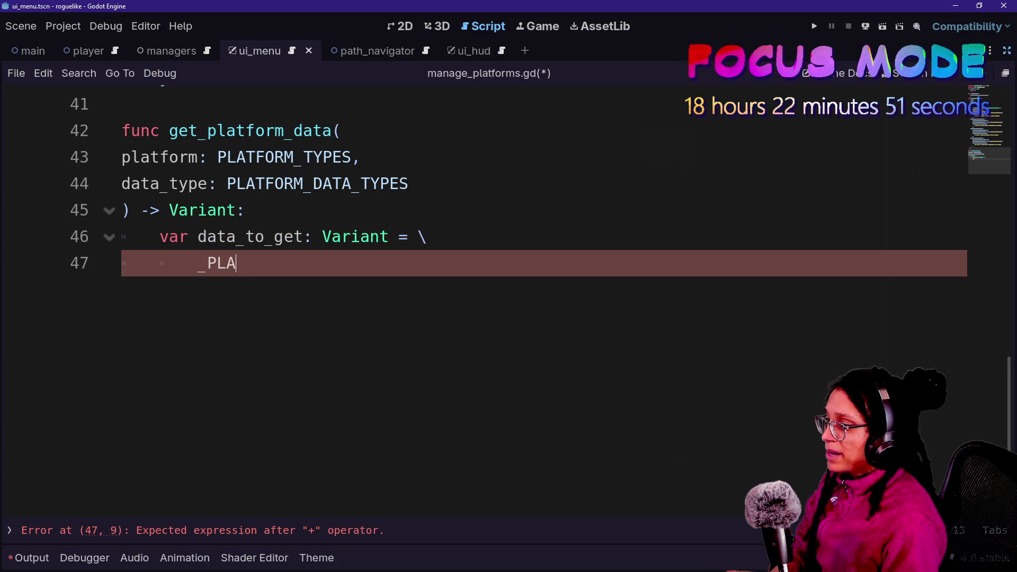
{"action": "left_click_drag", "start_coordinate": [399, 237], "coordinate": [427, 237]}
{"action": "left_click", "coordinate": [245, 263]}
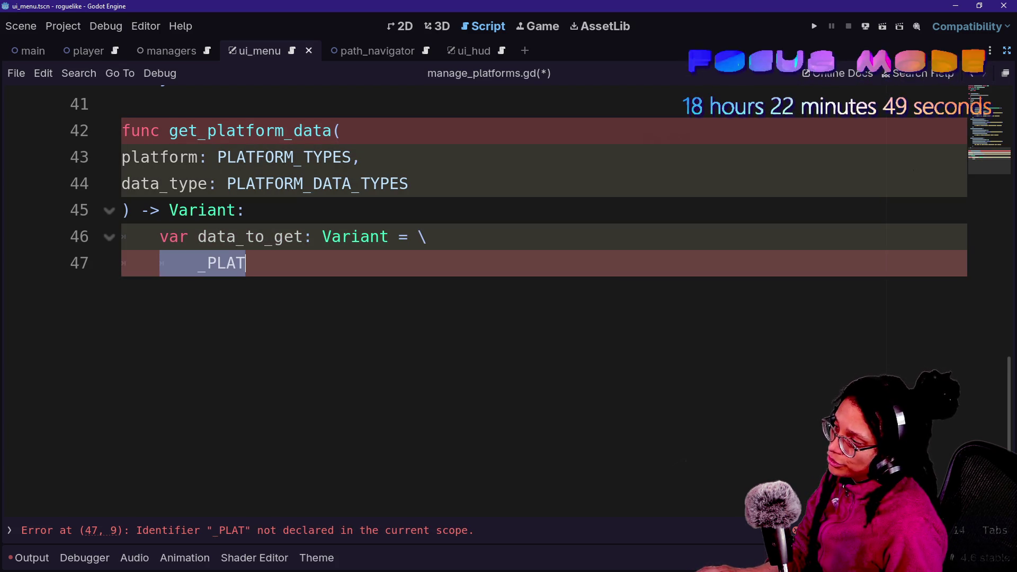
{"action": "type", "text": "FO"}
{"action": "key", "text": "Return"}
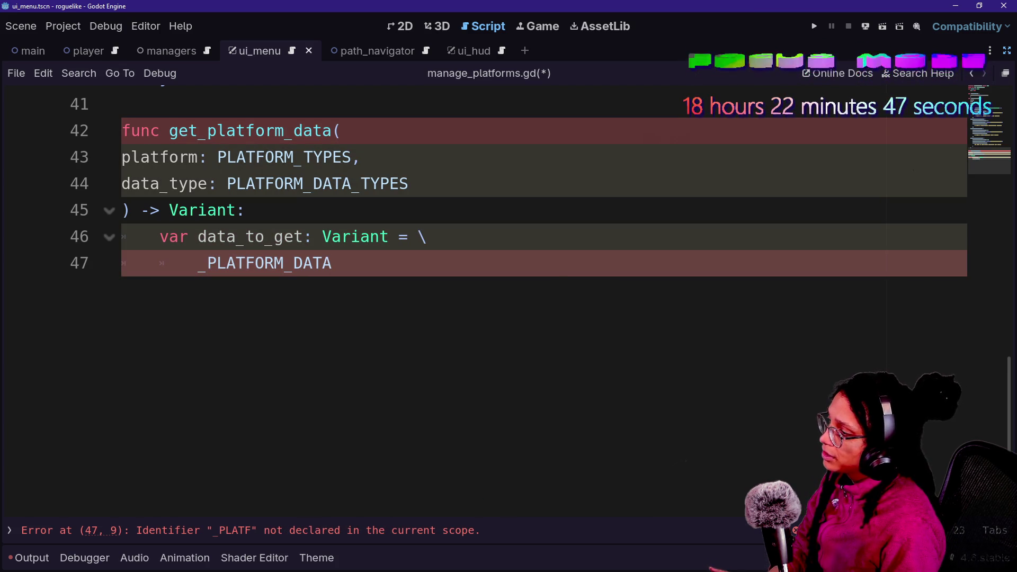
{"action": "type", "text": "."}
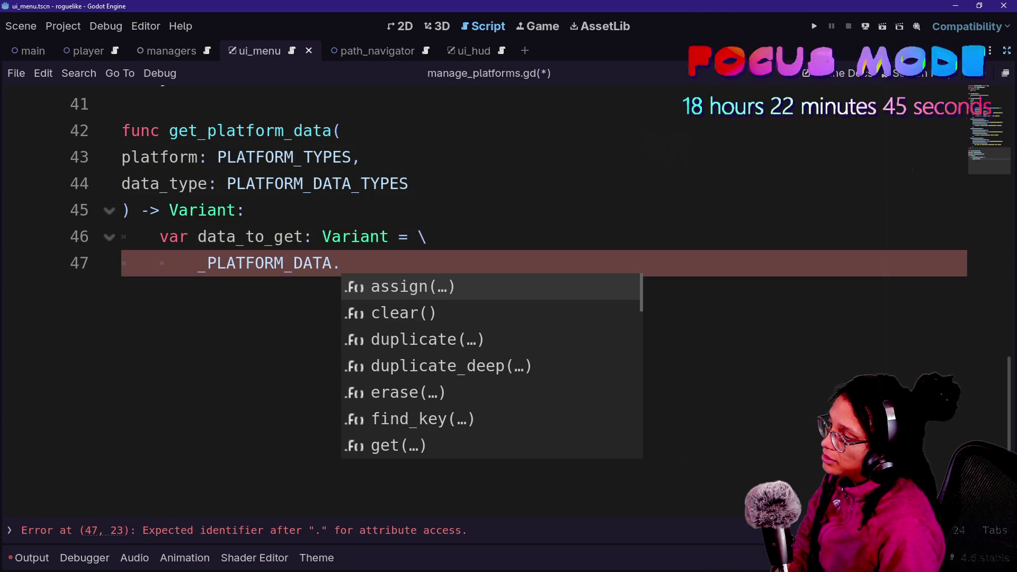
{"action": "key", "text": "BackSpace"}
{"action": "type", "text": "[platf"}
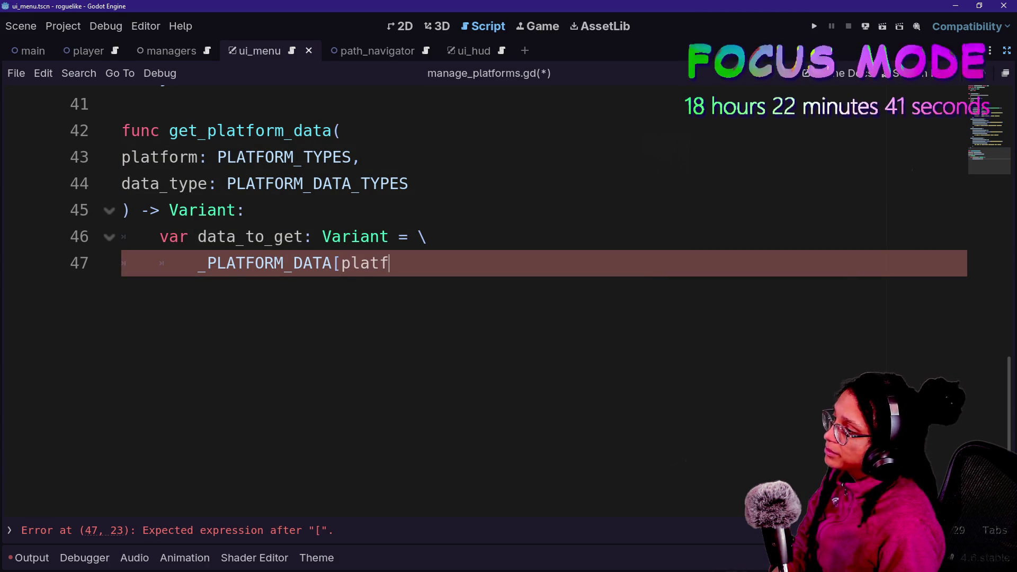
{"action": "type", "text": "orm]"}
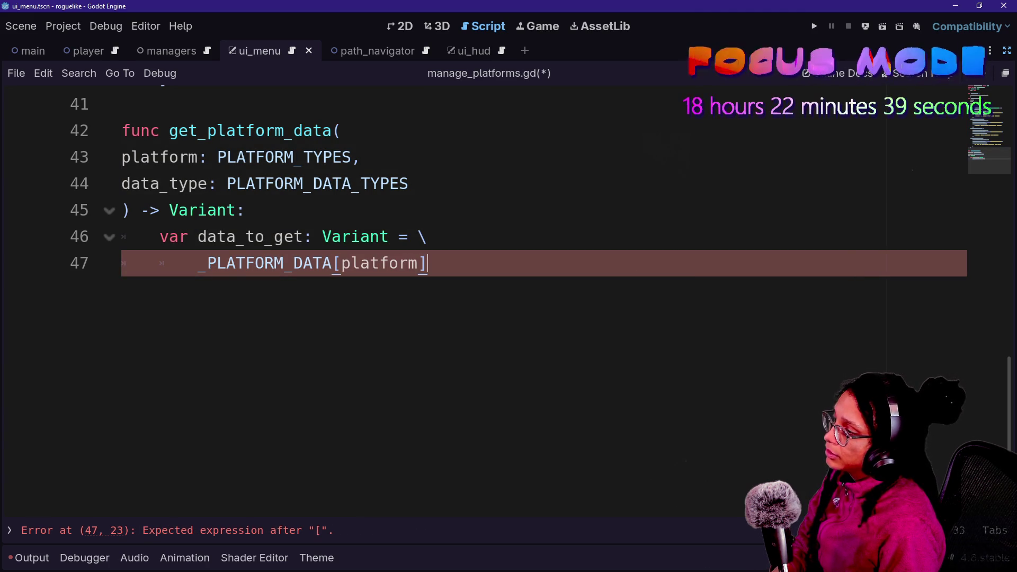
{"action": "key", "text": "BackSpace"}
{"action": "type", "text": "data"}
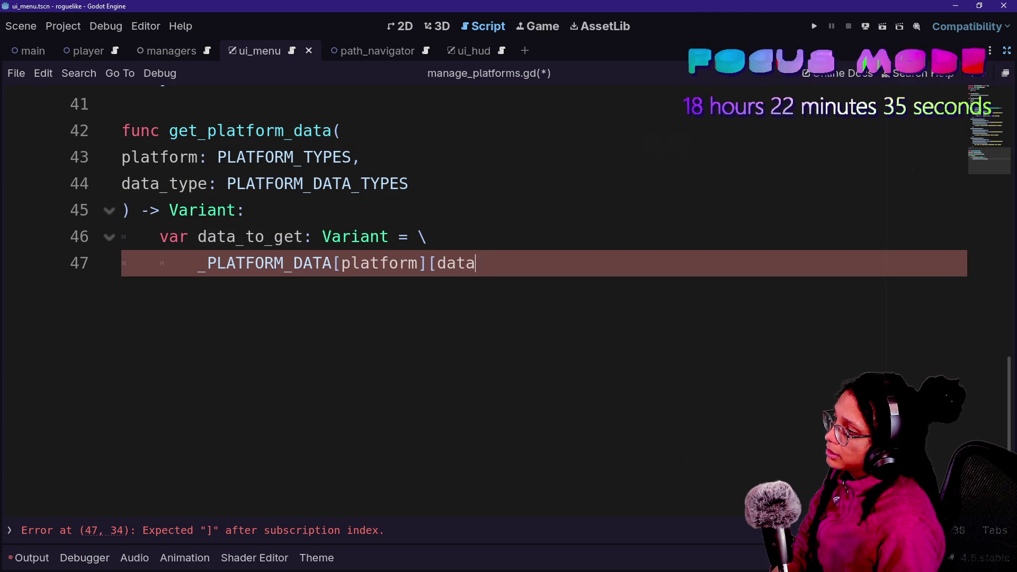
{"action": "type", "text": "+ty[e"}
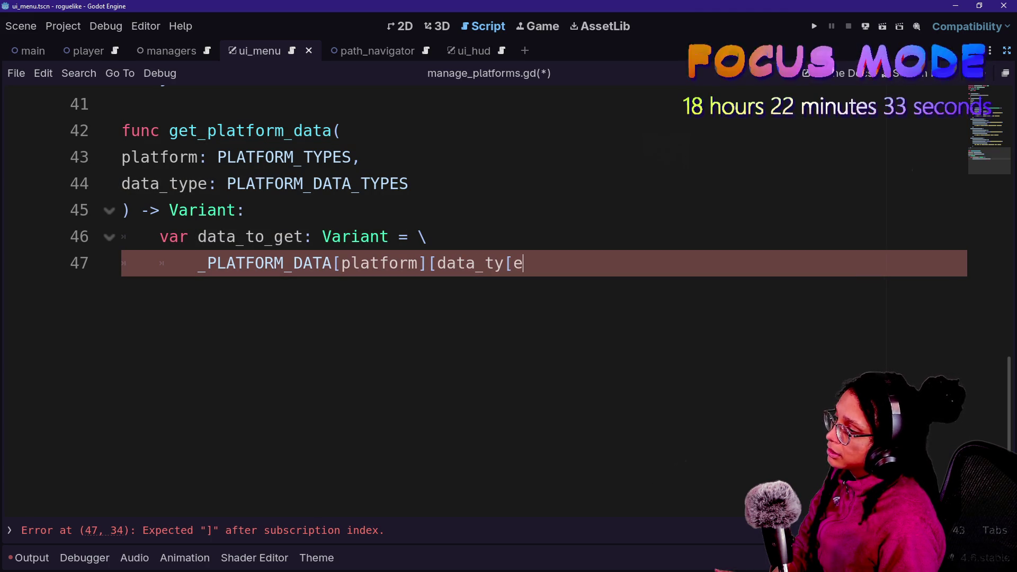
{"action": "type", "text": "pe"}
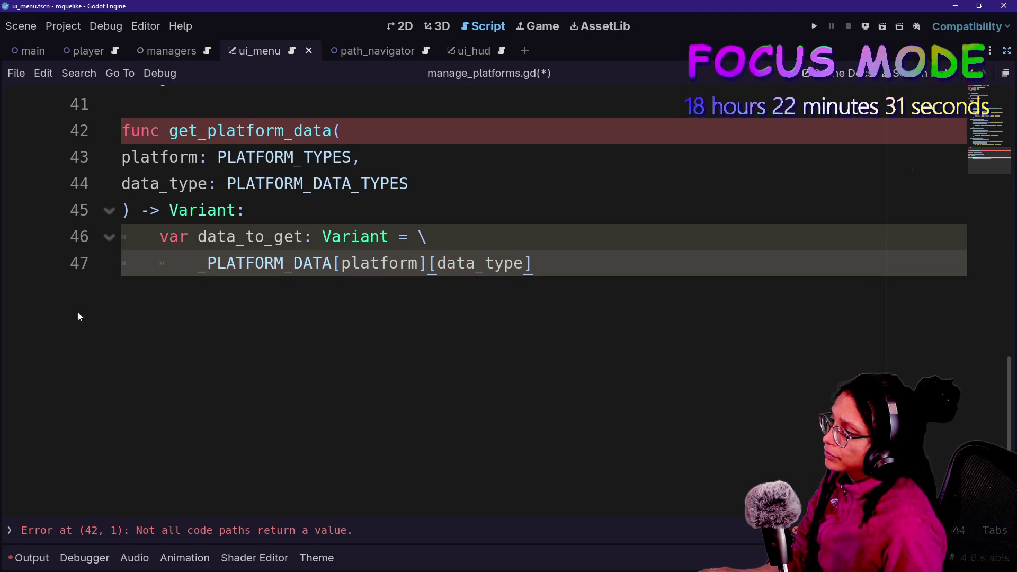
{"action": "scroll", "coordinate": [296, 264], "scroll_direction": "up", "scroll_amount": 15}
{"action": "scroll", "coordinate": [296, 265], "scroll_direction": "down", "scroll_amount": 2}
{"action": "scroll", "coordinate": [250, 102], "scroll_direction": "down", "scroll_amount": 1}
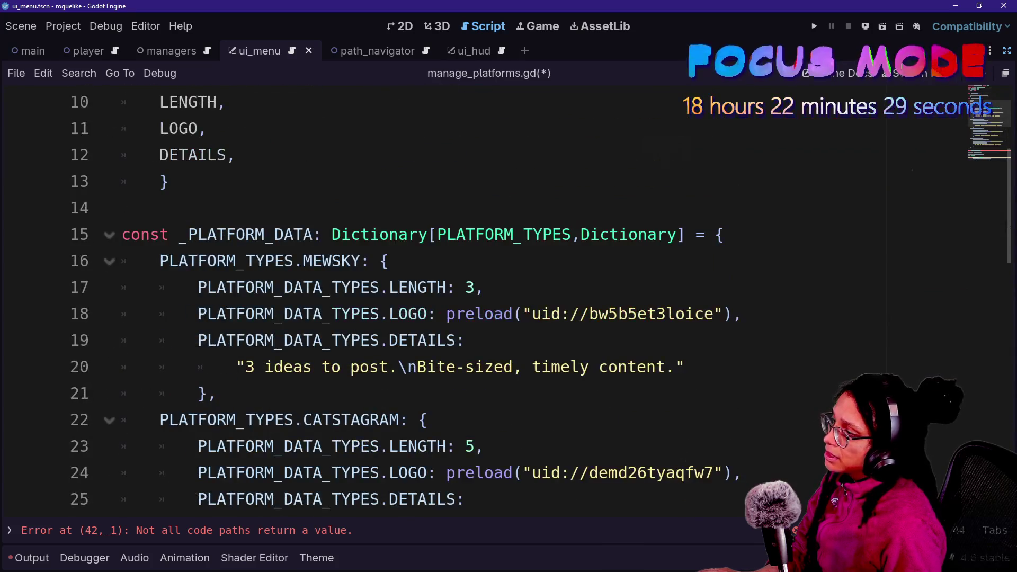
{"action": "left_click_drag", "start_coordinate": [340, 234], "coordinate": [428, 234]}
{"action": "double_click", "coordinate": [503, 234]}
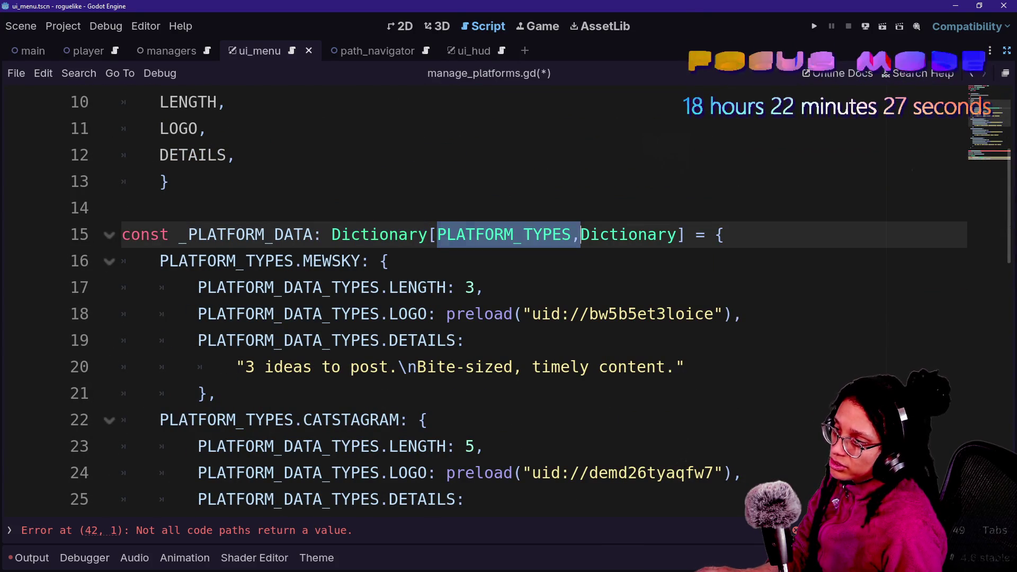
{"action": "left_click", "coordinate": [582, 235]}
{"action": "left_click_drag", "start_coordinate": [581, 234], "coordinate": [677, 235]}
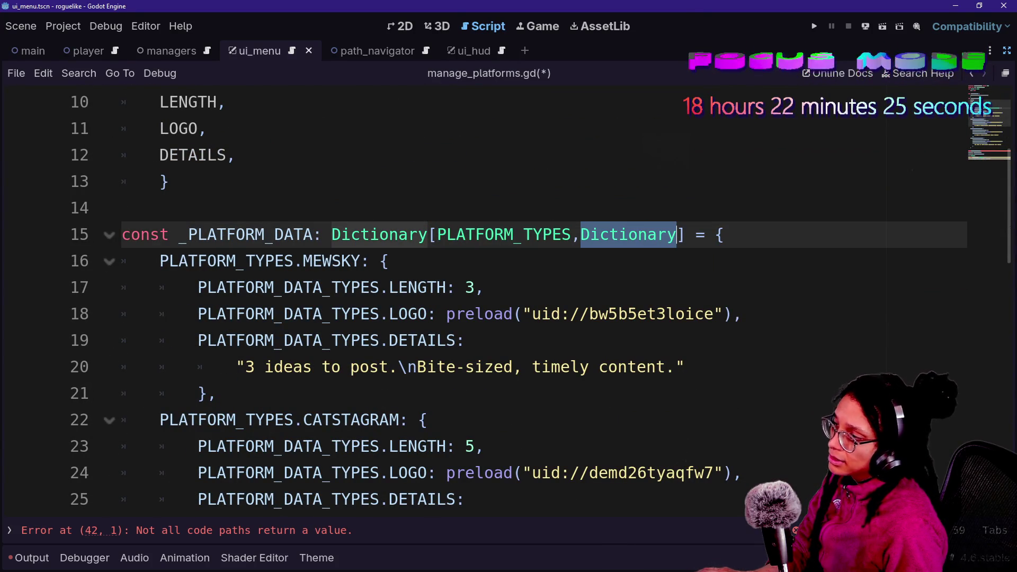
{"action": "left_click", "coordinate": [160, 260]}
{"action": "key", "text": "Down"}
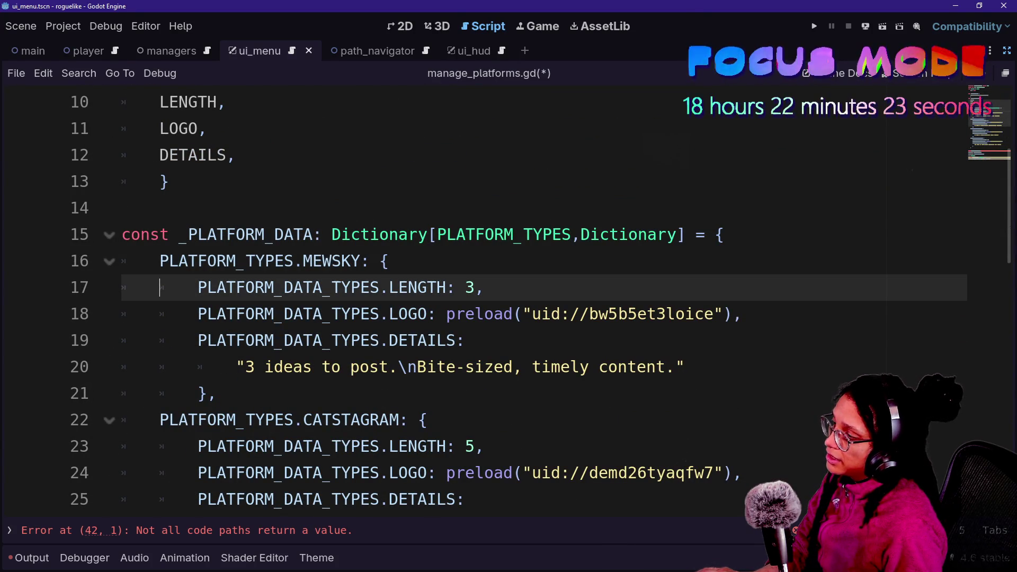
{"action": "left_click_drag", "start_coordinate": [198, 287], "coordinate": [380, 287]}
{"action": "scroll", "coordinate": [380, 287], "scroll_direction": "down", "scroll_amount": 10}
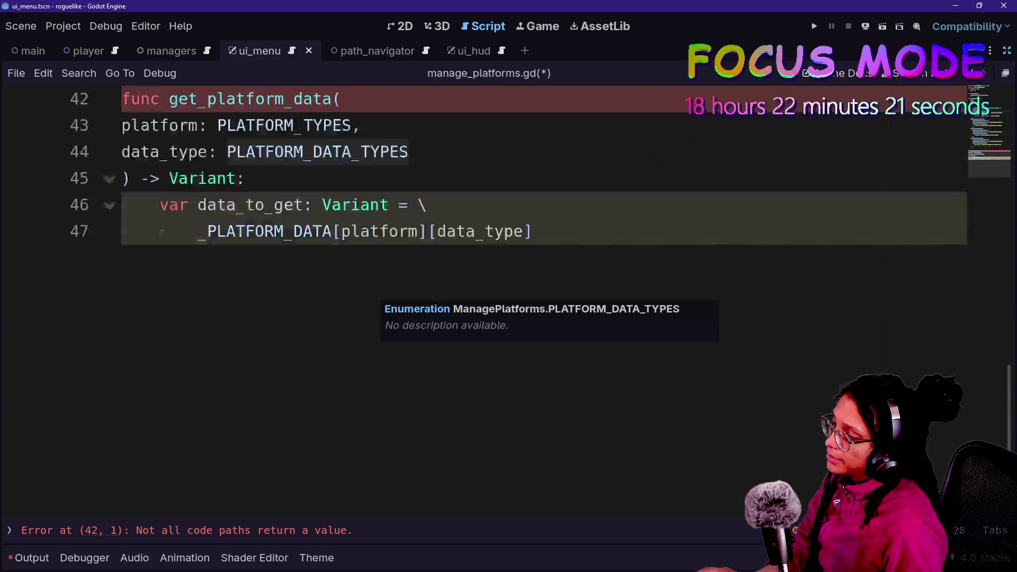
{"action": "left_click", "coordinate": [533, 184]}
{"action": "key", "text": "Return"}
End the function with 'return data_to_get'
{"action": "type", "text": "rt"}
{"action": "key", "text": "BackSpace"}
{"action": "key", "text": "BackSpace"}
{"action": "key", "text": "BackSpace"}
{"action": "type", "text": "e"}
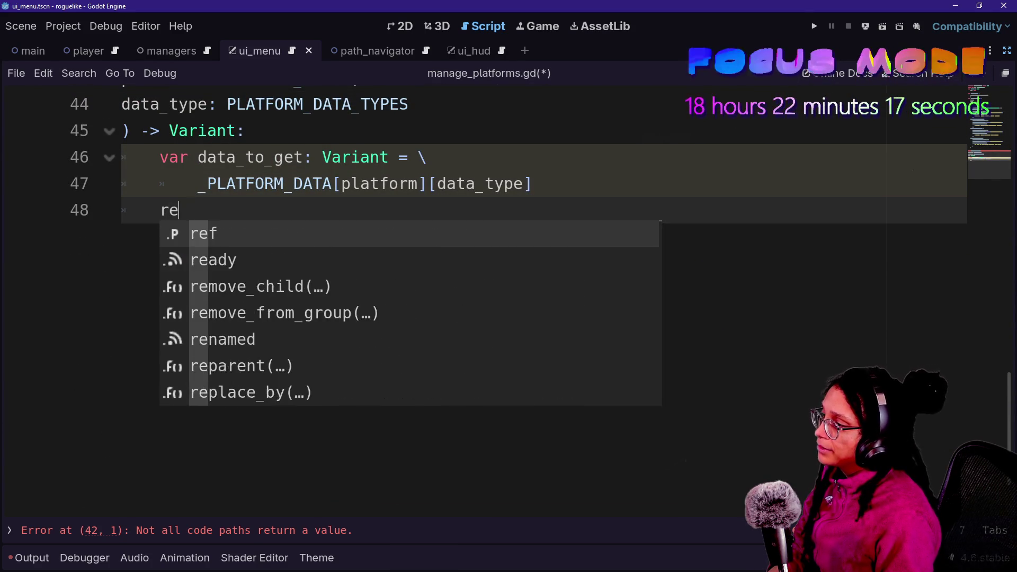
{"action": "type", "text": "turn data_to_get"}
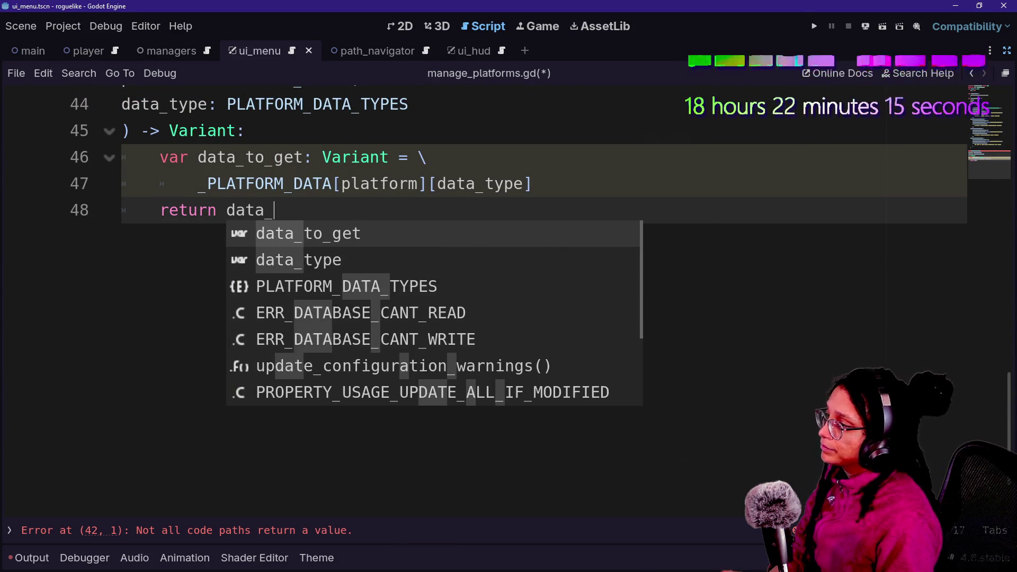
{"action": "left_click", "coordinate": [532, 208]}
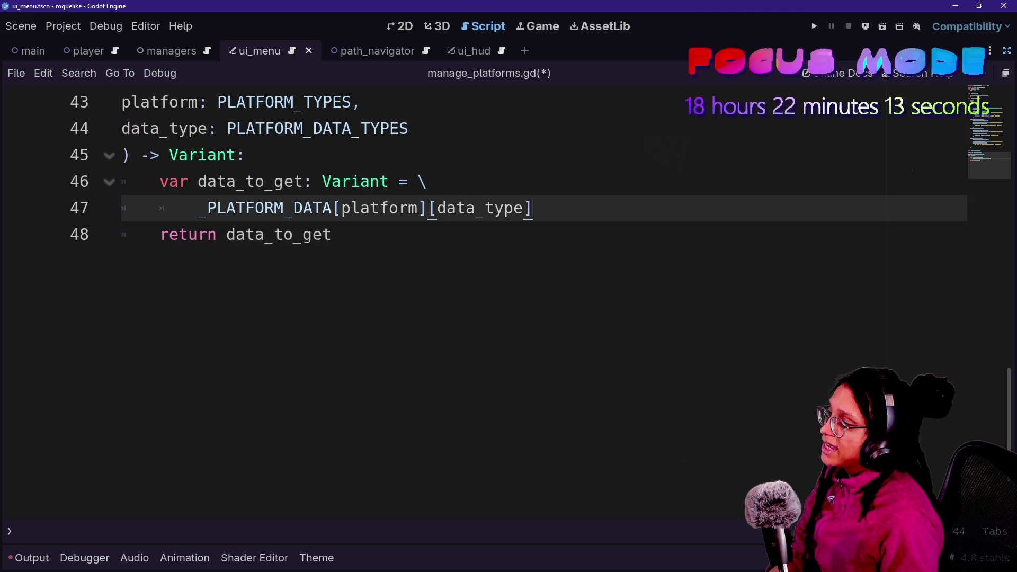
{"action": "key", "text": "Return"}
{"action": "type", "text": "if da"}
{"action": "key", "text": "BackSpace"}
{"action": "key", "text": "BackSpace"}
{"action": "key", "text": "BackSpace"}
Initialize data_to_get to null and move the _PLATFORM_DATA lookup into a separate assignment
{"action": "mouse_move", "coordinate": [121, 235]}
{"action": "left_mouse_down"}
{"action": "mouse_move", "coordinate": [424, 182]}
{"action": "mouse_move", "coordinate": [408, 182]}
{"action": "left_mouse_up"}
{"action": "key", "text": "BackSpace"}
{"action": "type", "text": "= null"}
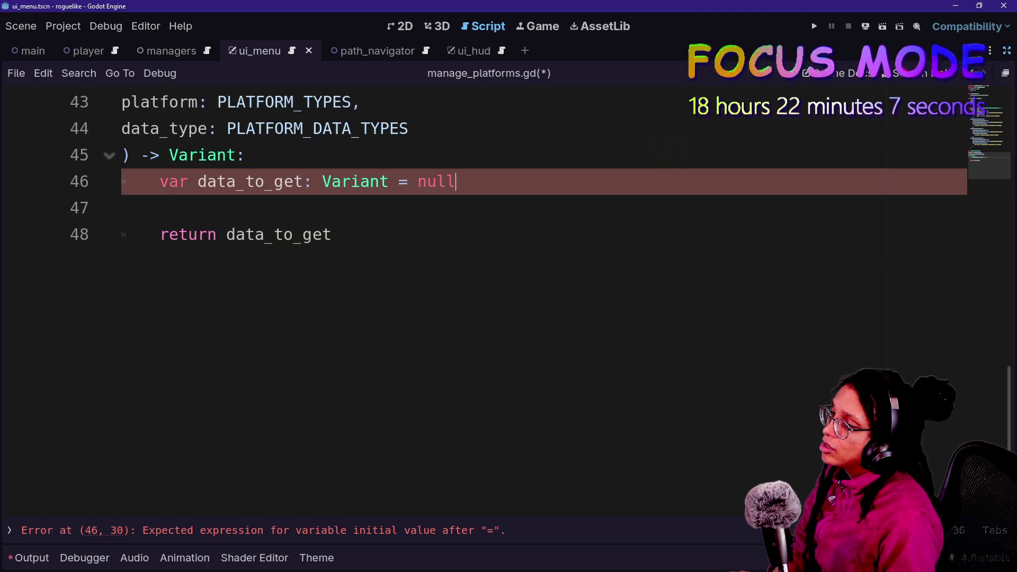
{"action": "key", "text": "Return"}
{"action": "type", "text": "= \\ \t\t_PLATFORM_DATA[platform][data_type]"}
{"action": "left_click", "coordinate": [122, 208]}
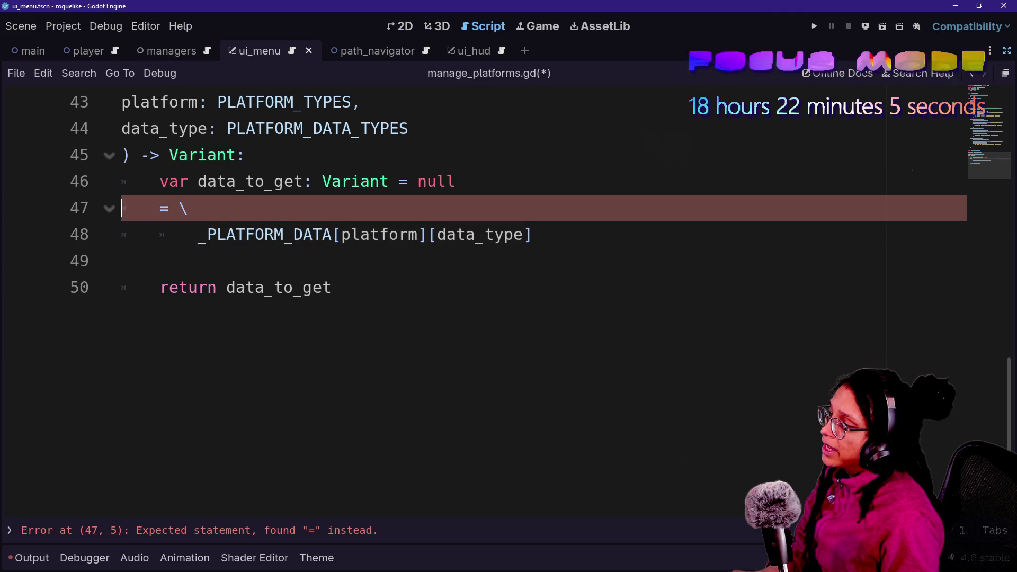
{"action": "type", "text": "data_to_get"}
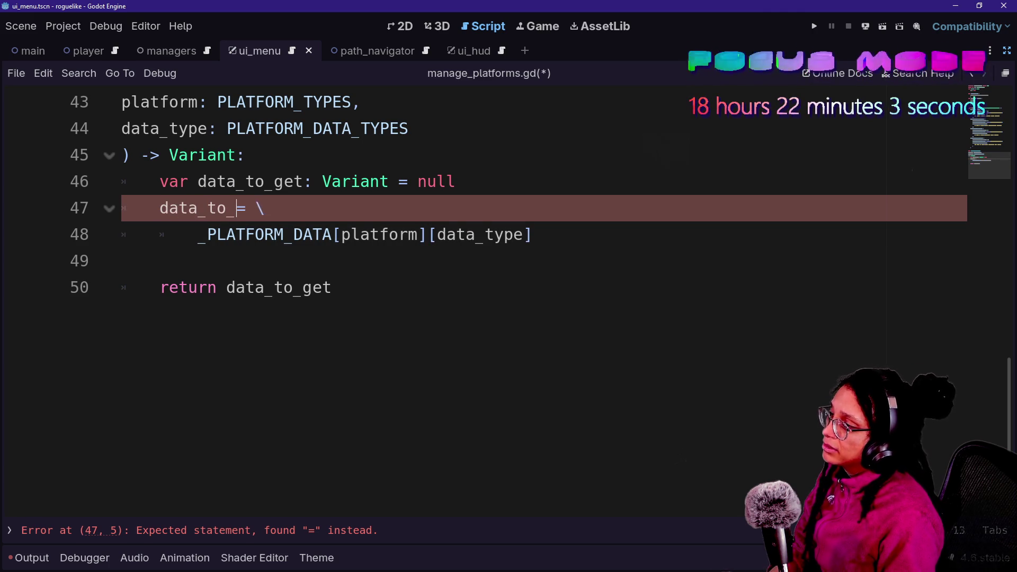
Leave a blank line 47 above the assignment and save the script
{"action": "left_click", "coordinate": [332, 287]}
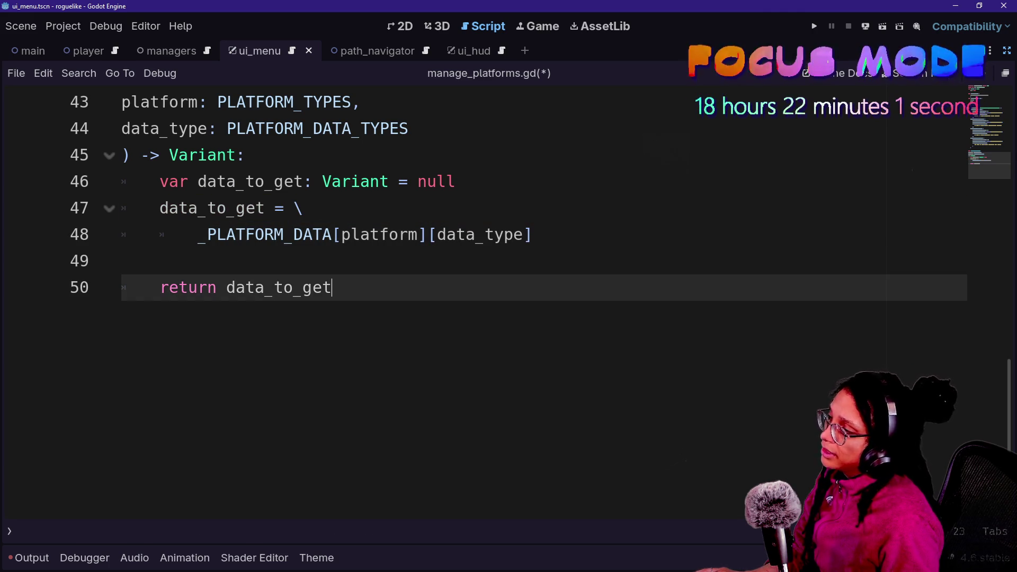
{"action": "left_click", "coordinate": [159, 208]}
{"action": "key", "text": "Return"}
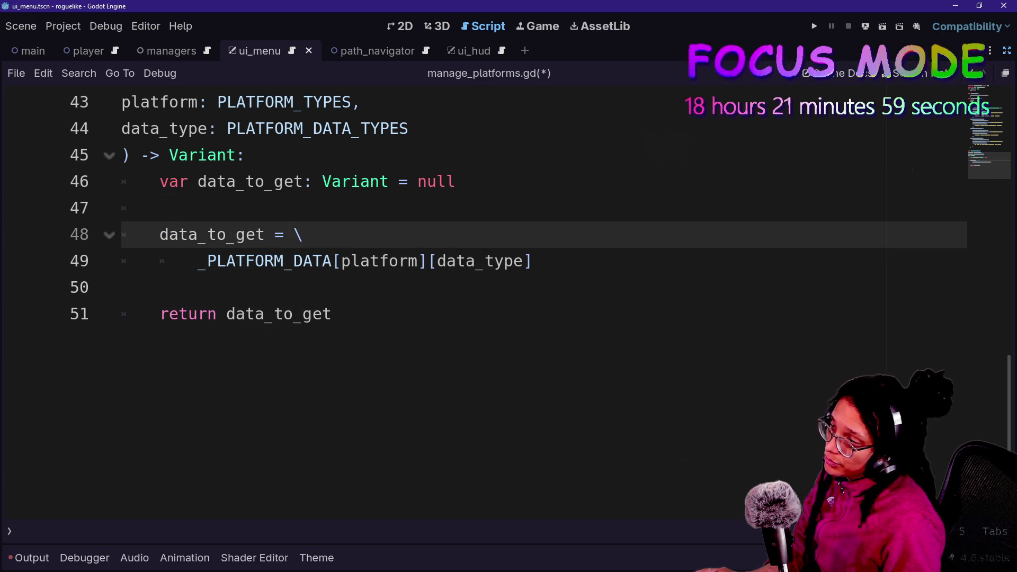
{"action": "key", "text": "shift+Down"}
{"action": "key", "text": "shift+End"}
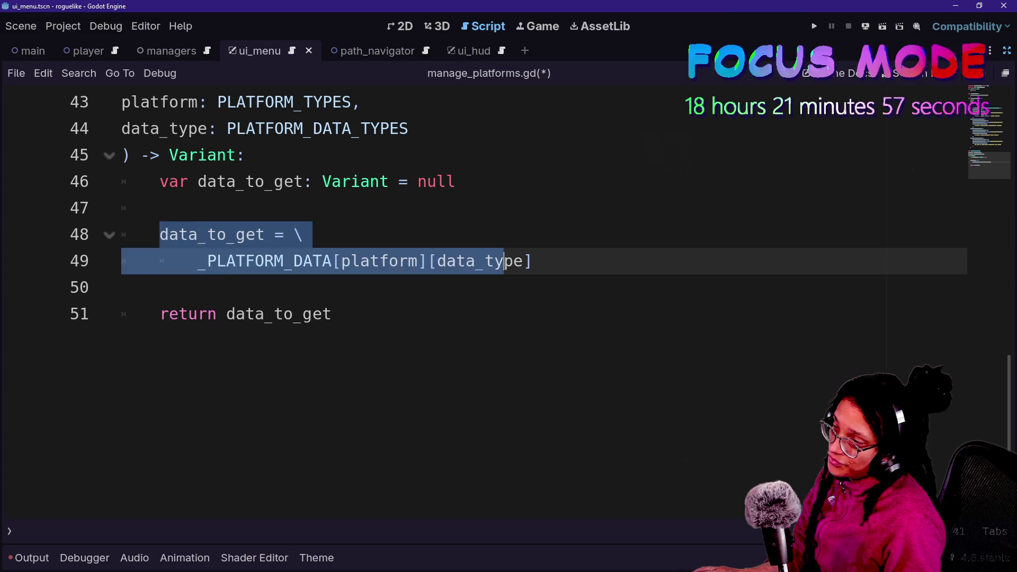
{"action": "left_click_drag", "start_coordinate": [255, 314], "coordinate": [122, 288]}
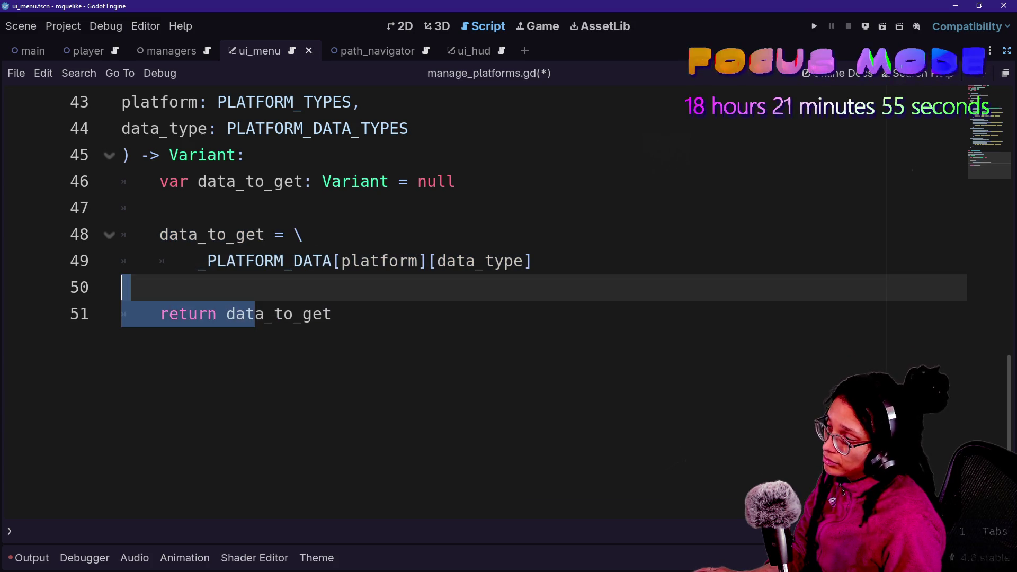
{"action": "left_click", "coordinate": [122, 288]}
{"action": "left_click", "coordinate": [160, 208]}
{"action": "key", "text": "Return"}
{"action": "type", "text": "if d"}
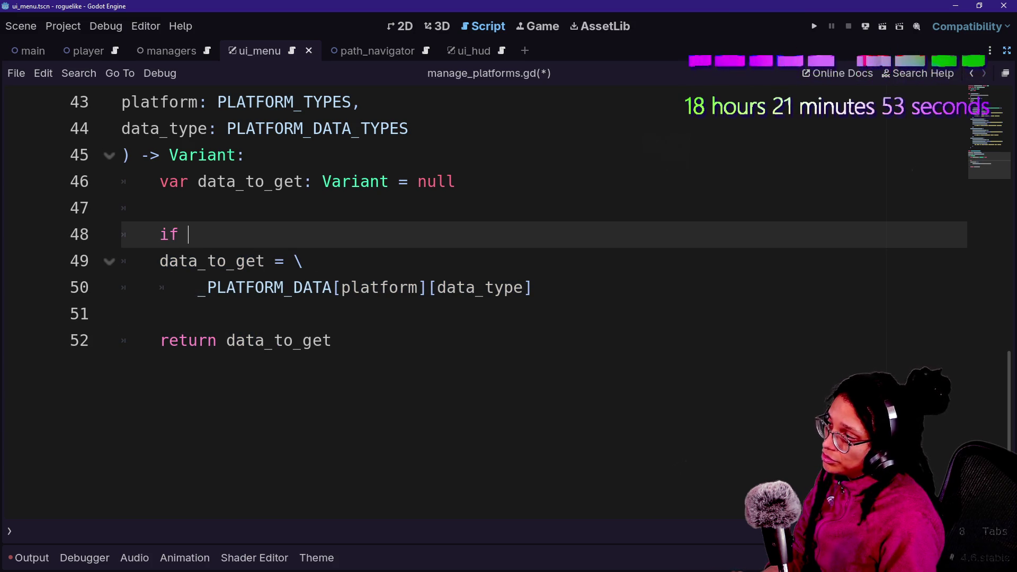
{"action": "key", "text": "BackSpace"}
{"action": "key", "text": "BackSpace"}
{"action": "key", "text": "BackSpace"}
{"action": "key", "text": "BackSpace"}
{"action": "key", "text": "BackSpace"}
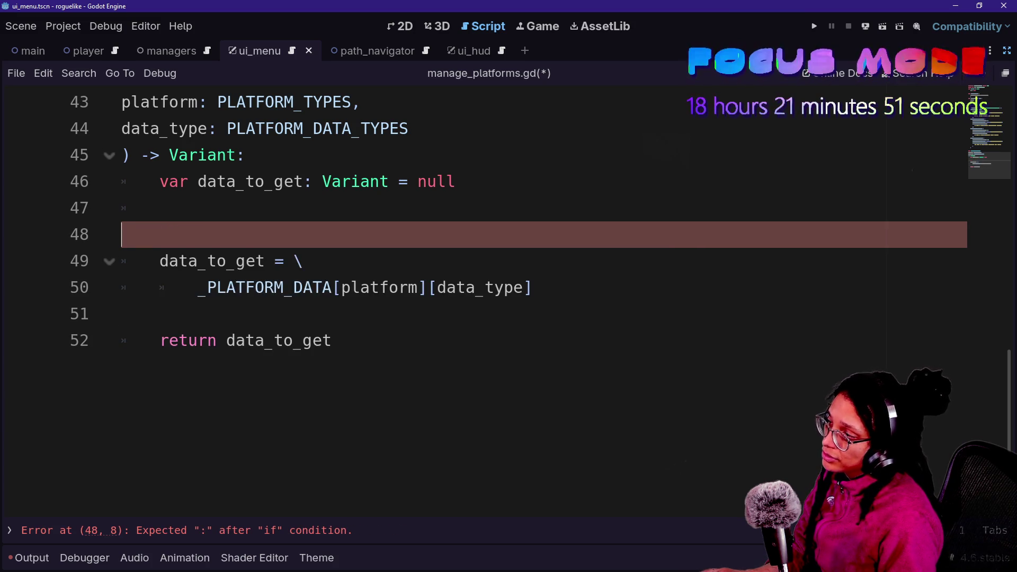
{"action": "left_click", "coordinate": [207, 235]}
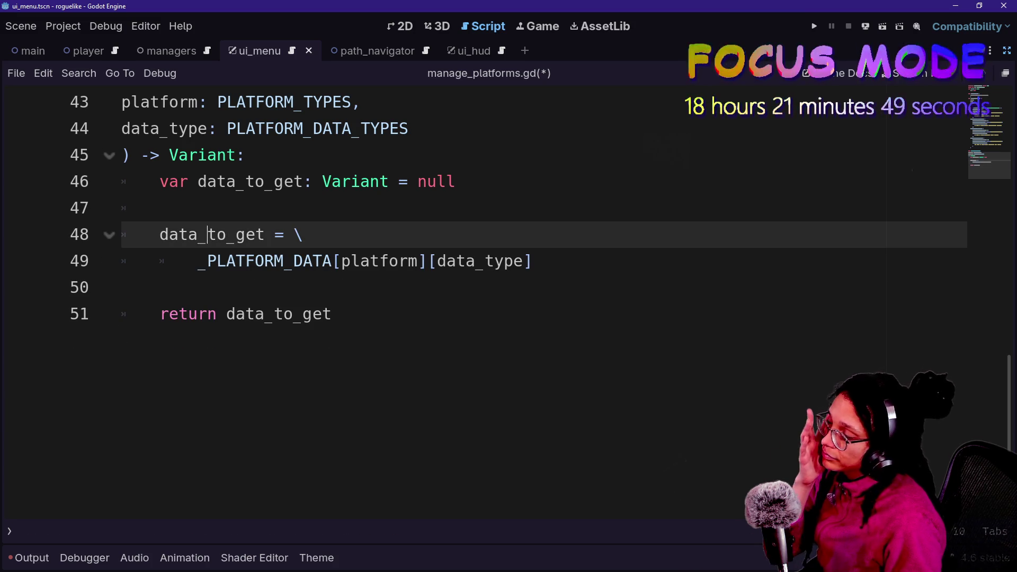
{"action": "left_click", "coordinate": [159, 208]}
{"action": "key", "text": "ctrl+s"}
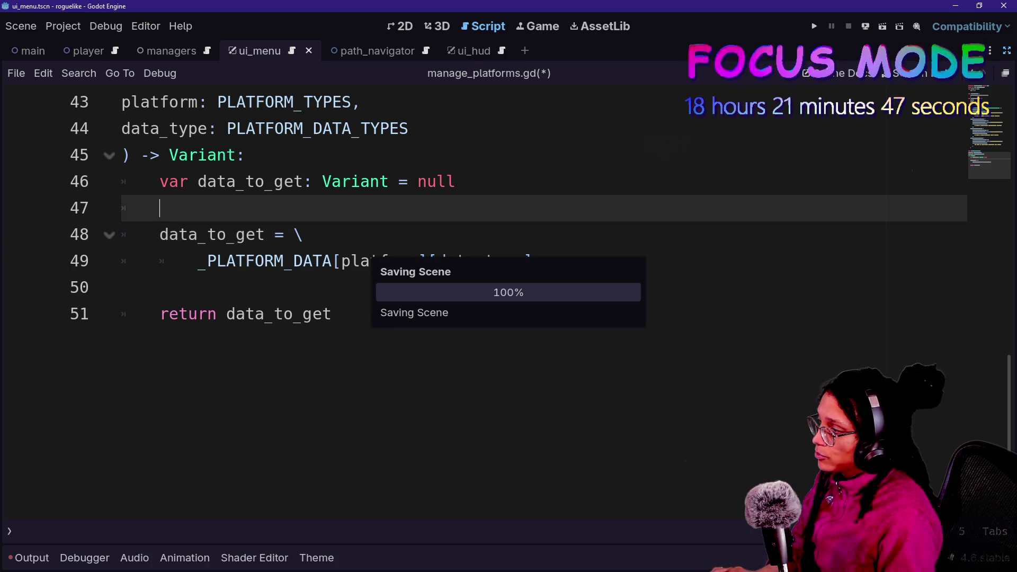
Open ui_menu.gd through Quick Open by searching 'menu'
{"action": "key", "text": "ctrl+alt+o"}
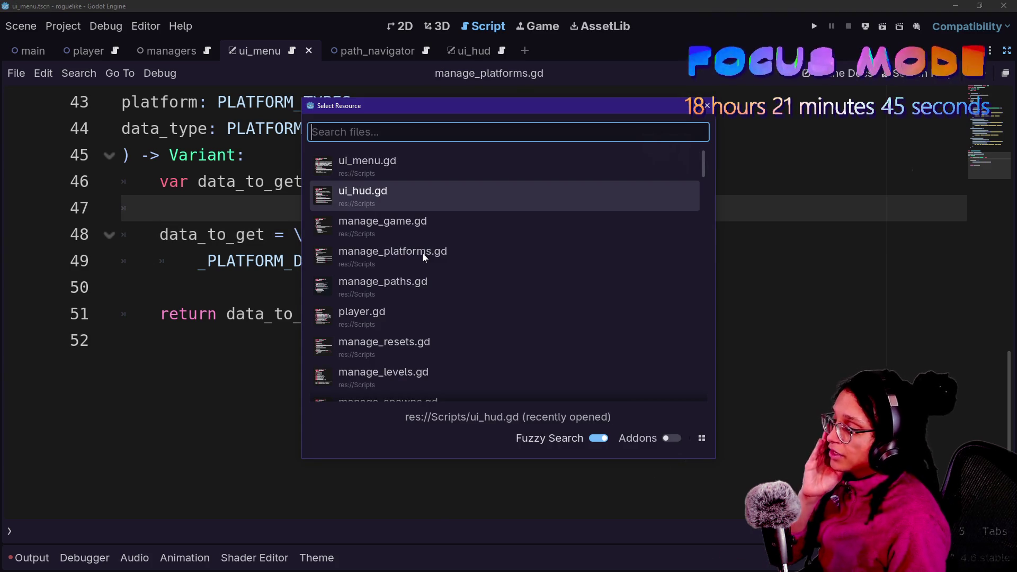
{"action": "key", "text": "Down"}
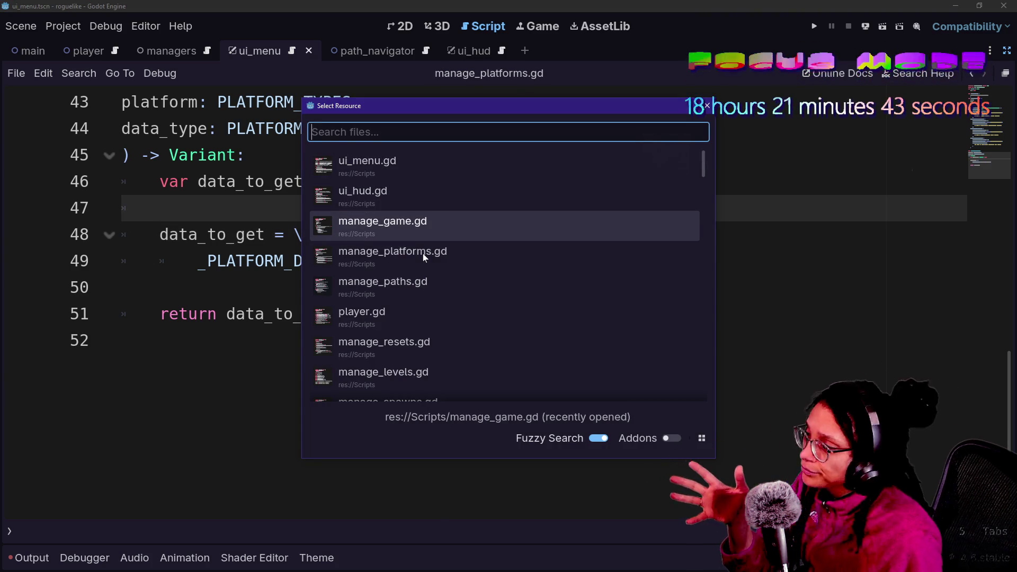
{"action": "type", "text": "menu"}
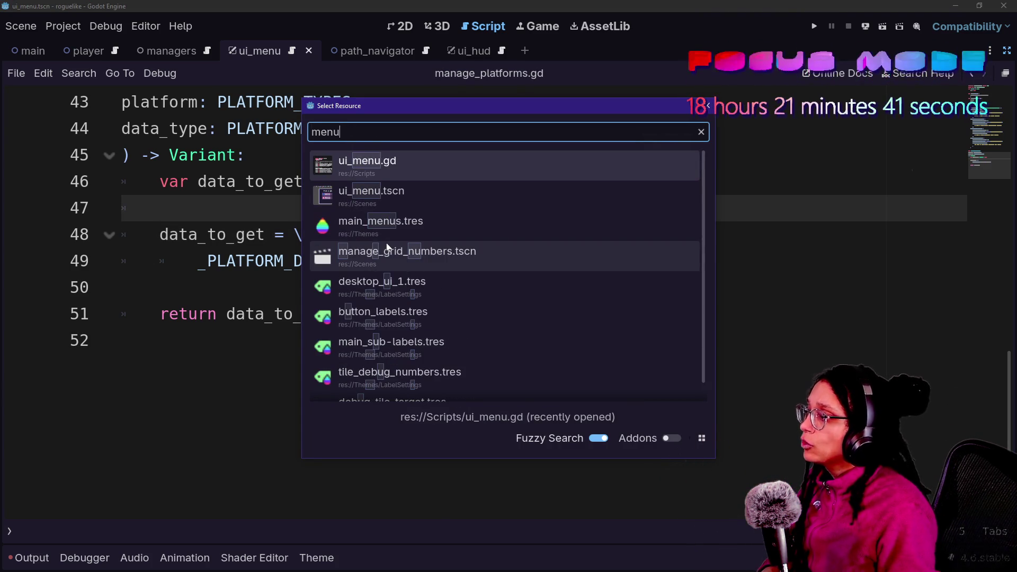
{"action": "key", "text": "Return"}
Remove the pass placeholder from the _on_mewsky_hovered handler
{"action": "scroll", "coordinate": [509, 302], "scroll_direction": "down", "scroll_amount": 4}
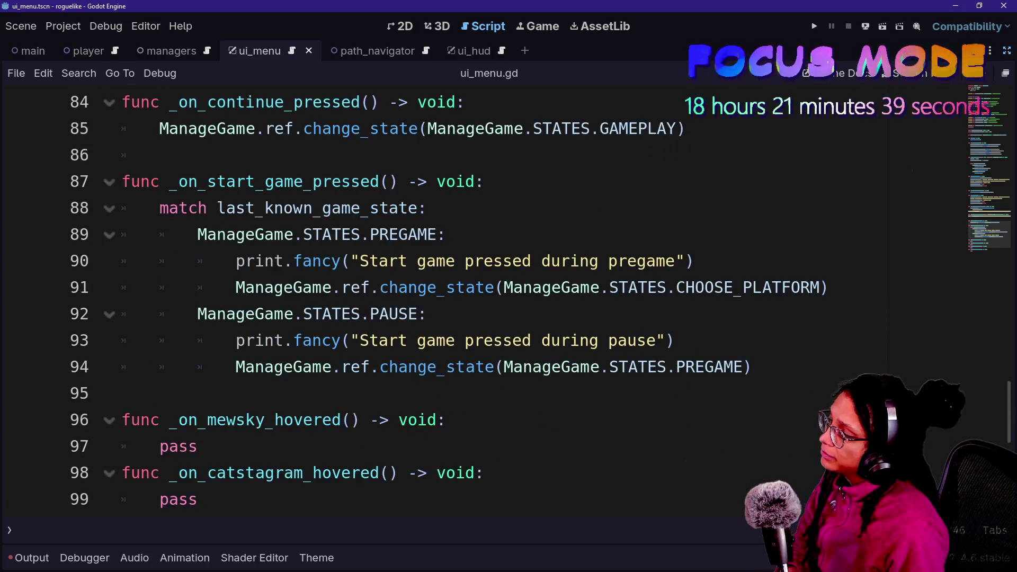
{"action": "scroll", "coordinate": [509, 302], "scroll_direction": "down", "scroll_amount": 1}
{"action": "scroll", "coordinate": [509, 302], "scroll_direction": "up", "scroll_amount": 5}
{"action": "scroll", "coordinate": [508, 302], "scroll_direction": "down", "scroll_amount": 5}
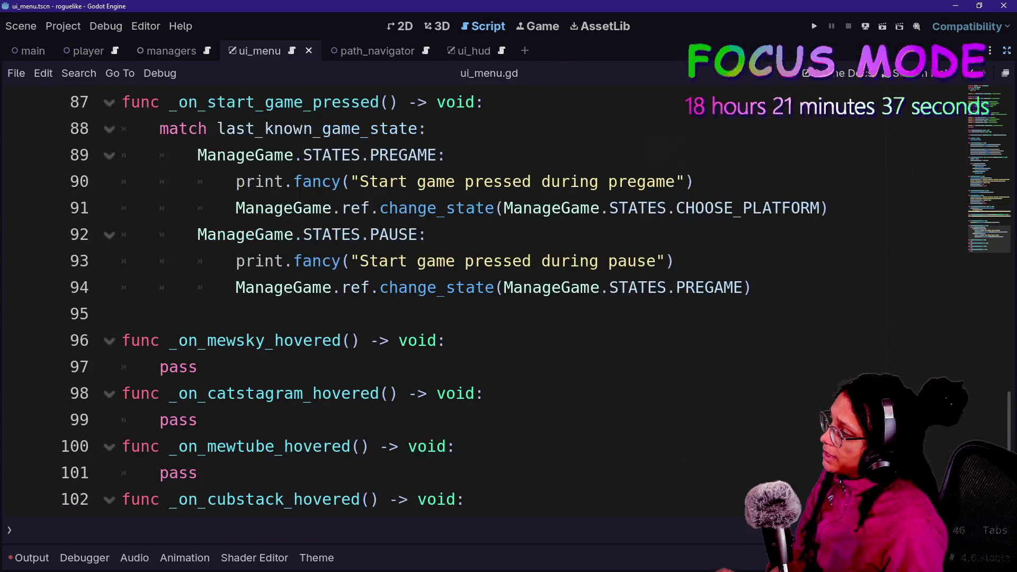
{"action": "left_click", "coordinate": [197, 367]}
{"action": "key", "text": "BackSpace"}
{"action": "key", "text": "BackSpace"}
{"action": "key", "text": "BackSpace"}
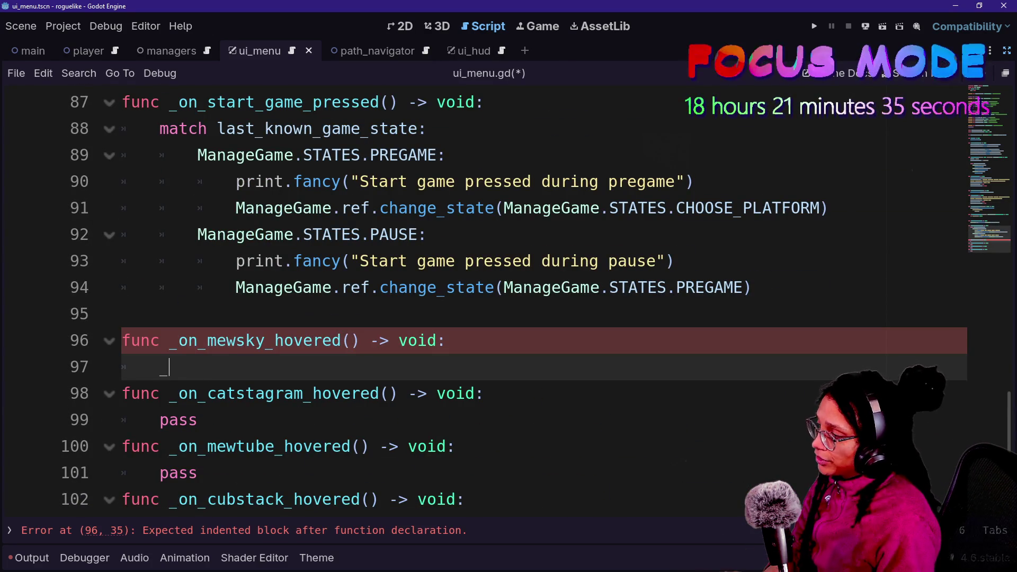
Write the _update_details_text(ManagePlatforms.PLATFORM_TYPES.MEWSKY) call in the first hover handler
{"action": "type", "text": "_updat"}
{"action": "key", "text": "Return"}
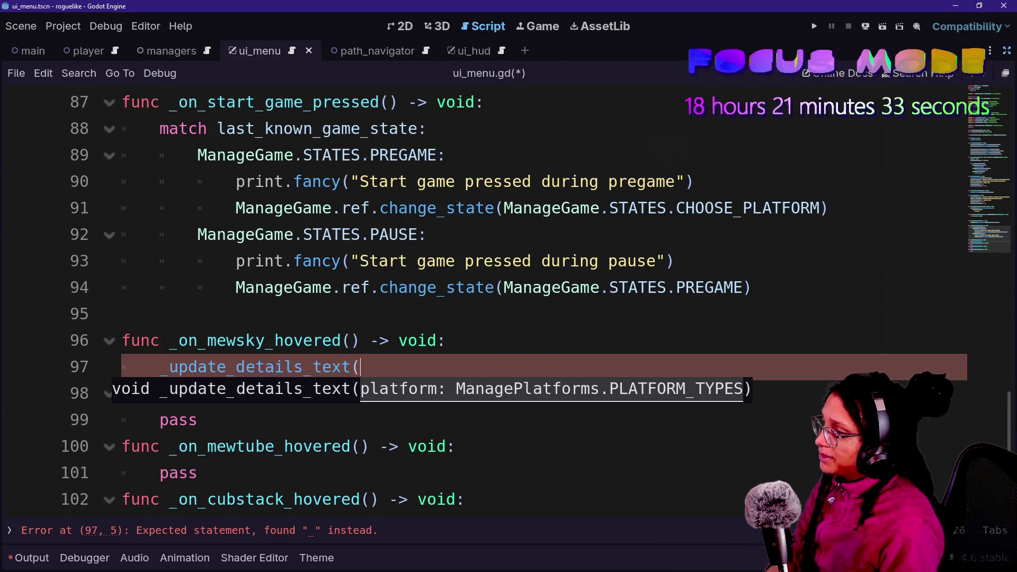
{"action": "key", "text": "Return"}
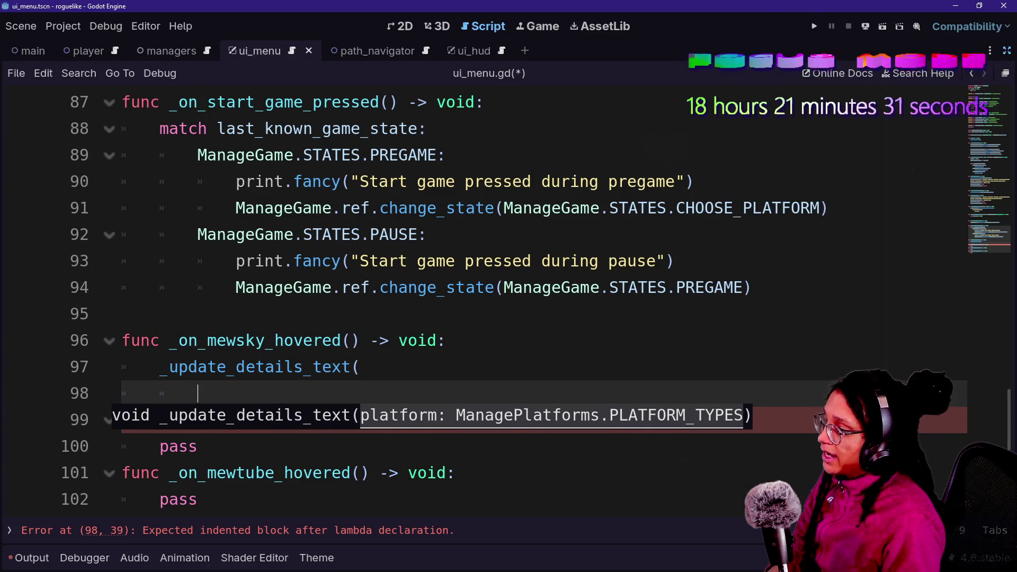
{"action": "scroll", "coordinate": [296, 276], "scroll_direction": "down", "scroll_amount": 1}
{"action": "type", "text": "Ma"}
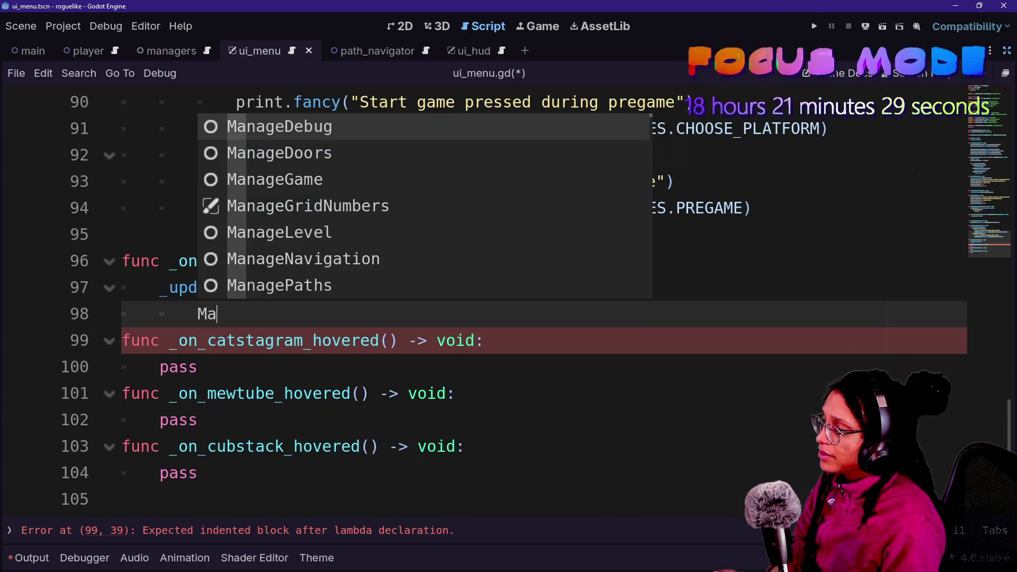
{"action": "type", "text": "nagePlat"}
{"action": "key", "text": "Return"}
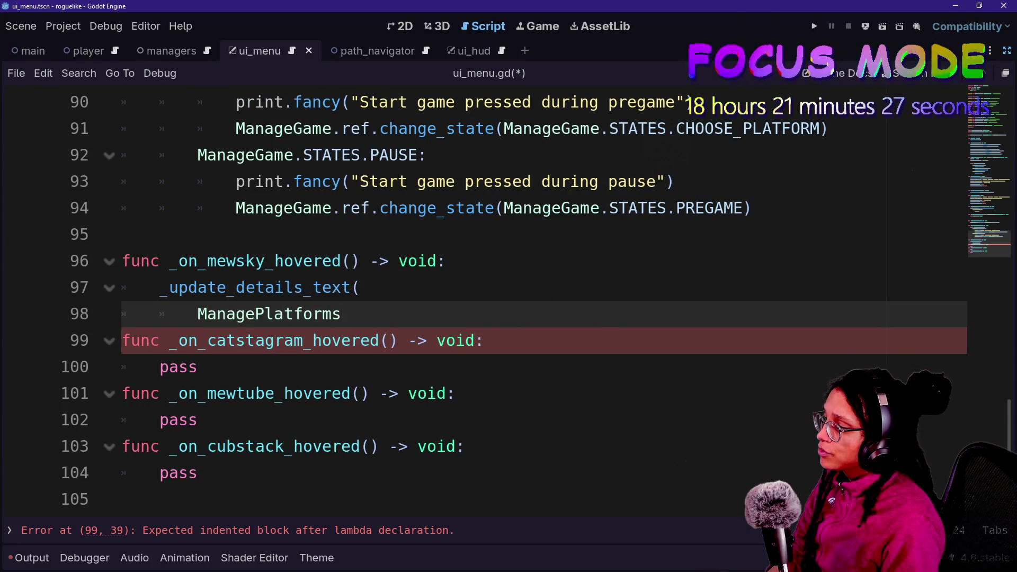
{"action": "type", "text": ","}
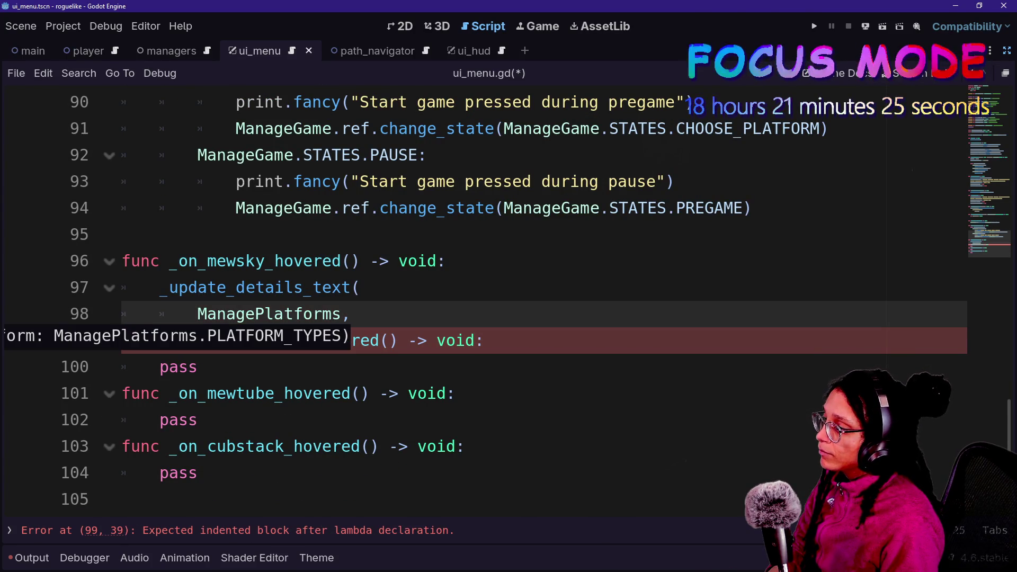
{"action": "type", "text": ")"}
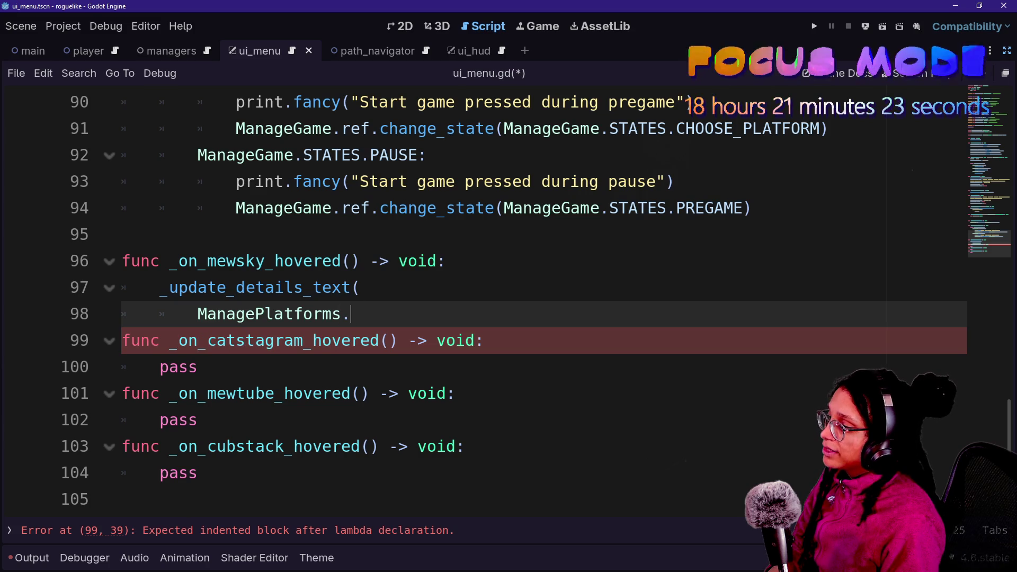
{"action": "key", "text": "Down"}
{"action": "key", "text": "Down"}
{"action": "key", "text": "Return"}
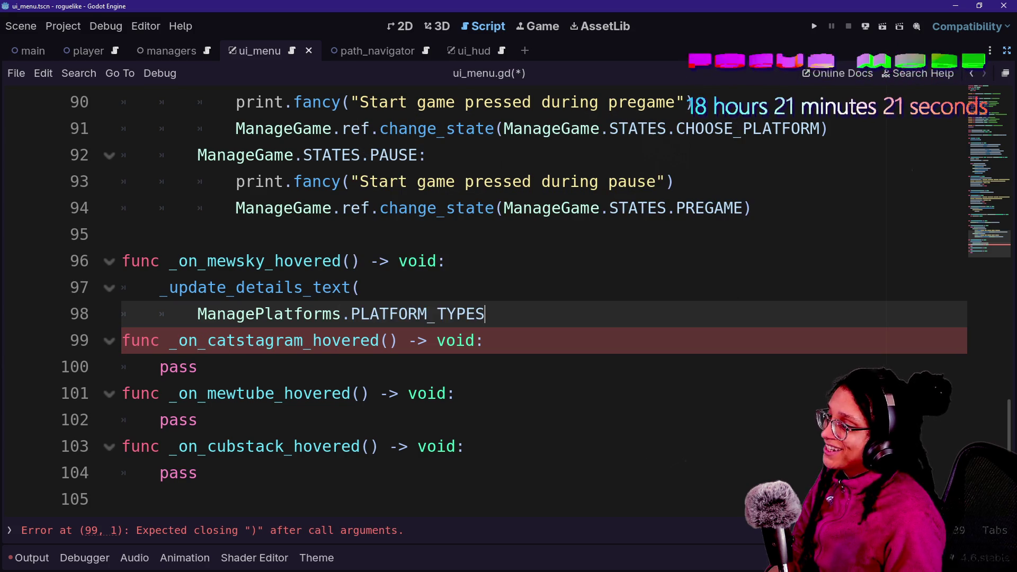
{"action": "type", "text": ".M"}
{"action": "key", "text": "Return"}
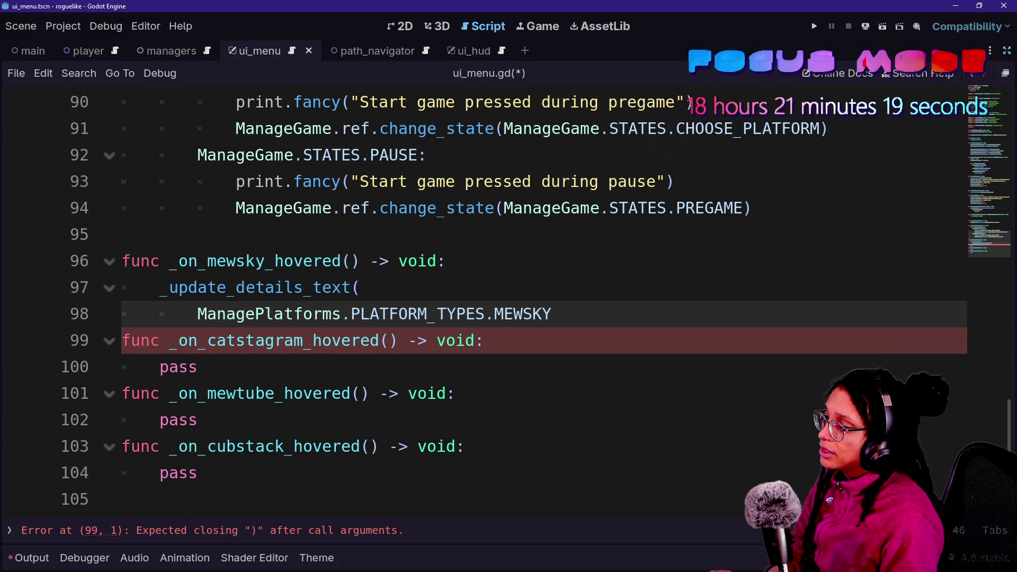
{"action": "type", "text": ")"}
Copy that update call over the pass placeholders in the Catstagram, MewTube and Cubstack handlers
{"action": "key", "text": "shift+Up"}
{"action": "key", "text": "shift+Up"}
{"action": "key", "text": "ctrl+c"}
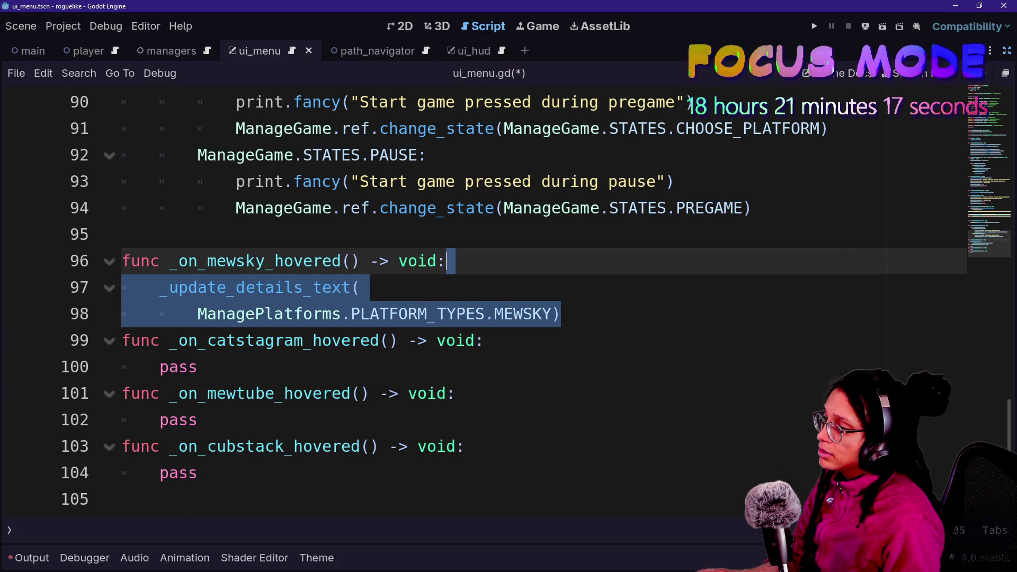
{"action": "key", "text": "shift+Down"}
{"action": "key", "text": "shift+Down"}
{"action": "key", "text": "Down"}
{"action": "key", "text": "Down"}
{"action": "key", "text": "shift+Up"}
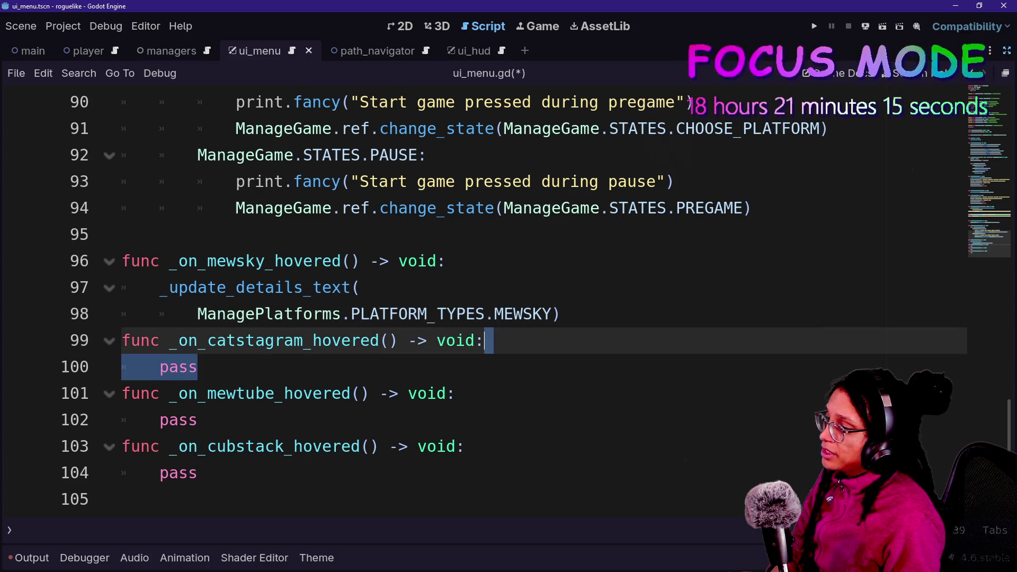
{"action": "type", "text": "_update_details_text( \t\tManagePlatforms.PLATFORM_TYPES.MEWSKY)"}
{"action": "key", "text": "Down"}
{"action": "key", "text": "Down"}
{"action": "key", "text": "shift+Up"}
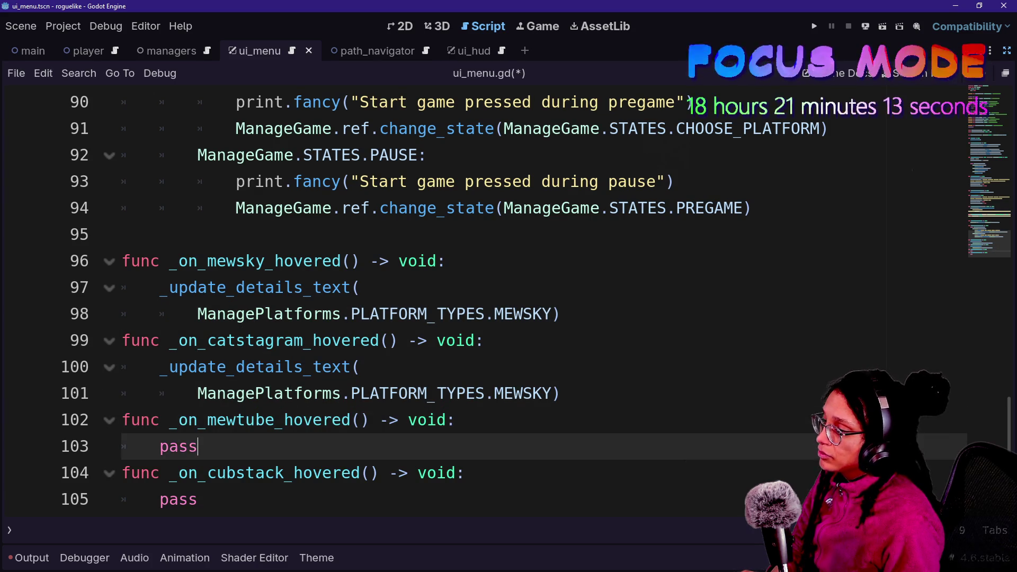
{"action": "key", "text": "ctrl+v"}
{"action": "scroll", "coordinate": [476, 265], "scroll_direction": "down", "scroll_amount": 2}
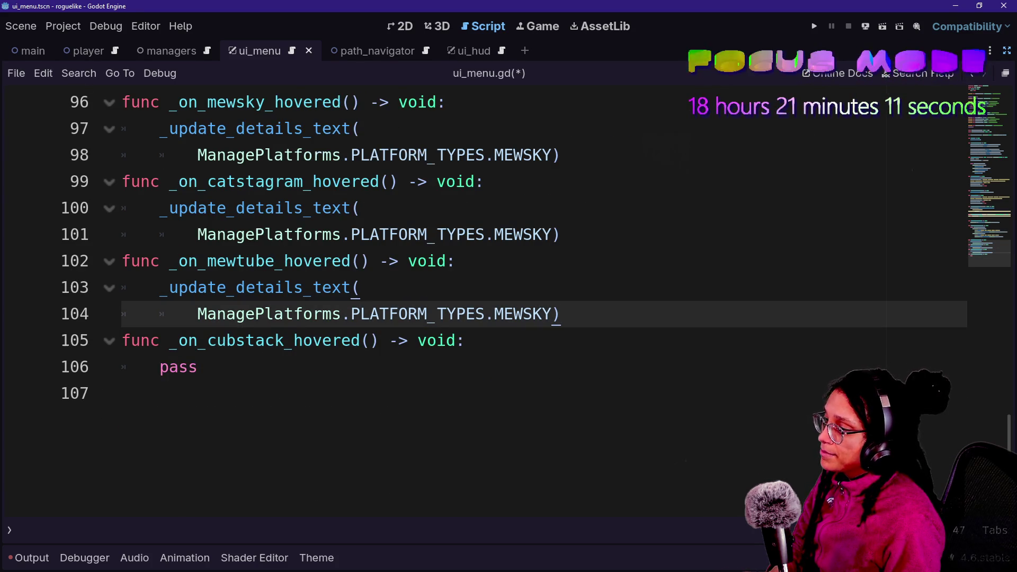
{"action": "key", "text": "Down"}
{"action": "key", "text": "Down"}
{"action": "key", "text": "shift+Up"}
{"action": "key", "text": "ctrl+v"}
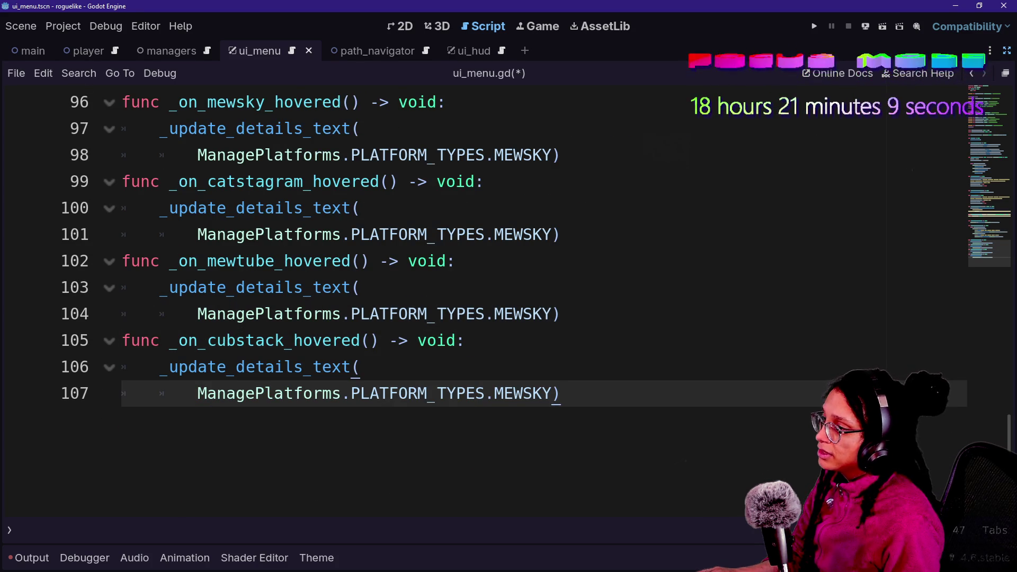
Fix the copied arguments so line 104 passes PLATFORM_TYPES.MEWTUBE
{"action": "double_click", "coordinate": [523, 235]}
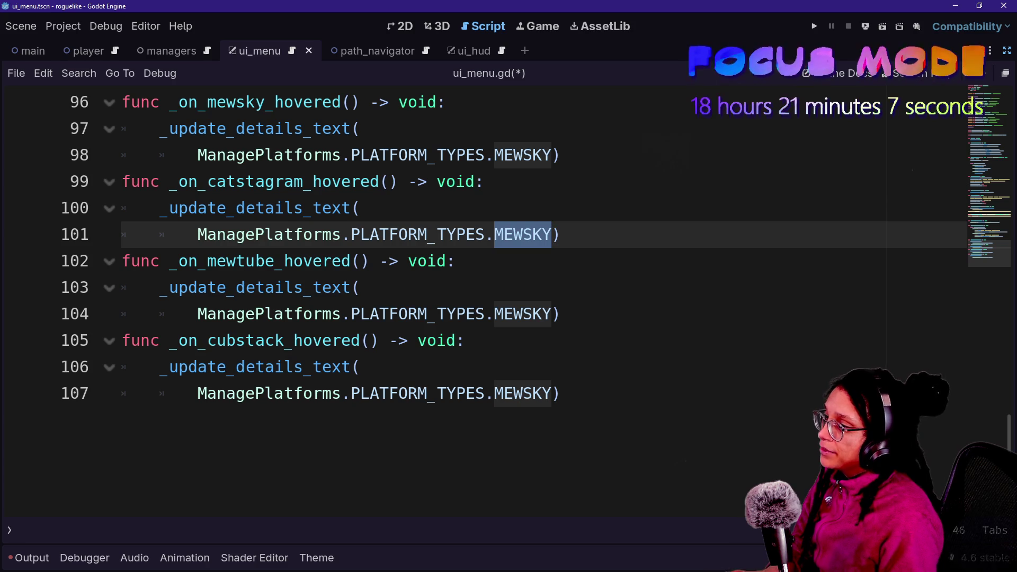
{"action": "type", "text": "FCAT"}
{"action": "key", "text": "BackSpace"}
{"action": "key", "text": "BackSpace"}
{"action": "key", "text": "BackSpace"}
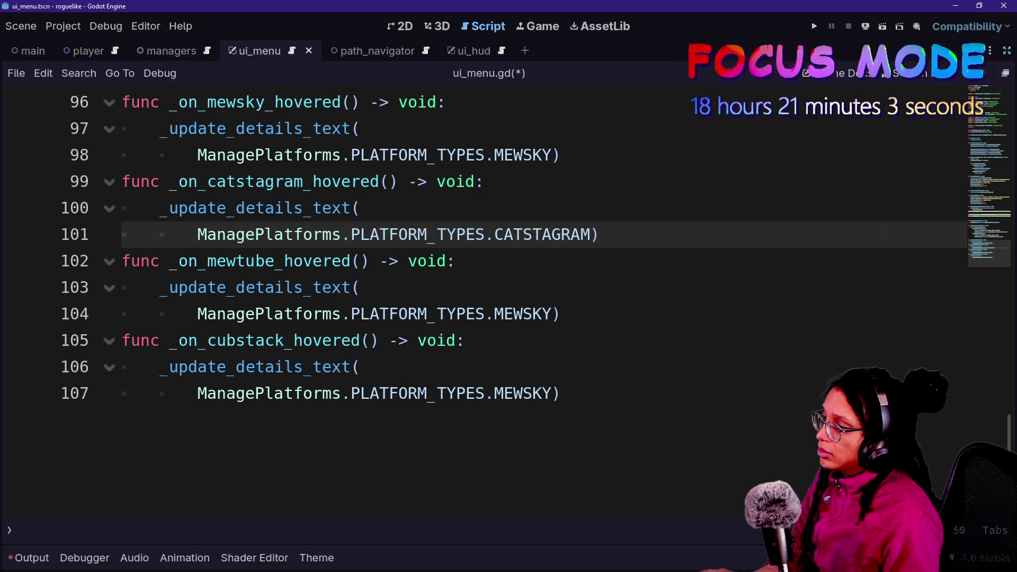
{"action": "left_click_drag", "start_coordinate": [504, 314], "coordinate": [542, 313]}
{"action": "key", "text": "BackSpace"}
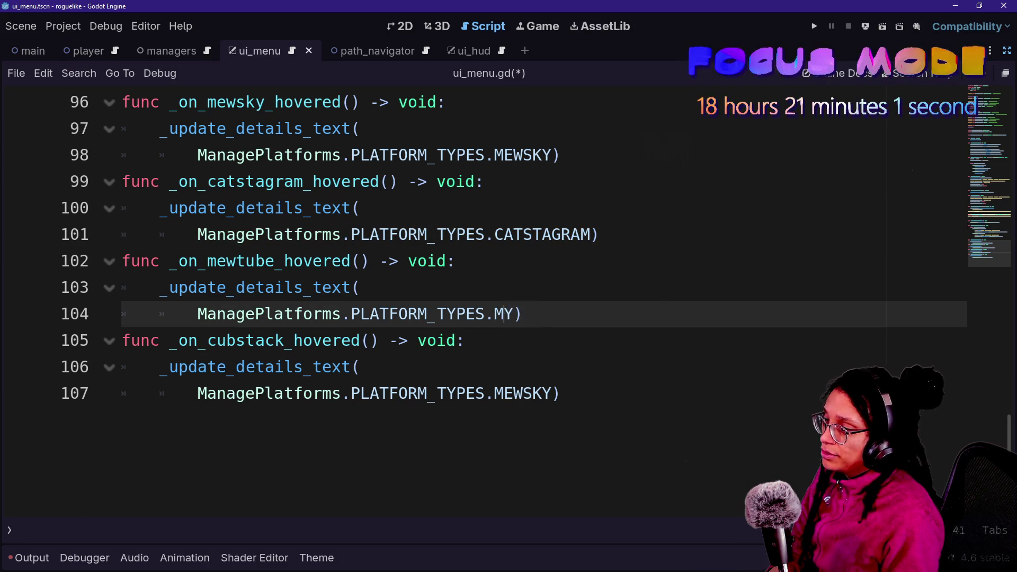
{"action": "key", "text": "Delete"}
{"action": "type", "text": "UBE"}
{"action": "key", "text": "BackSpace"}
{"action": "type", "text": "BE"}
Replace MEWSKY on line 107 with PLATFORM_TYPES.CUBSTACK
{"action": "left_click_drag", "start_coordinate": [495, 393], "coordinate": [552, 393]}
{"action": "type", "text": "VUB"}
{"action": "key", "text": "BackSpace"}
{"action": "key", "text": "BackSpace"}
{"action": "type", "text": "CUBS"}
{"action": "key", "text": "BackSpace"}
{"action": "key", "text": "BackSpace"}
{"action": "key", "text": "BackSpace"}
{"action": "key", "text": "BackSpace"}
{"action": "type", "text": "CUBSTACK"}
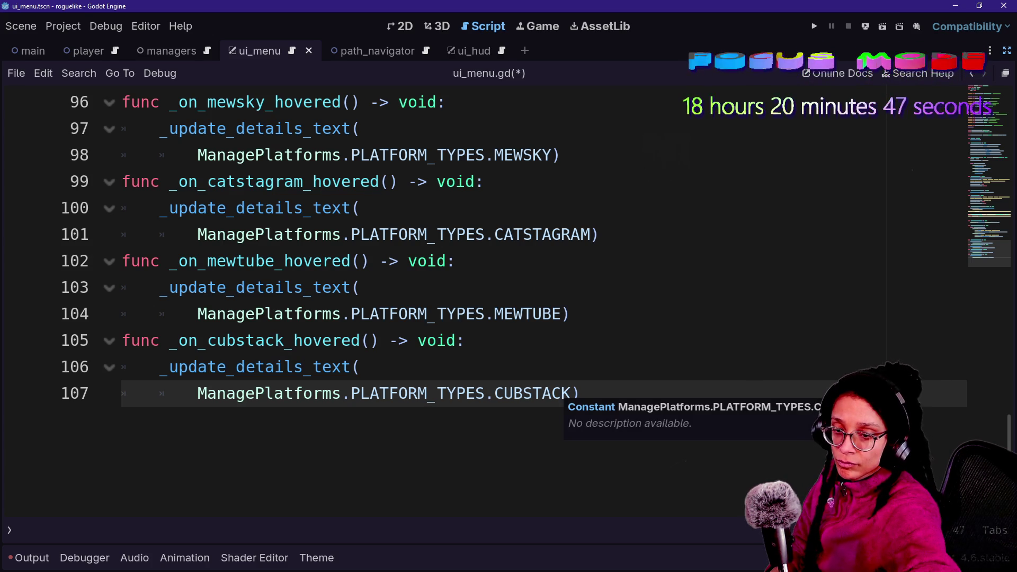
{"action": "left_click", "coordinate": [216, 287], "text": "ctrl"}
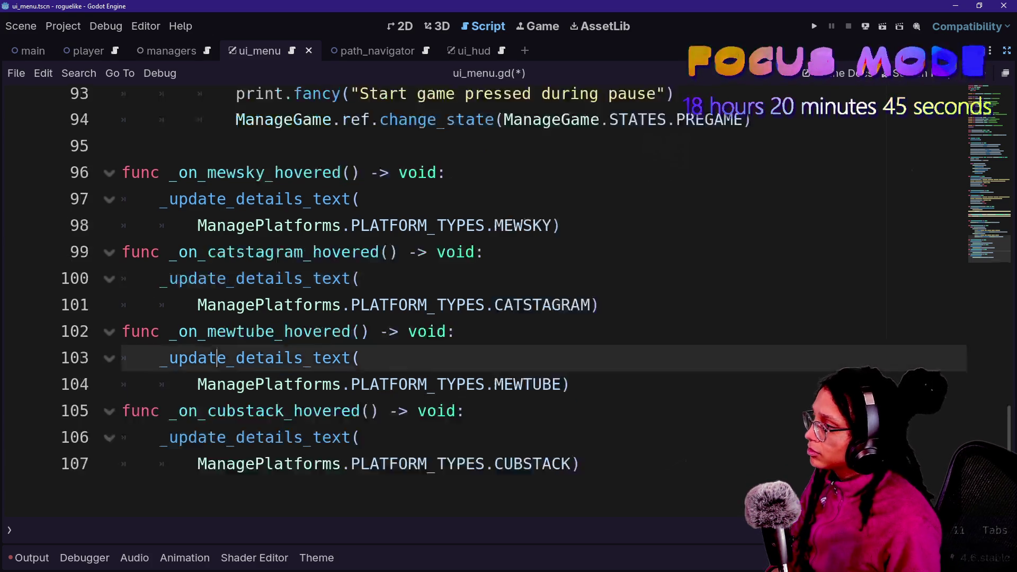
{"action": "left_click", "coordinate": [160, 367]}
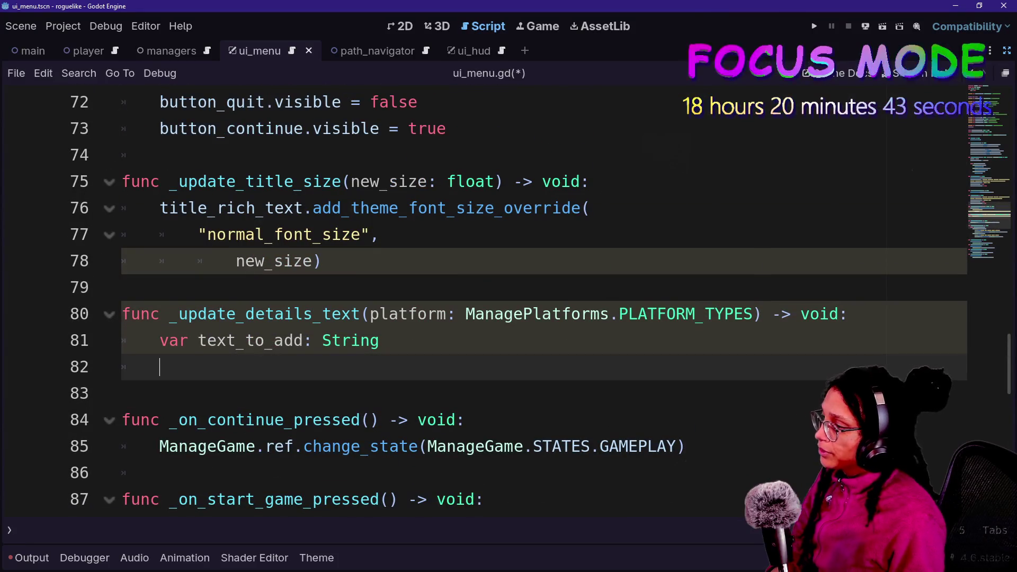
{"action": "scroll", "coordinate": [530, 297], "scroll_direction": "up", "scroll_amount": 2}
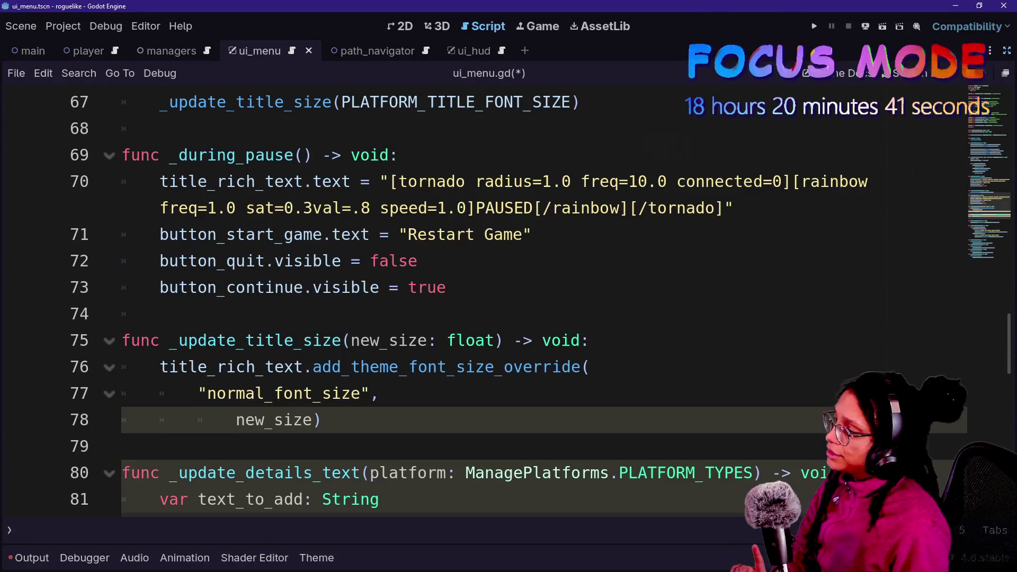
{"action": "scroll", "coordinate": [530, 296], "scroll_direction": "up", "scroll_amount": 10}
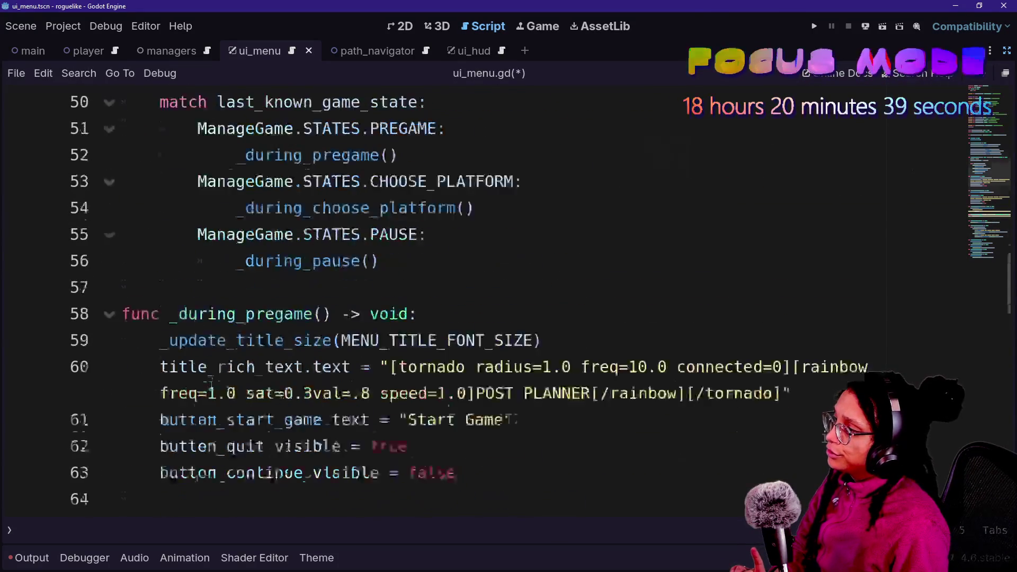
{"action": "scroll", "coordinate": [530, 296], "scroll_direction": "up", "scroll_amount": 3}
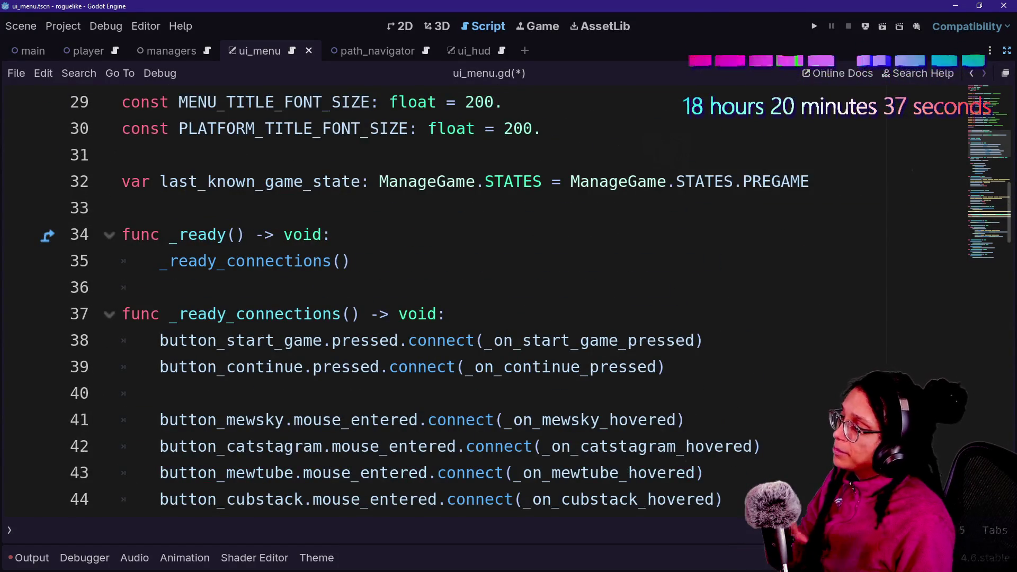
{"action": "scroll", "coordinate": [529, 297], "scroll_direction": "down", "scroll_amount": 1}
{"action": "scroll", "coordinate": [530, 297], "scroll_direction": "down", "scroll_amount": 2}
{"action": "scroll", "coordinate": [530, 297], "scroll_direction": "down", "scroll_amount": 1}
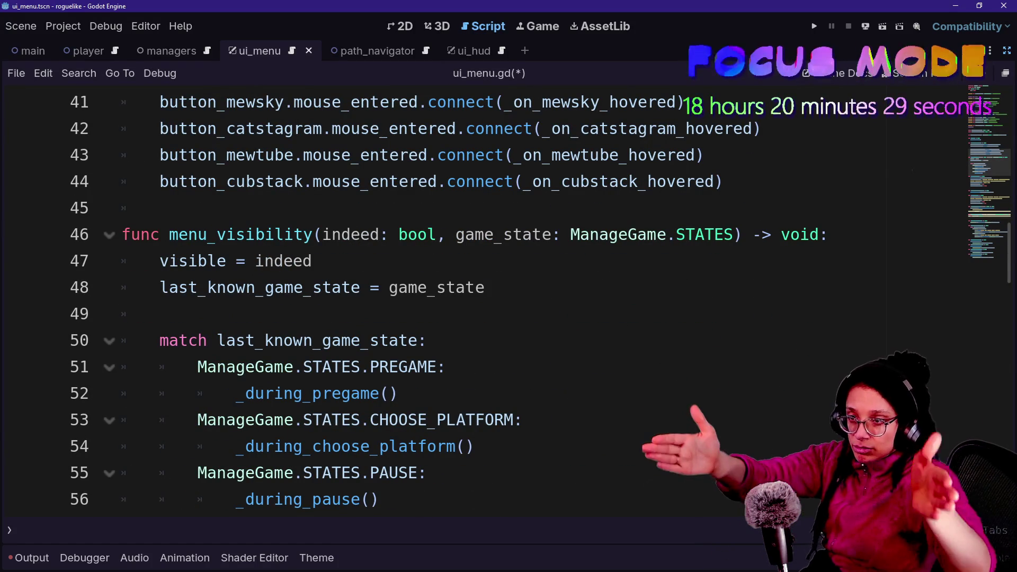
{"action": "scroll", "coordinate": [509, 301], "scroll_direction": "up", "scroll_amount": 2}
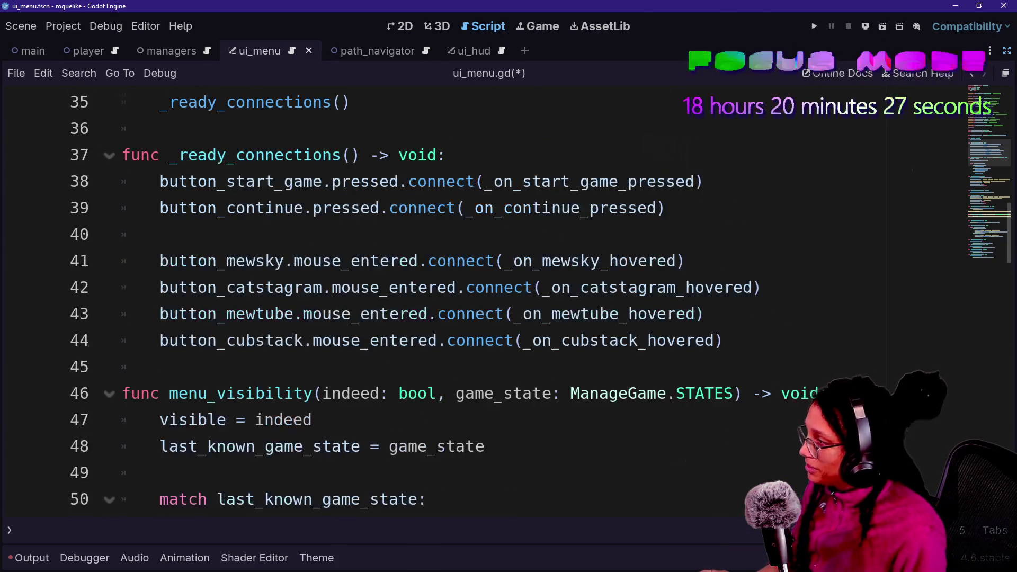
{"action": "scroll", "coordinate": [483, 202], "scroll_direction": "up", "scroll_amount": 1}
{"action": "scroll", "coordinate": [482, 201], "scroll_direction": "down", "scroll_amount": 4}
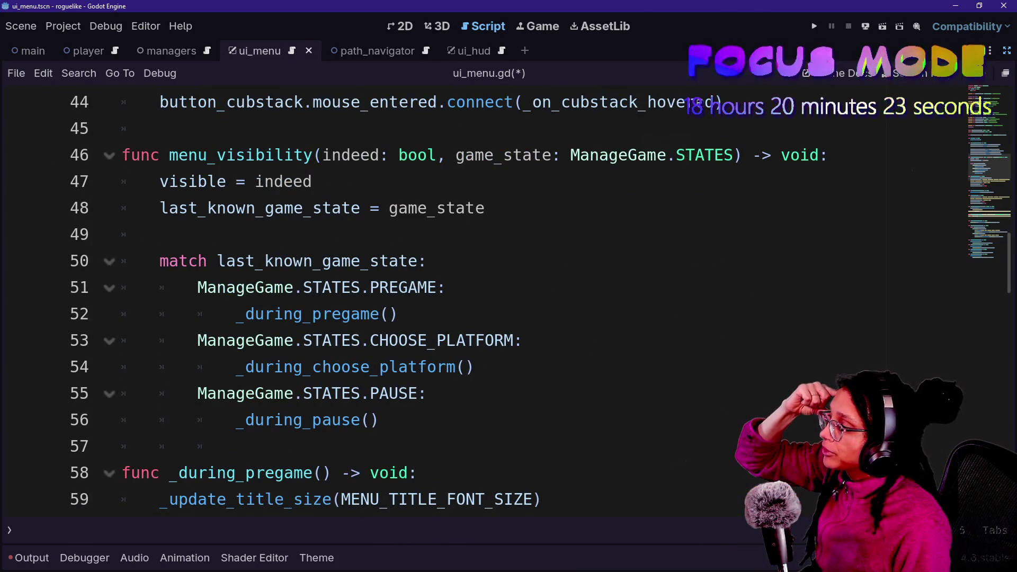
{"action": "scroll", "coordinate": [482, 300], "scroll_direction": "up", "scroll_amount": 1}
{"action": "scroll", "coordinate": [482, 300], "scroll_direction": "up", "scroll_amount": 2}
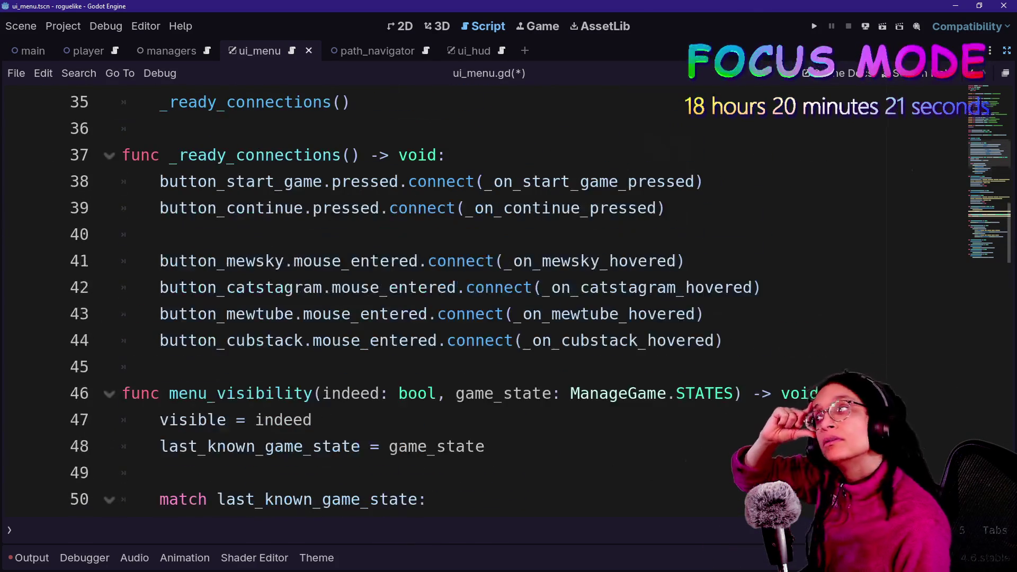
{"action": "scroll", "coordinate": [482, 301], "scroll_direction": "up", "scroll_amount": 3}
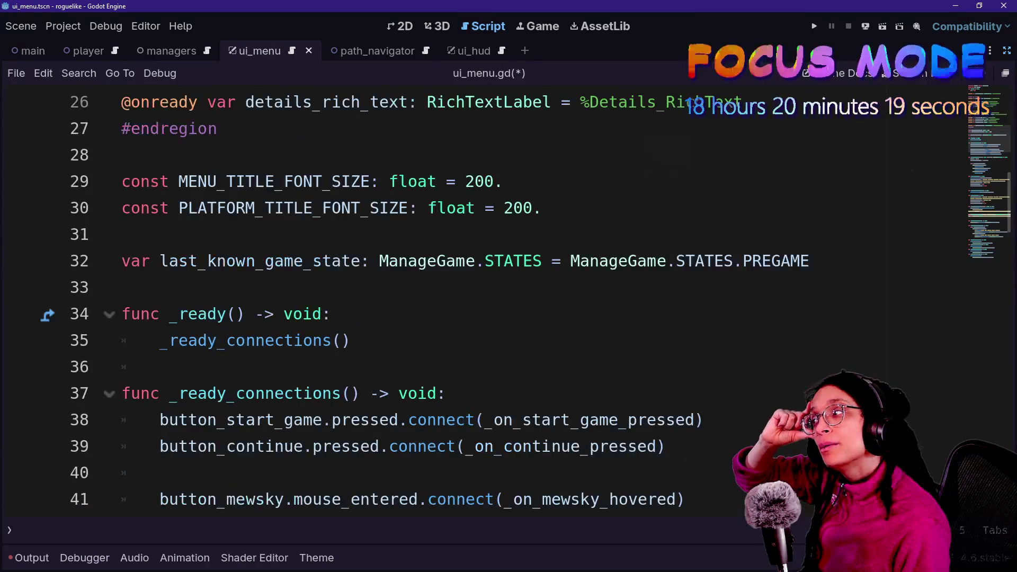
Declare const RICH_DETAILS_PREFIX: String = "" below the font-size constants
{"action": "left_click", "coordinate": [540, 207]}
{"action": "key", "text": "Return"}
{"action": "key", "text": "Return"}
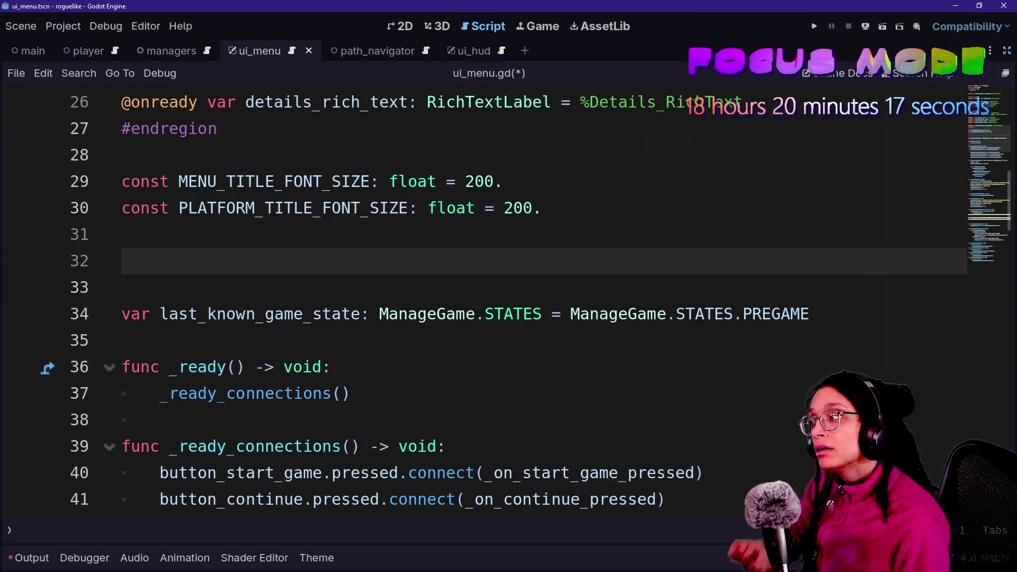
{"action": "type", "text": "const"}
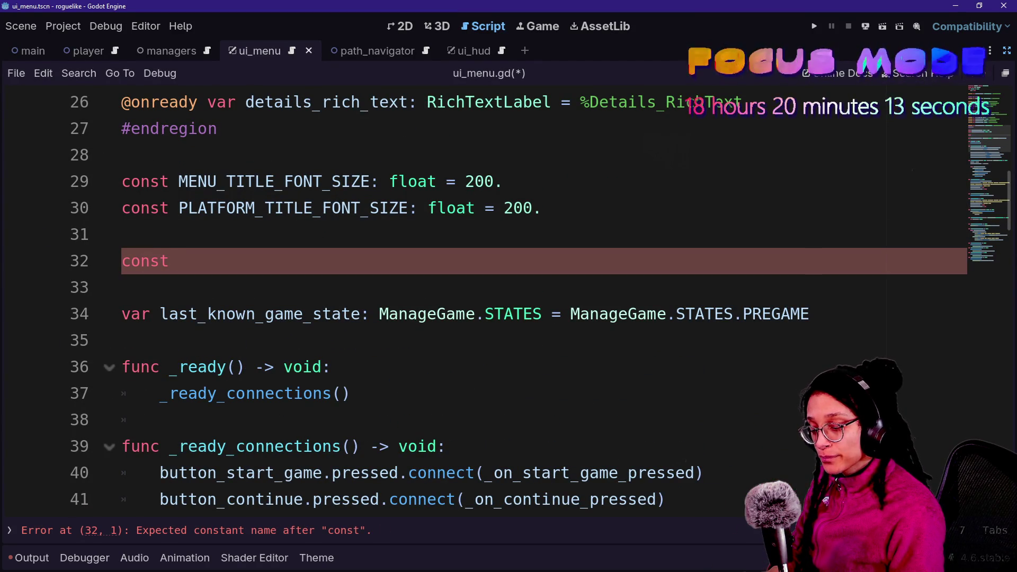
{"action": "key", "text": "BackSpace"}
{"action": "key", "text": "BackSpace"}
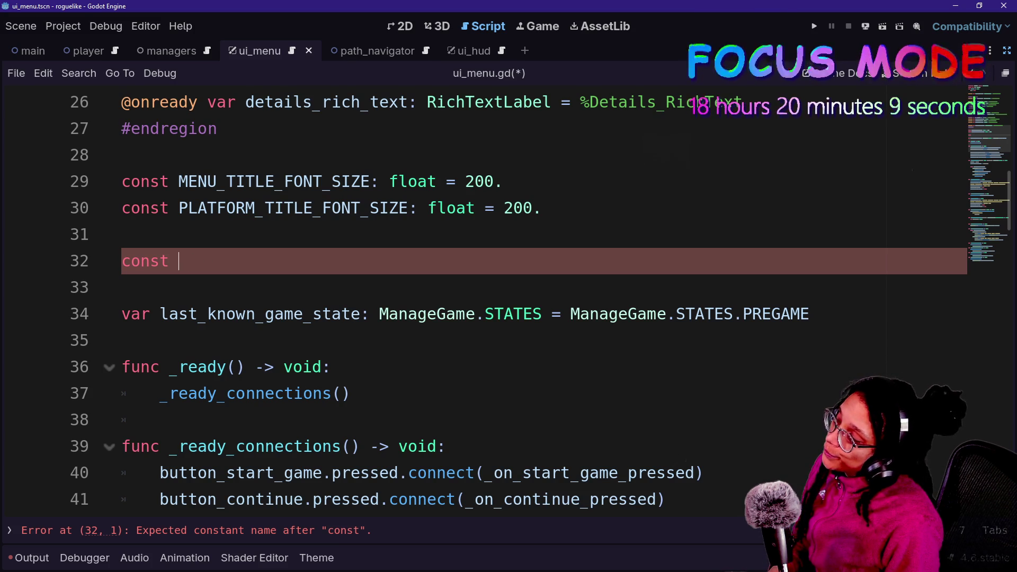
{"action": "type", "text": "RICH_D"}
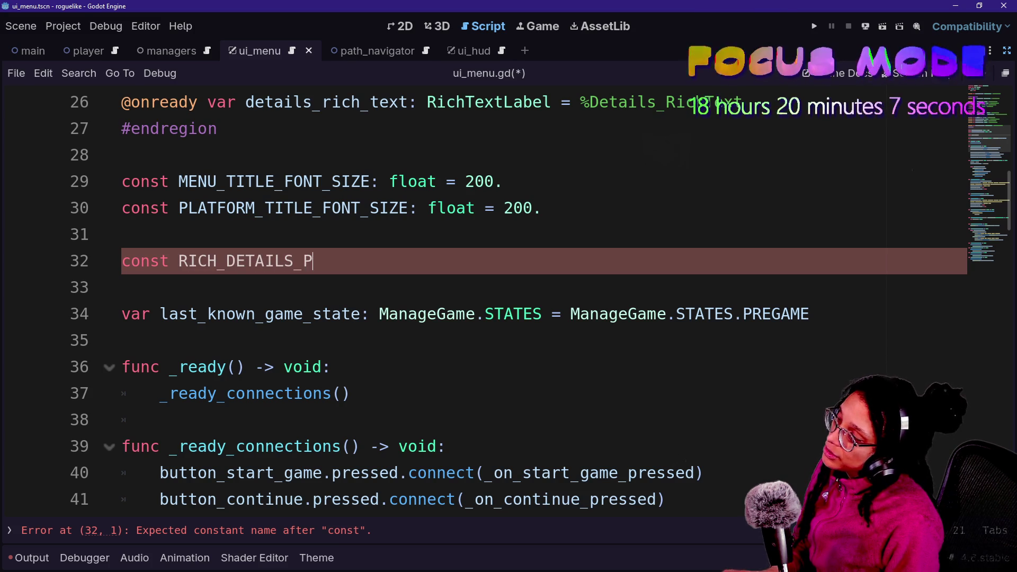
{"action": "type", "text": "ETAILS_PREFIX:"}
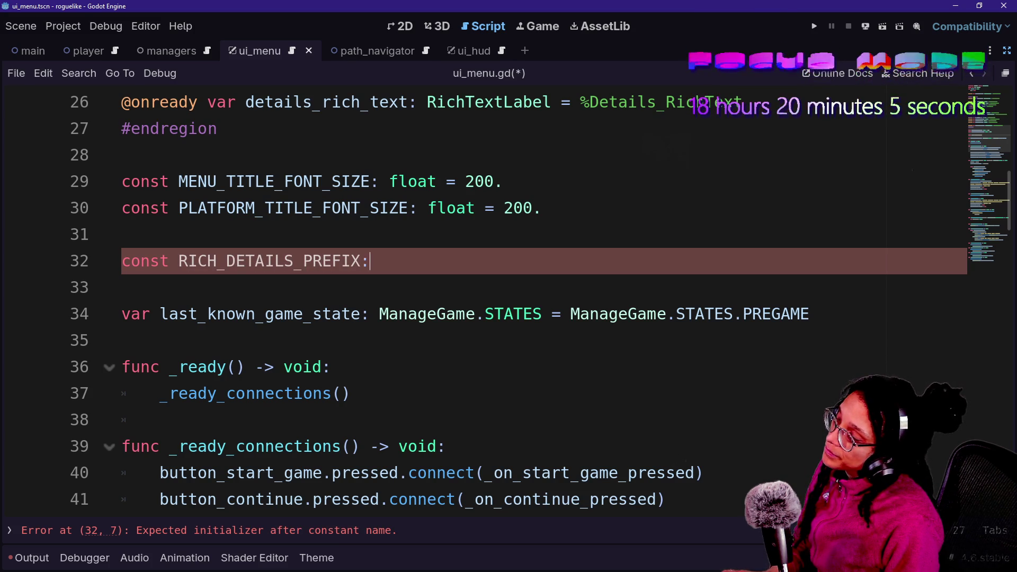
{"action": "type", "text": " String = "}
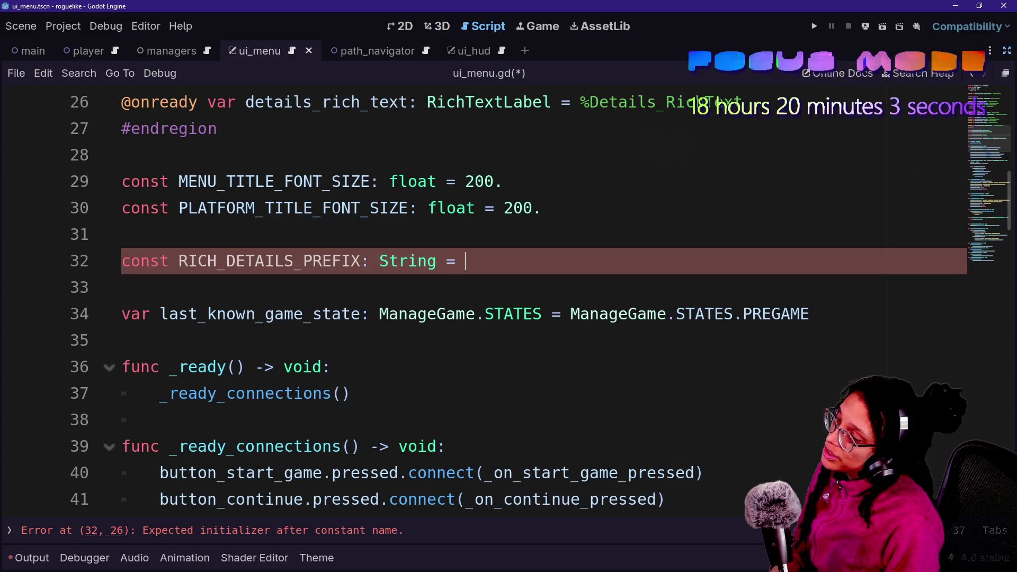
{"action": "type", "text": "\""}
{"action": "key", "text": "Right"}
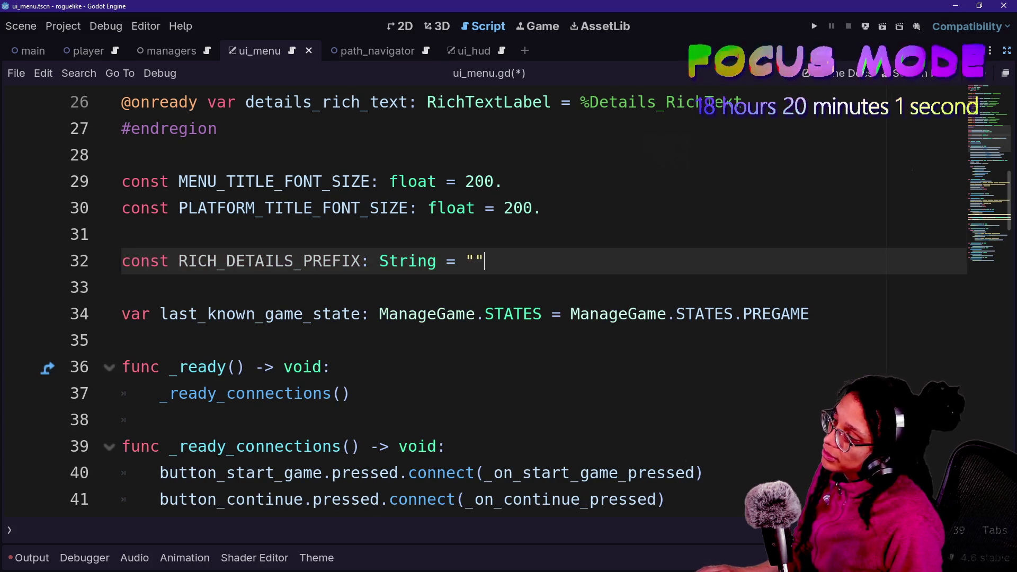
Duplicate that line as RICH_DETAILS_SUFFIX and view the menu scene in 2D
{"action": "key", "text": "shift+Up"}
{"action": "key", "text": "ctrl+shift+d"}
{"action": "left_click_drag", "start_coordinate": [303, 288], "coordinate": [333, 287]}
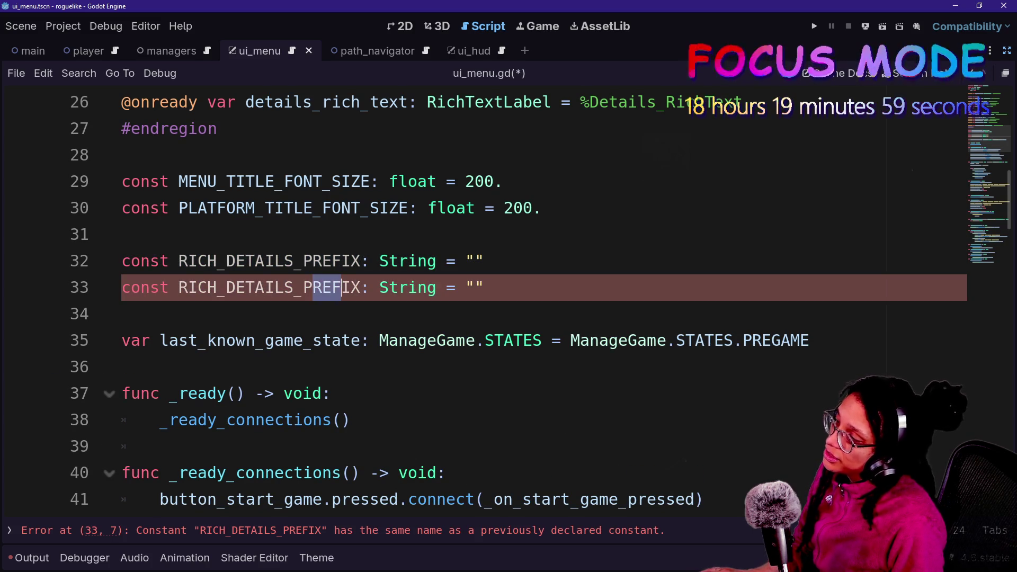
{"action": "key", "text": "BackSpace"}
{"action": "type", "text": "SUF"}
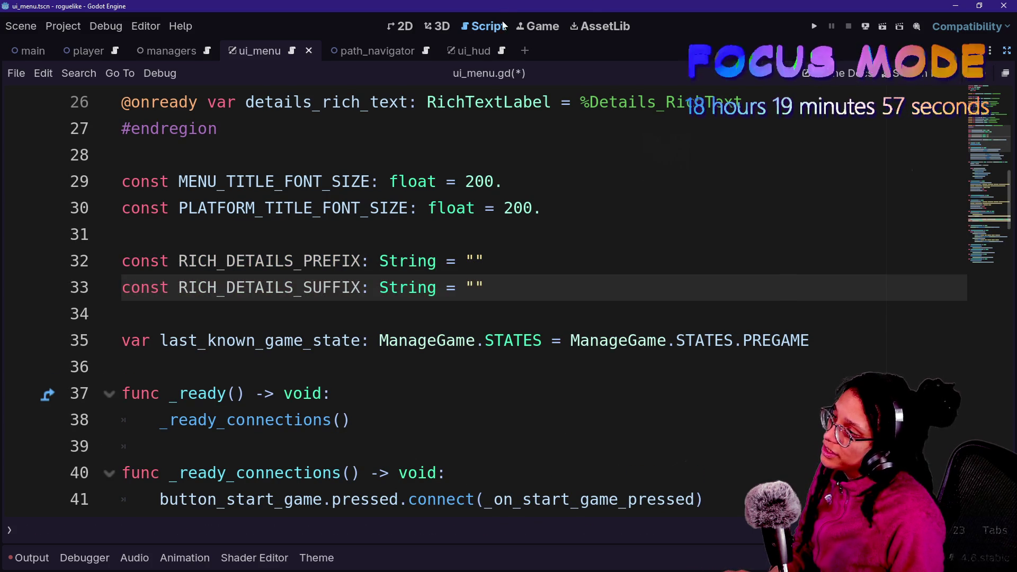
{"action": "left_click", "coordinate": [405, 26]}
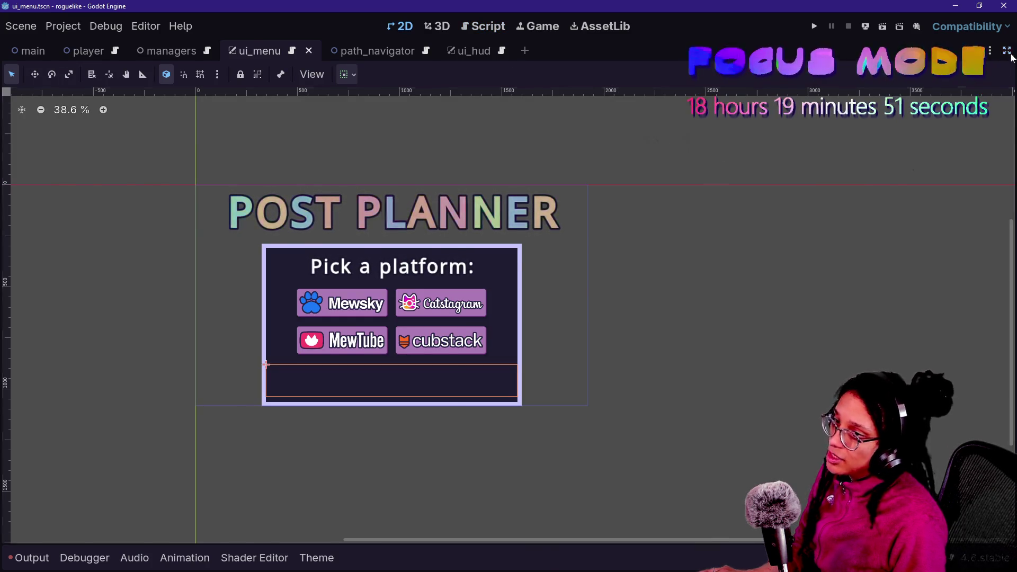
Restore the side panels and open the Title_RichText label's Text property
{"action": "key", "text": "ctrl+shift+F11"}
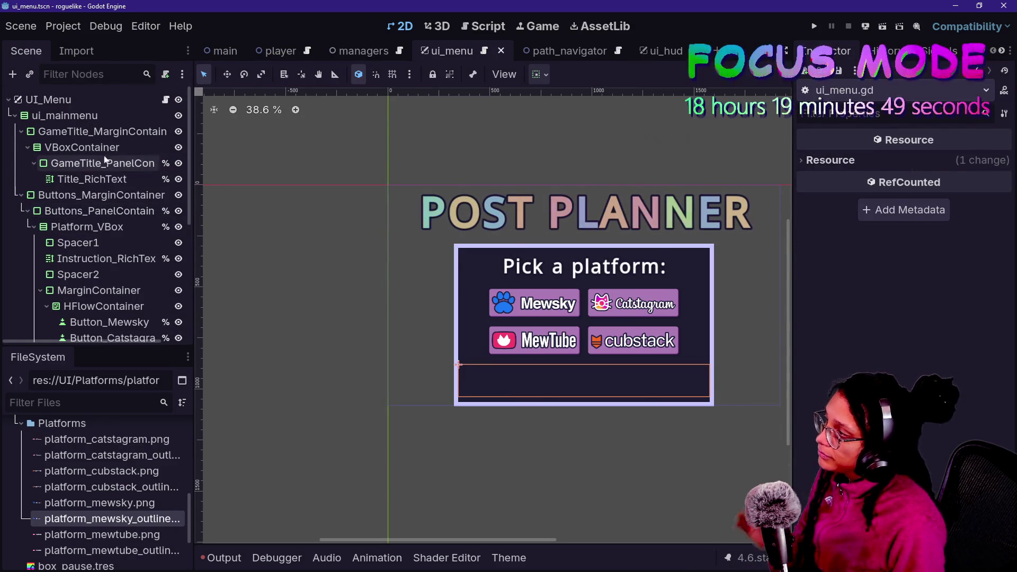
{"action": "left_click", "coordinate": [84, 179]}
{"action": "scroll", "coordinate": [934, 292], "scroll_direction": "up", "scroll_amount": 15}
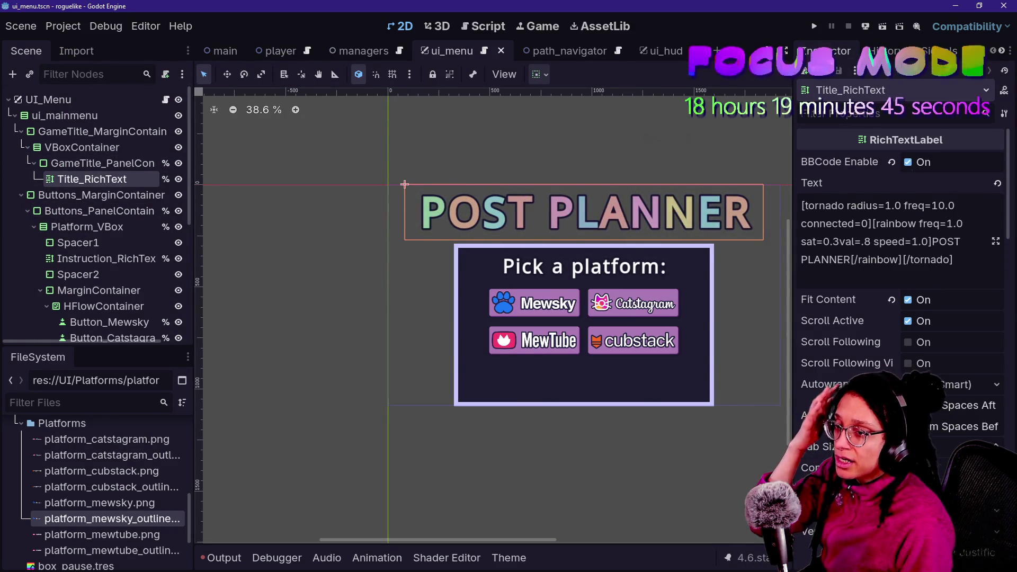
{"action": "left_click", "coordinate": [801, 207]}
Examine the tornado and rainbow tags around POST PLANNER, then return to ui_menu.gd
{"action": "mouse_move", "coordinate": [801, 206]}
{"action": "left_mouse_down"}
{"action": "mouse_move", "coordinate": [854, 224]}
{"action": "mouse_move", "coordinate": [929, 224]}
{"action": "mouse_move", "coordinate": [939, 241]}
{"action": "left_mouse_up"}
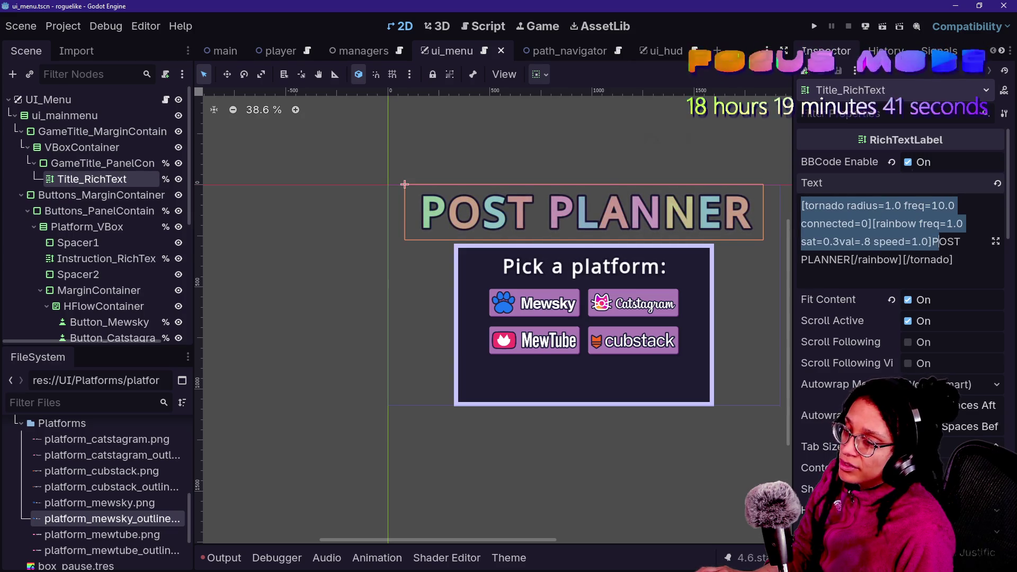
{"action": "left_click", "coordinate": [953, 259]}
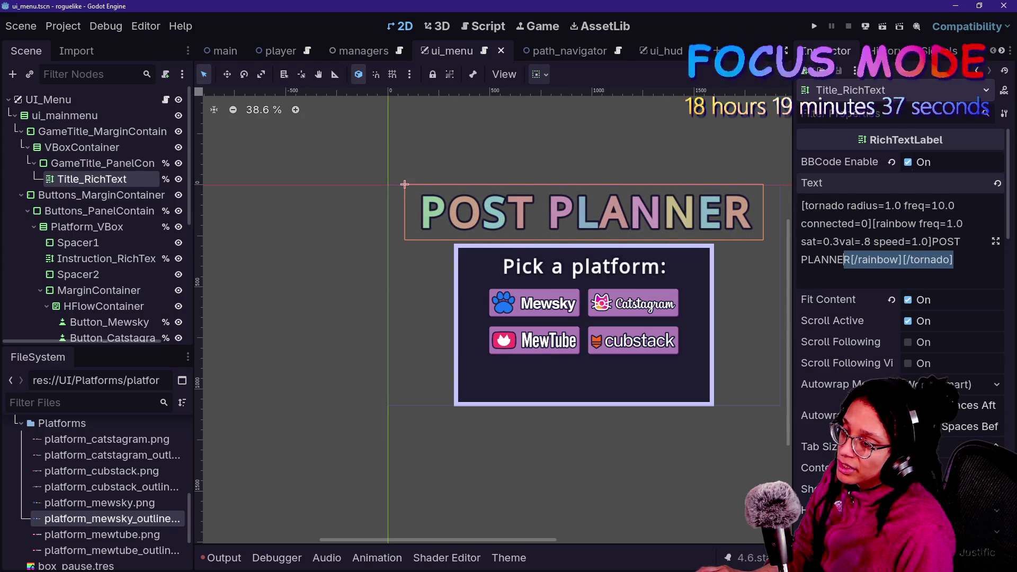
{"action": "left_click", "coordinate": [865, 241]}
{"action": "mouse_move", "coordinate": [932, 242]}
{"action": "left_mouse_down"}
{"action": "mouse_move", "coordinate": [899, 260]}
{"action": "mouse_move", "coordinate": [848, 260]}
{"action": "left_mouse_up"}
{"action": "left_click", "coordinate": [931, 260]}
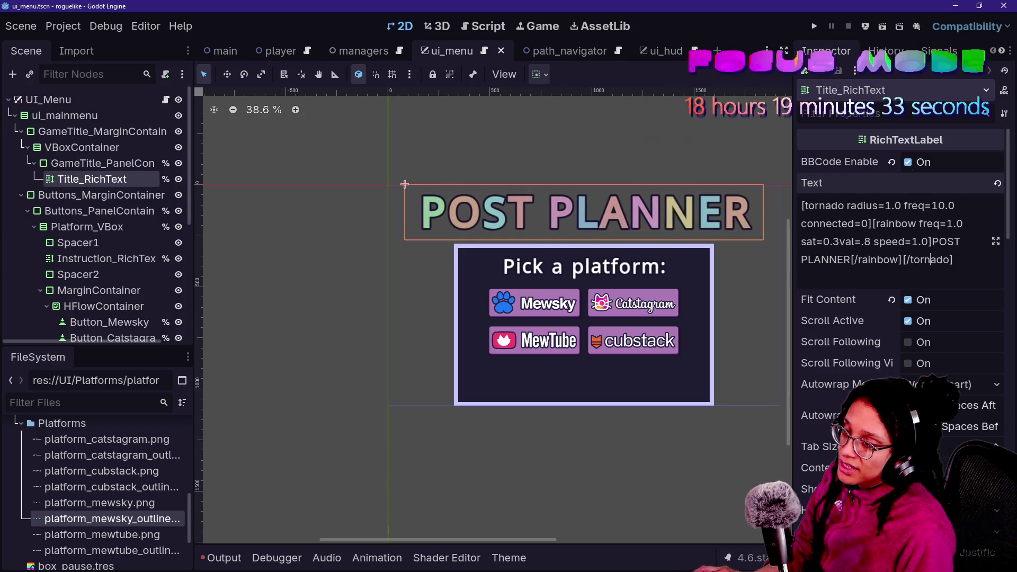
{"action": "left_click_drag", "start_coordinate": [933, 242], "coordinate": [801, 206]}
{"action": "left_click", "coordinate": [933, 241]}
{"action": "left_click_drag", "start_coordinate": [932, 241], "coordinate": [851, 260]}
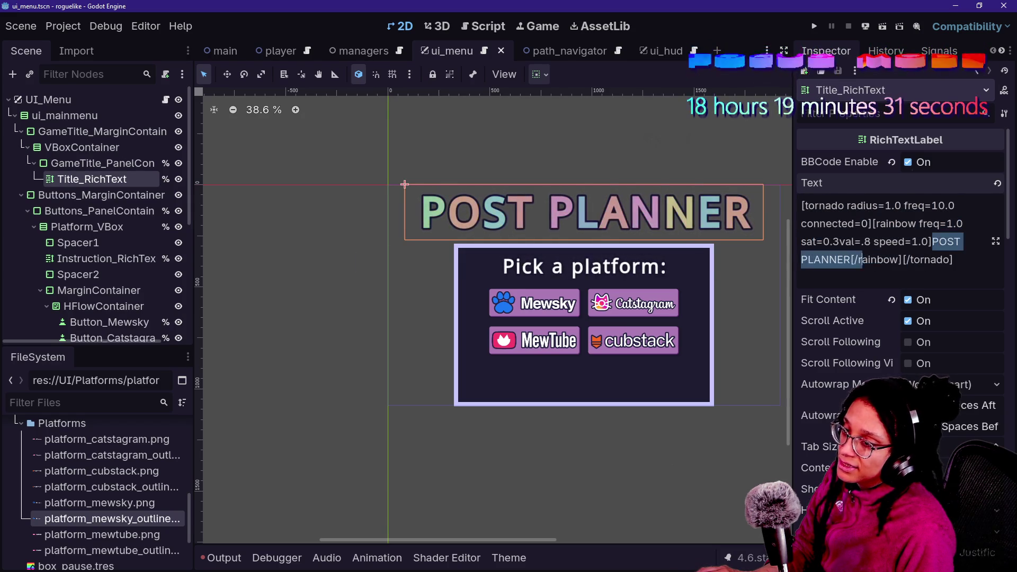
{"action": "left_click", "coordinate": [486, 28]}
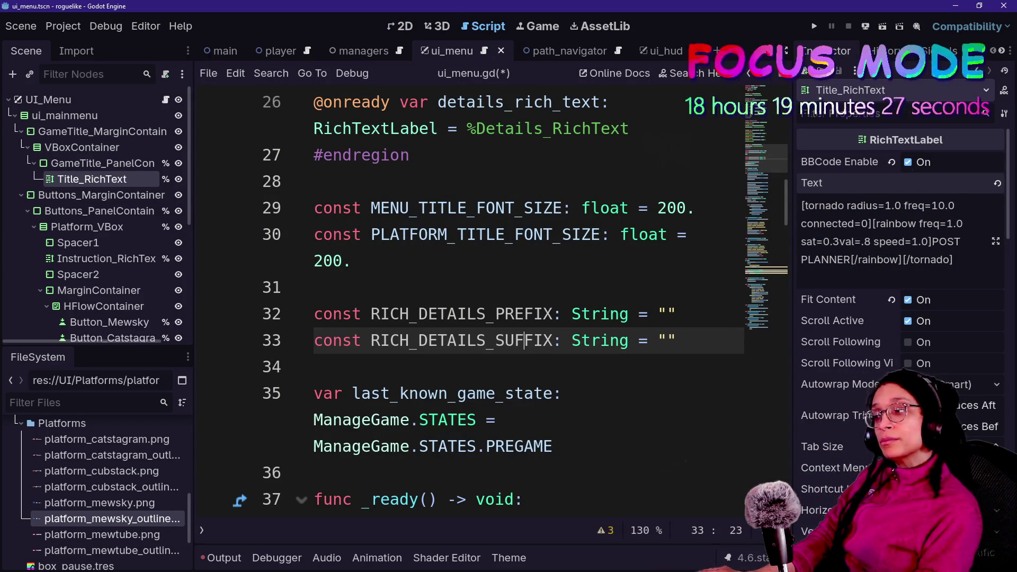
Duplicate the RICH_DETAILS_PREFIX and RICH_DETAILS_SUFFIX constant lines
{"action": "left_click_drag", "start_coordinate": [400, 314], "coordinate": [562, 315]}
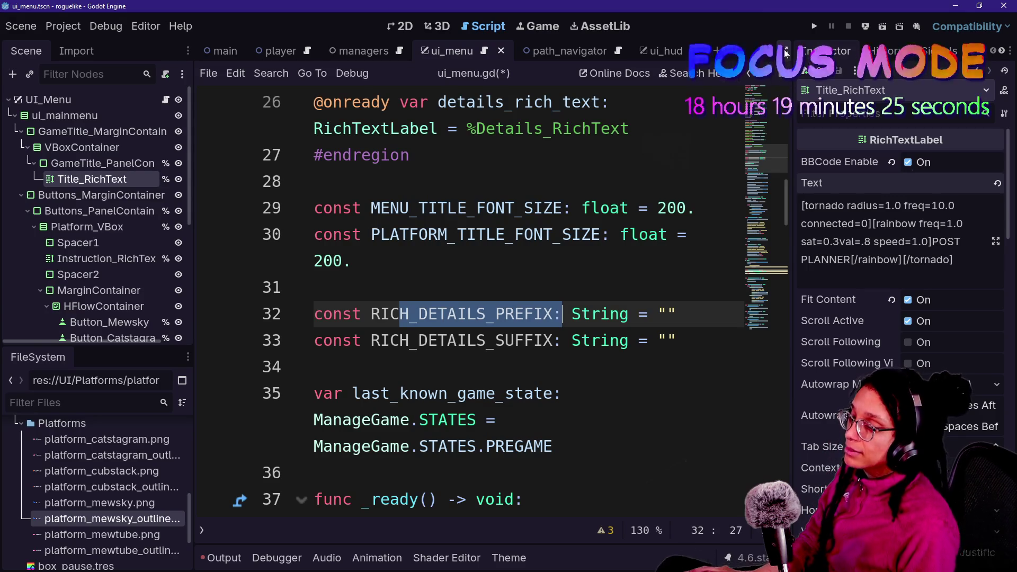
{"action": "left_click", "coordinate": [314, 288]}
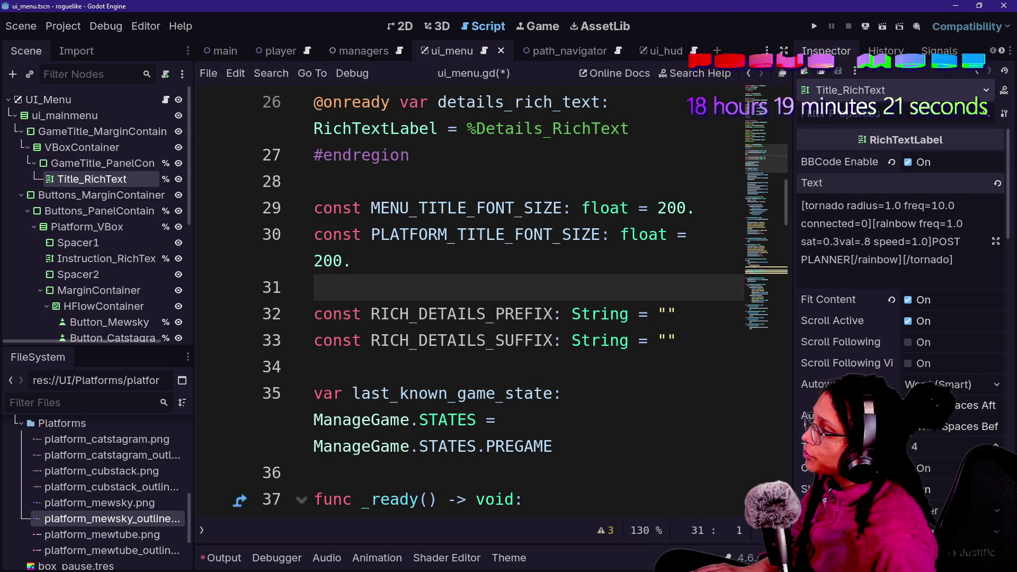
{"action": "left_click_drag", "start_coordinate": [677, 341], "coordinate": [314, 288]}
{"action": "key", "text": "ctrl+c"}
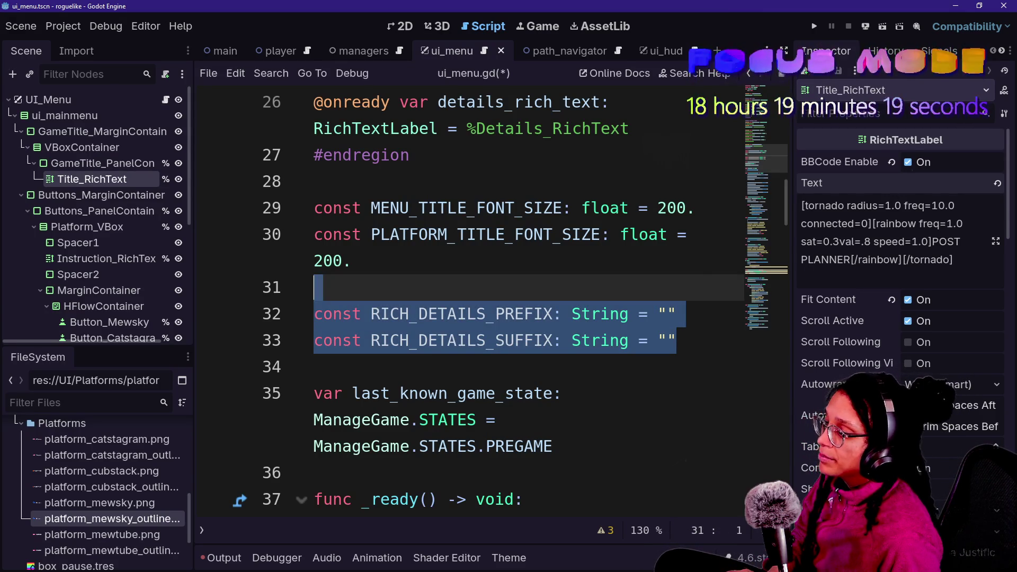
{"action": "left_click", "coordinate": [677, 340]}
{"action": "key", "text": "ctrl+v"}
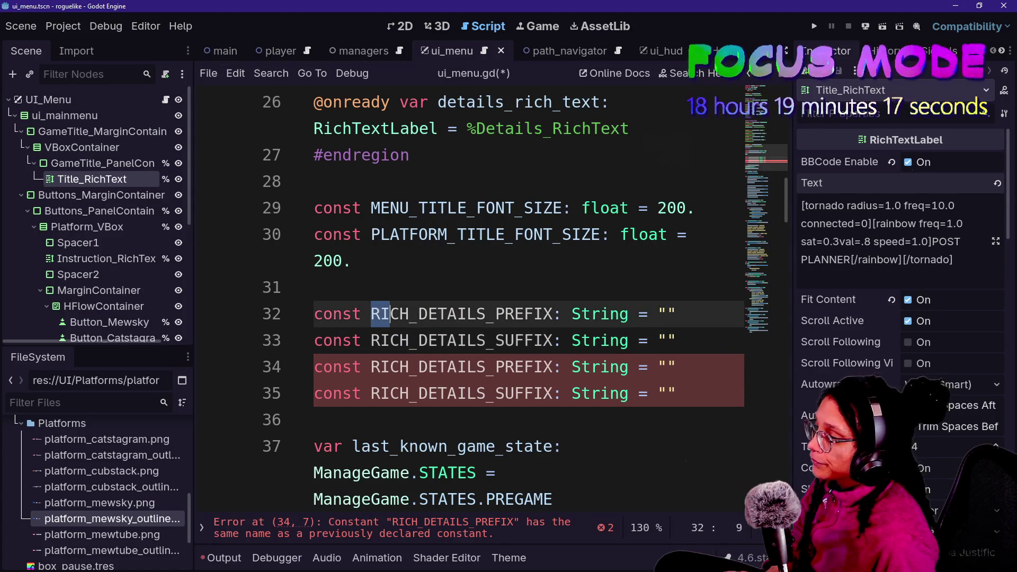
Rename the copies to RICH_TITLE_PREFIX and RICH_TITLE_SUFFIX
{"action": "left_click_drag", "start_coordinate": [419, 315], "coordinate": [487, 314]}
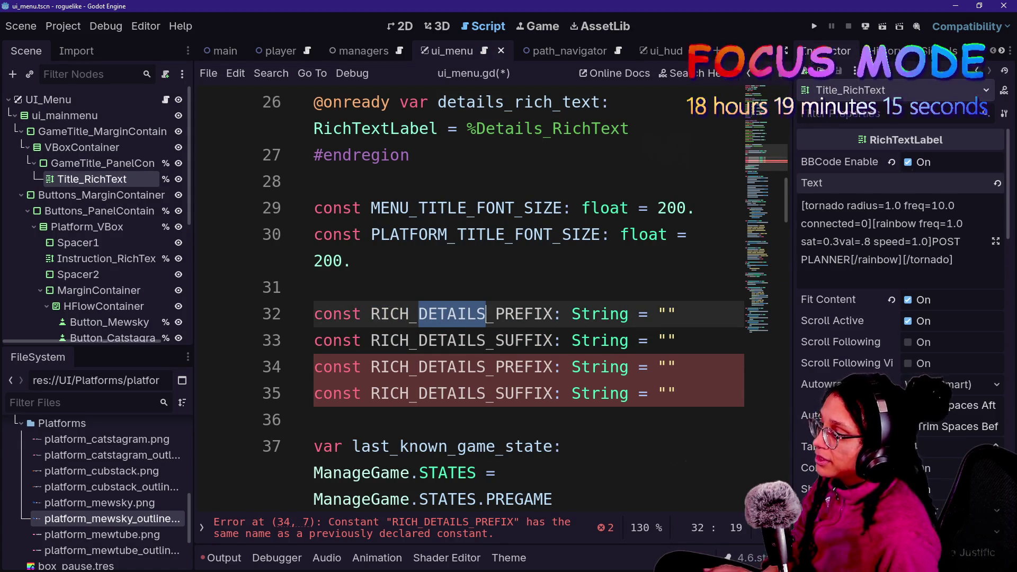
{"action": "key", "text": "ctrl+f"}
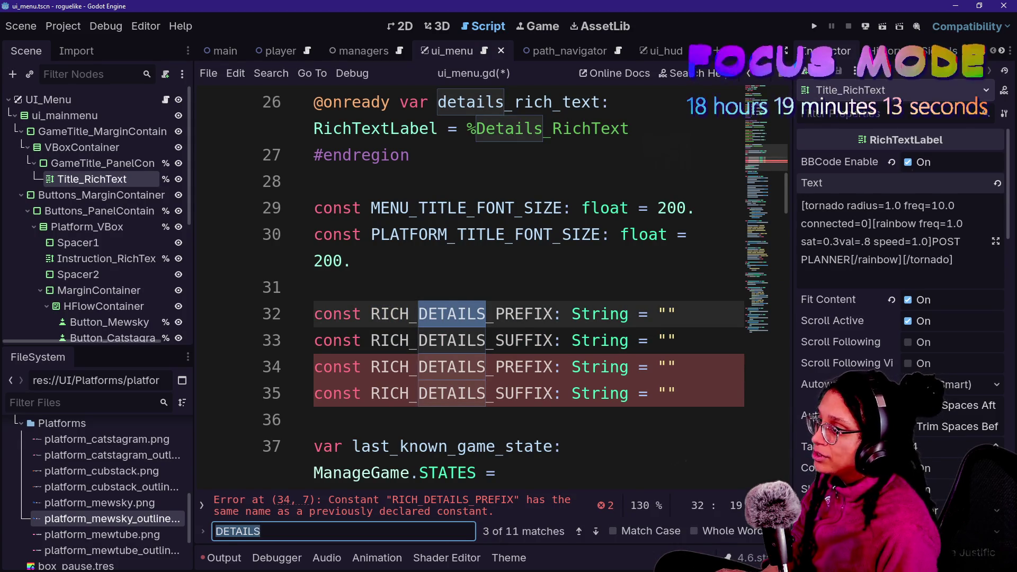
{"action": "key", "text": "shift+Right"}
{"action": "key", "text": "shift+Right"}
{"action": "key", "text": "shift+Left"}
{"action": "key", "text": "shift+Left"}
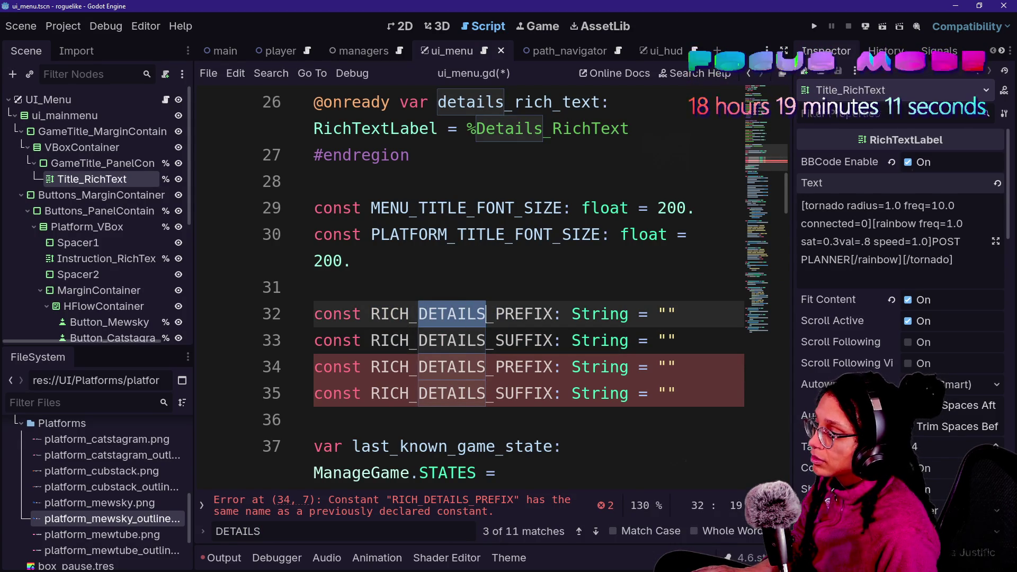
{"action": "key", "text": "ctrl+d"}
{"action": "type", "text": "TITLE"}
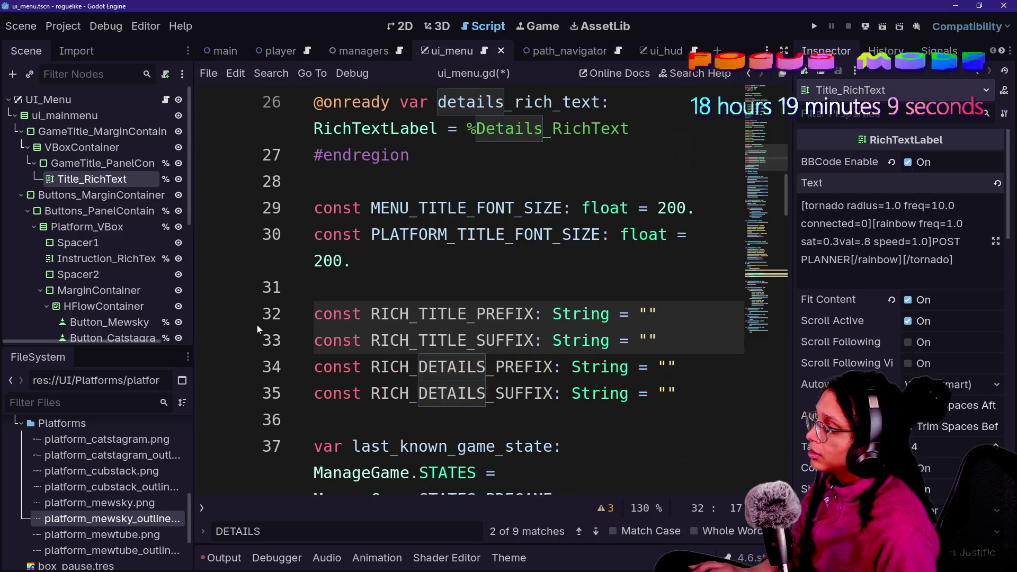
Duplicate the title constants and rename them RICH_INSTRUCTIONS_PREFIX and RICH_INSTRUCTIONS_SUFFIX
{"action": "scroll", "coordinate": [73, 235], "scroll_direction": "down", "scroll_amount": 2}
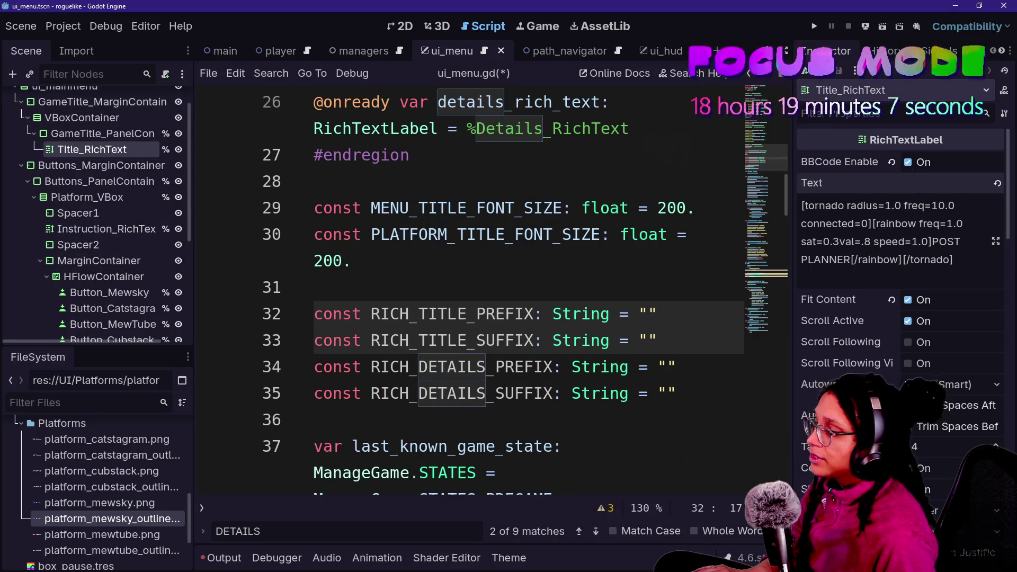
{"action": "key", "text": "Escape"}
{"action": "key", "text": "End"}
{"action": "key", "text": "shift+Up"}
{"action": "key", "text": "shift+Up"}
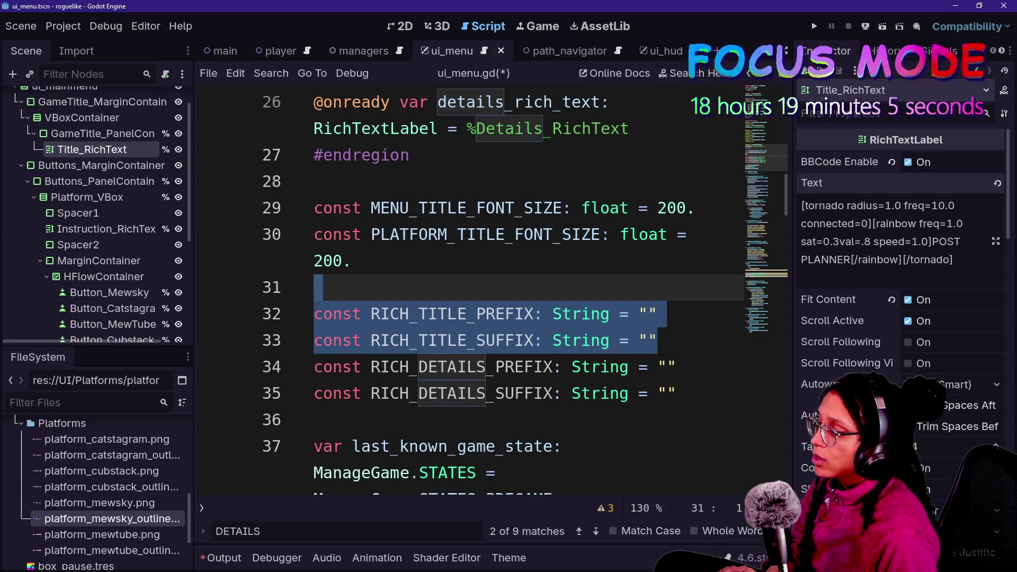
{"action": "key", "text": "ctrl+c"}
{"action": "key", "text": "Right"}
{"action": "key", "text": "ctrl+v"}
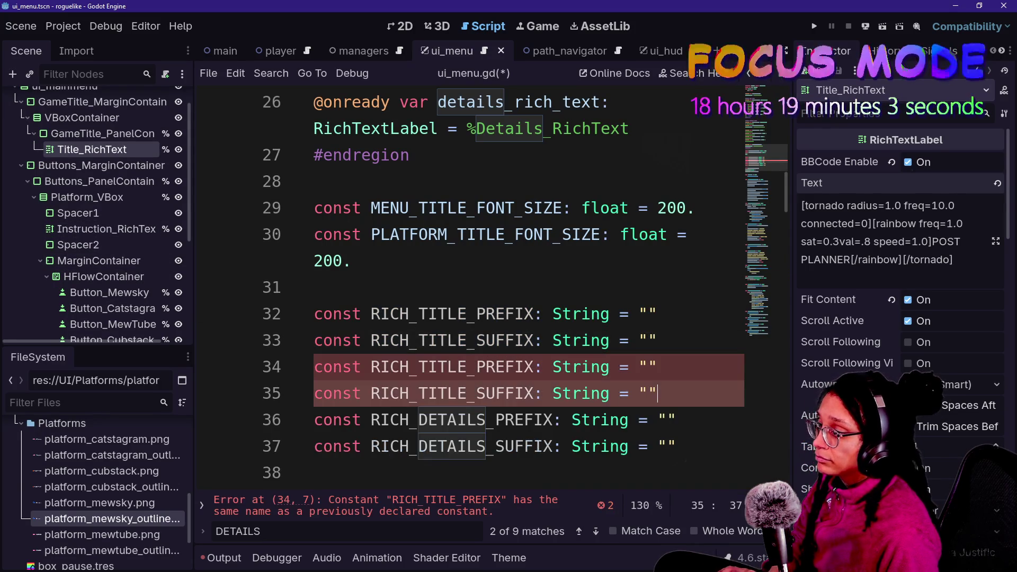
{"action": "left_click_drag", "start_coordinate": [419, 367], "coordinate": [467, 367]}
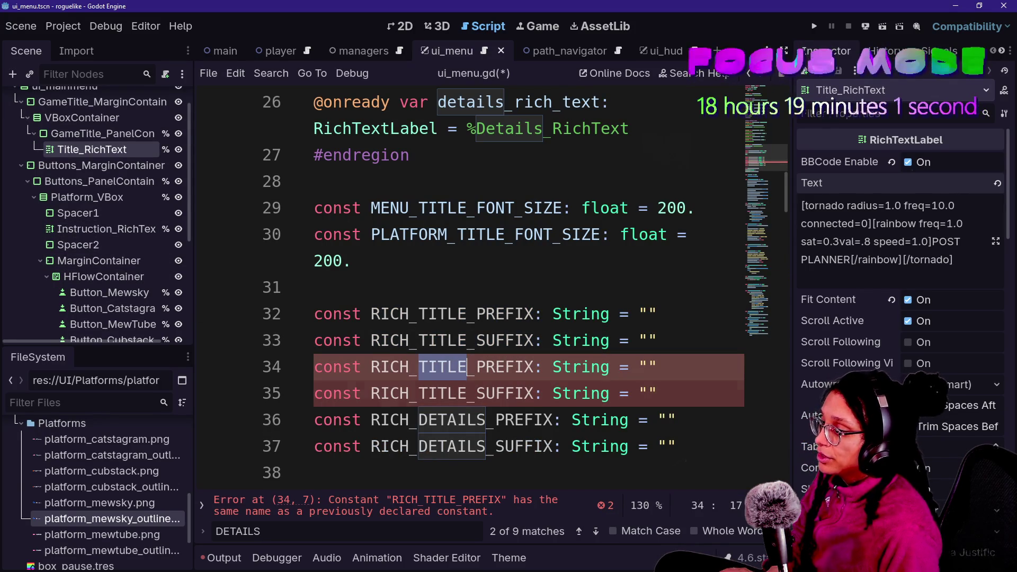
{"action": "key", "text": "ctrl+d"}
{"action": "type", "text": "INSTRIC"}
{"action": "key", "text": "BackSpace"}
{"action": "type", "text": "UCTIONS"}
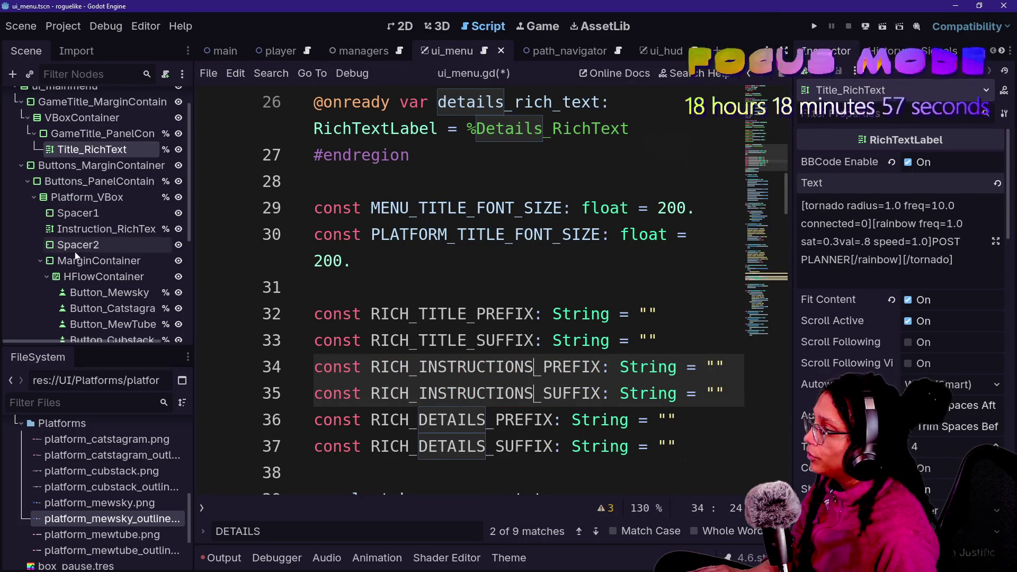
Fill RICH_TITLE_PREFIX and RICH_TITLE_SUFFIX with the title label's opening and closing tornado/rainbow tags
{"action": "scroll", "coordinate": [76, 256], "scroll_direction": "down", "scroll_amount": 5}
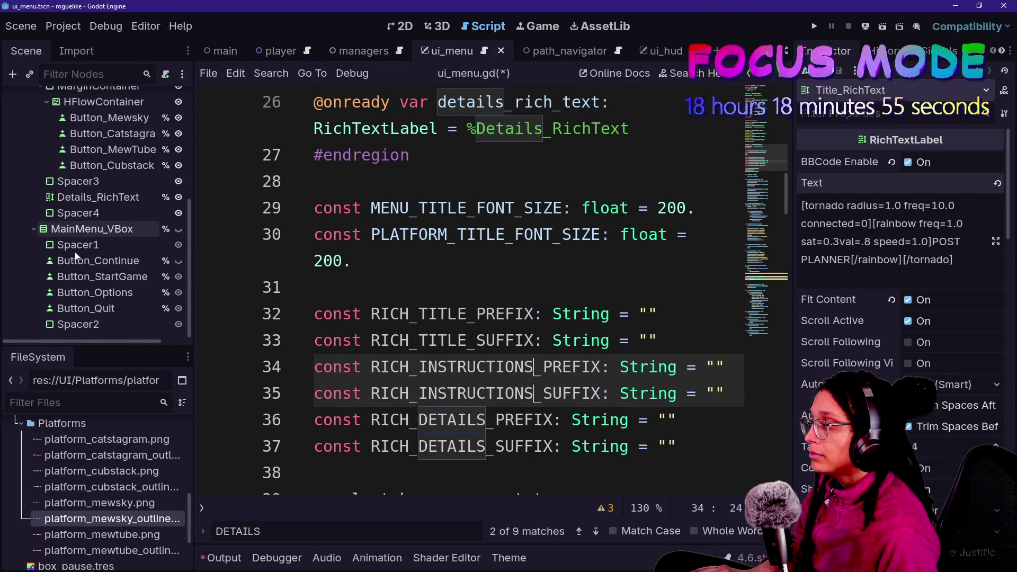
{"action": "scroll", "coordinate": [76, 256], "scroll_direction": "up", "scroll_amount": 5}
{"action": "left_click", "coordinate": [476, 314]}
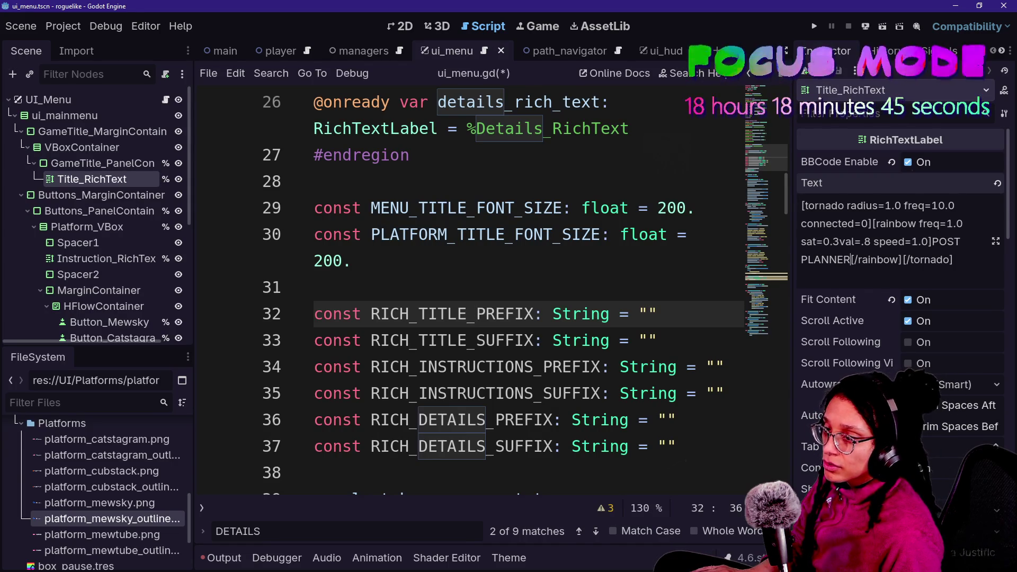
{"action": "left_click_drag", "start_coordinate": [820, 206], "coordinate": [931, 242]}
{"action": "left_click_drag", "start_coordinate": [802, 205], "coordinate": [931, 241]}
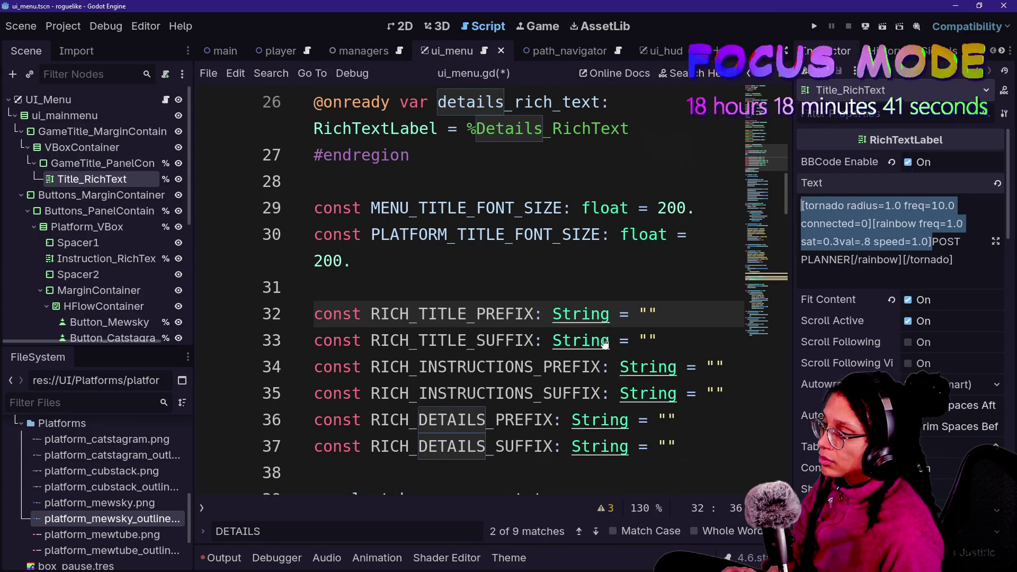
{"action": "left_click", "coordinate": [648, 314]}
{"action": "key", "text": "ctrl+v"}
{"action": "scroll", "coordinate": [471, 292], "scroll_direction": "down", "scroll_amount": 1}
{"action": "left_click_drag", "start_coordinate": [953, 260], "coordinate": [851, 260]}
{"action": "key", "text": "ctrl+c"}
{"action": "left_click", "coordinate": [647, 314]}
{"action": "key", "text": "ctrl+v"}
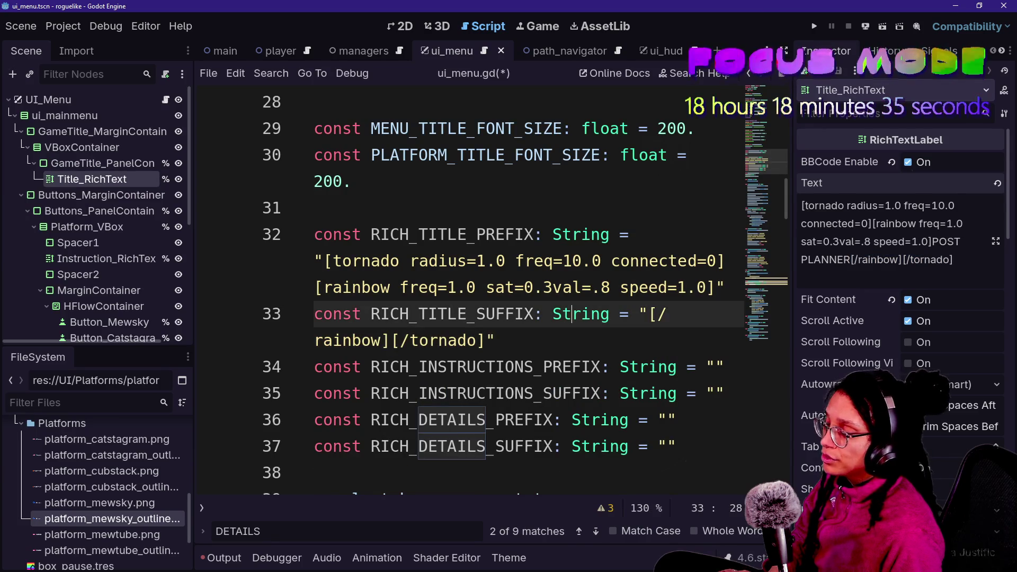
{"action": "scroll", "coordinate": [573, 314], "scroll_direction": "down", "scroll_amount": 1}
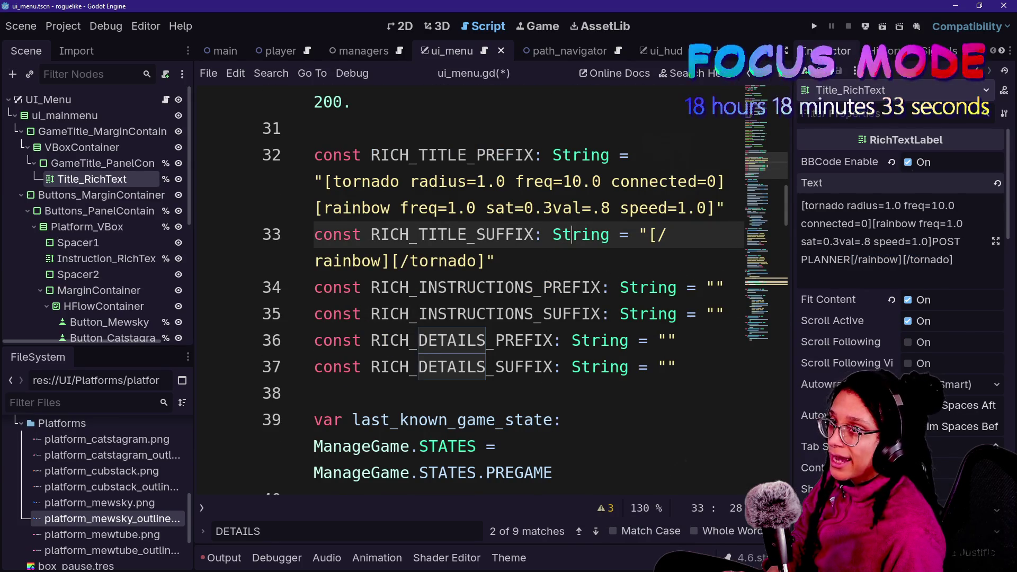
{"action": "left_click", "coordinate": [495, 260]}
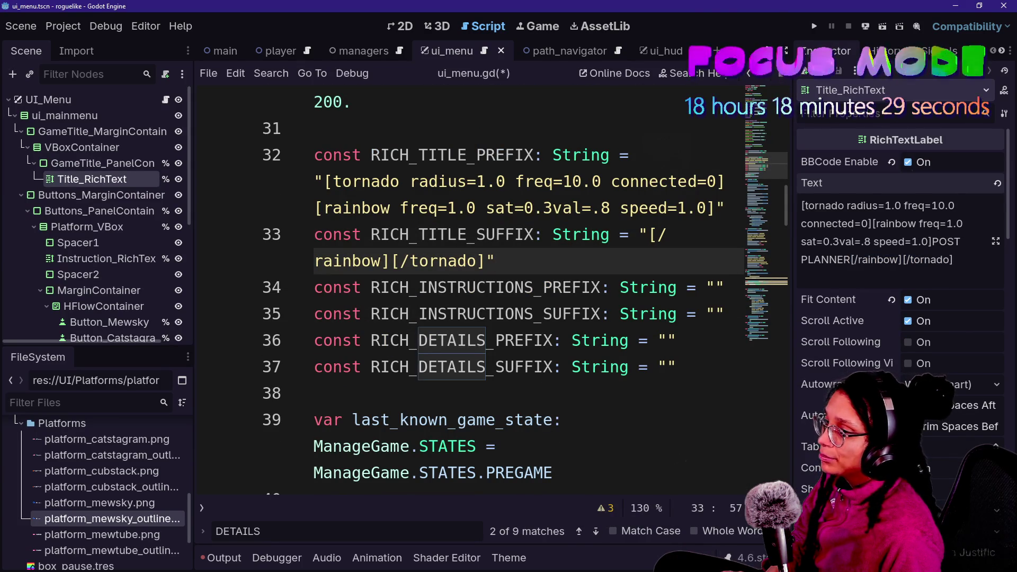
Put the Instruction_RichText label's opening and closing tornado tags into the RICH_INSTRUCTIONS constants
{"action": "left_click", "coordinate": [65, 264]}
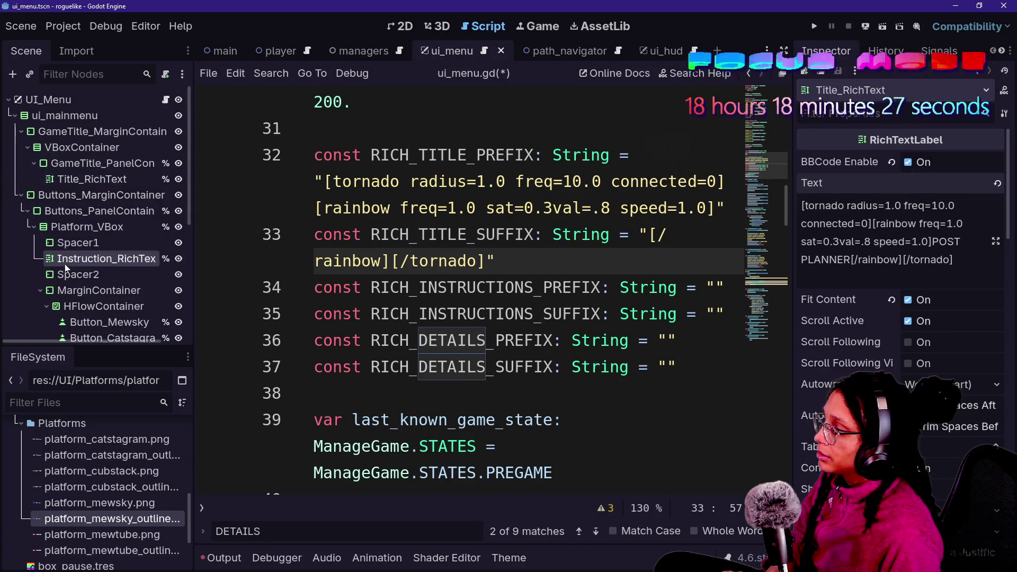
{"action": "scroll", "coordinate": [901, 212], "scroll_direction": "up", "scroll_amount": 10}
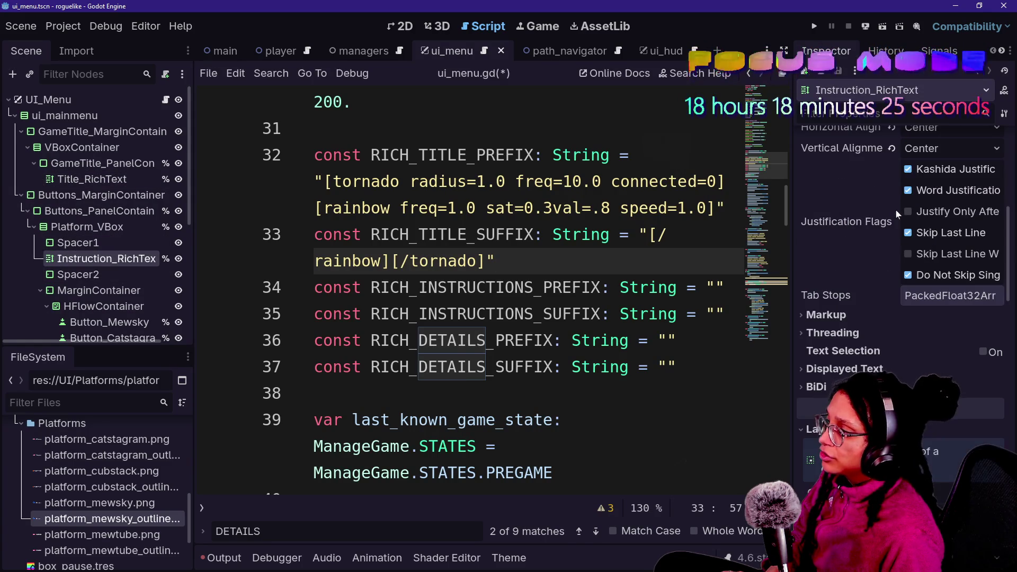
{"action": "scroll", "coordinate": [859, 222], "scroll_direction": "up", "scroll_amount": 5}
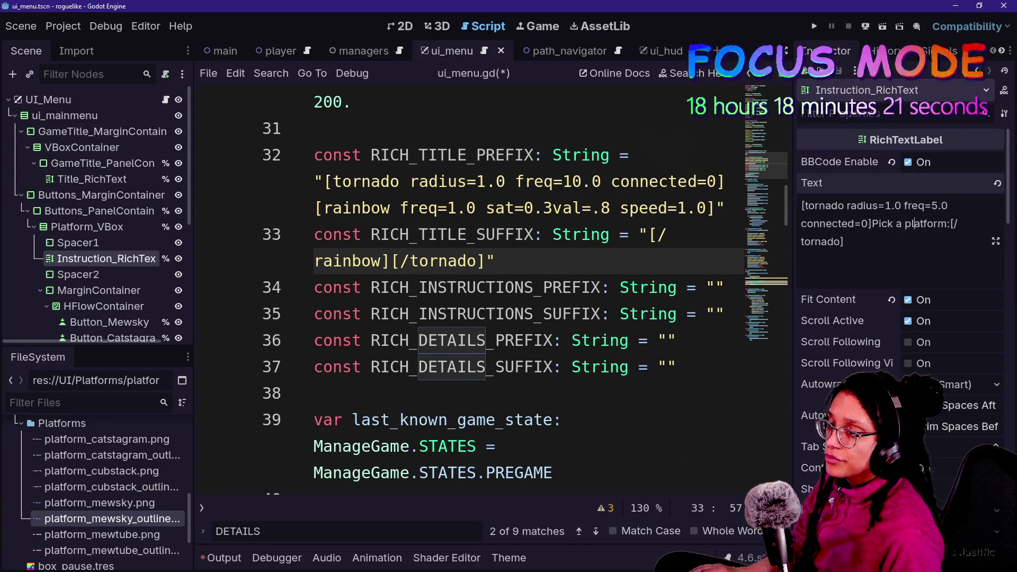
{"action": "left_click_drag", "start_coordinate": [870, 224], "coordinate": [802, 205]}
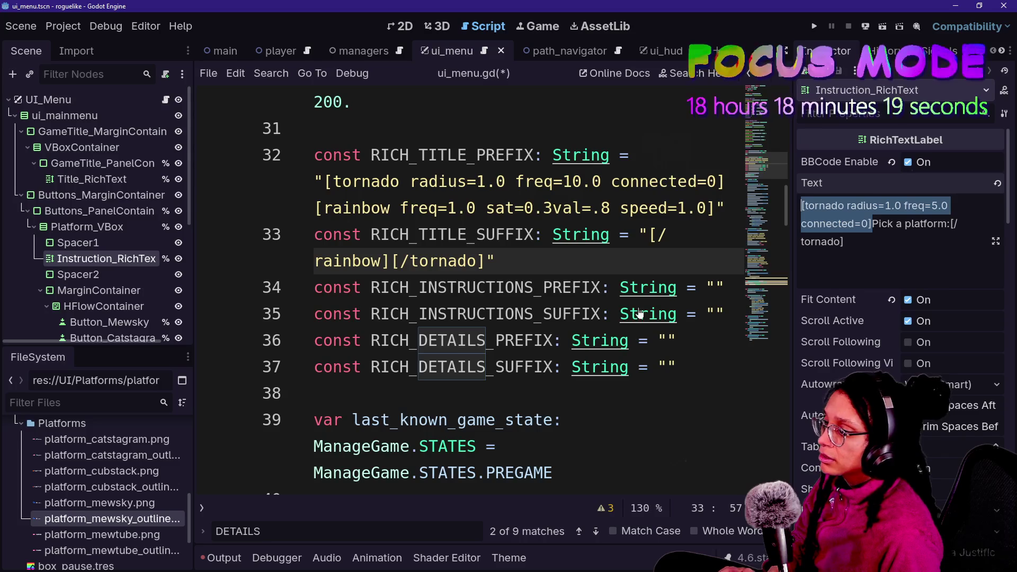
{"action": "left_click", "coordinate": [716, 288]}
{"action": "key", "text": "ctrl+v"}
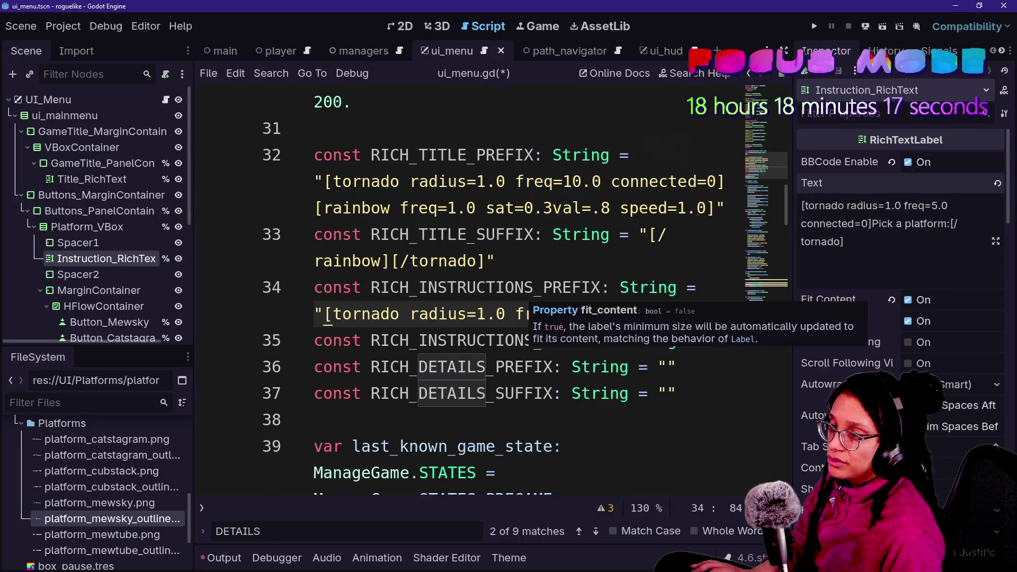
{"action": "left_click_drag", "start_coordinate": [844, 241], "coordinate": [928, 223]}
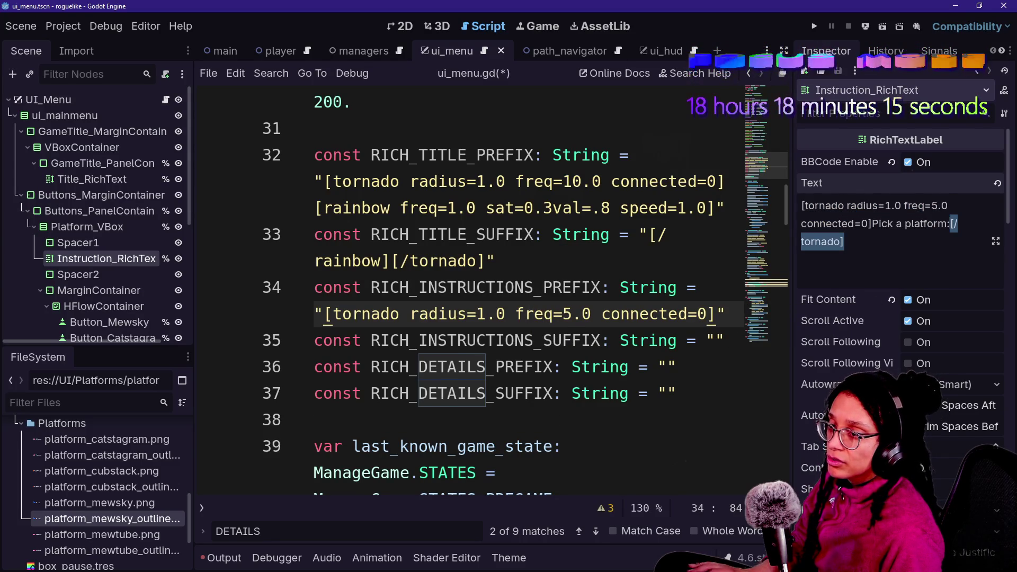
{"action": "key", "text": "ctrl+c"}
{"action": "left_click", "coordinate": [716, 340]}
{"action": "key", "text": "ctrl+v"}
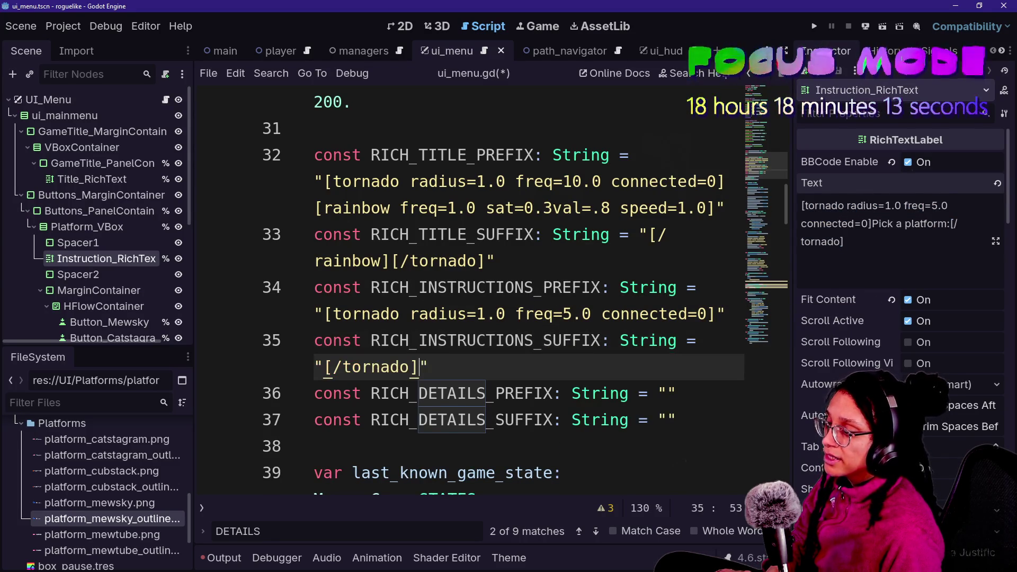
Put the details label's freq=2.0 tornado tag and [/tornado] into the RICH_DETAILS constants
{"action": "scroll", "coordinate": [45, 310], "scroll_direction": "down", "scroll_amount": 10}
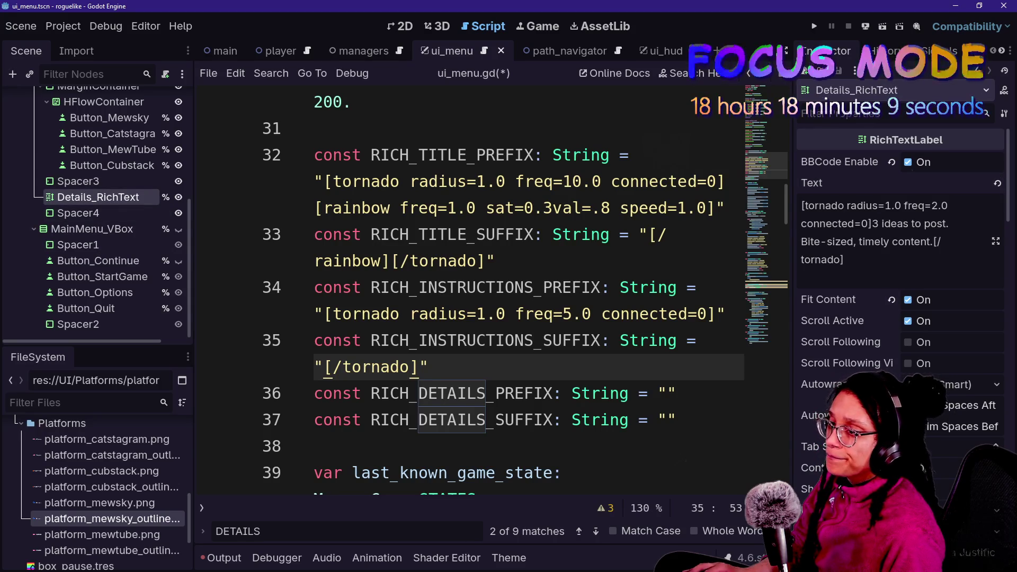
{"action": "left_click_drag", "start_coordinate": [802, 206], "coordinate": [871, 224]}
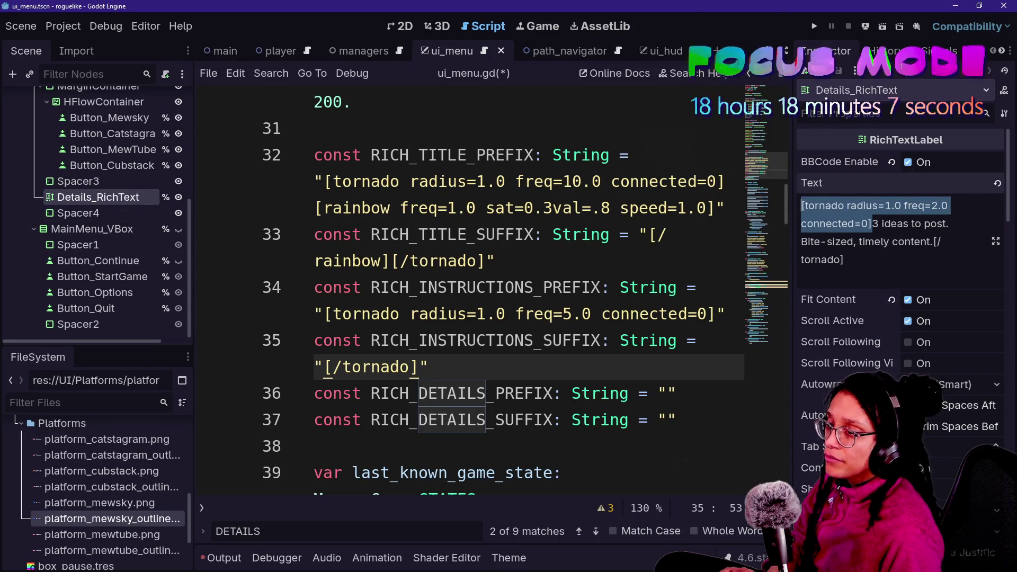
{"action": "left_click", "coordinate": [669, 394]}
{"action": "key", "text": "ctrl+v"}
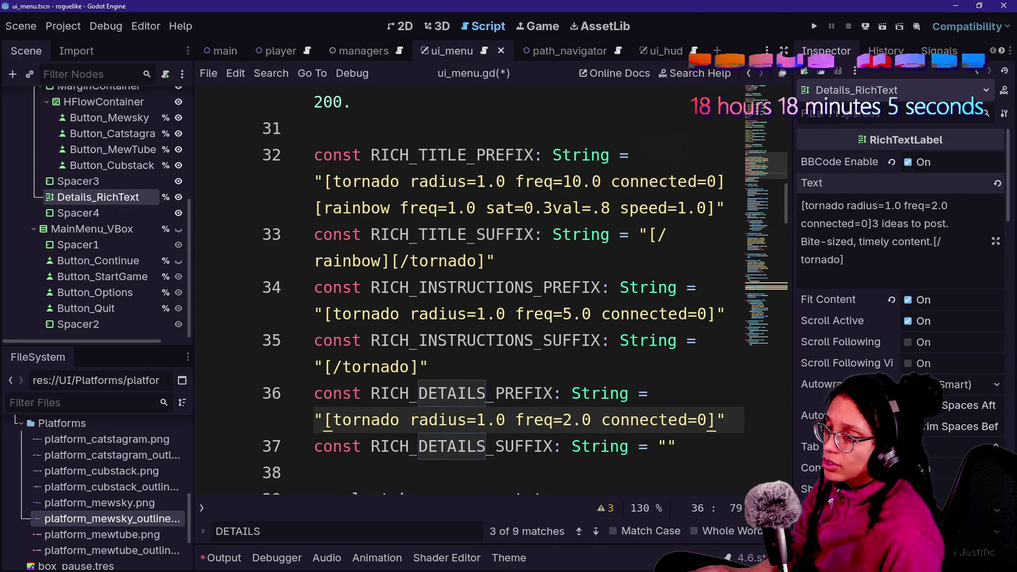
{"action": "left_click_drag", "start_coordinate": [844, 260], "coordinate": [934, 241]}
{"action": "left_click", "coordinate": [667, 447]}
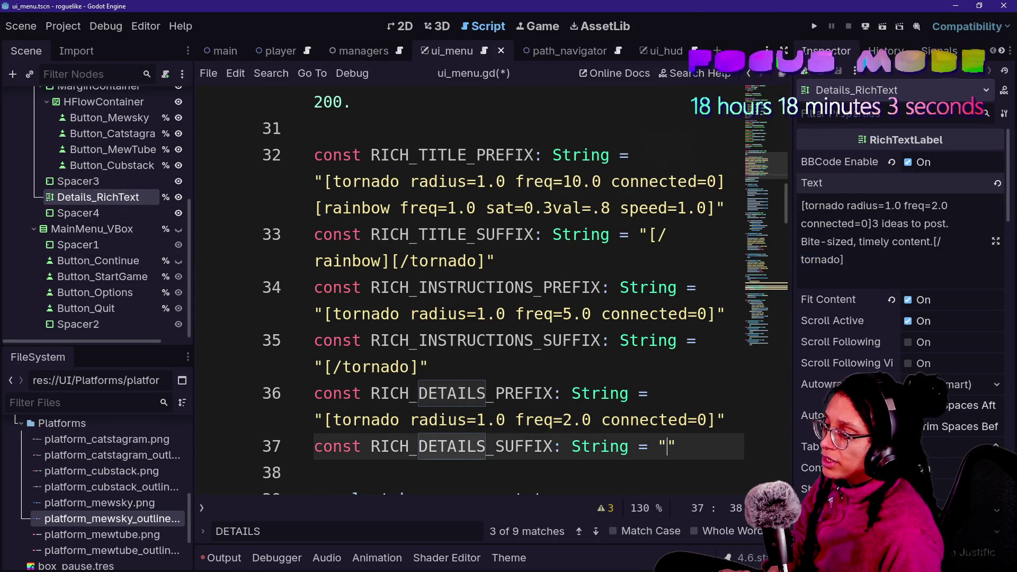
{"action": "key", "text": "ctrl+v"}
{"action": "key", "text": "ctrl+shift+F11"}
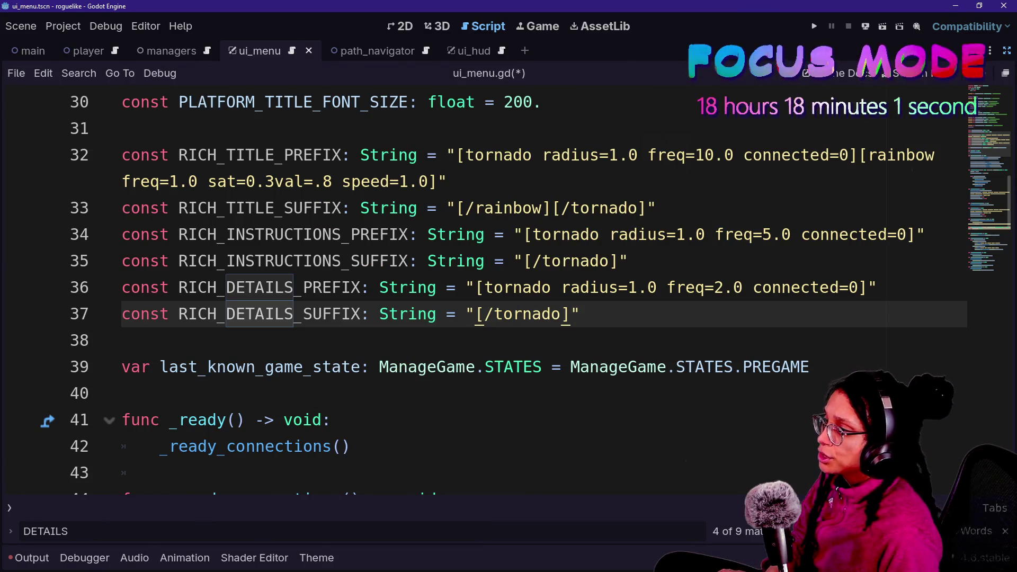
Break the title prefix and suffix strings onto indented backslash continuation lines
{"action": "left_click", "coordinate": [446, 155]}
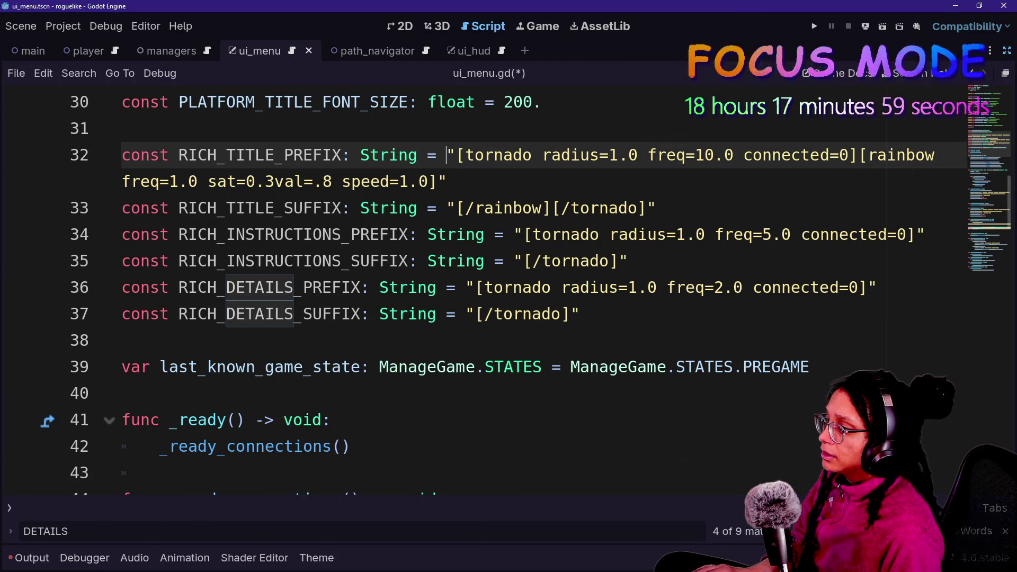
{"action": "type", "text": "\\"}
{"action": "key", "text": "Return"}
{"action": "key", "text": "ctrl+z"}
{"action": "key", "text": "ctrl+y"}
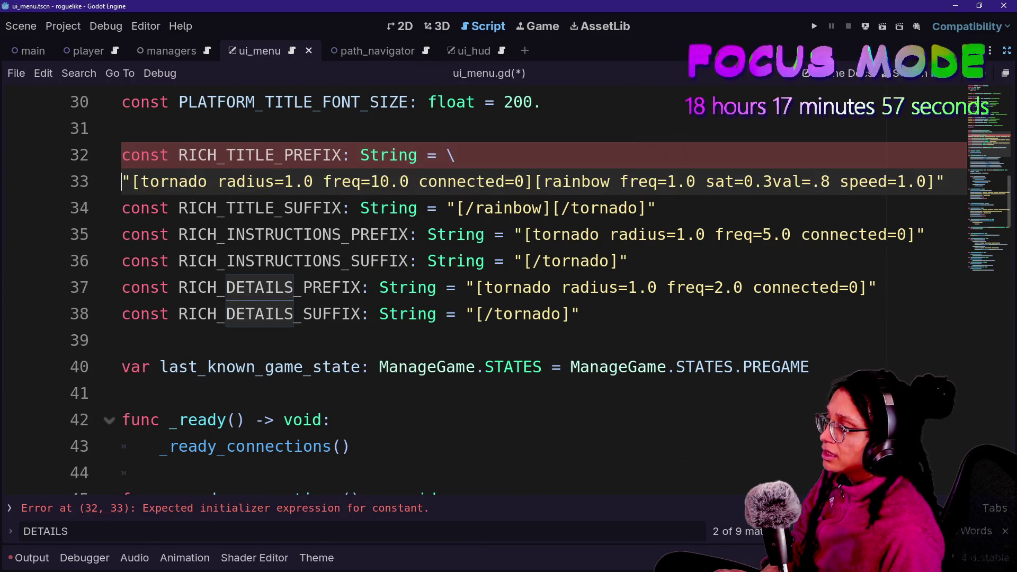
{"action": "key", "text": "Tab"}
{"action": "left_click", "coordinate": [448, 235]}
{"action": "type", "text": "\\"}
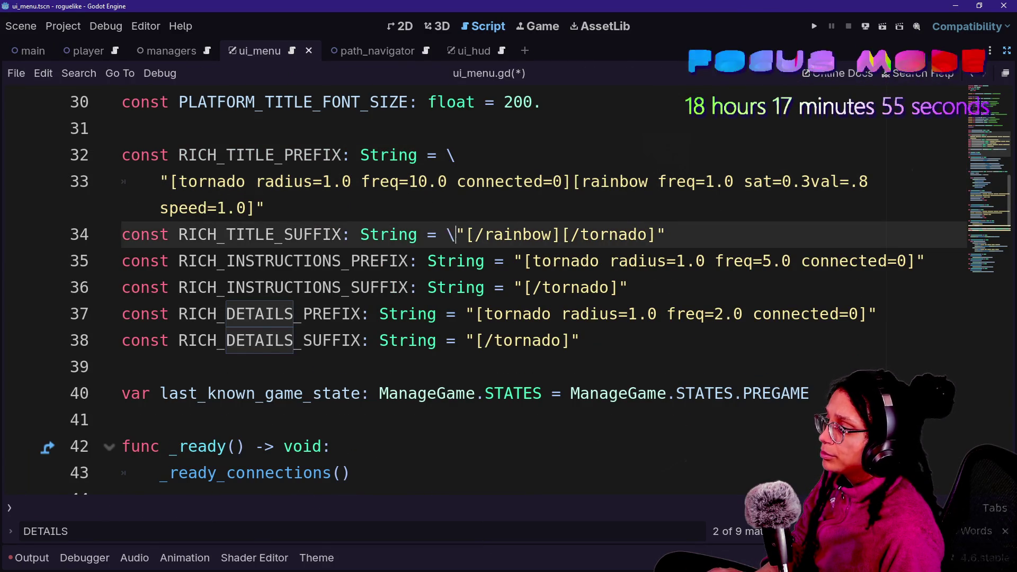
{"action": "key", "text": "Return"}
{"action": "key", "text": "Tab"}
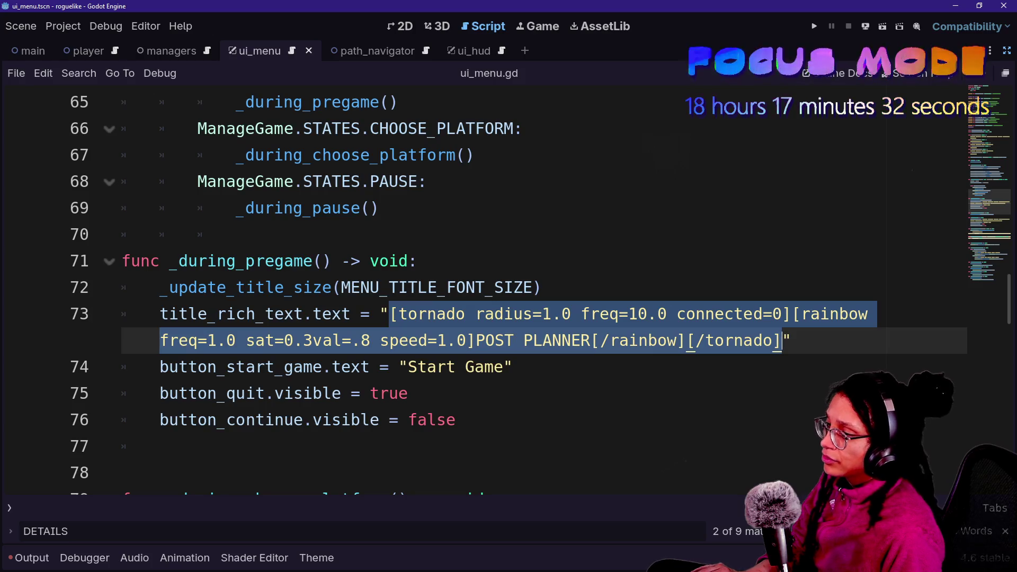
Replace the opening tornado and rainbow tags with RICH_TITLE_PREFIX + \ on its own line
{"action": "left_click", "coordinate": [352, 340]}
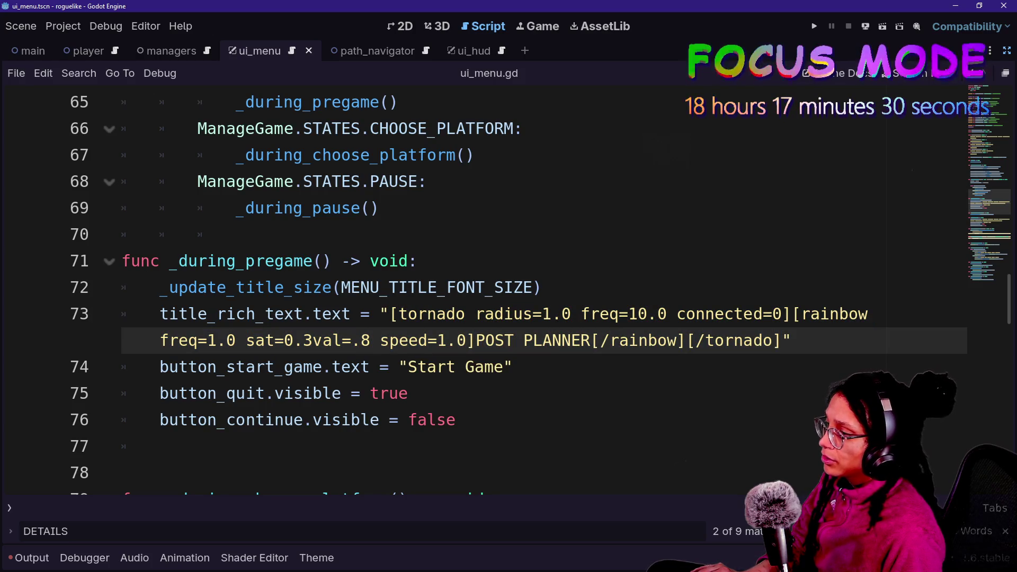
{"action": "left_click", "coordinate": [390, 314]}
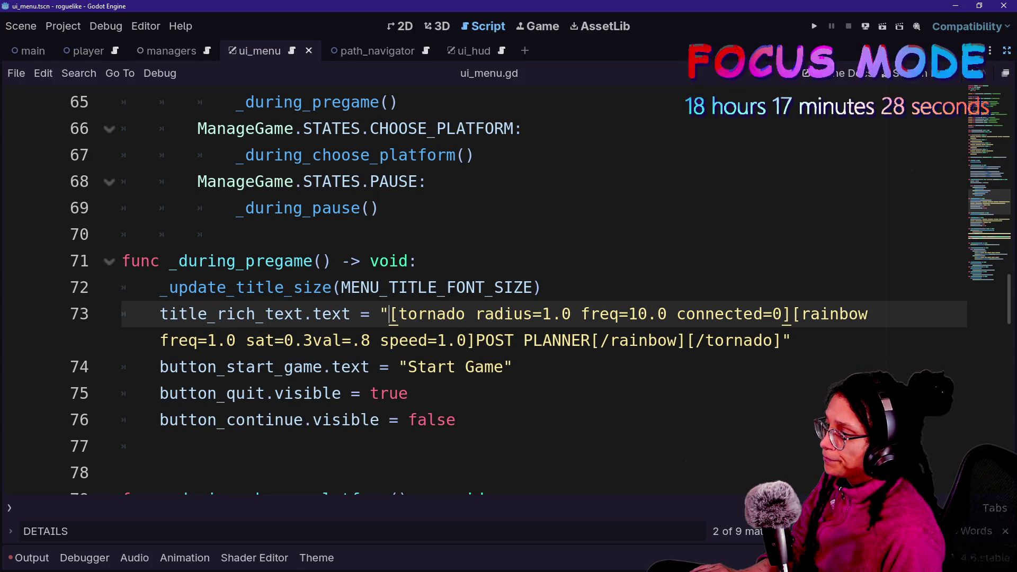
{"action": "left_click_drag", "start_coordinate": [381, 313], "coordinate": [476, 340]}
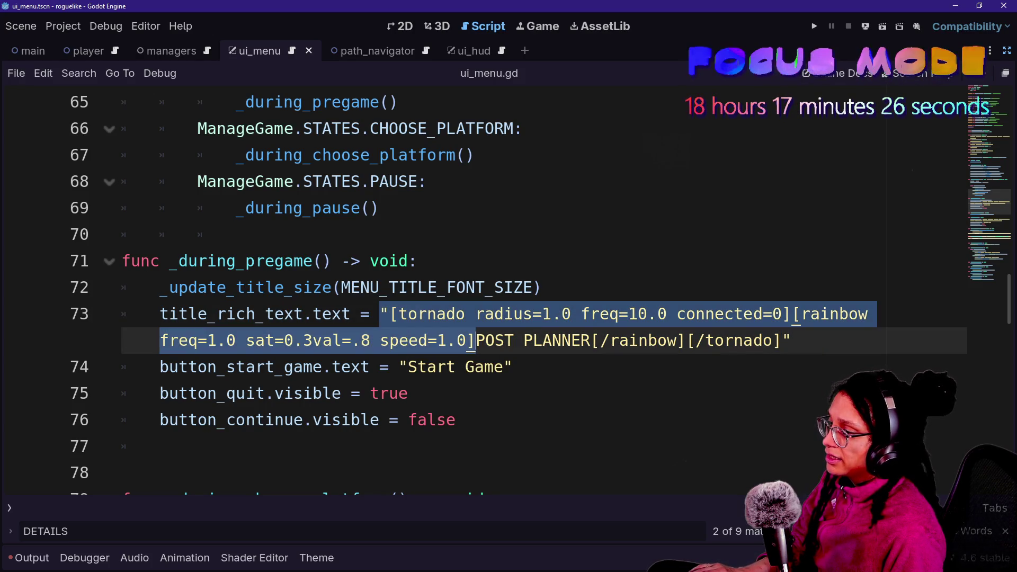
{"action": "key", "text": "BackSpace"}
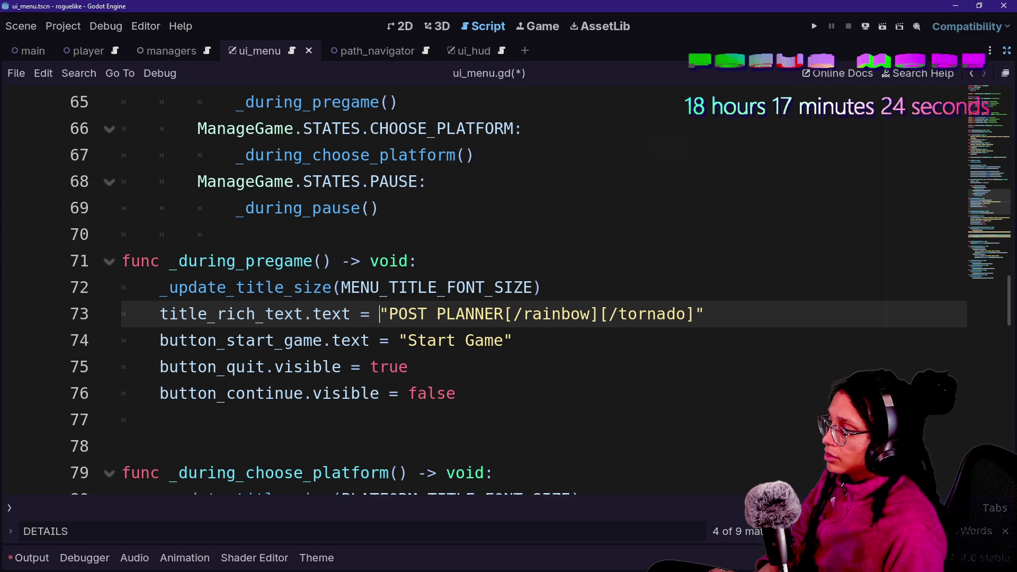
{"action": "key", "text": "ctrl+space"}
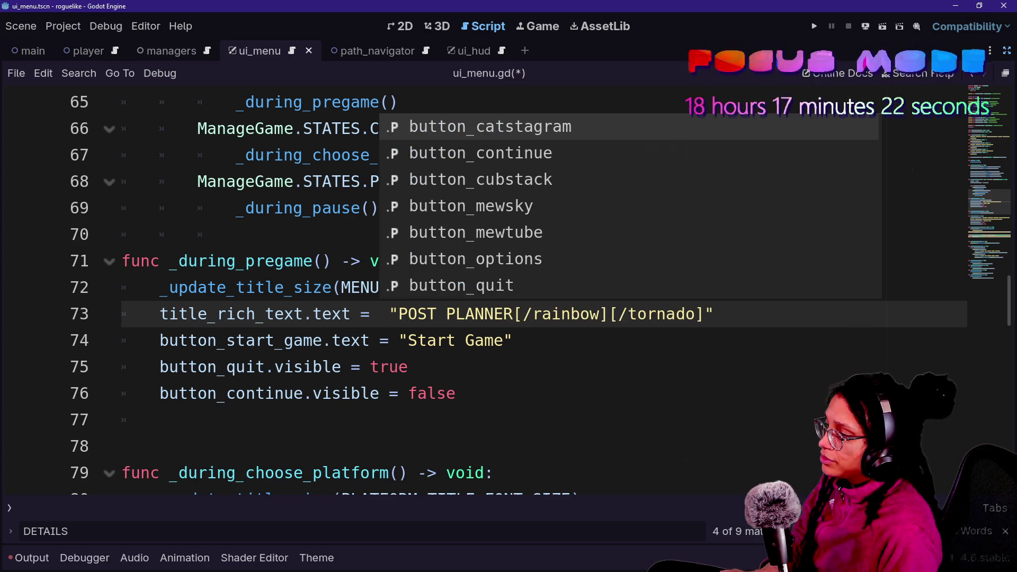
{"action": "type", "text": "RICH_TITLE"}
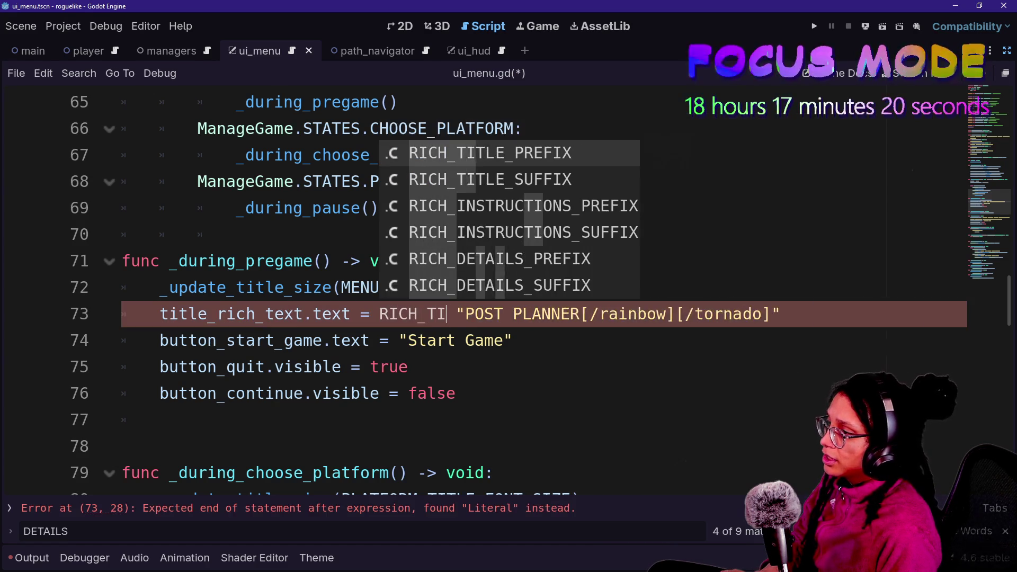
{"action": "key", "text": "Return"}
{"action": "type", "text": "+"}
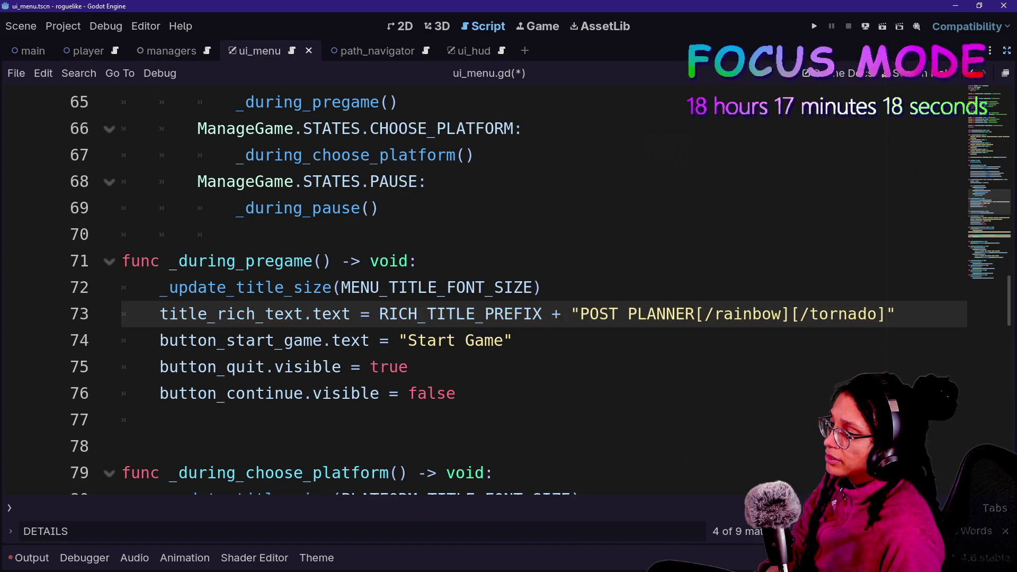
{"action": "type", "text": "\\"}
{"action": "key", "text": "Return"}
{"action": "key", "text": "Tab"}
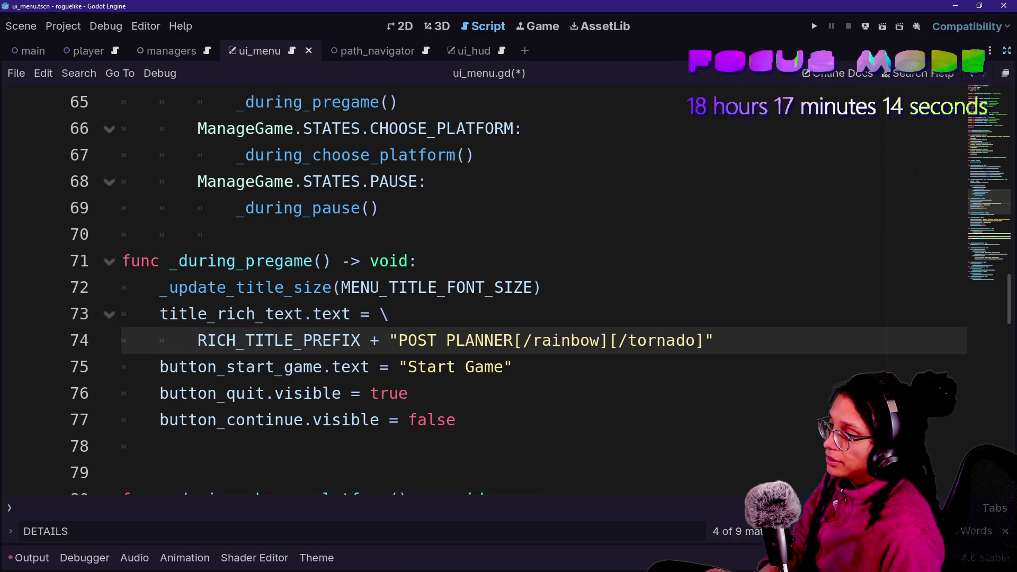
Move "POST PLANNER" onto its own indented continuation line, followed by +
{"action": "left_click", "coordinate": [391, 340]}
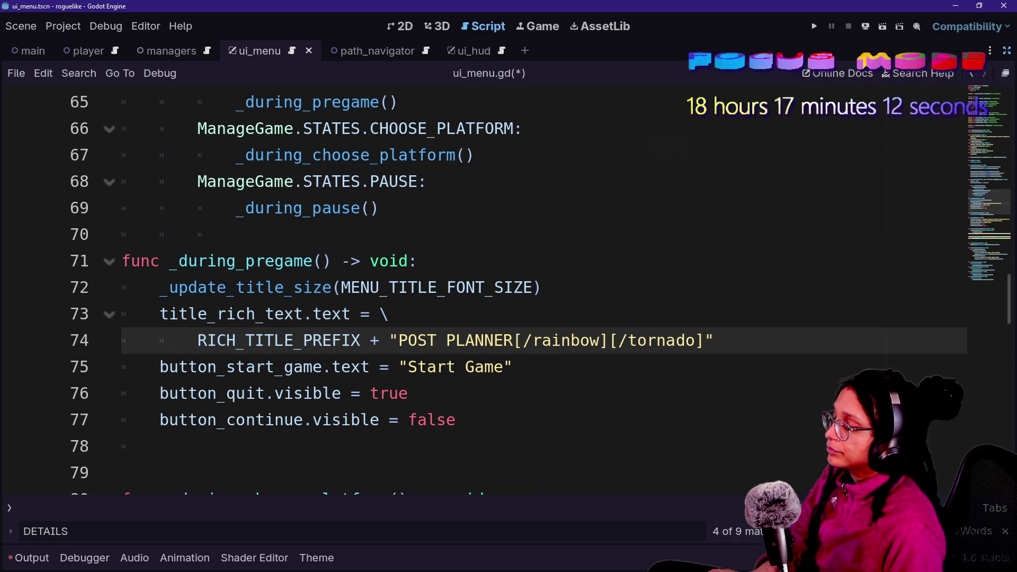
{"action": "type", "text": "\\"}
{"action": "key", "text": "Return"}
{"action": "key", "text": "Tab"}
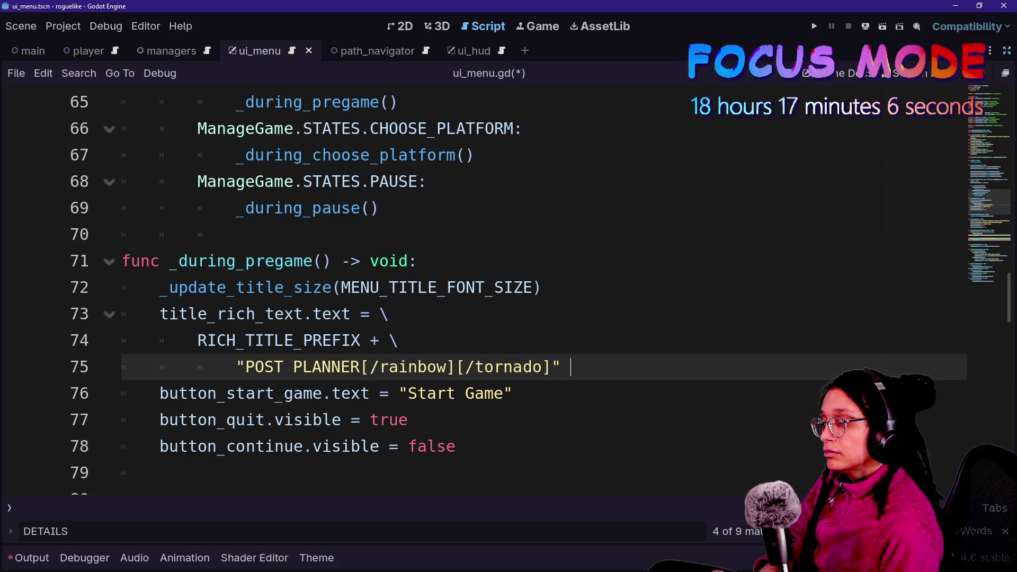
{"action": "type", "text": "+ \\"}
{"action": "key", "text": "Return"}
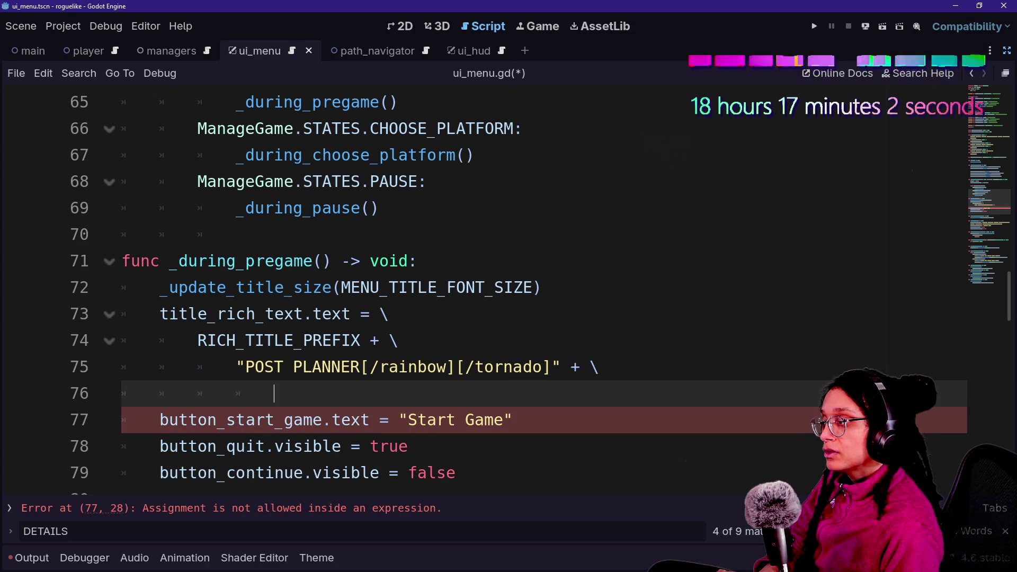
Delete the closing rainbow and tornado tags and end the expression with RICH_TITLE_SUFFIX
{"action": "left_click_drag", "start_coordinate": [361, 367], "coordinate": [552, 367]}
{"action": "key", "text": "Delete"}
{"action": "left_click", "coordinate": [274, 393]}
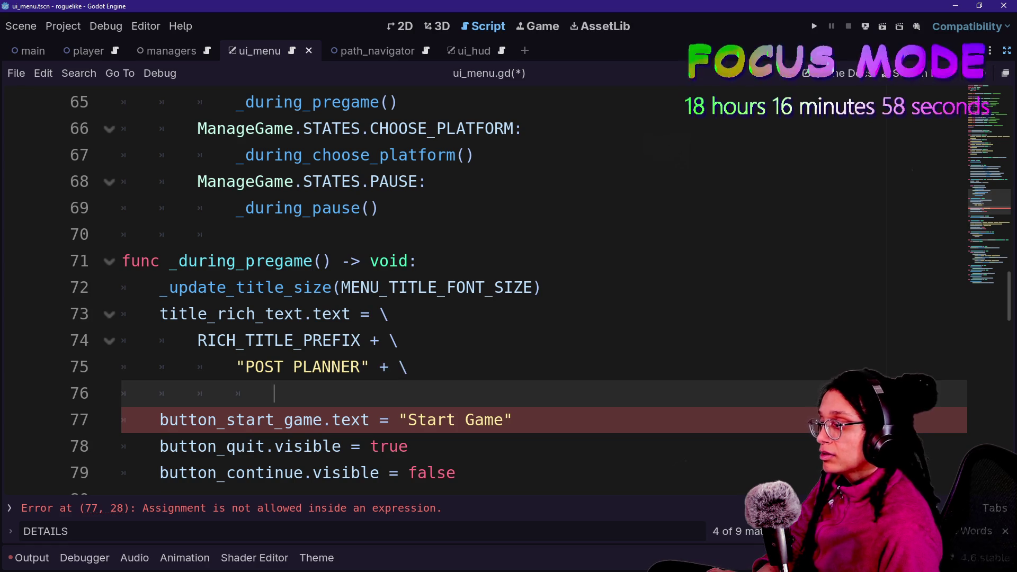
{"action": "type", "text": "RICH_TIT"}
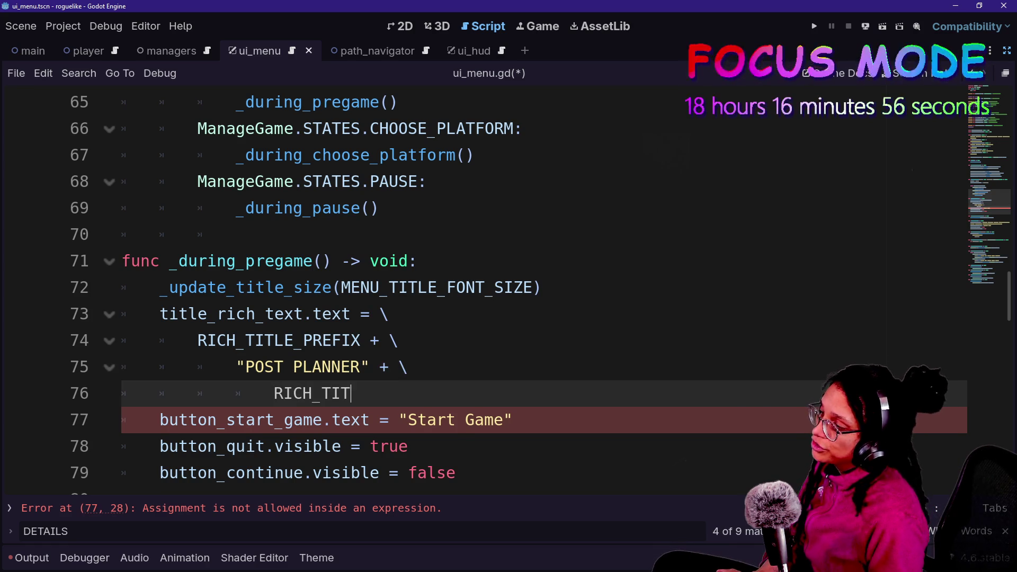
{"action": "type", "text": "LE_SUFFIX"}
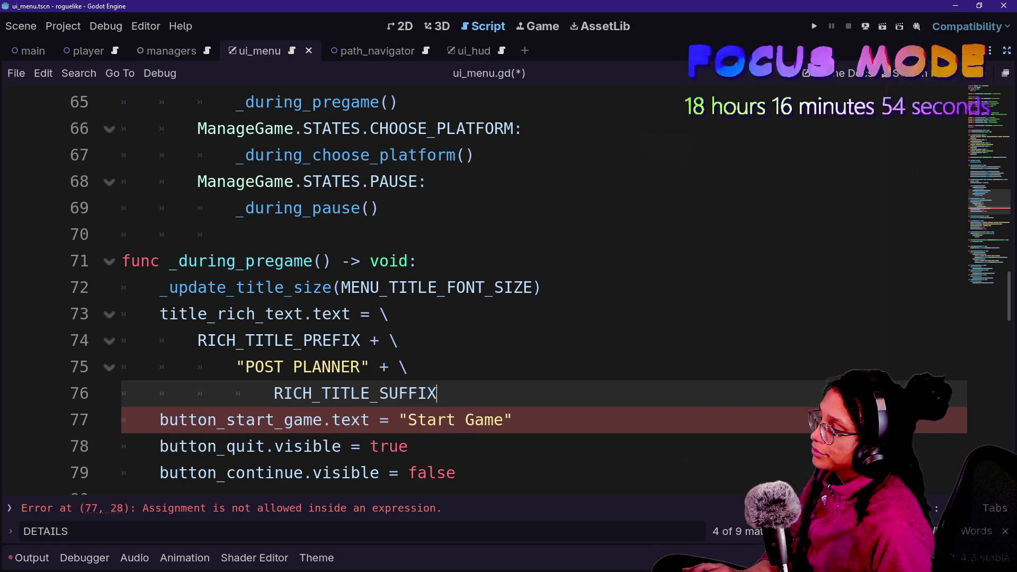
{"action": "key", "text": "Up"}
{"action": "key", "text": "Up"}
{"action": "key", "text": "Up"}
{"action": "key", "text": "Down"}
{"action": "key", "text": "Down"}
{"action": "key", "text": "Down"}
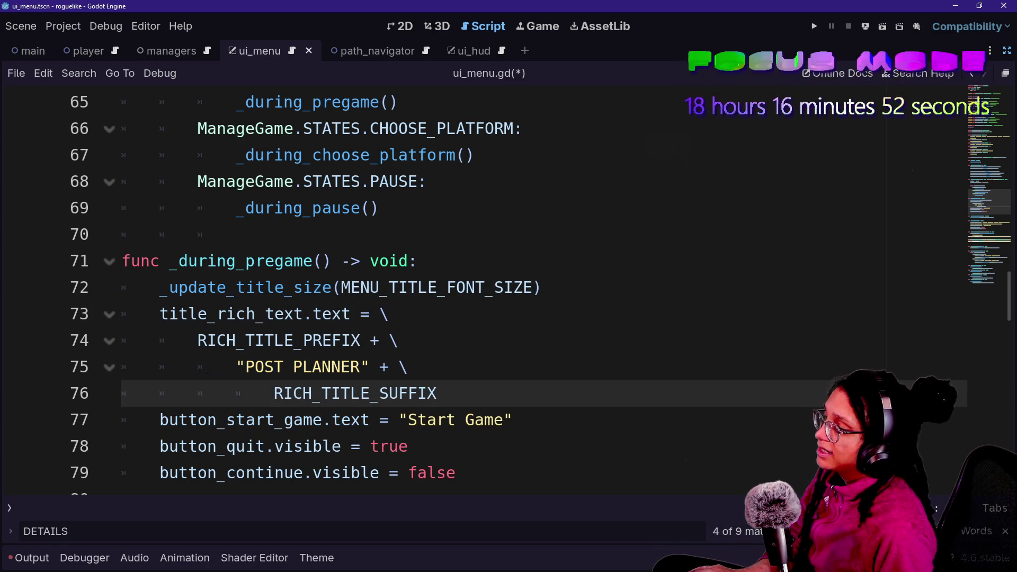
{"action": "left_click", "coordinate": [408, 366]}
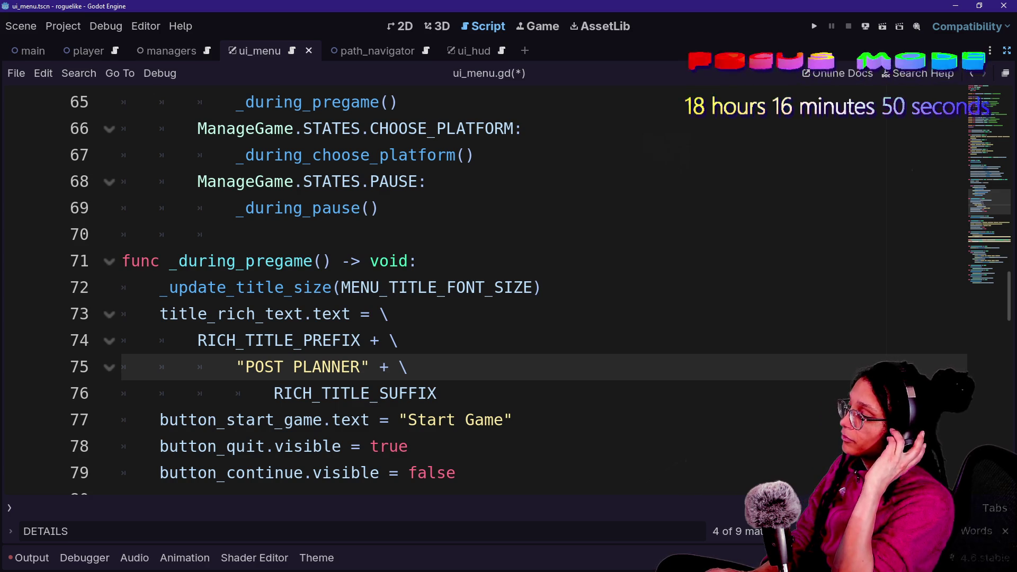
{"action": "left_click", "coordinate": [513, 420]}
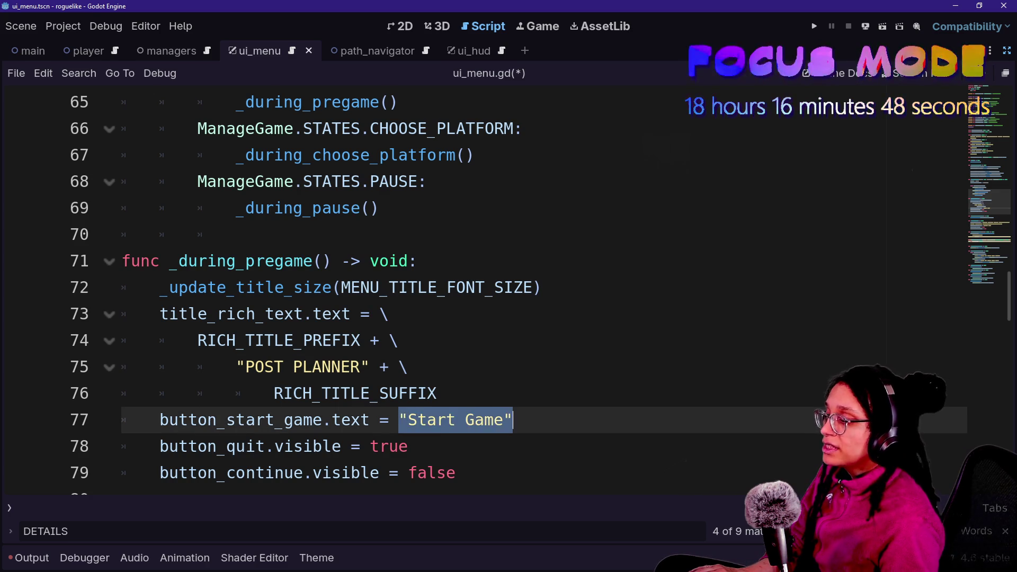
Copy the rebuilt pregame title block and paste it over the pause title's BBCode string
{"action": "scroll", "coordinate": [477, 286], "scroll_direction": "down", "scroll_amount": 6}
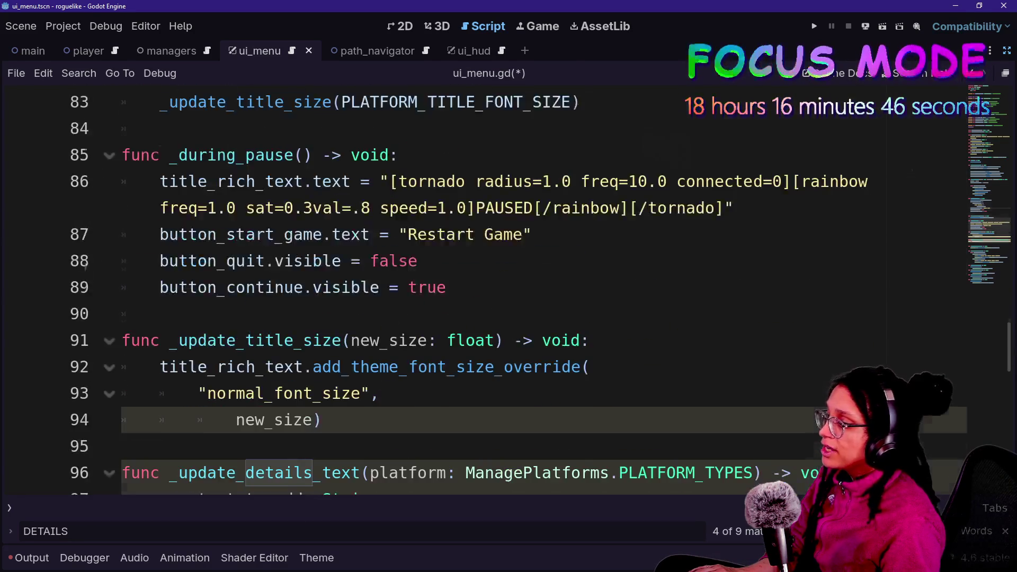
{"action": "scroll", "coordinate": [477, 286], "scroll_direction": "up", "scroll_amount": 4}
{"action": "mouse_move", "coordinate": [437, 234]}
{"action": "left_mouse_down"}
{"action": "mouse_move", "coordinate": [159, 154]}
{"action": "mouse_move", "coordinate": [546, 129]}
{"action": "left_mouse_up"}
{"action": "key", "text": "ctrl+c"}
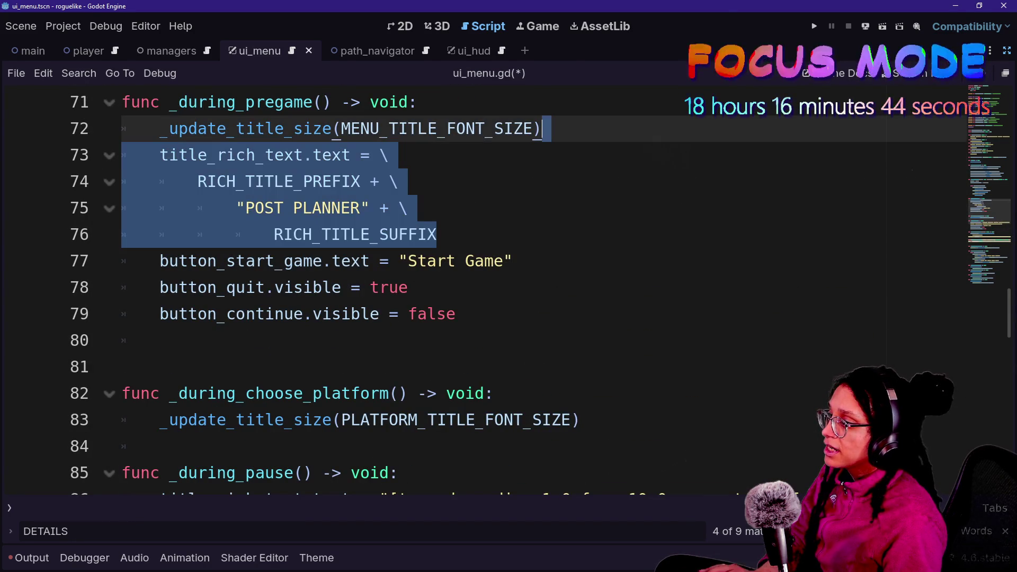
{"action": "scroll", "coordinate": [477, 286], "scroll_direction": "down", "scroll_amount": 3}
{"action": "left_click", "coordinate": [505, 287]}
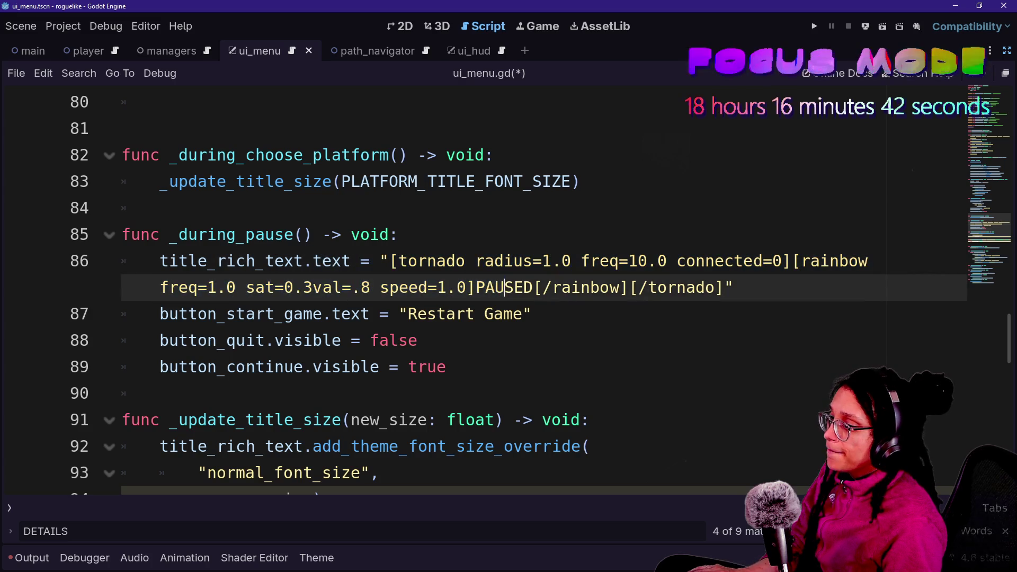
{"action": "mouse_move", "coordinate": [531, 314]}
{"action": "left_mouse_down"}
{"action": "mouse_move", "coordinate": [456, 261]}
{"action": "mouse_move", "coordinate": [390, 261]}
{"action": "left_mouse_up"}
{"action": "left_click", "coordinate": [390, 260]}
{"action": "left_click_drag", "start_coordinate": [734, 287], "coordinate": [381, 260]}
{"action": "key", "text": "ctrl+v"}
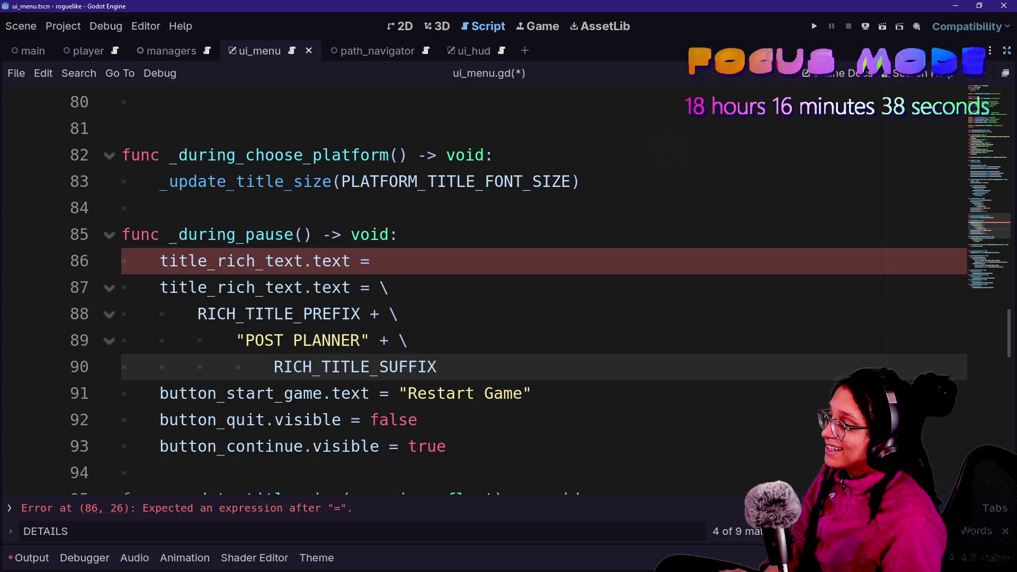
Remove the duplicated assignment line and change POST PLANNER to PAUSED
{"action": "key", "text": "Up"}
{"action": "key", "text": "Up"}
{"action": "key", "text": "Up"}
{"action": "key", "text": "shift+Up"}
{"action": "key", "text": "BackSpace"}
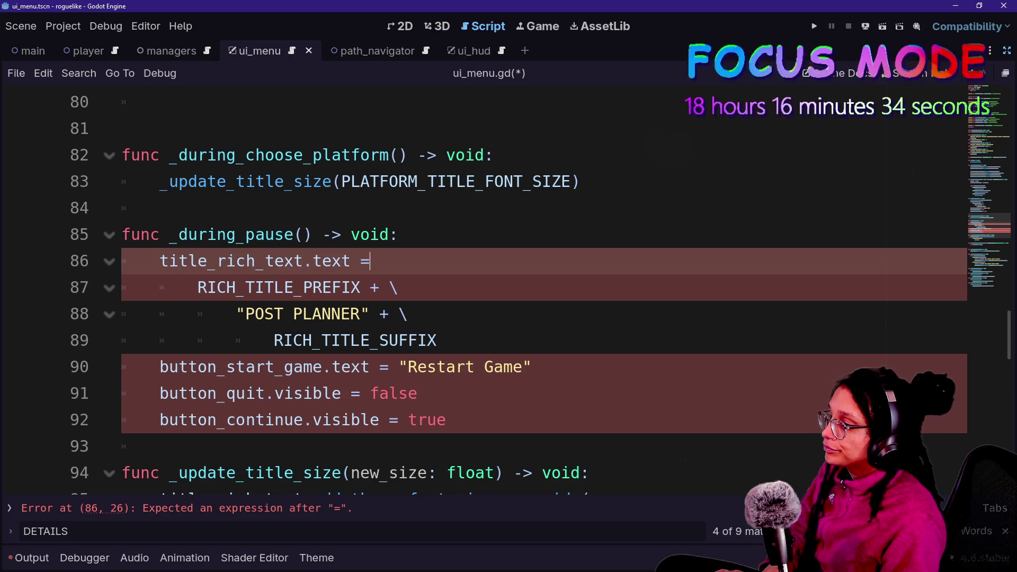
{"action": "type", "text": "\\"}
{"action": "left_click", "coordinate": [323, 367]}
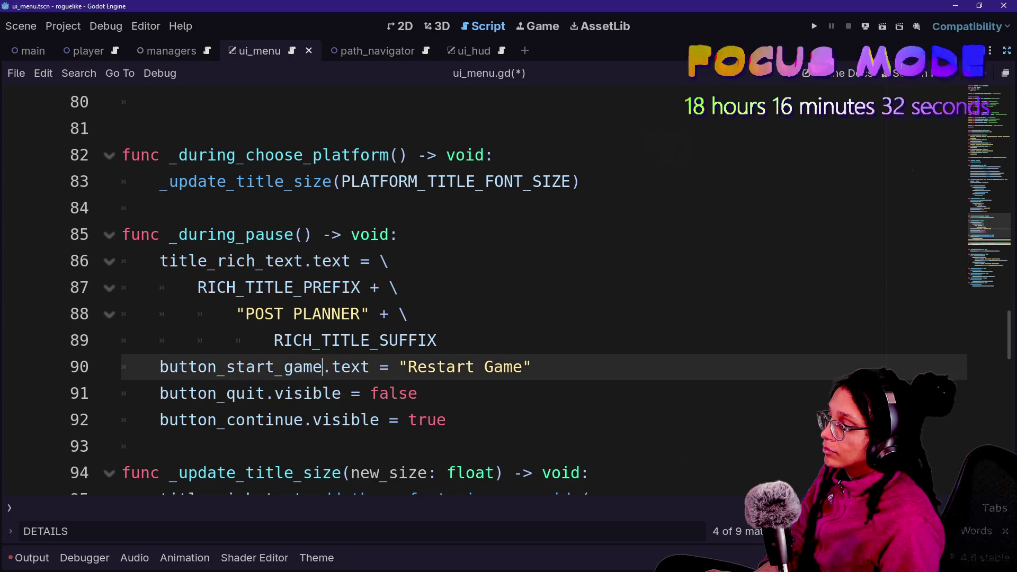
{"action": "left_click_drag", "start_coordinate": [245, 313], "coordinate": [364, 313]}
{"action": "type", "text": "PAUSED"}
Scroll through ui_menu.gd to confirm the pause title shows no error
{"action": "left_click", "coordinate": [305, 235]}
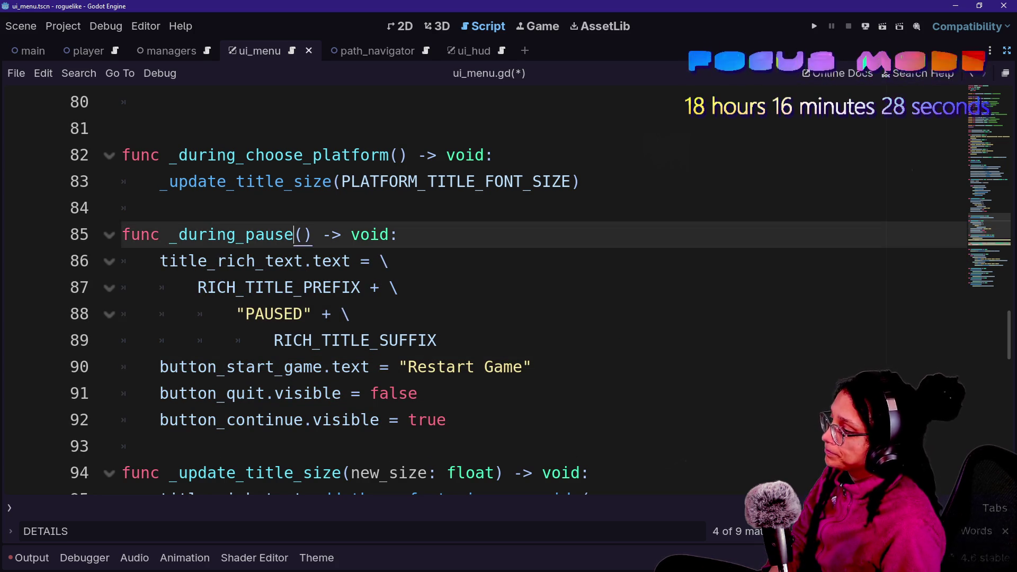
{"action": "scroll", "coordinate": [509, 292], "scroll_direction": "down", "scroll_amount": 3}
{"action": "left_click", "coordinate": [321, 394]}
{"action": "scroll", "coordinate": [509, 291], "scroll_direction": "down", "scroll_amount": 5}
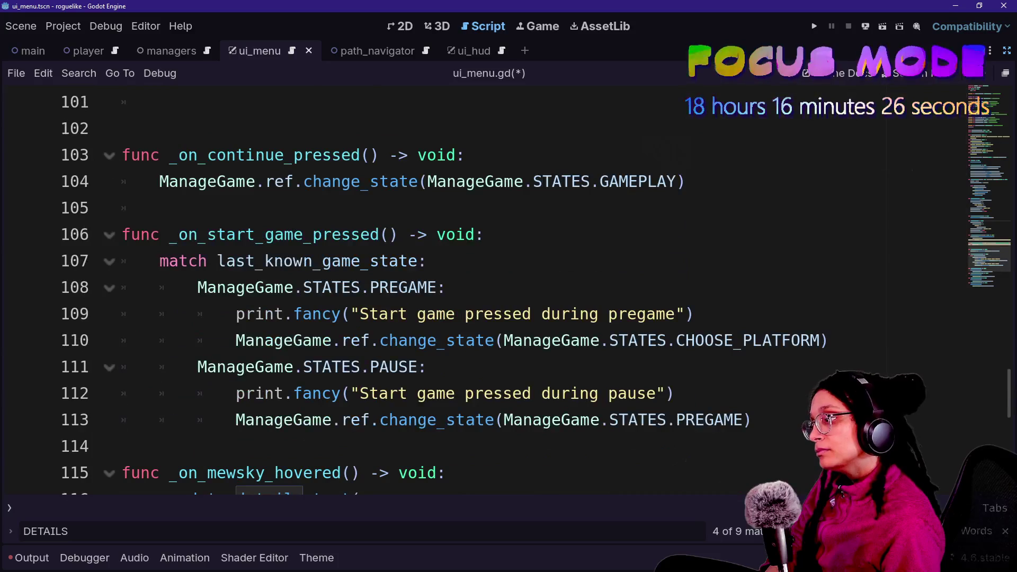
{"action": "scroll", "coordinate": [509, 292], "scroll_direction": "up", "scroll_amount": 2}
{"action": "scroll", "coordinate": [509, 291], "scroll_direction": "down", "scroll_amount": 7}
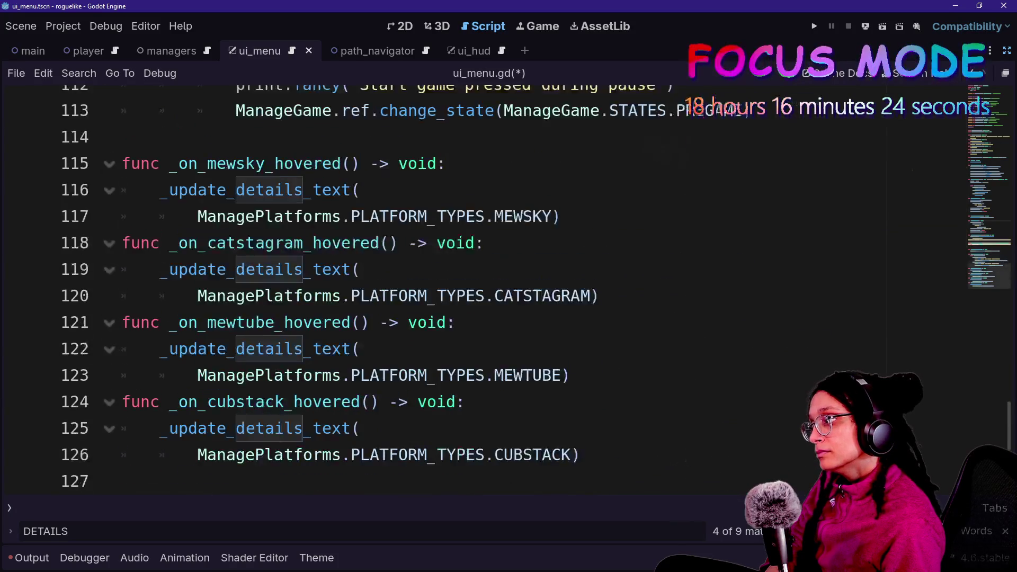
{"action": "scroll", "coordinate": [508, 292], "scroll_direction": "up", "scroll_amount": 20}
{"action": "scroll", "coordinate": [509, 291], "scroll_direction": "down", "scroll_amount": 10}
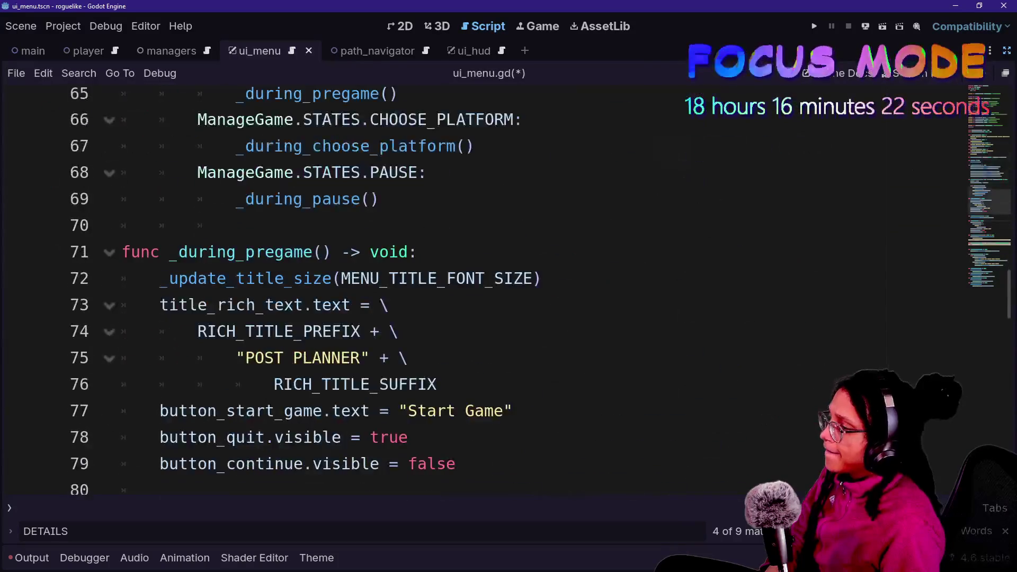
{"action": "left_click", "coordinate": [294, 463]}
{"action": "mouse_move", "coordinate": [339, 306]}
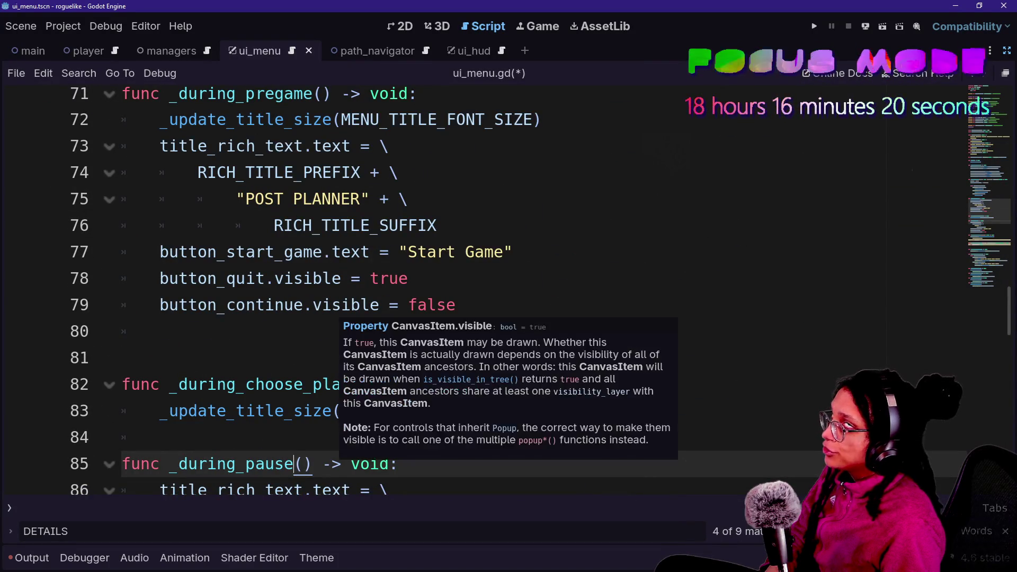
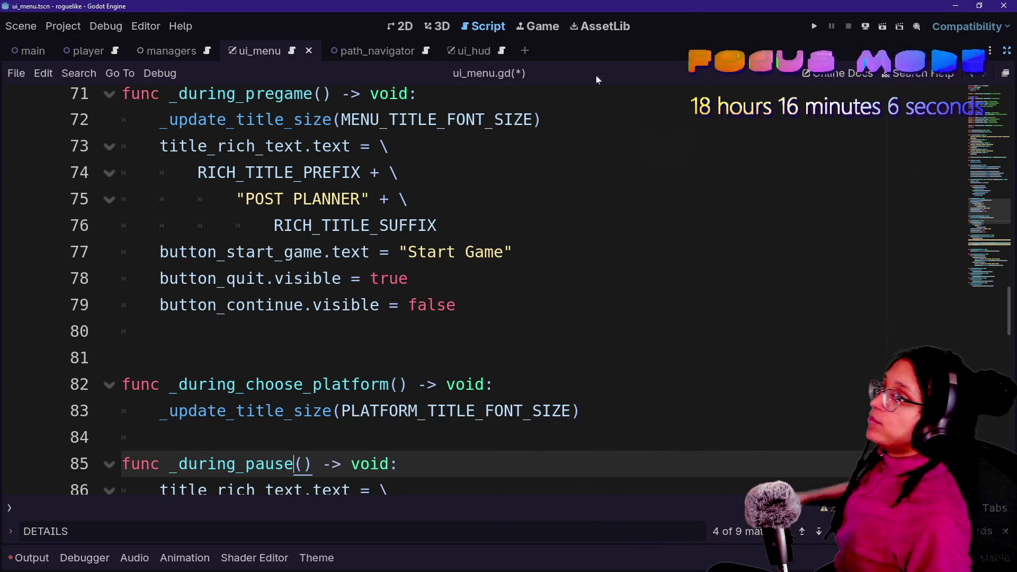
Comment out the RICH_INSTRUCTIONS_PREFIX/SUFFIX constants on lines 36–39 with Ctrl+K
{"action": "left_click", "coordinate": [437, 226]}
{"action": "left_click", "coordinate": [399, 278]}
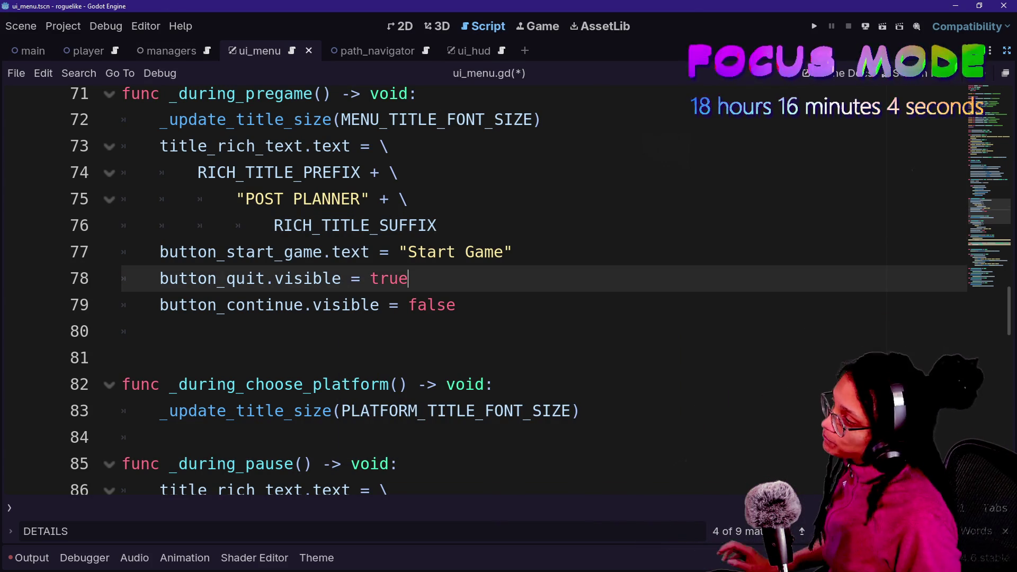
{"action": "scroll", "coordinate": [509, 286], "scroll_direction": "up", "scroll_amount": 2}
{"action": "scroll", "coordinate": [477, 291], "scroll_direction": "up", "scroll_amount": 13}
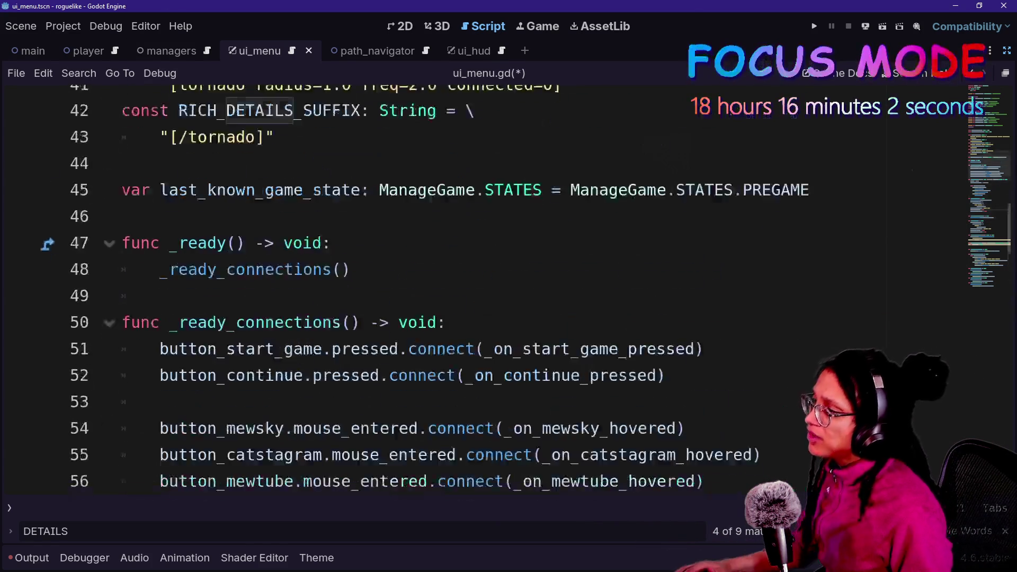
{"action": "scroll", "coordinate": [477, 292], "scroll_direction": "down", "scroll_amount": 2}
{"action": "mouse_move", "coordinate": [314, 199]}
{"action": "left_mouse_down"}
{"action": "mouse_move", "coordinate": [340, 251]}
{"action": "mouse_move", "coordinate": [275, 278]}
{"action": "left_mouse_up"}
{"action": "key", "text": "ctrl+k"}
Move down to _update_details_text and open a new line below the text_to_add declaration
{"action": "left_click", "coordinate": [331, 304]}
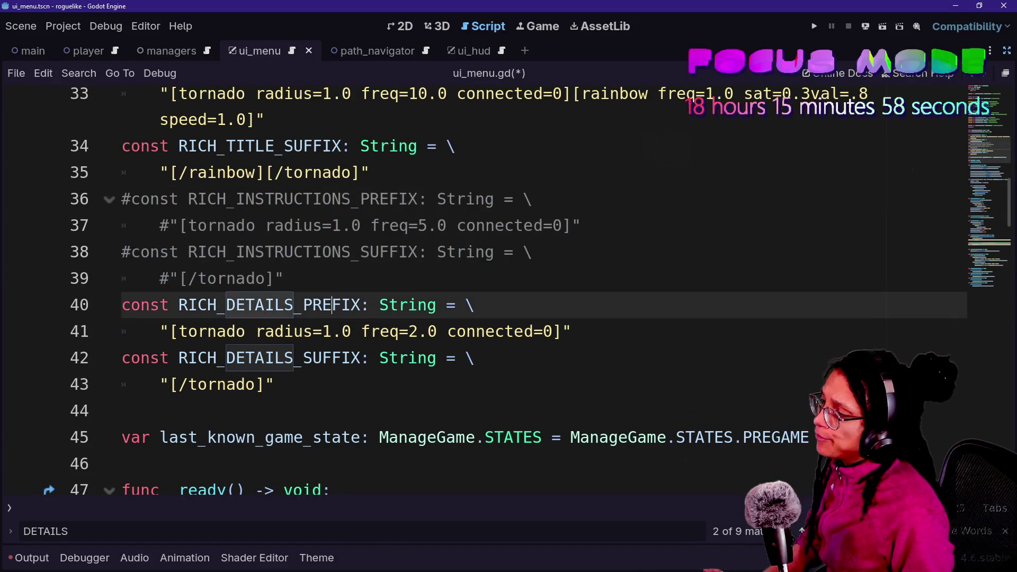
{"action": "scroll", "coordinate": [477, 292], "scroll_direction": "down", "scroll_amount": 4}
{"action": "scroll", "coordinate": [477, 292], "scroll_direction": "down", "scroll_amount": 9}
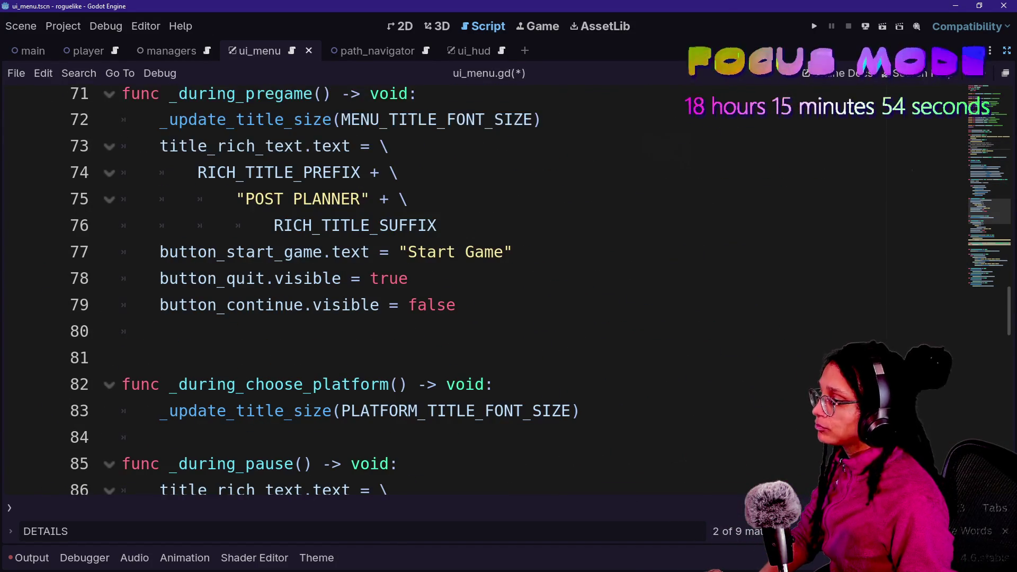
{"action": "left_click", "coordinate": [417, 251]}
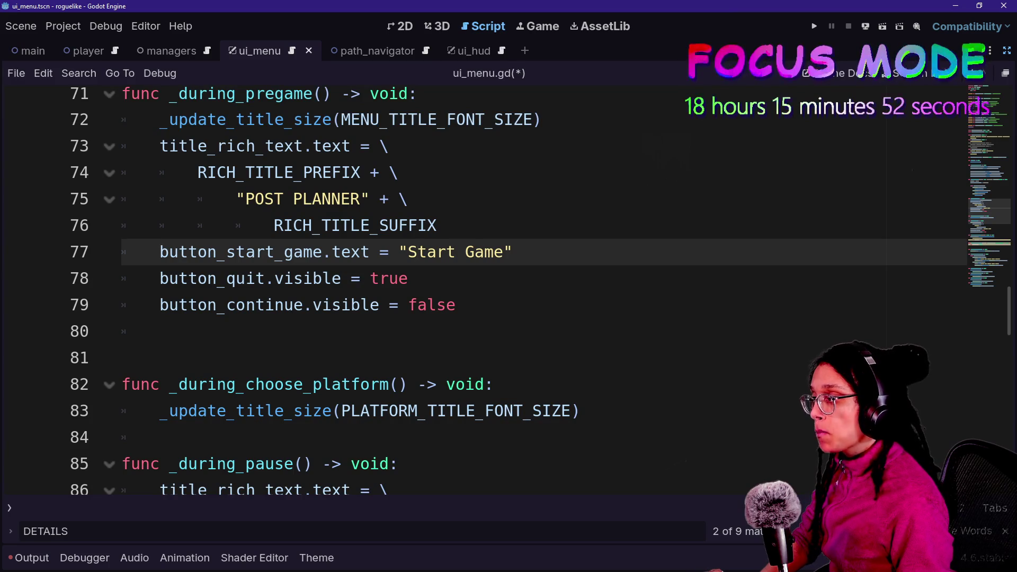
{"action": "scroll", "coordinate": [477, 291], "scroll_direction": "down", "scroll_amount": 2}
{"action": "scroll", "coordinate": [477, 292], "scroll_direction": "down", "scroll_amount": 1}
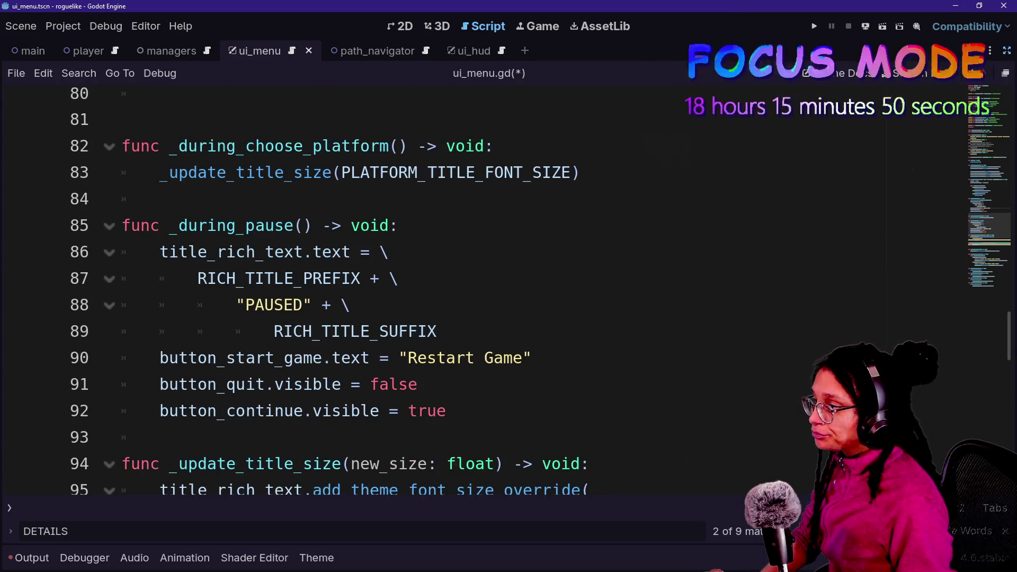
{"action": "scroll", "coordinate": [371, 292], "scroll_direction": "down", "scroll_amount": 1}
{"action": "left_click", "coordinate": [320, 464]}
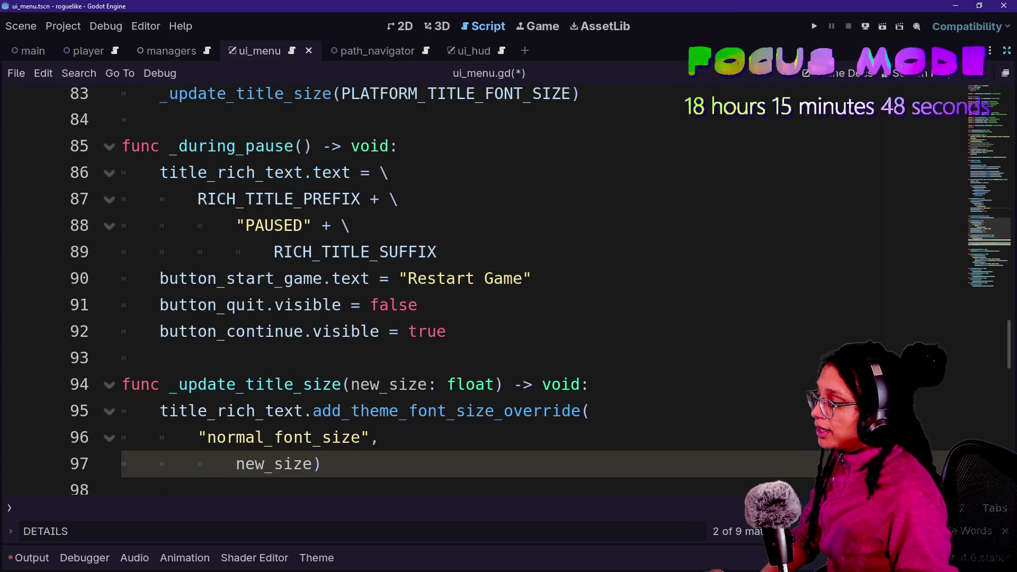
{"action": "scroll", "coordinate": [477, 292], "scroll_direction": "down", "scroll_amount": 2}
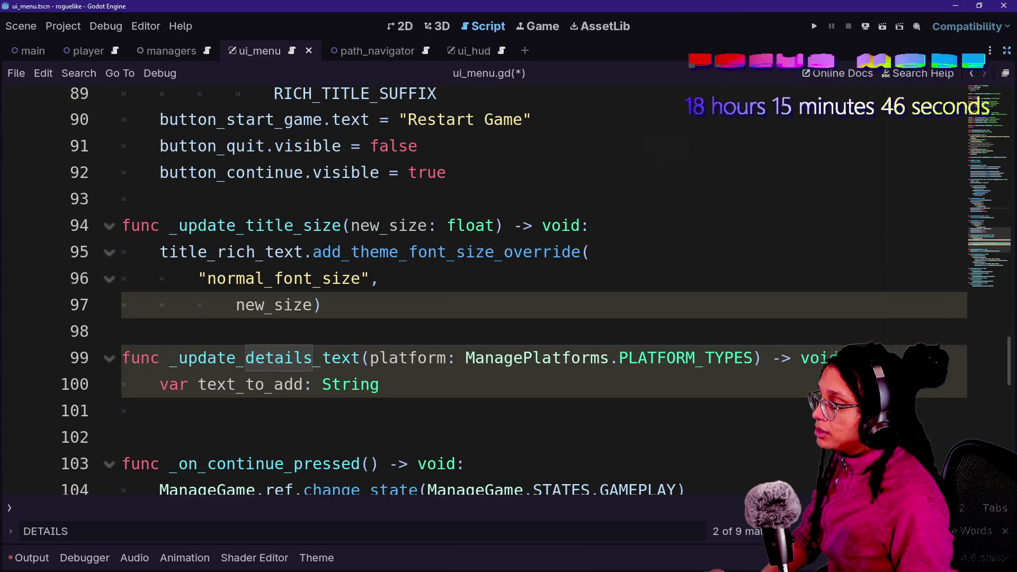
{"action": "mouse_move", "coordinate": [225, 252]}
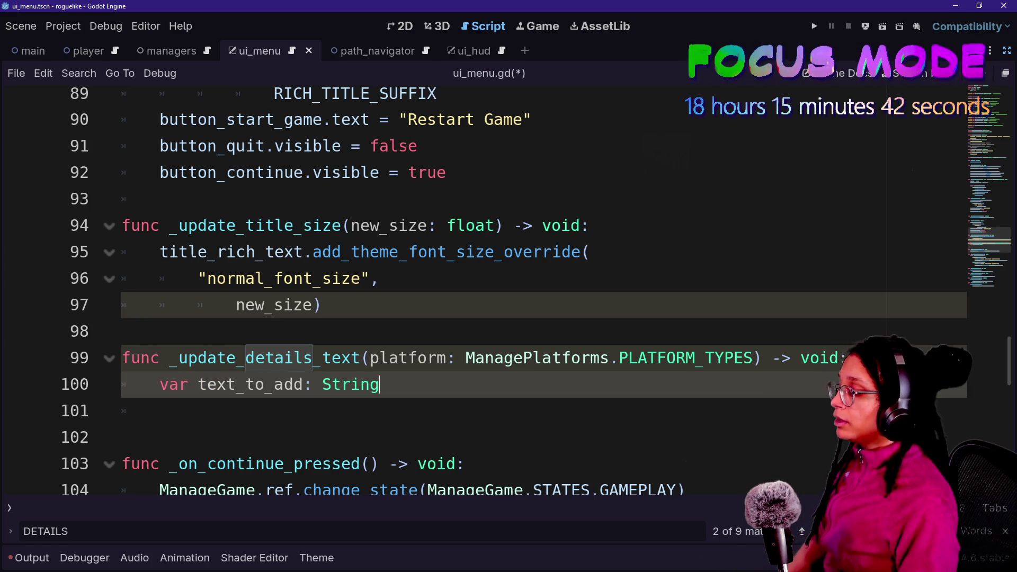
{"action": "key", "text": "Return"}
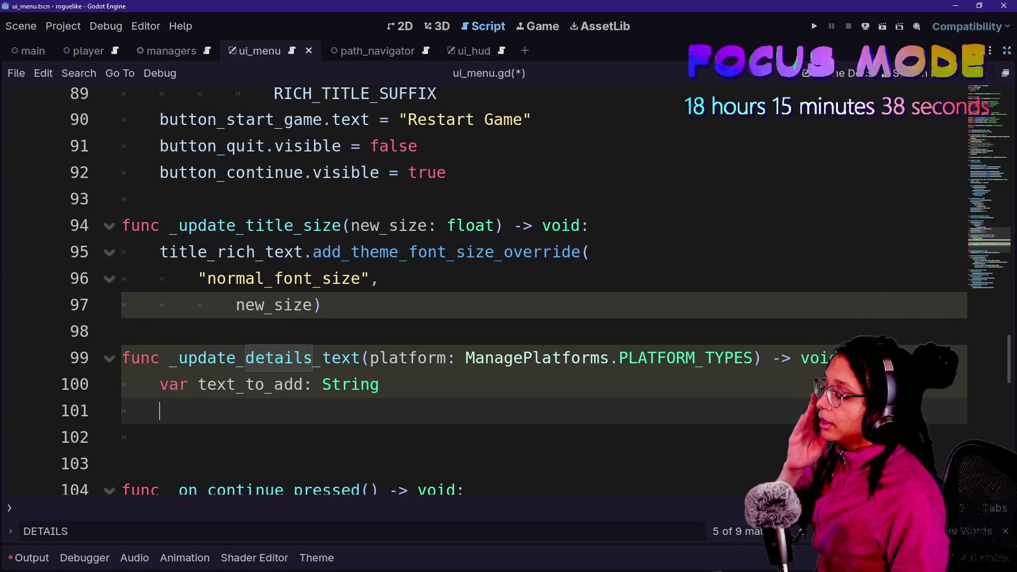
Start assigning text_to_add = ManagePlatforms.ref.get_platform_data( using autocomplete
{"action": "type", "text": "text_t"}
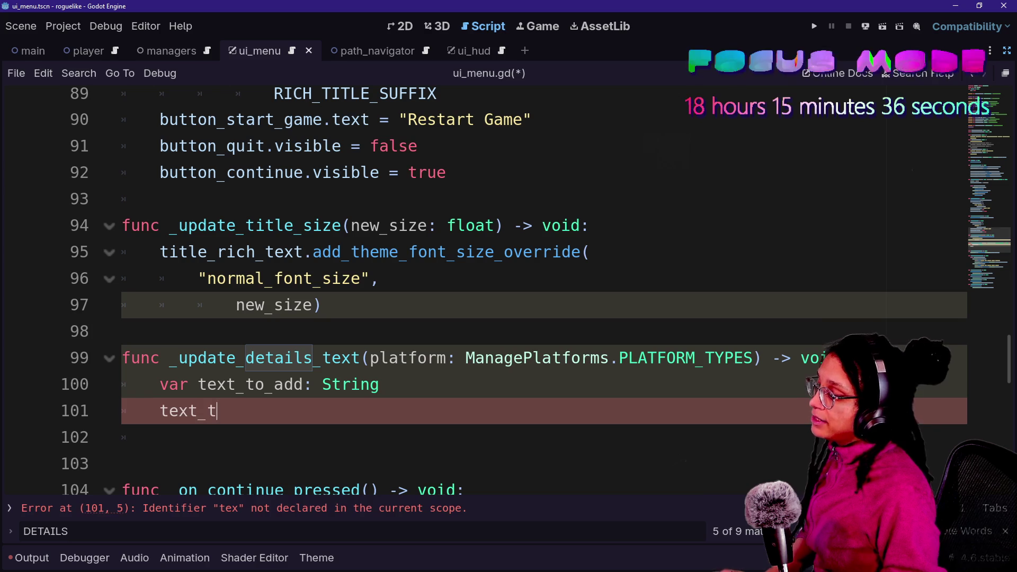
{"action": "type", "text": "o_add = get"}
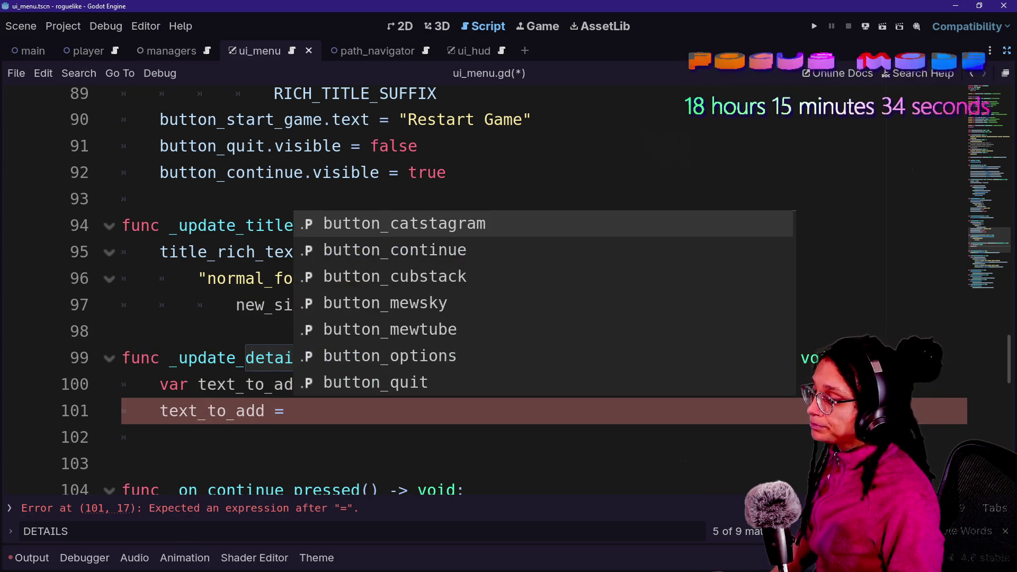
{"action": "key", "text": "BackSpace"}
{"action": "key", "text": "BackSpace"}
{"action": "key", "text": "BackSpace"}
{"action": "type", "text": "ManagePlat"}
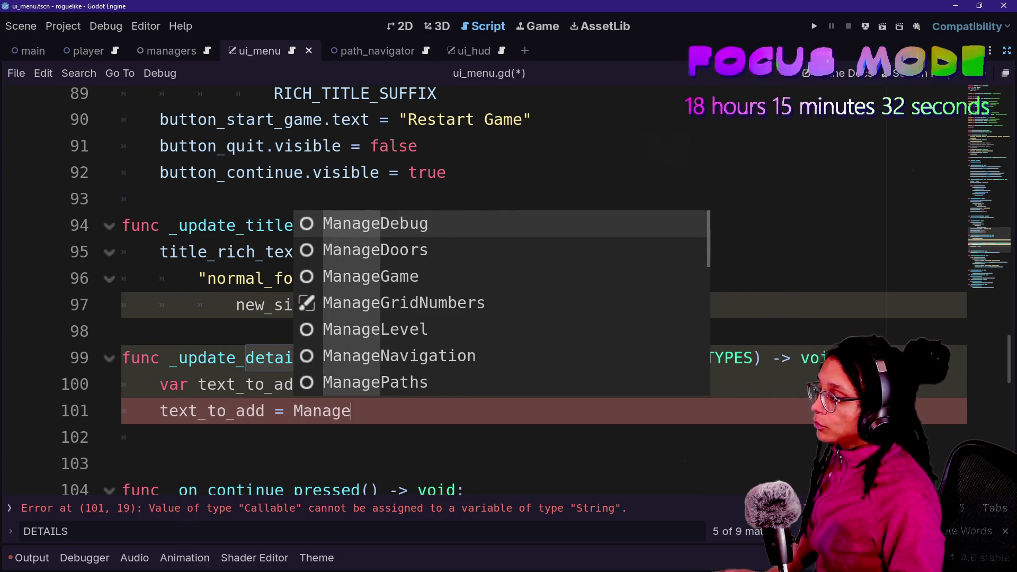
{"action": "key", "text": "Return"}
{"action": "type", "text": "."}
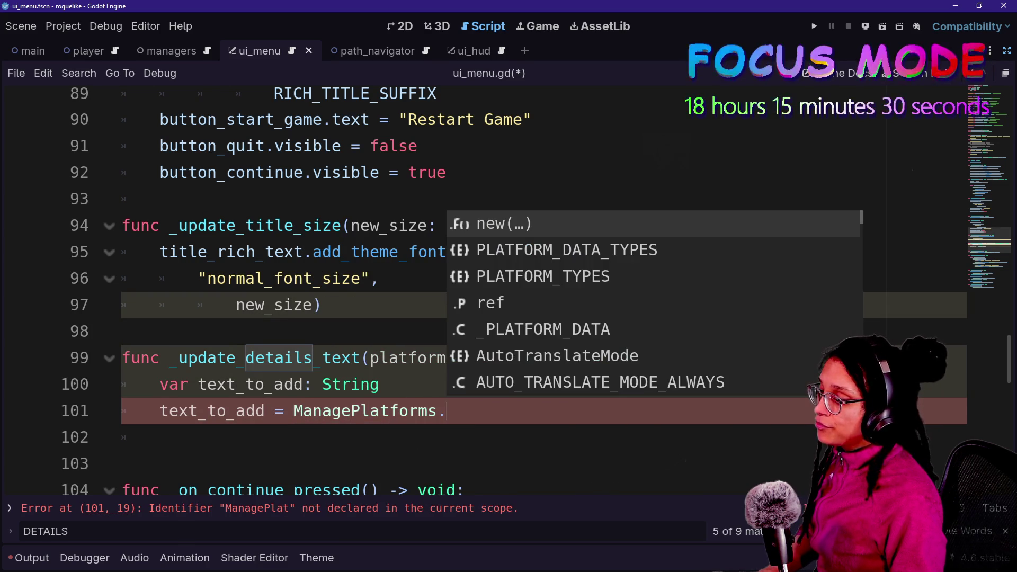
{"action": "type", "text": "ref.get"}
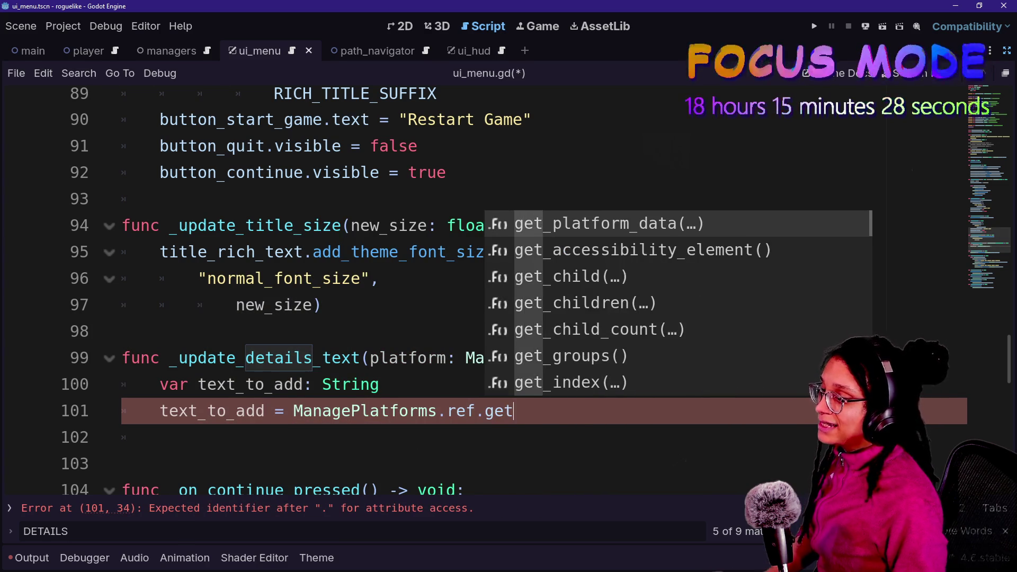
{"action": "key", "text": "Return"}
{"action": "key", "text": "Return"}
{"action": "type", "text": "ManagePlat"}
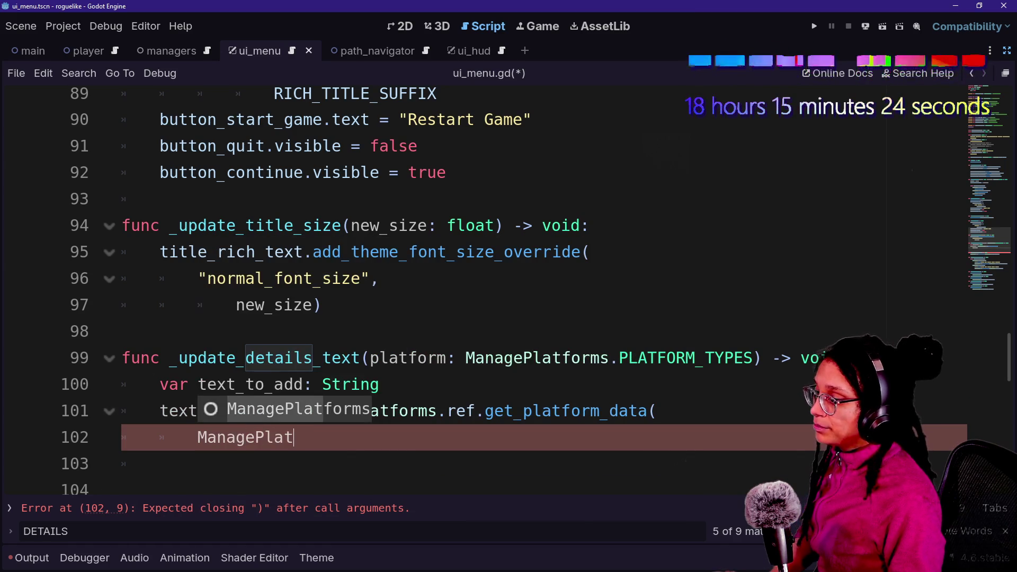
{"action": "key", "text": "Return"}
{"action": "type", "text": ".plat"}
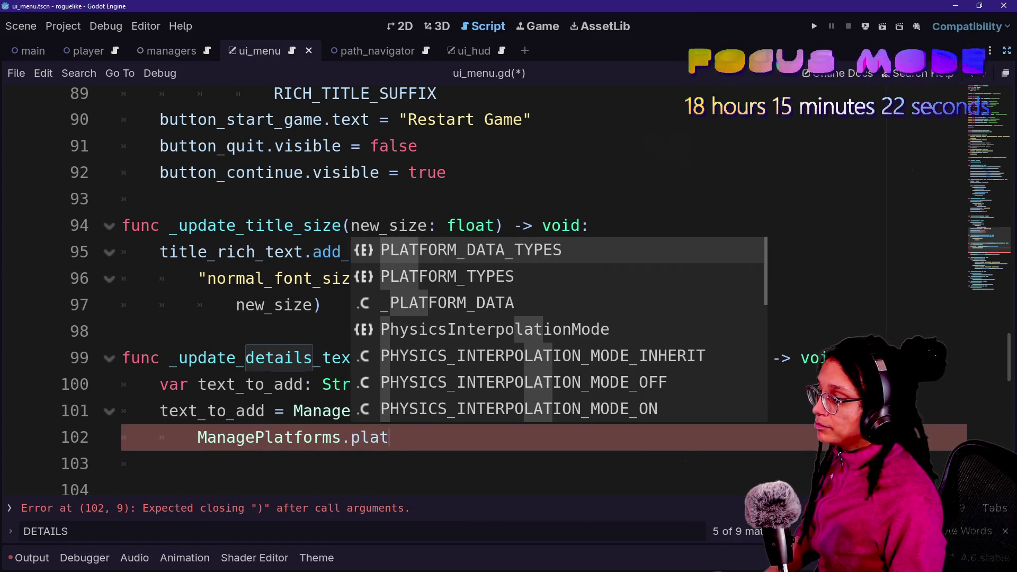
{"action": "key", "text": "Down"}
{"action": "key", "text": "Return"}
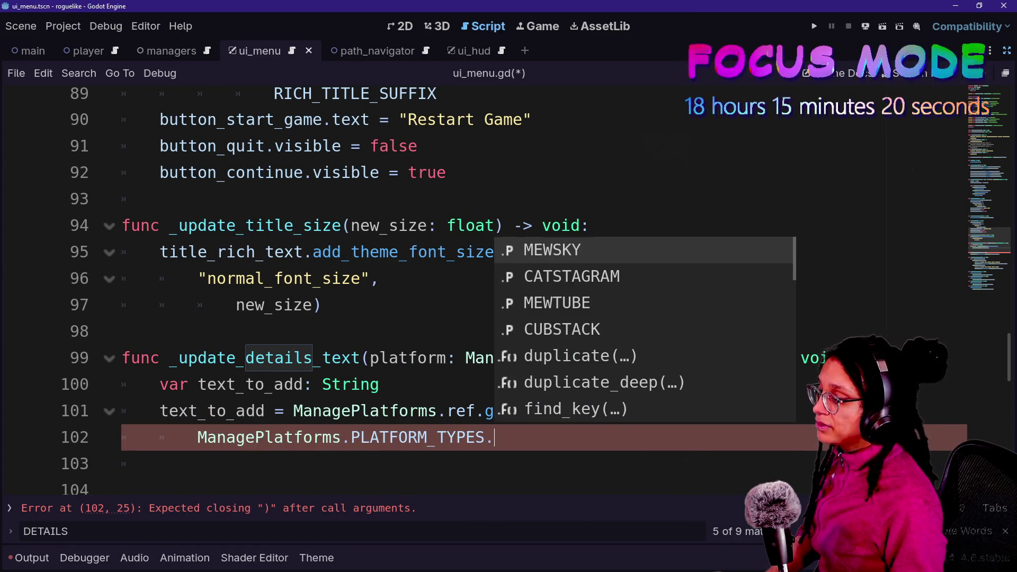
{"action": "key", "text": "BackSpace"}
{"action": "key", "text": "BackSpace"}
{"action": "key", "text": "BackSpace"}
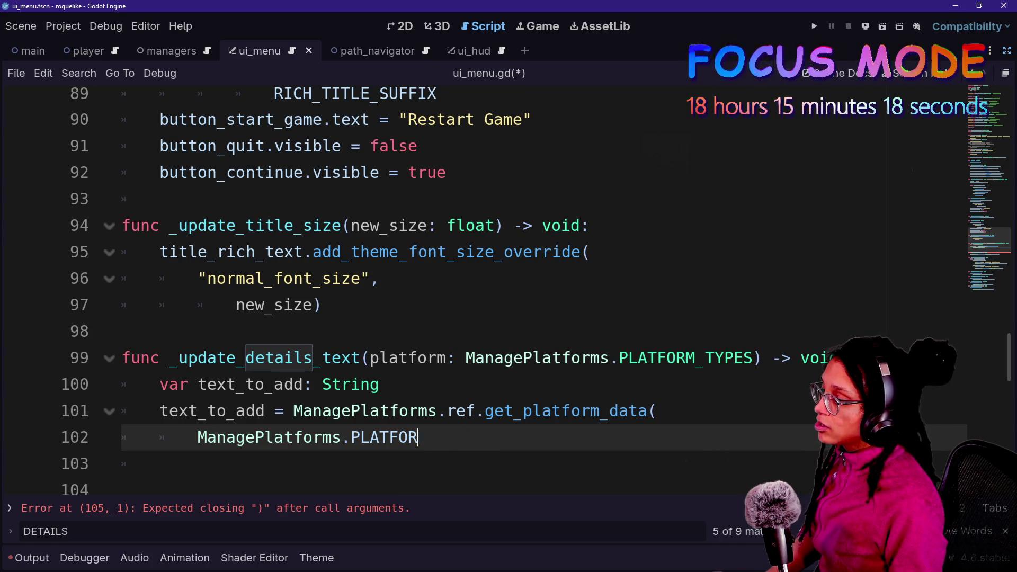
{"action": "key", "text": "BackSpace"}
{"action": "key", "text": "BackSpace"}
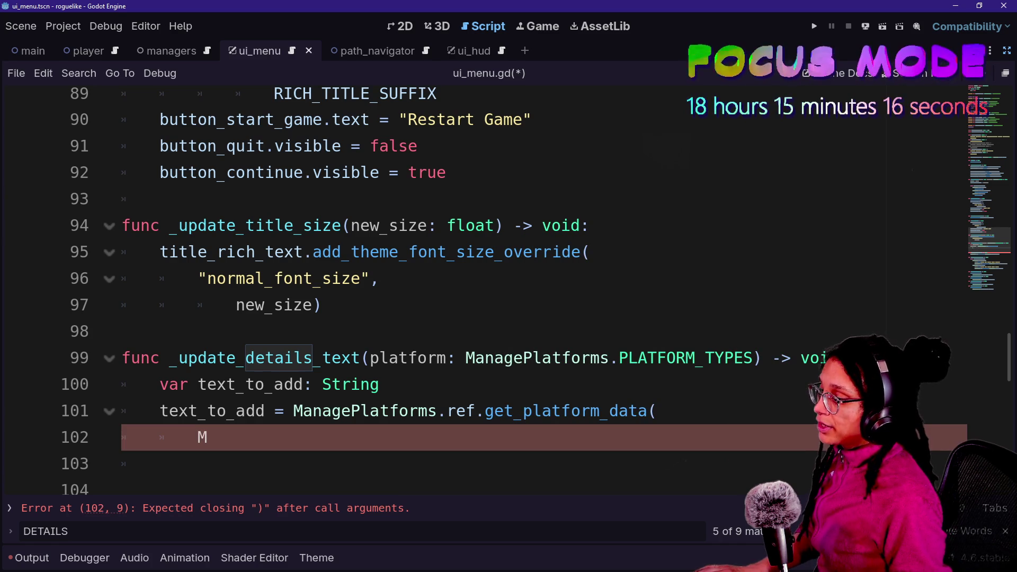
Reformat the _update_details_text signature so the platform parameter sits on its own line
{"action": "left_click", "coordinate": [369, 358]}
{"action": "key", "text": "Return"}
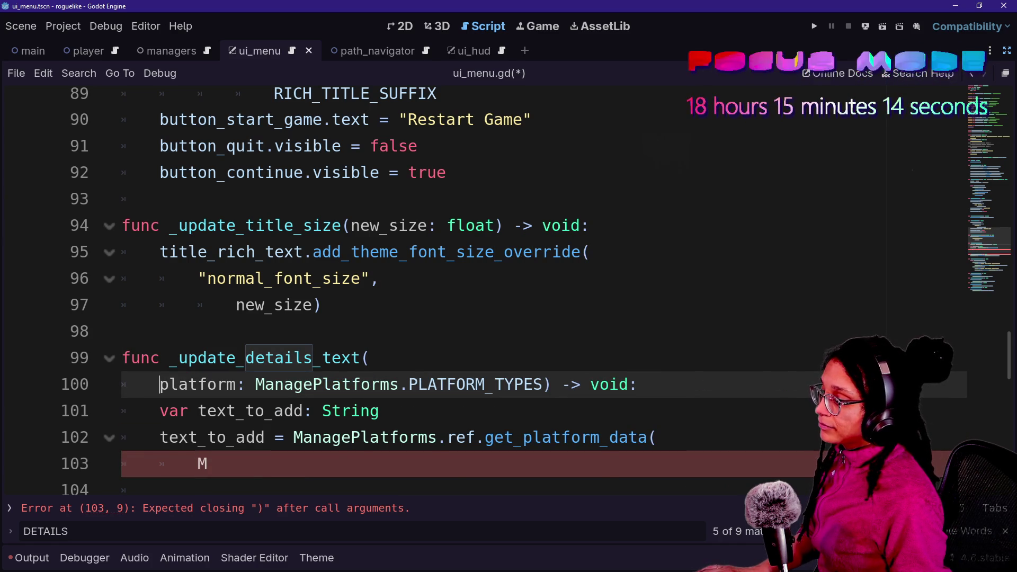
{"action": "key", "text": "Return"}
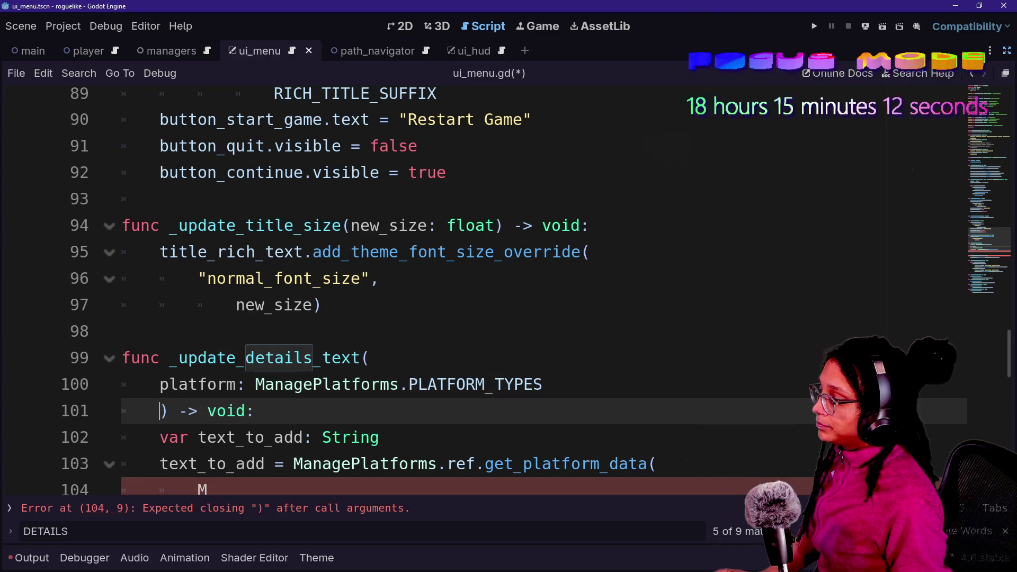
{"action": "key", "text": "BackSpace"}
{"action": "key", "text": "Up"}
{"action": "key", "text": "shift+Tab"}
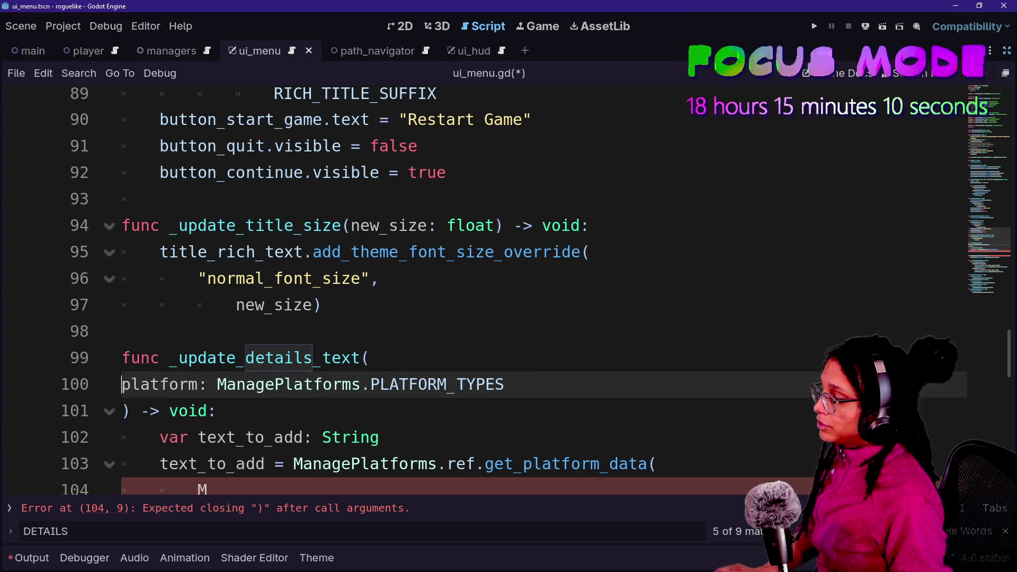
{"action": "key", "text": "Down"}
{"action": "left_click_drag", "start_coordinate": [130, 384], "coordinate": [217, 384]}
{"action": "left_click_drag", "start_coordinate": [159, 411], "coordinate": [159, 437]}
{"action": "scroll", "coordinate": [371, 318], "scroll_direction": "down", "scroll_amount": 1}
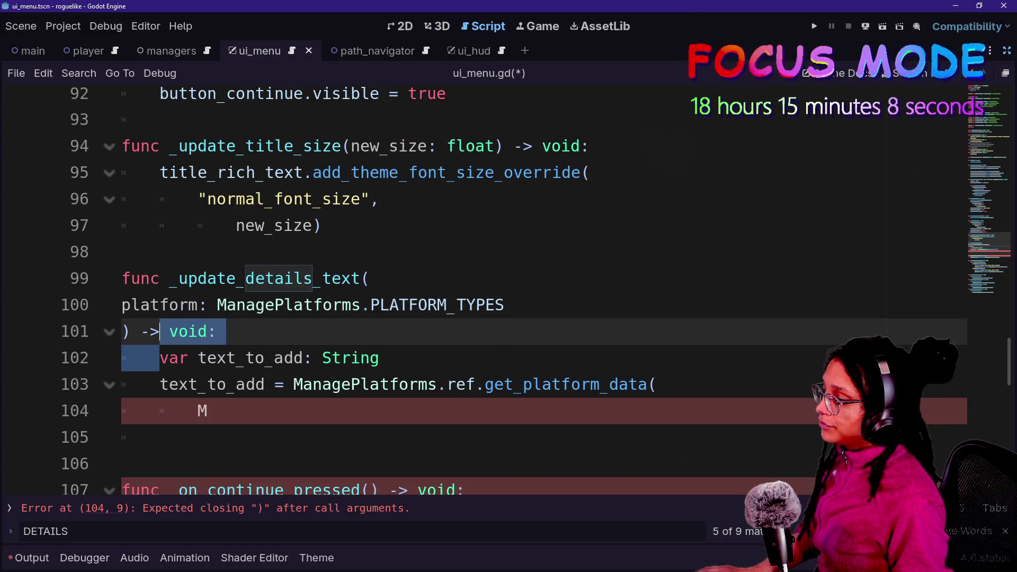
{"action": "left_click", "coordinate": [199, 305]}
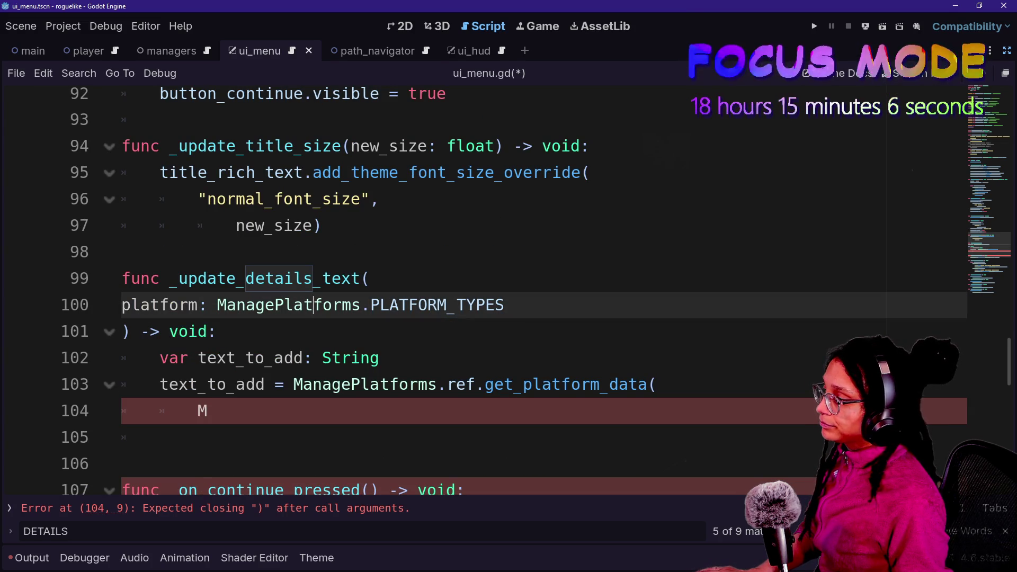
{"action": "left_click", "coordinate": [217, 331]}
Replace the stray M argument with platform, followed by a comma and new line
{"action": "left_click", "coordinate": [208, 410]}
{"action": "key", "text": "BackSpace"}
{"action": "type", "text": "platform"}
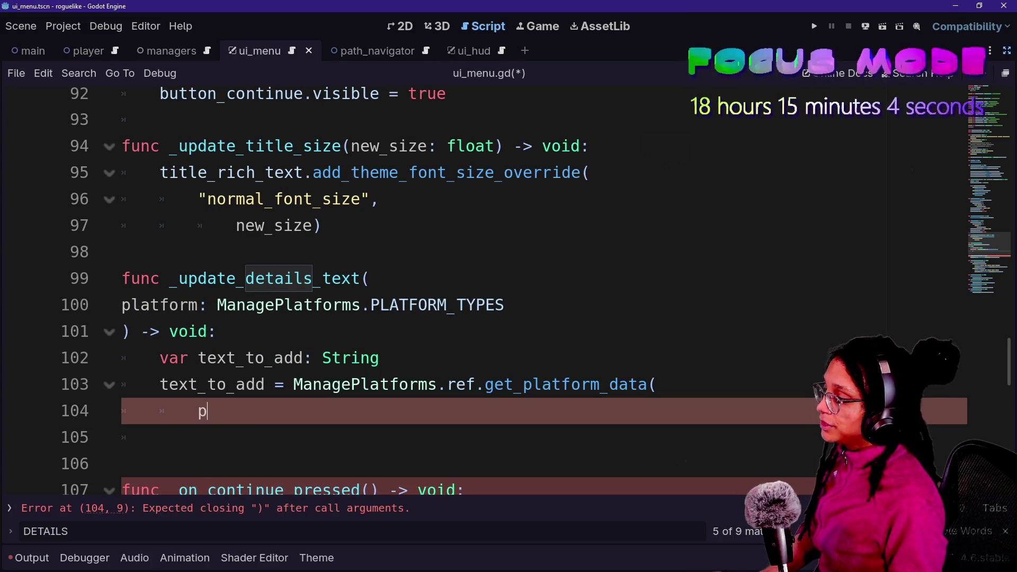
{"action": "key", "text": "Escape"}
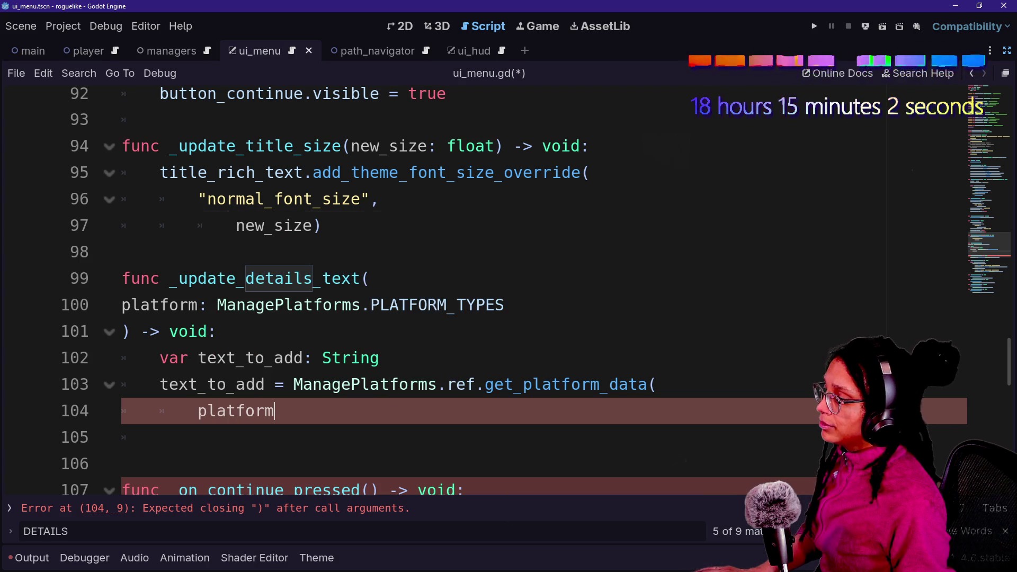
{"action": "type", "text": ","}
{"action": "key", "text": "Return"}
Pass ManagePlatforms.PLATFORM_DATA_TYPES.DETAILS as the second argument and close the call
{"action": "type", "text": "M"}
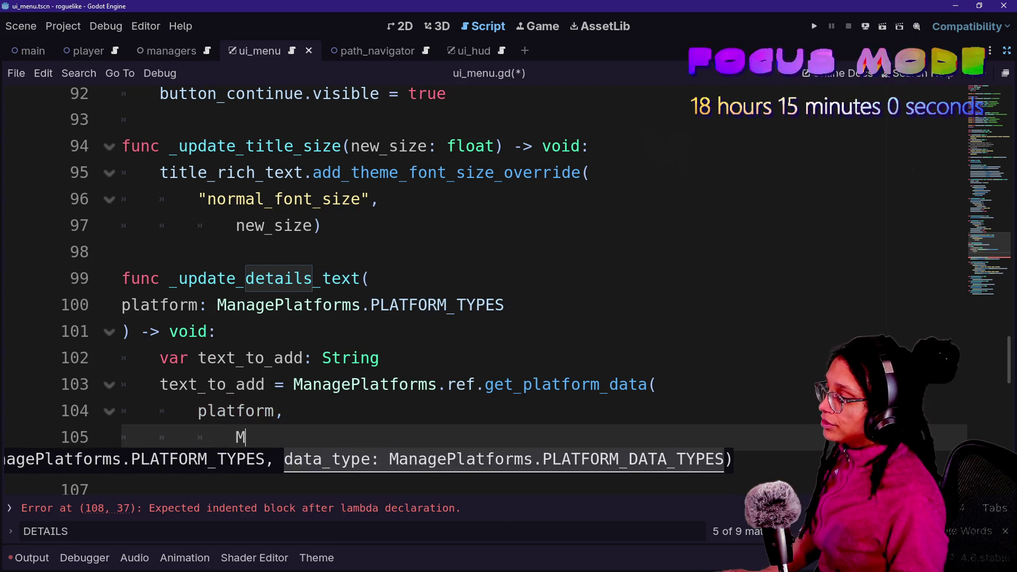
{"action": "type", "text": "anagePlat"}
{"action": "key", "text": "Return"}
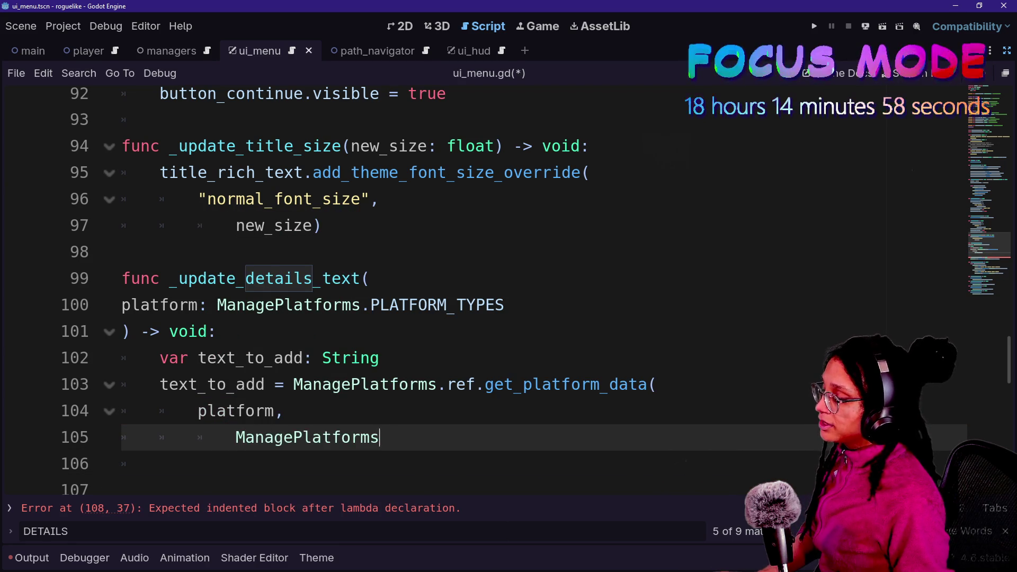
{"action": "scroll", "coordinate": [477, 291], "scroll_direction": "down", "scroll_amount": 1}
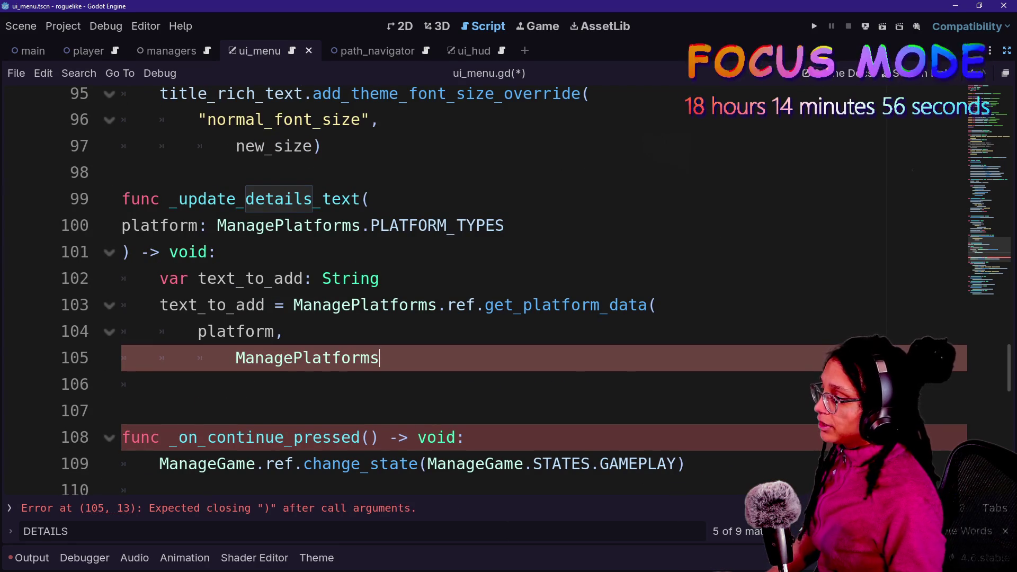
{"action": "type", "text": ".ref"}
{"action": "key", "text": "BackSpace"}
{"action": "key", "text": "BackSpace"}
{"action": "key", "text": "BackSpace"}
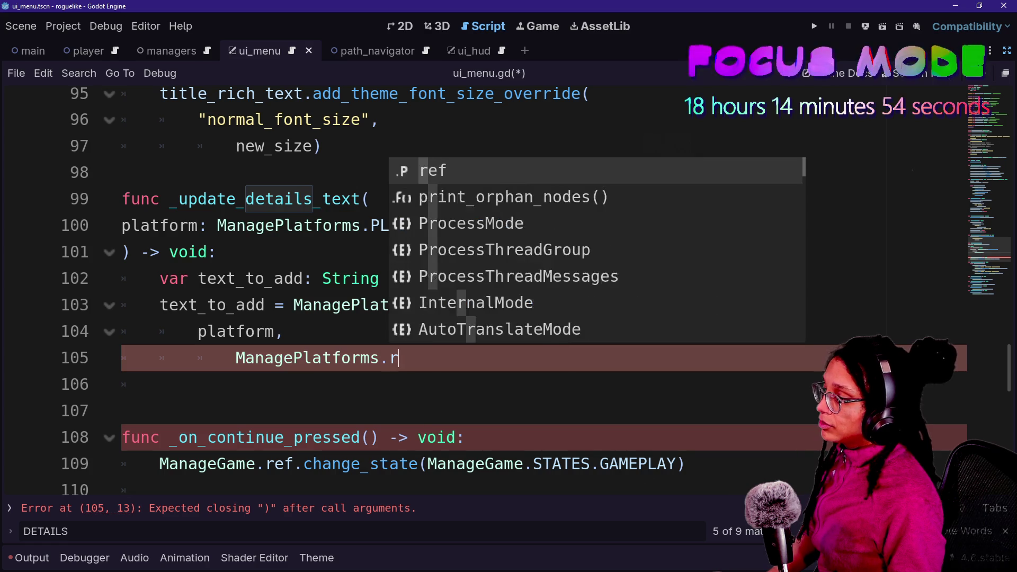
{"action": "key", "text": "Down"}
{"action": "key", "text": "Return"}
{"action": "type", "text": "."}
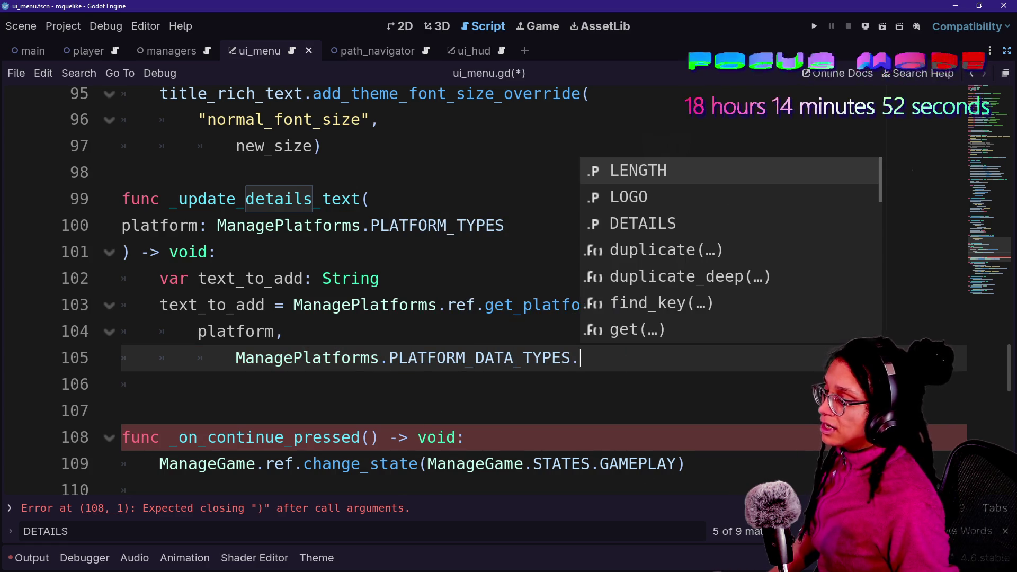
{"action": "left_click", "coordinate": [690, 225]}
{"action": "type", "text": ")"}
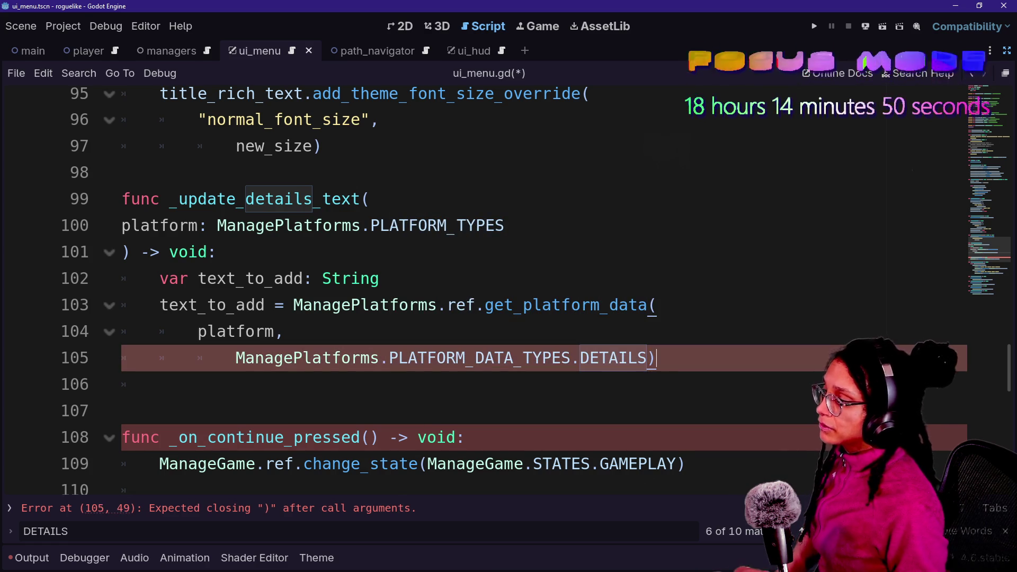
{"action": "left_click", "coordinate": [379, 278]}
{"action": "left_click", "coordinate": [284, 278]}
{"action": "left_click_drag", "start_coordinate": [198, 305], "coordinate": [159, 384]}
{"action": "left_click", "coordinate": [159, 385]}
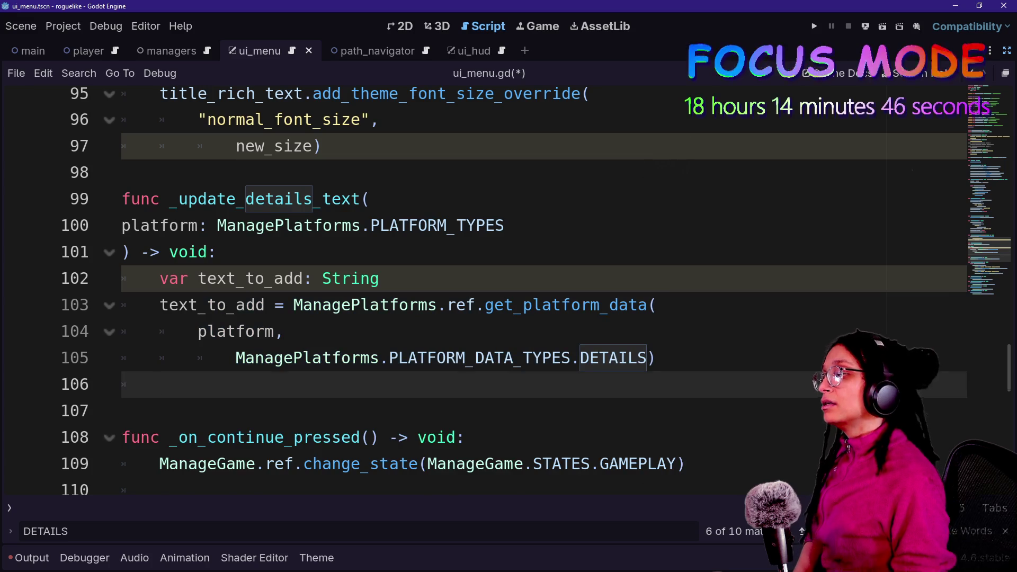
Add a new line declaring var final_text: String = below the call
{"action": "key", "text": "Return"}
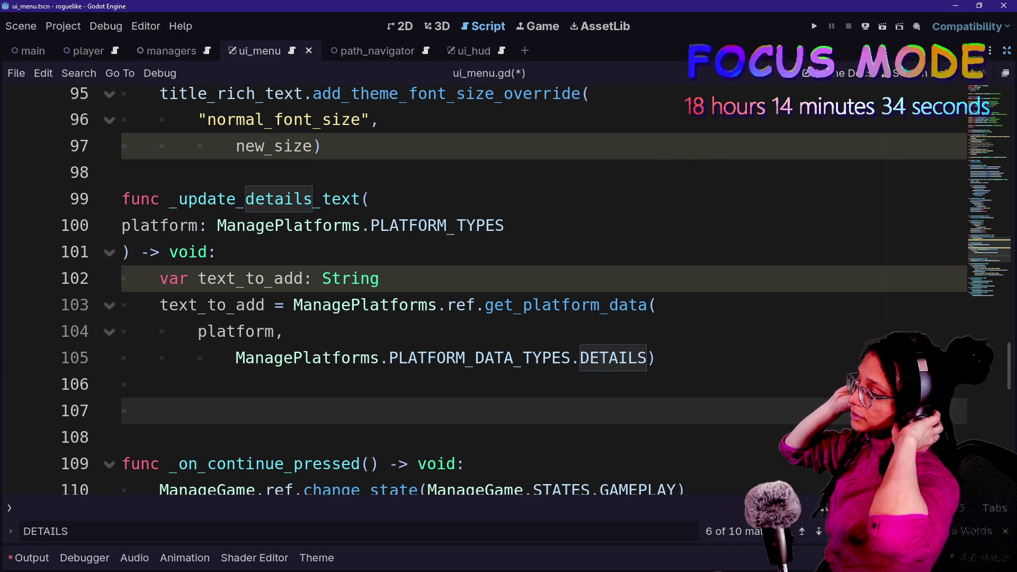
{"action": "type", "text": "t"}
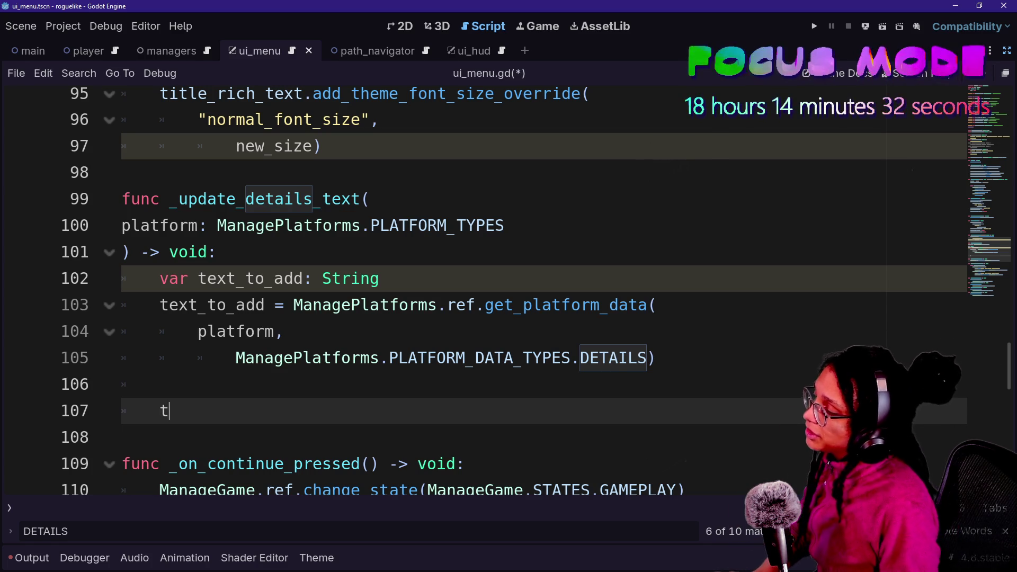
{"action": "type", "text": "ext_to_add "}
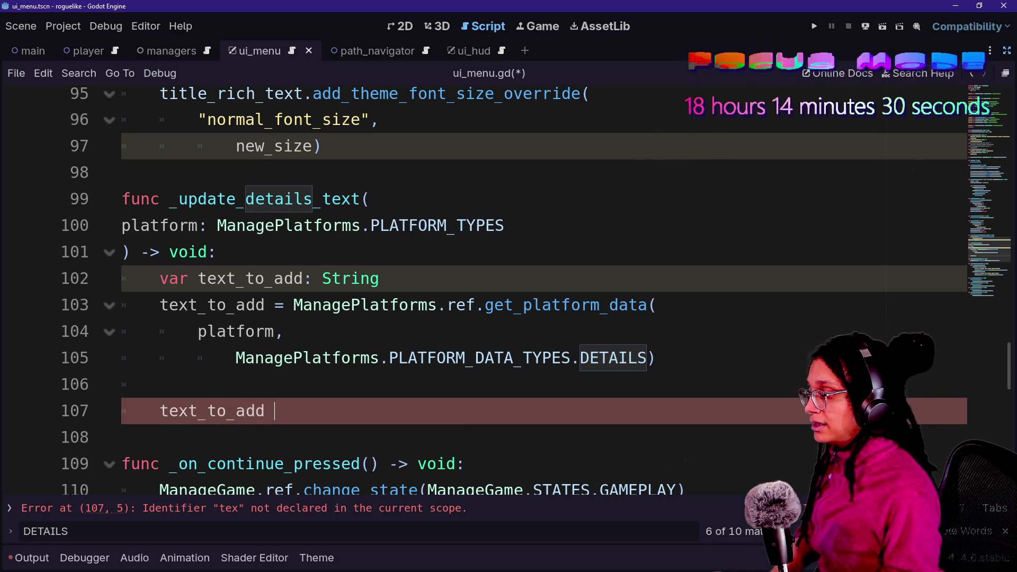
{"action": "type", "text": "= +"}
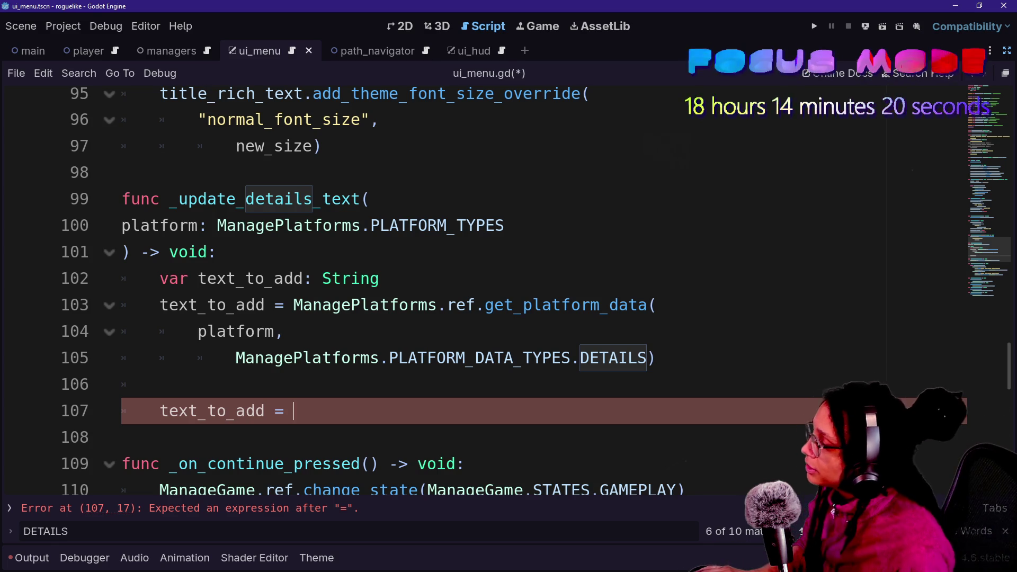
{"action": "key", "text": "Home"}
{"action": "key", "text": "shift+Right"}
{"action": "key", "text": "shift+Right"}
{"action": "key", "text": "shift+Right"}
{"action": "type", "text": "final+"}
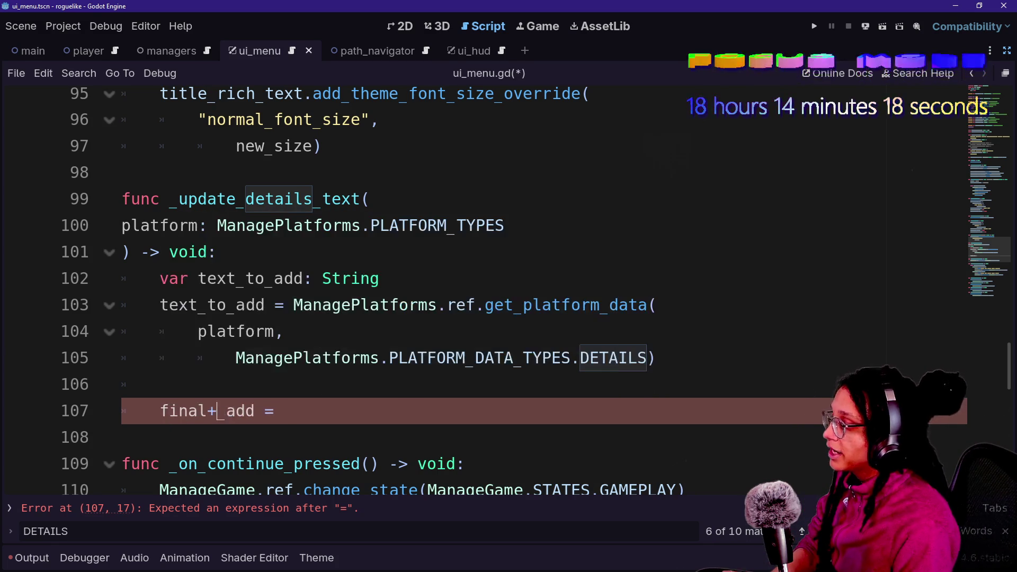
{"action": "key", "text": "BackSpace"}
{"action": "key", "text": "shift+Right"}
{"action": "key", "text": "shift+Right"}
{"action": "type", "text": "_text"}
{"action": "key", "text": "Delete"}
{"action": "key", "text": "Delete"}
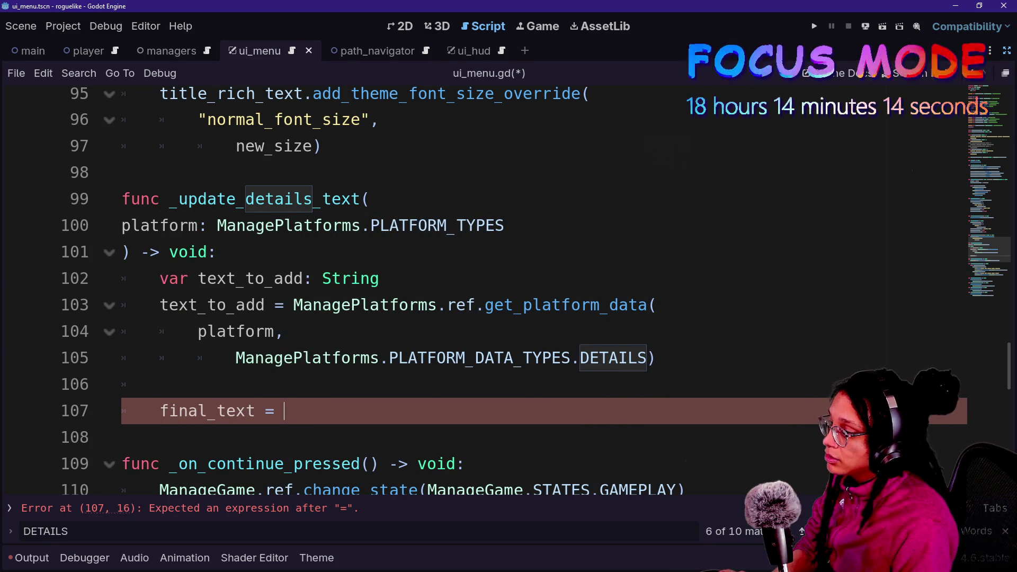
{"action": "type", "text": "RI"}
{"action": "key", "text": "BackSpace"}
{"action": "key", "text": "BackSpace"}
{"action": "key", "text": "BackSpace"}
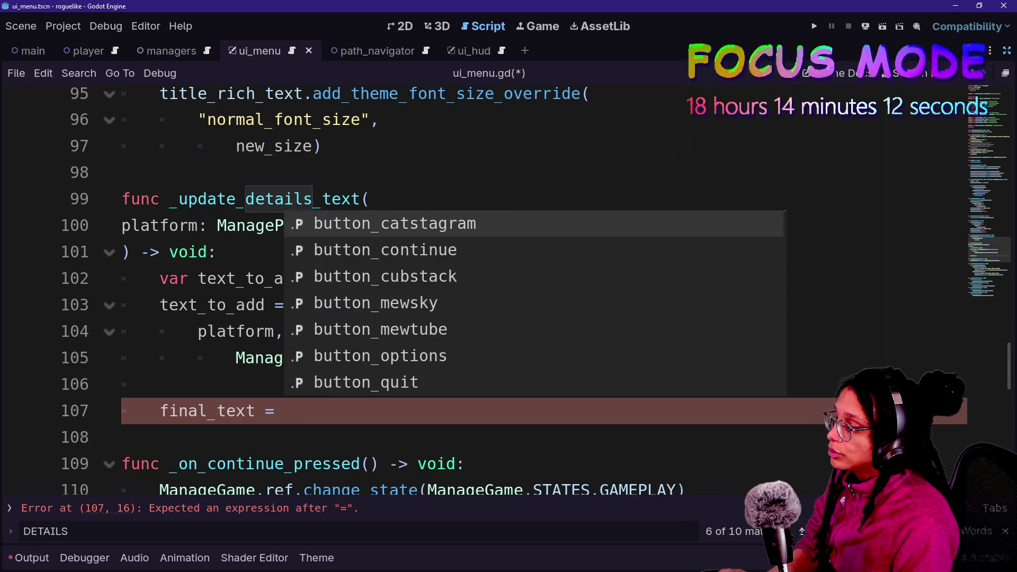
{"action": "key", "text": "BackSpace"}
{"action": "key", "text": "BackSpace"}
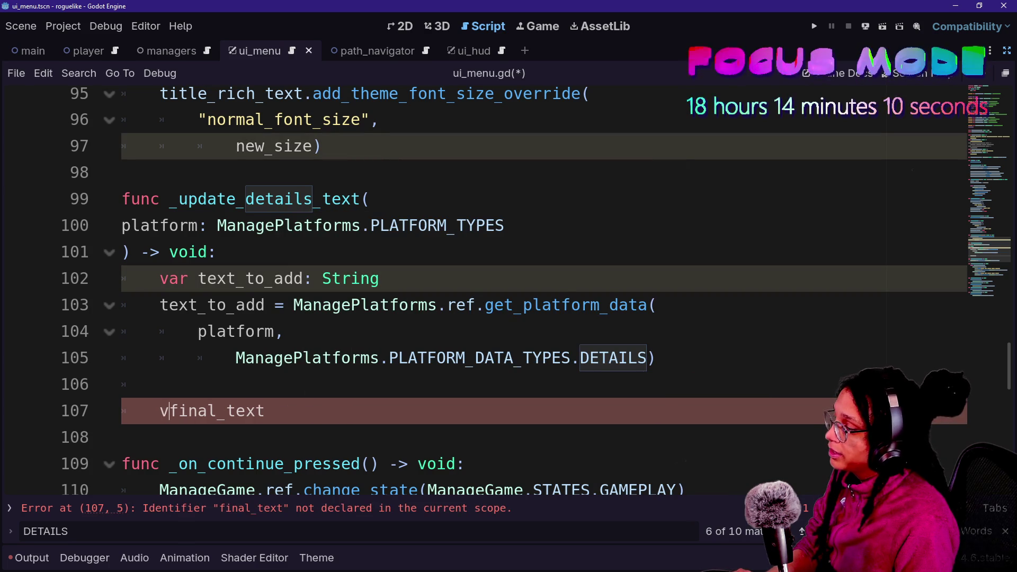
{"action": "type", "text": "var"}
{"action": "key", "text": "End"}
{"action": "type", "text": ": Str"}
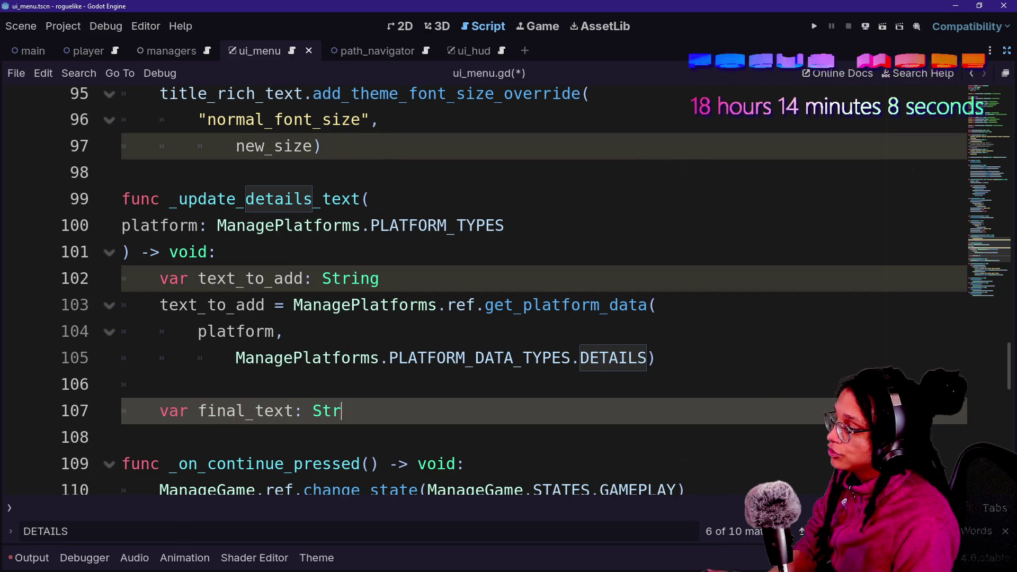
{"action": "type", "text": "ing ="}
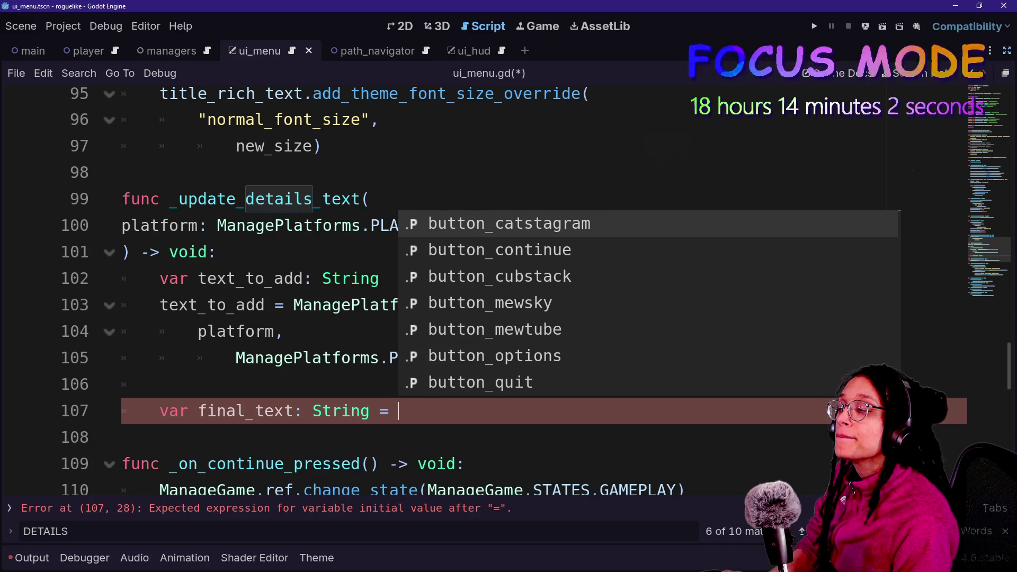
Start the value as RICH_DETAILS_PREFIX + \ then text_to_add + \ on continuation lines
{"action": "type", "text": "RICH"}
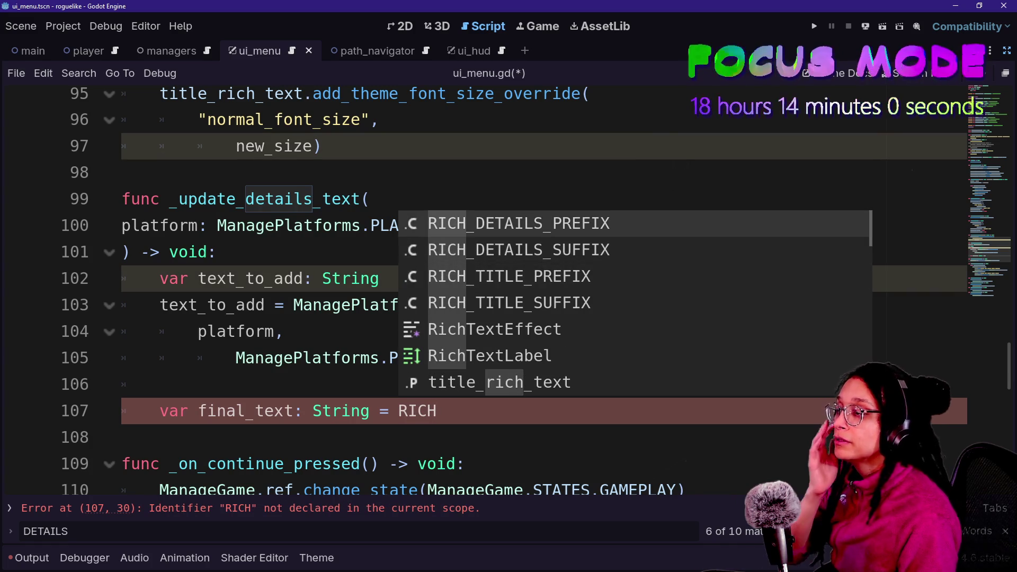
{"action": "key", "text": "Return"}
{"action": "type", "text": "+ \\"}
{"action": "key", "text": "Return"}
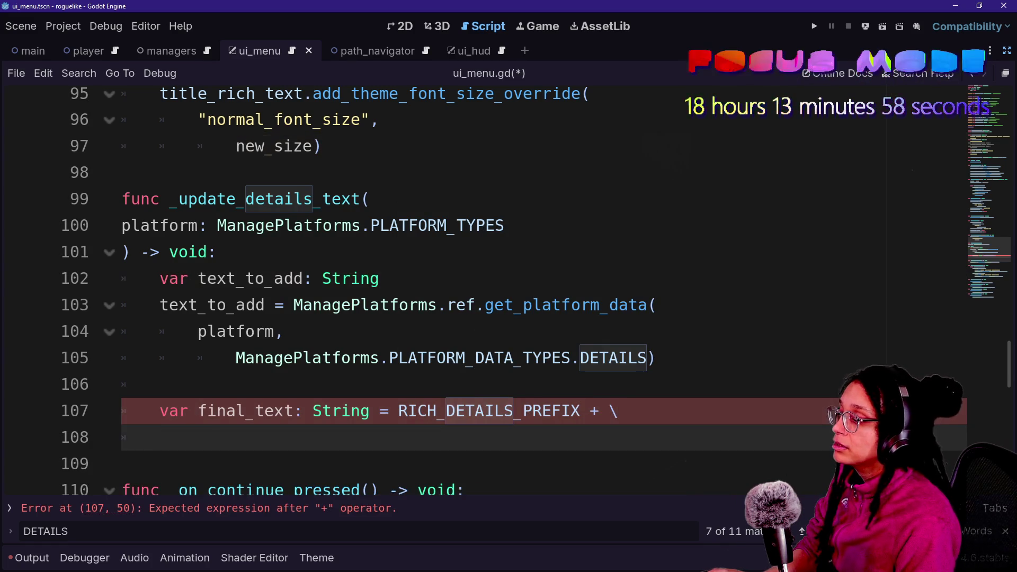
{"action": "key", "text": "Tab"}
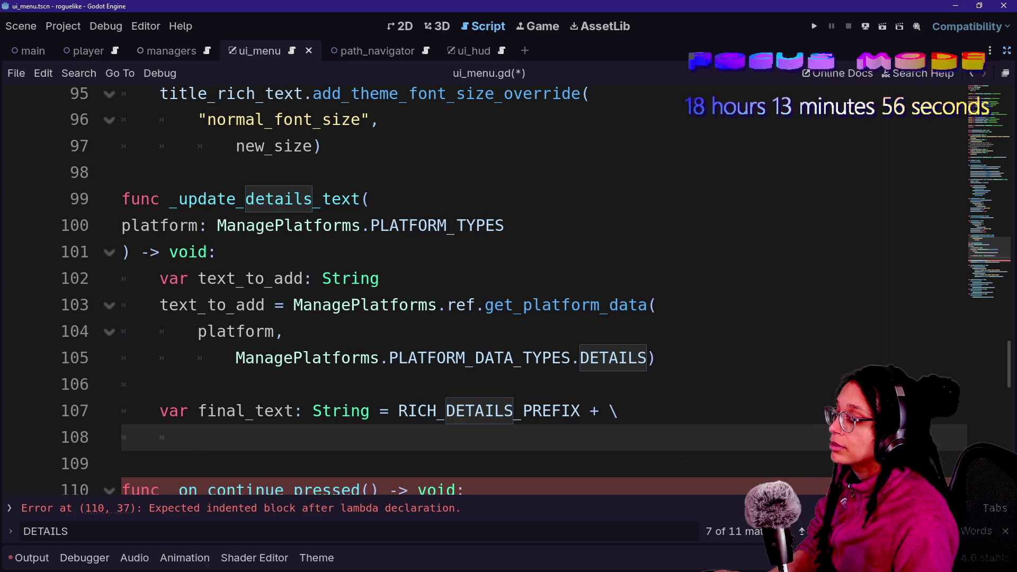
{"action": "key", "text": "Tab"}
{"action": "key", "text": "Tab"}
{"action": "key", "text": "Tab"}
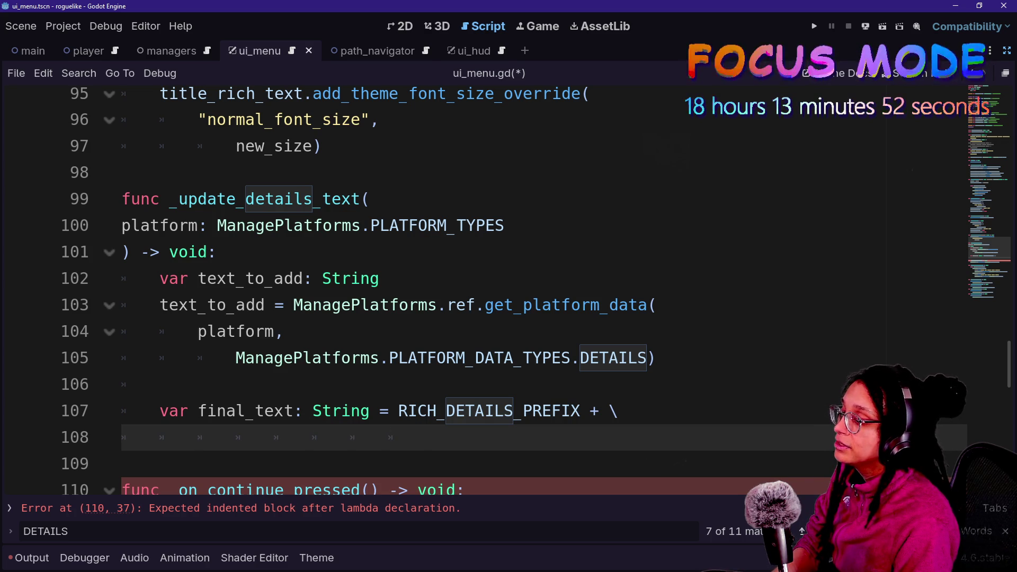
{"action": "type", "text": "te"}
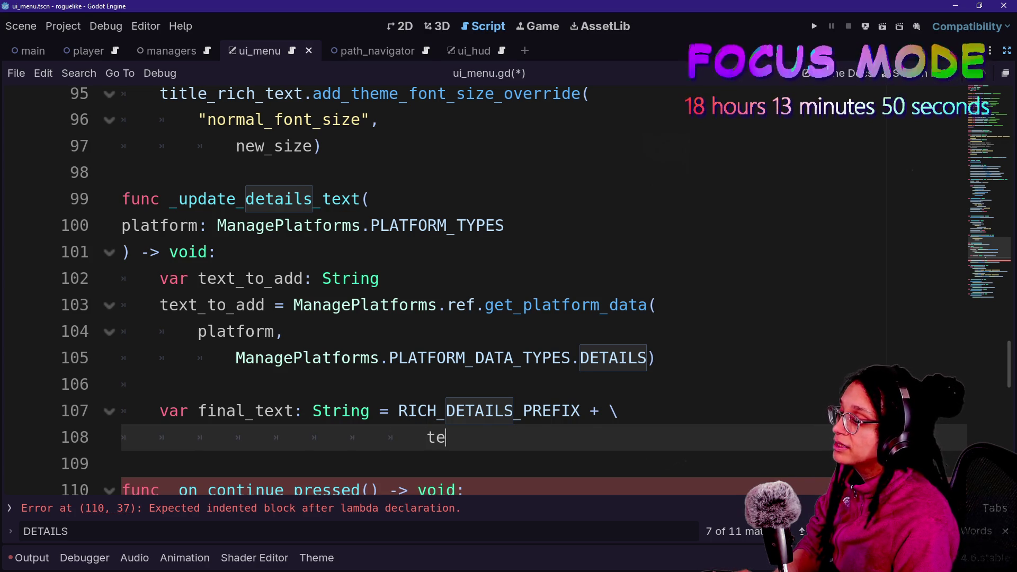
{"action": "key", "text": "Return"}
{"action": "type", "text": "+ \\"}
Finish the expression with RICH_DETAILS_SUFFIX and add a new line after it
{"action": "key", "text": "Tab"}
{"action": "key", "text": "Return"}
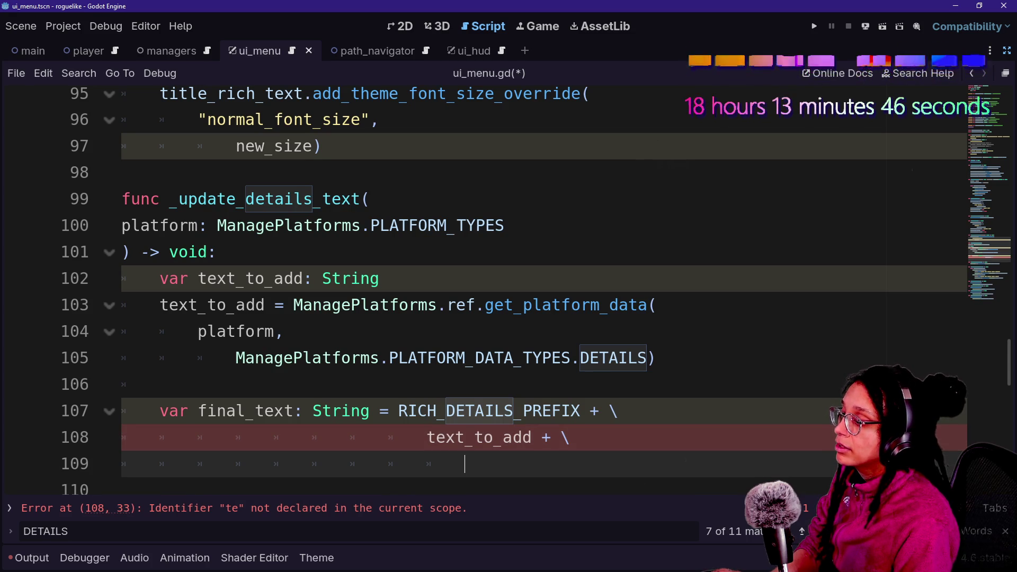
{"action": "type", "text": "RICH_"}
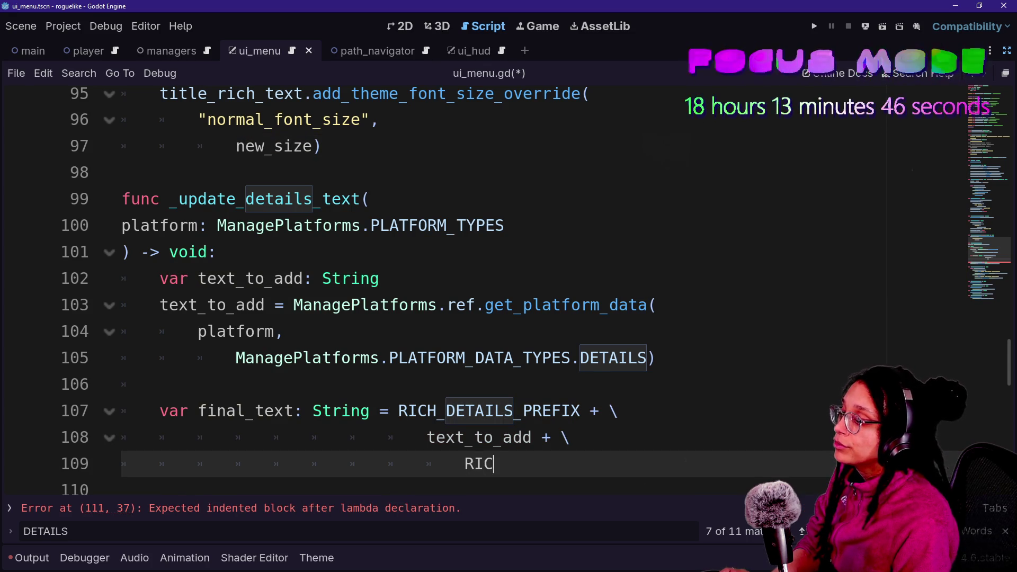
{"action": "key", "text": "Down"}
{"action": "key", "text": "Return"}
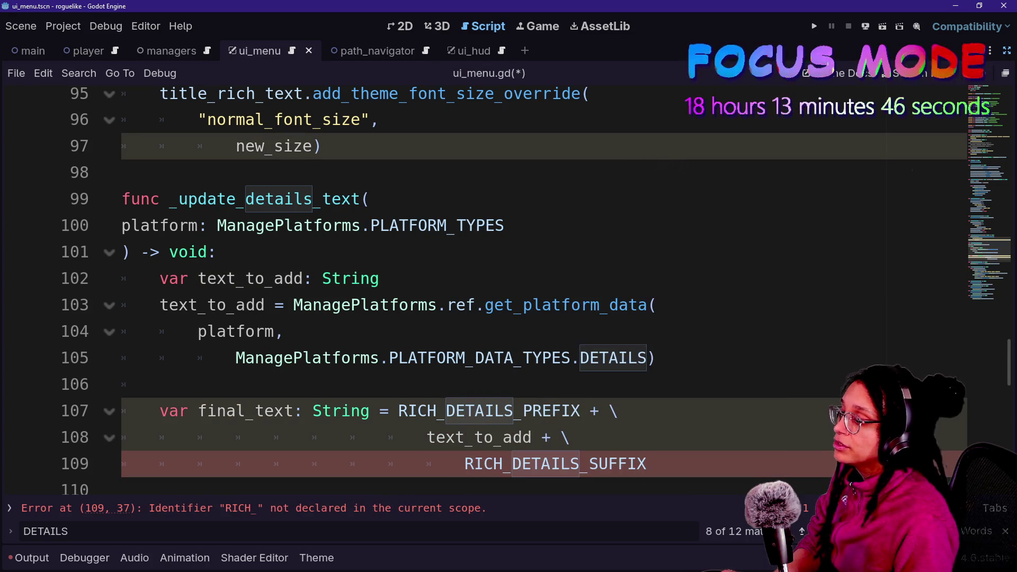
{"action": "scroll", "coordinate": [530, 291], "scroll_direction": "down", "scroll_amount": 1}
{"action": "left_click", "coordinate": [123, 411]}
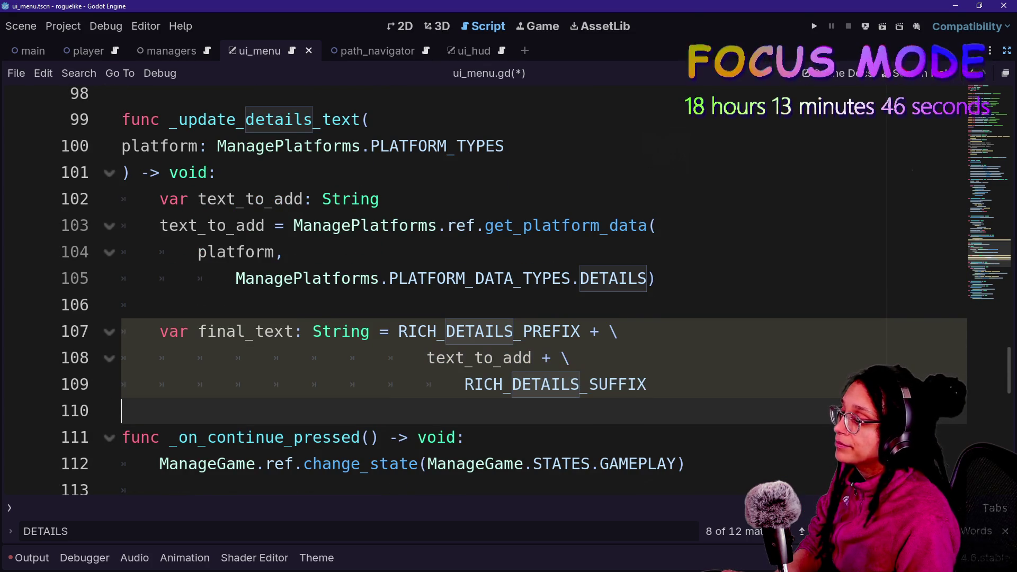
{"action": "left_click", "coordinate": [647, 385]}
{"action": "key", "text": "Return"}
{"action": "key", "text": "Return"}
{"action": "key", "text": "BackSpace"}
{"action": "key", "text": "BackSpace"}
{"action": "key", "text": "BackSpace"}
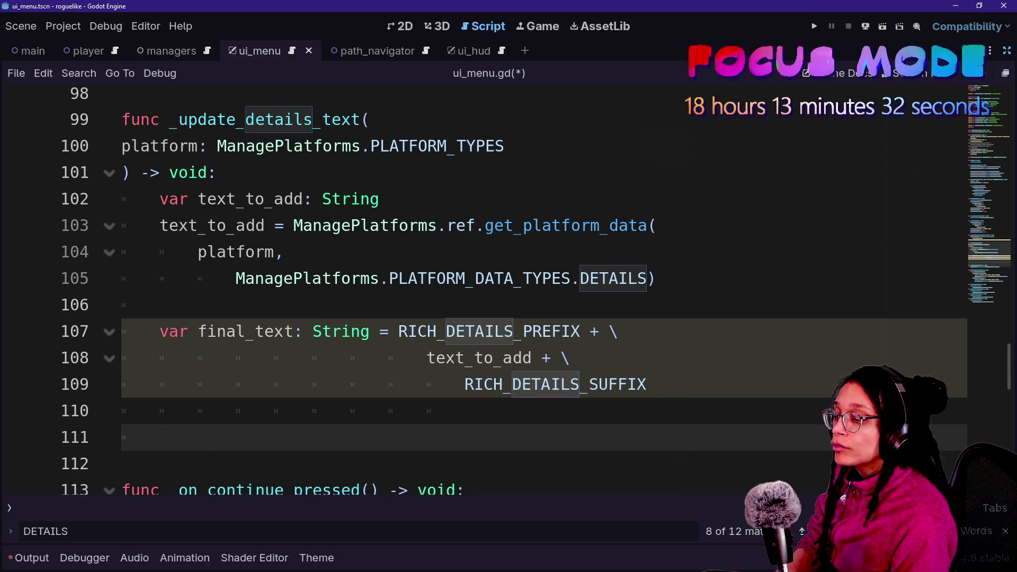
{"action": "type", "text": "rich"}
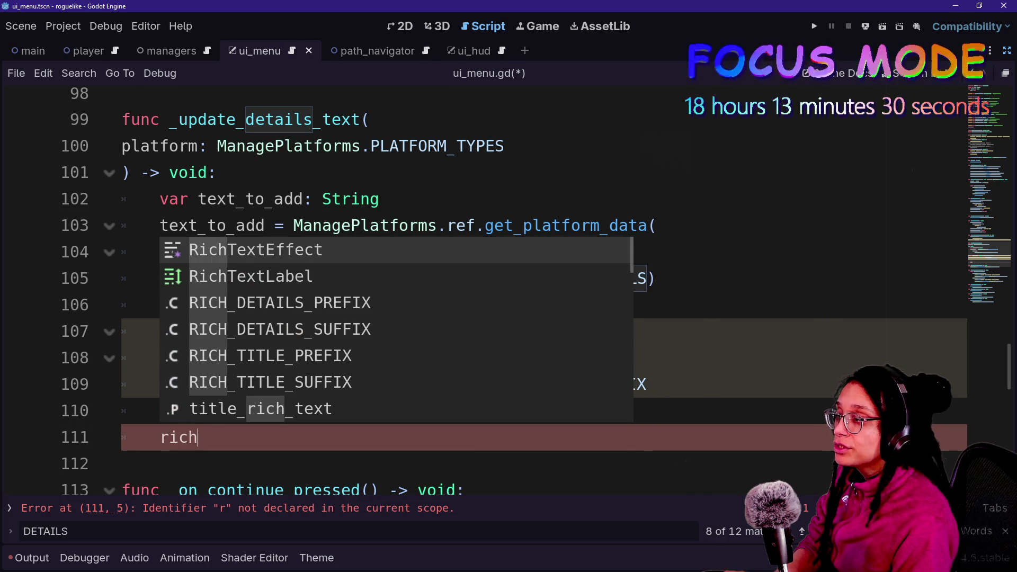
{"action": "key", "text": "BackSpace"}
{"action": "key", "text": "Down"}
{"action": "key", "text": "Down"}
{"action": "key", "text": "Down"}
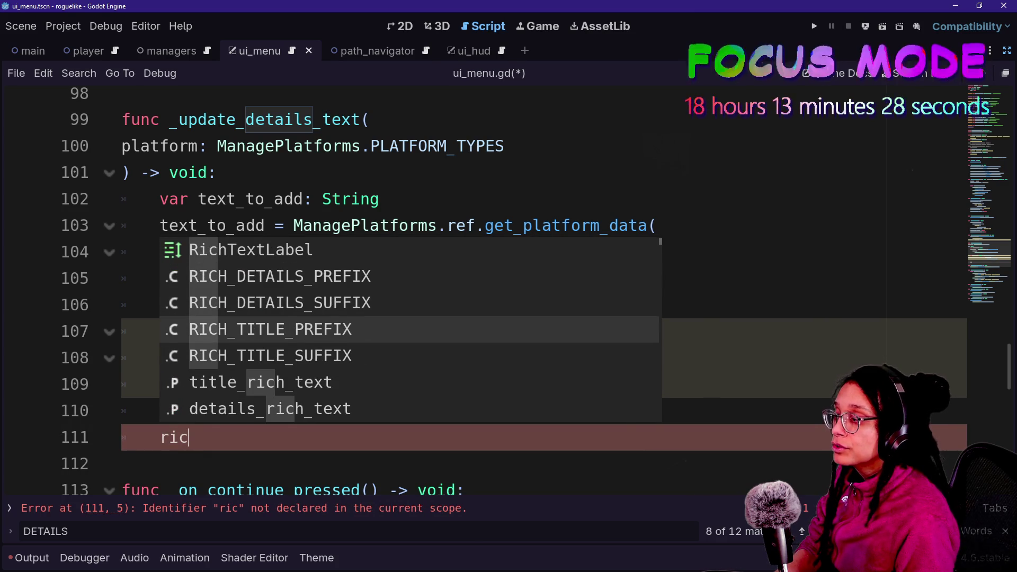
{"action": "key", "text": "Return"}
{"action": "type", "text": ".tex"}
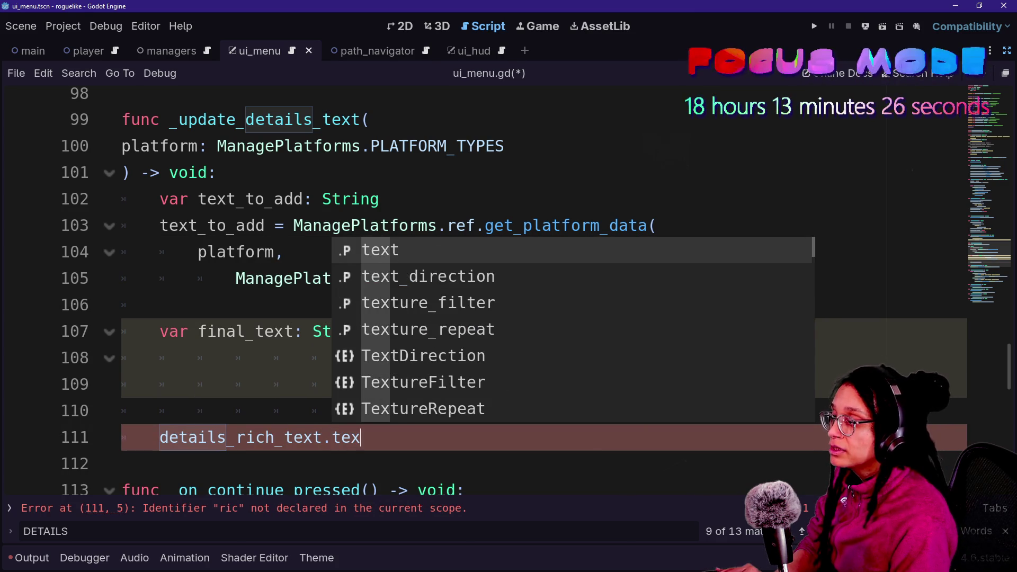
{"action": "type", "text": "t = final_text"}
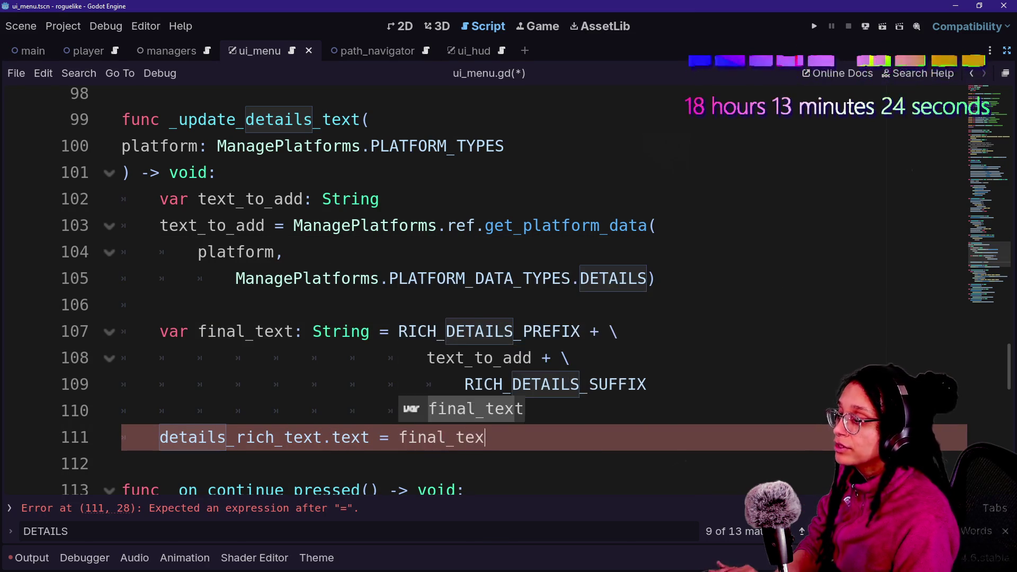
{"action": "left_click", "coordinate": [332, 278]}
{"action": "key", "text": "ctrl+s"}
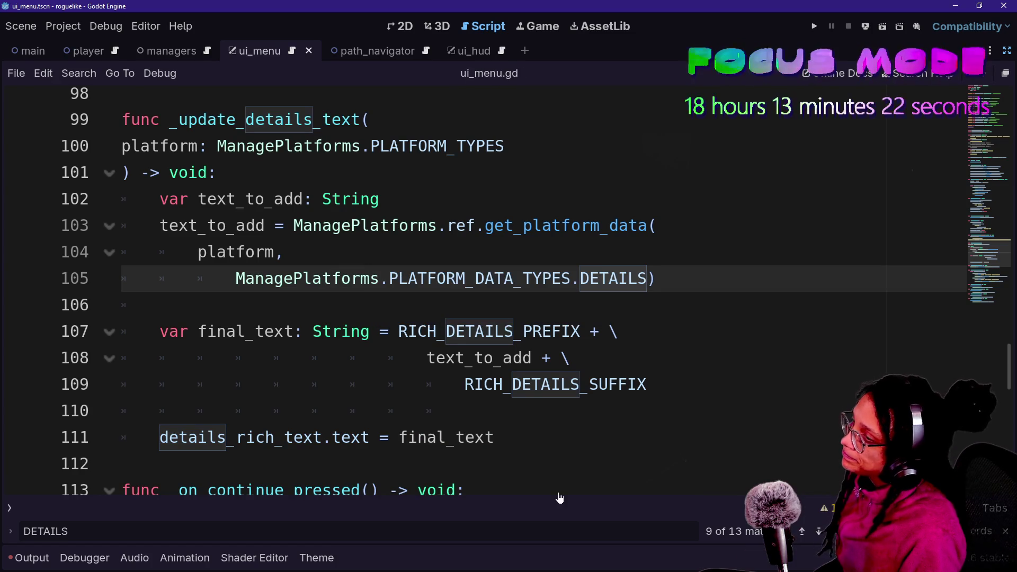
{"action": "scroll", "coordinate": [556, 493], "scroll_direction": "down", "scroll_amount": 2}
{"action": "scroll", "coordinate": [536, 290], "scroll_direction": "down", "scroll_amount": 3}
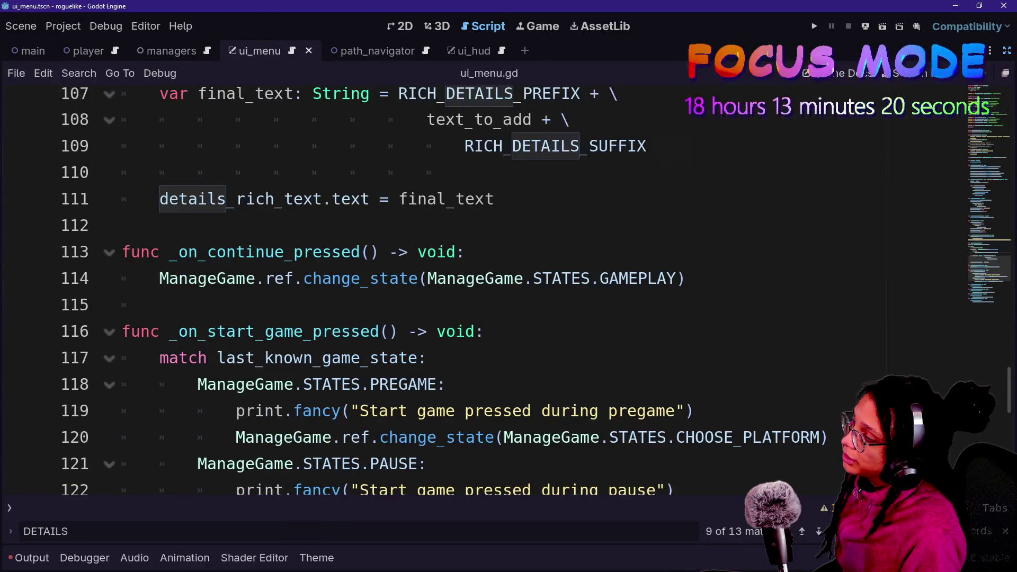
{"action": "scroll", "coordinate": [536, 291], "scroll_direction": "up", "scroll_amount": 3}
{"action": "scroll", "coordinate": [536, 291], "scroll_direction": "up", "scroll_amount": 2}
{"action": "key", "text": "Down"}
{"action": "key", "text": "Down"}
{"action": "key", "text": "Down"}
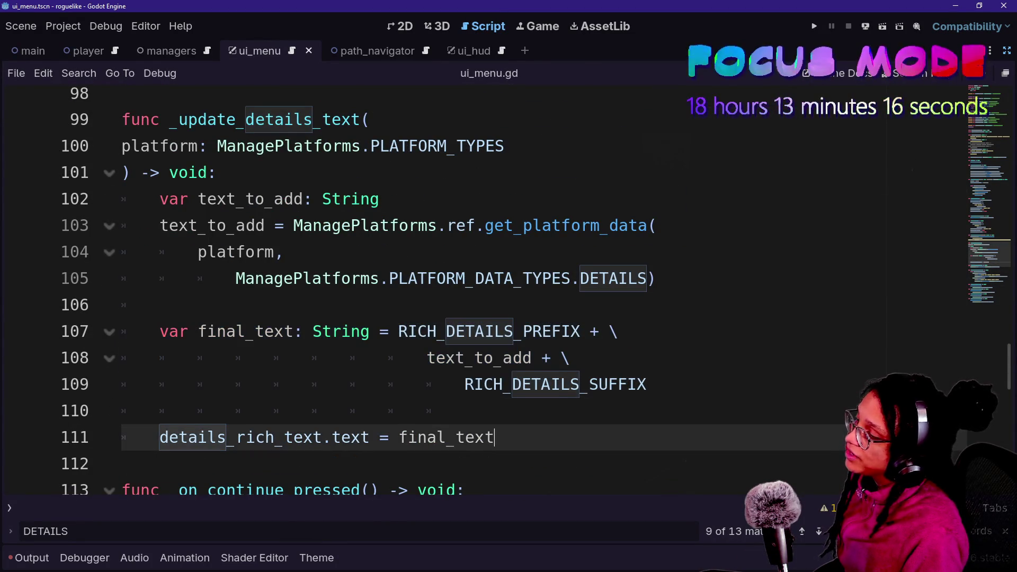
{"action": "scroll", "coordinate": [536, 291], "scroll_direction": "down", "scroll_amount": 9}
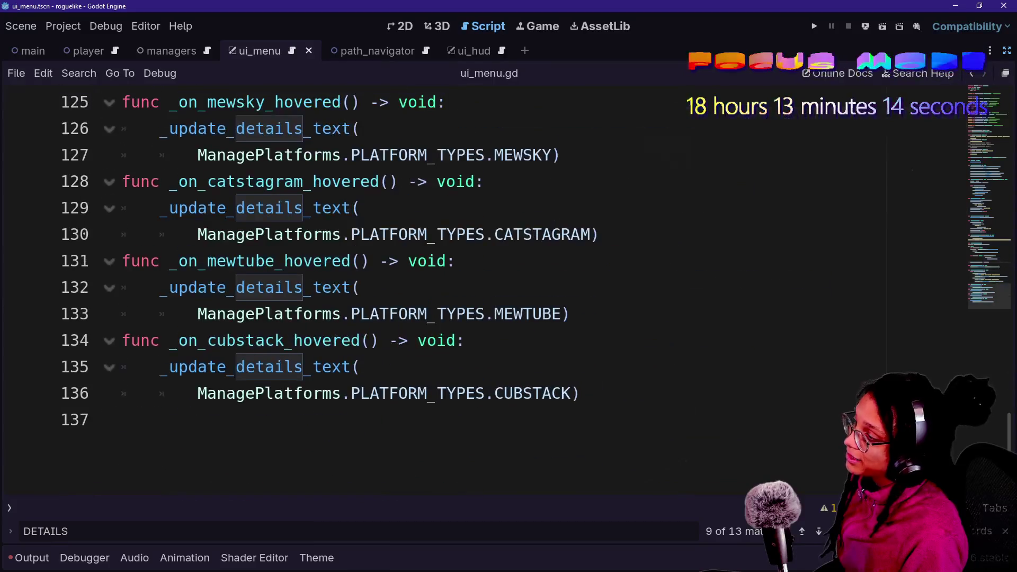
{"action": "scroll", "coordinate": [536, 291], "scroll_direction": "up", "scroll_amount": 1}
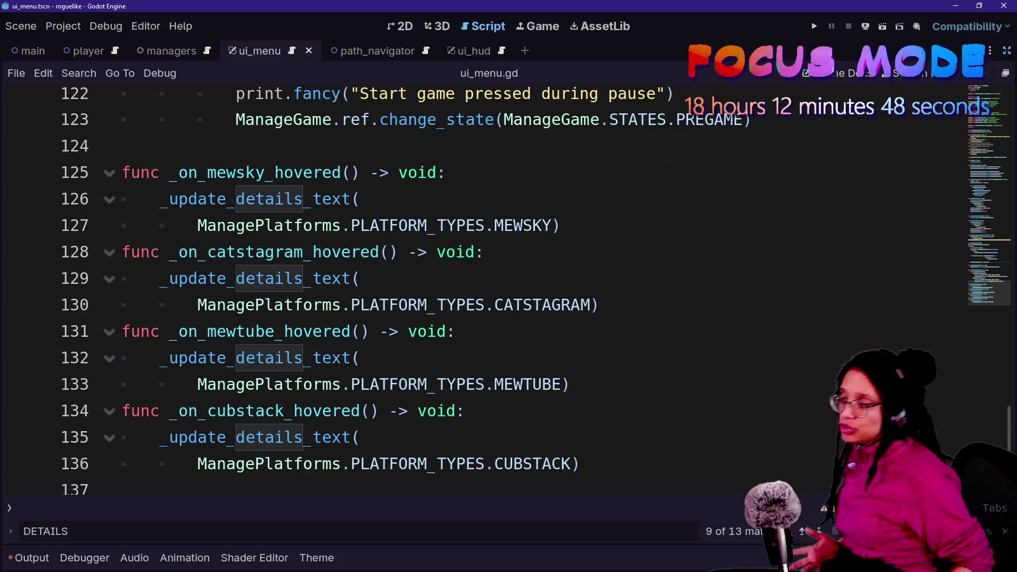
Copy the four platform hover functions and paste them below line 137
{"action": "left_click_drag", "start_coordinate": [581, 463], "coordinate": [122, 225]}
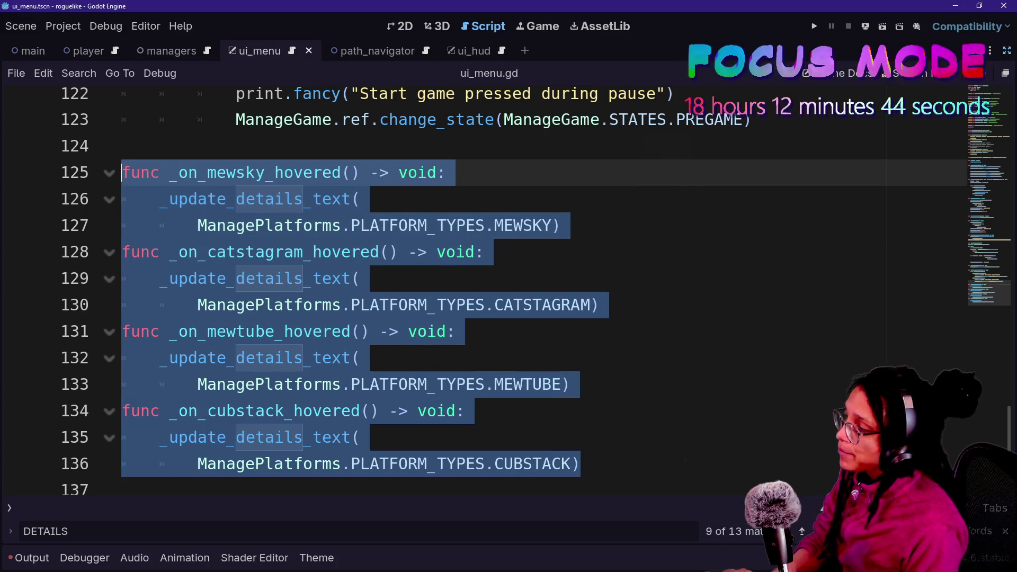
{"action": "key", "text": "ctrl+c"}
{"action": "key", "text": "Down"}
{"action": "key", "text": "Return"}
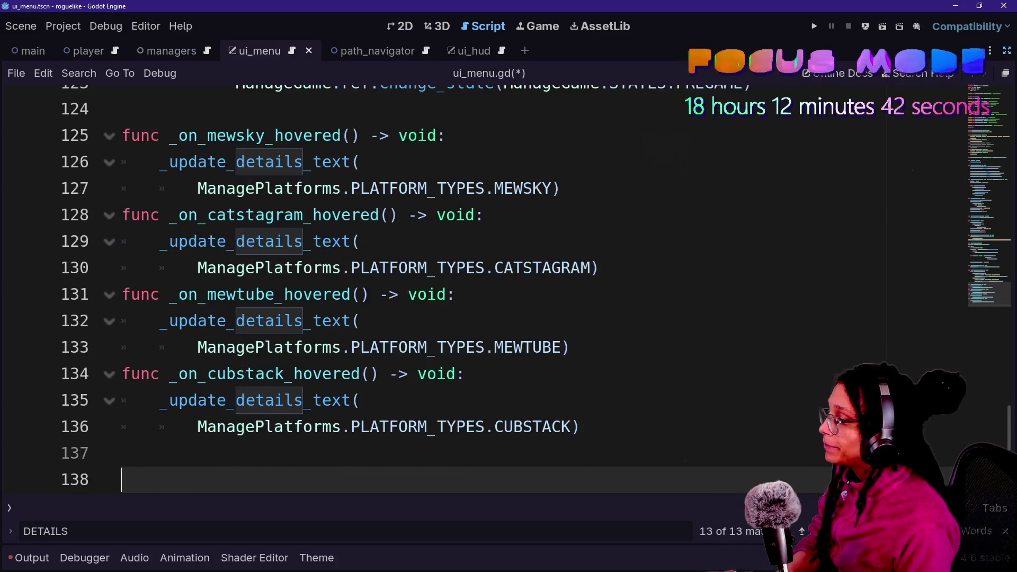
{"action": "key", "text": "ctrl+v"}
Insert 'un' before 'hovered' in the copied names, making them _unhovered handlers
{"action": "left_click", "coordinate": [285, 241]}
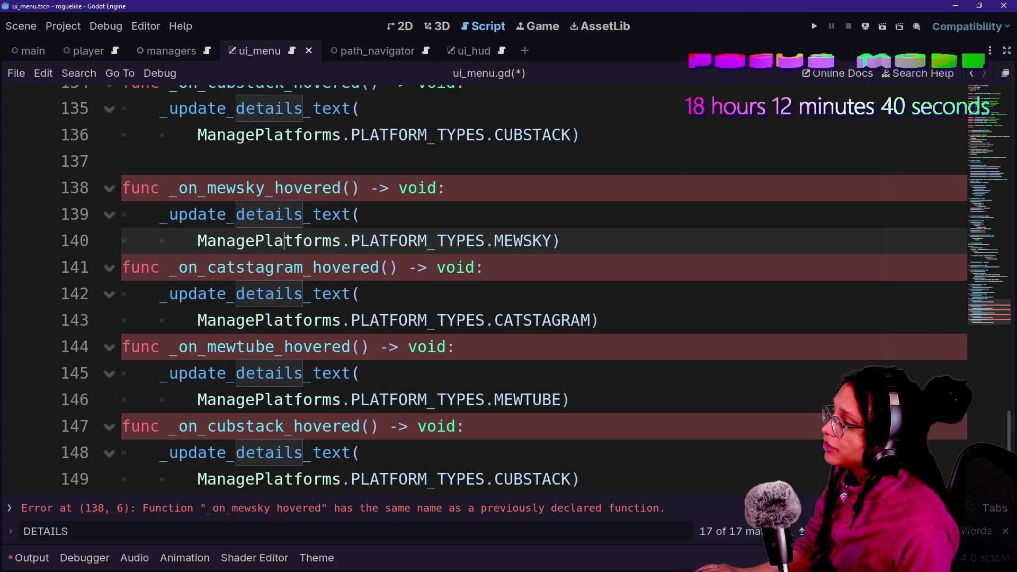
{"action": "left_click", "coordinate": [274, 187]}
{"action": "left_click", "coordinate": [313, 267], "text": "alt"}
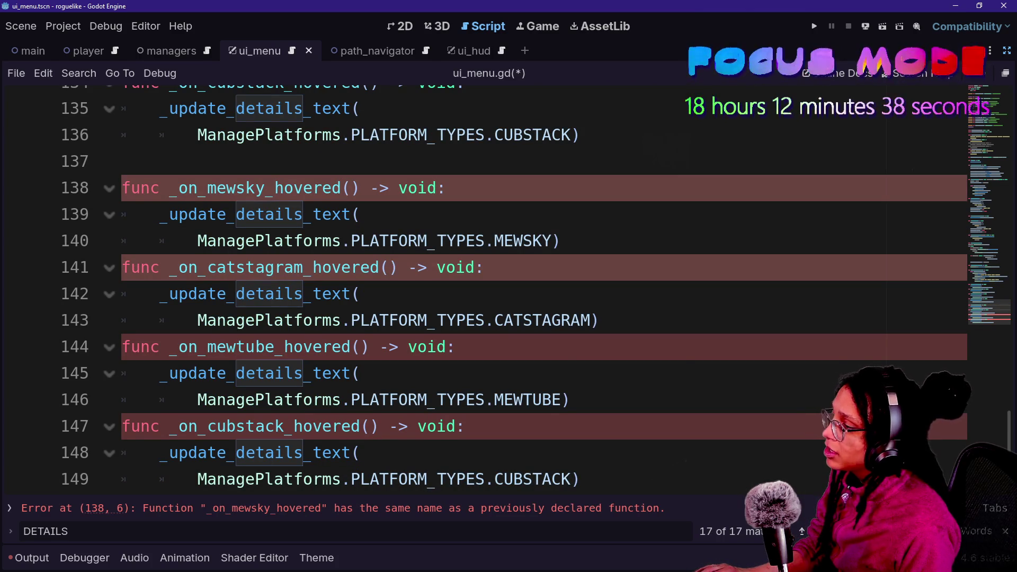
{"action": "left_click", "coordinate": [284, 347], "text": "alt"}
{"action": "type", "text": "un"}
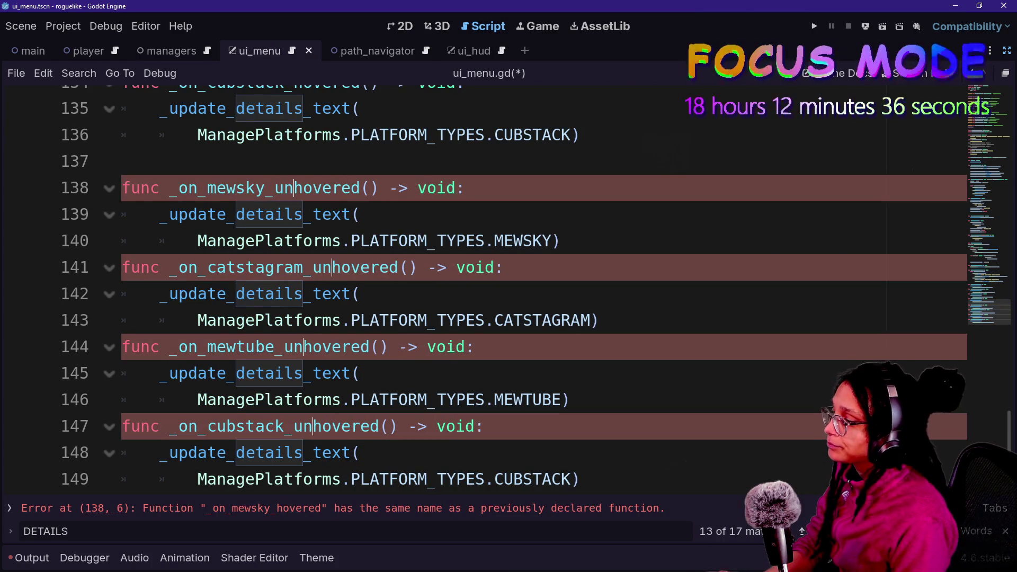
{"action": "left_click", "coordinate": [197, 240]}
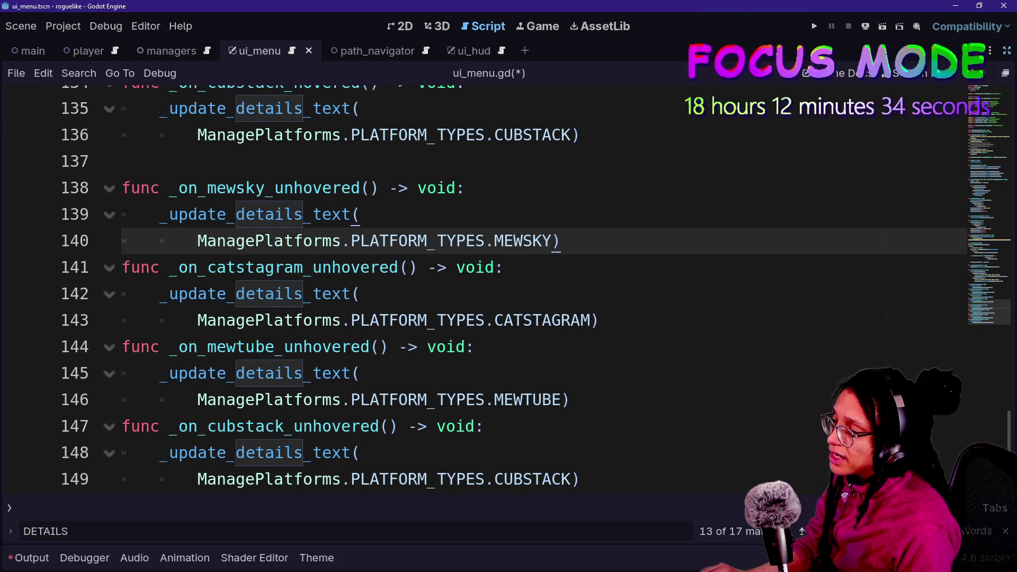
{"action": "scroll", "coordinate": [477, 286], "scroll_direction": "up", "scroll_amount": 12}
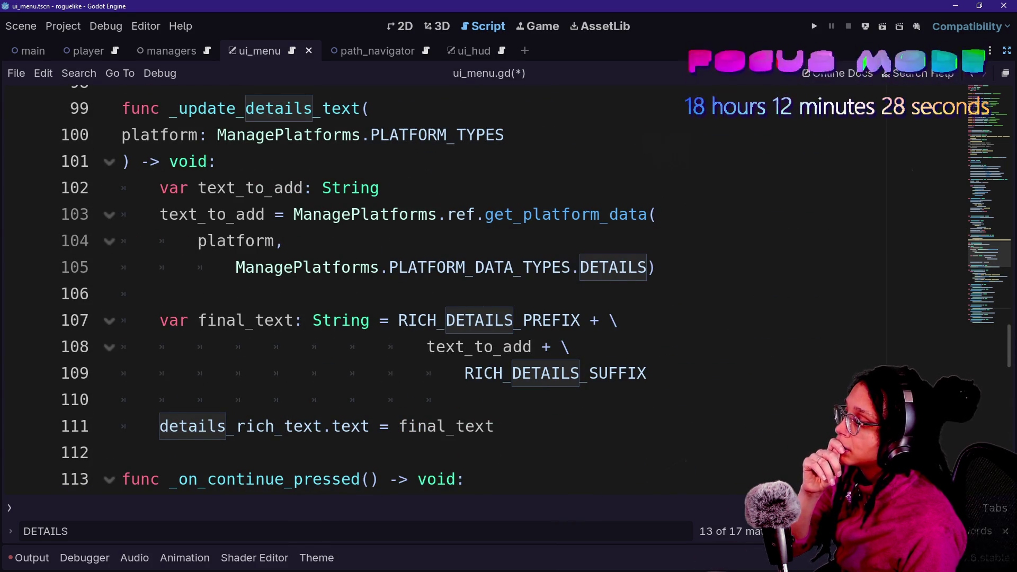
{"action": "scroll", "coordinate": [477, 286], "scroll_direction": "up", "scroll_amount": 1}
Type a new details-text function signature ending in -> void: below the font size code
{"action": "left_click", "coordinate": [321, 135]}
{"action": "key", "text": "Return"}
{"action": "key", "text": "Return"}
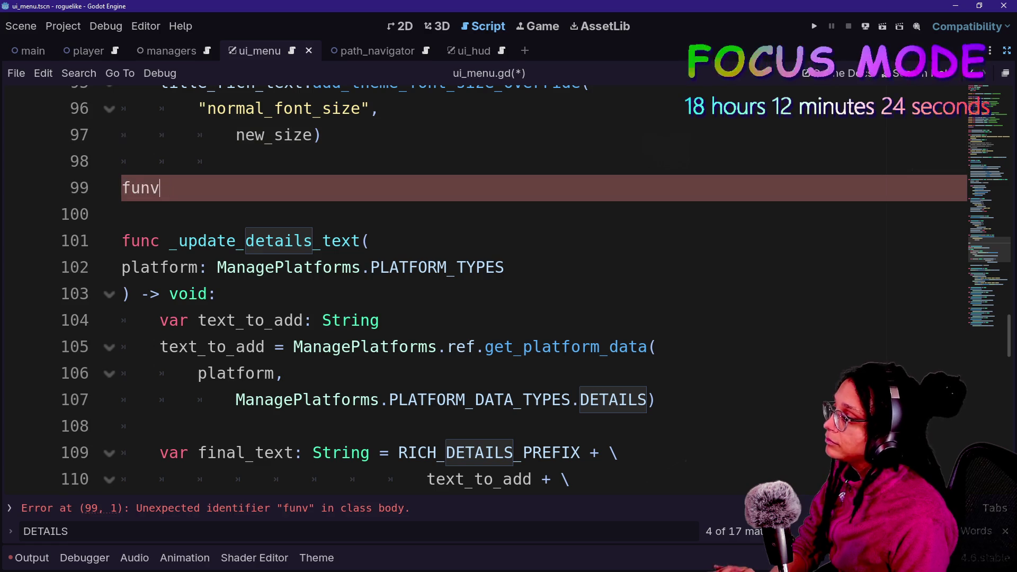
{"action": "type", "text": "ails_text)"}
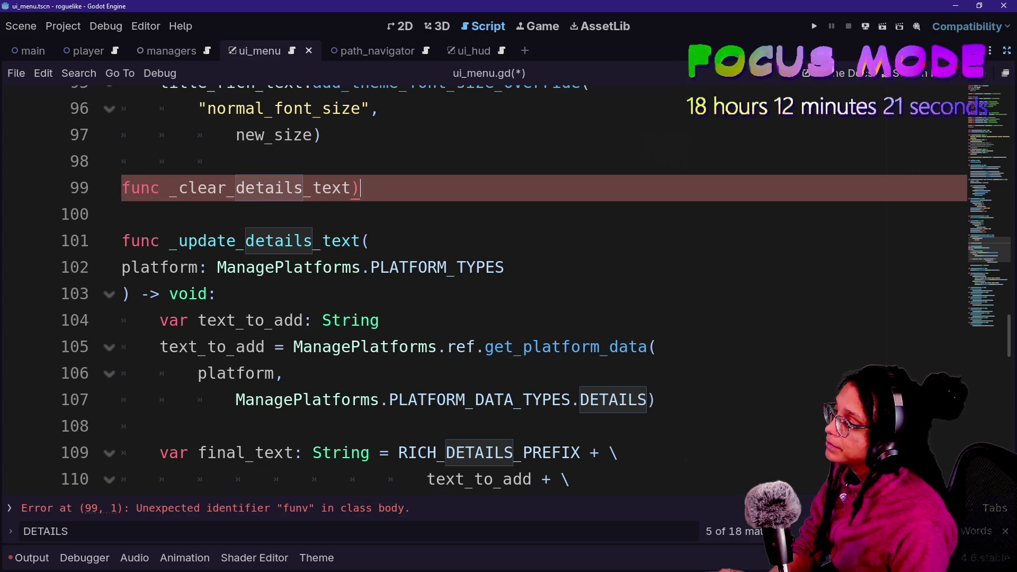
{"action": "key", "text": "BackSpace"}
{"action": "type", "text": "text() -> v"}
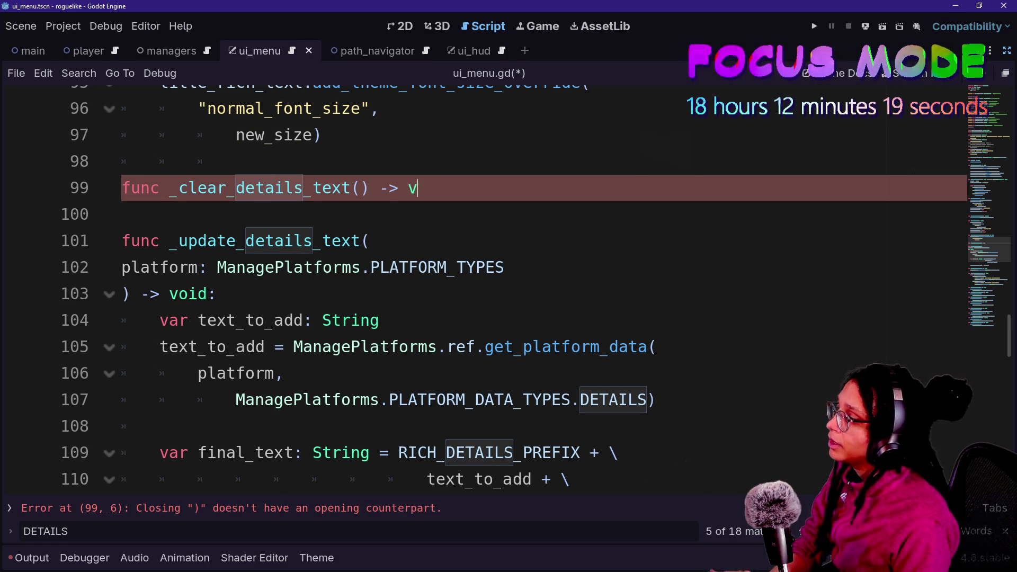
{"action": "type", "text": "oid:"}
{"action": "key", "text": "Return"}
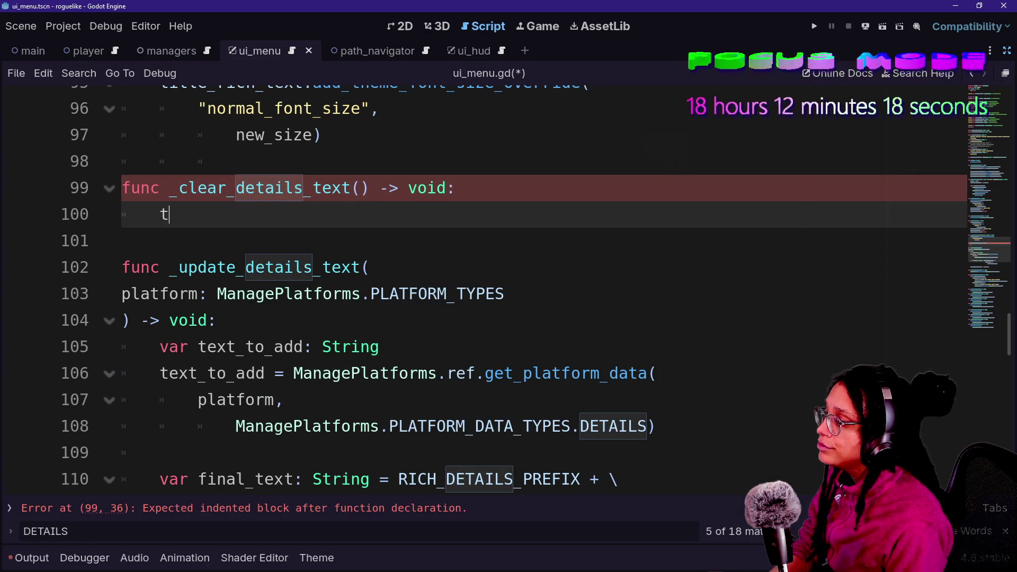
Rename the function to _toggle_details_text and leave its body empty
{"action": "type", "text": "ext"}
{"action": "key", "text": "BackSpace"}
{"action": "key", "text": "BackSpace"}
{"action": "key", "text": "BackSpace"}
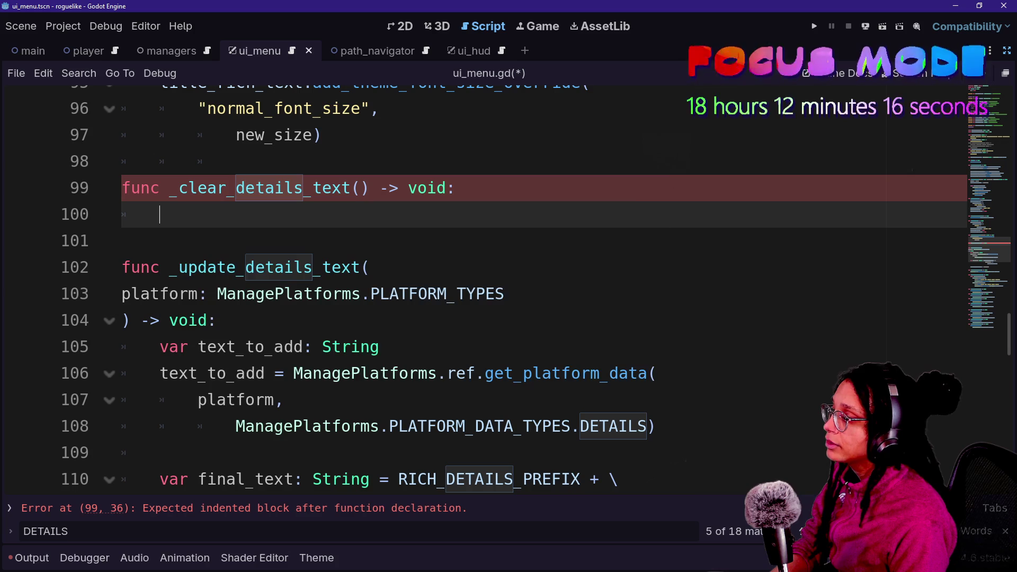
{"action": "type", "text": "detail"}
{"action": "key", "text": "Return"}
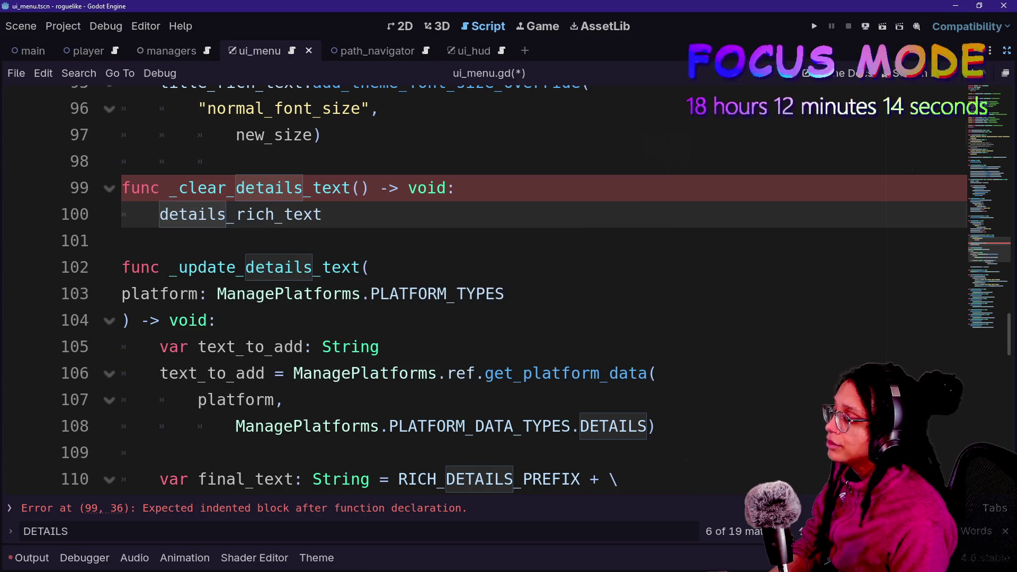
{"action": "key", "text": "ctrl+BackSpace"}
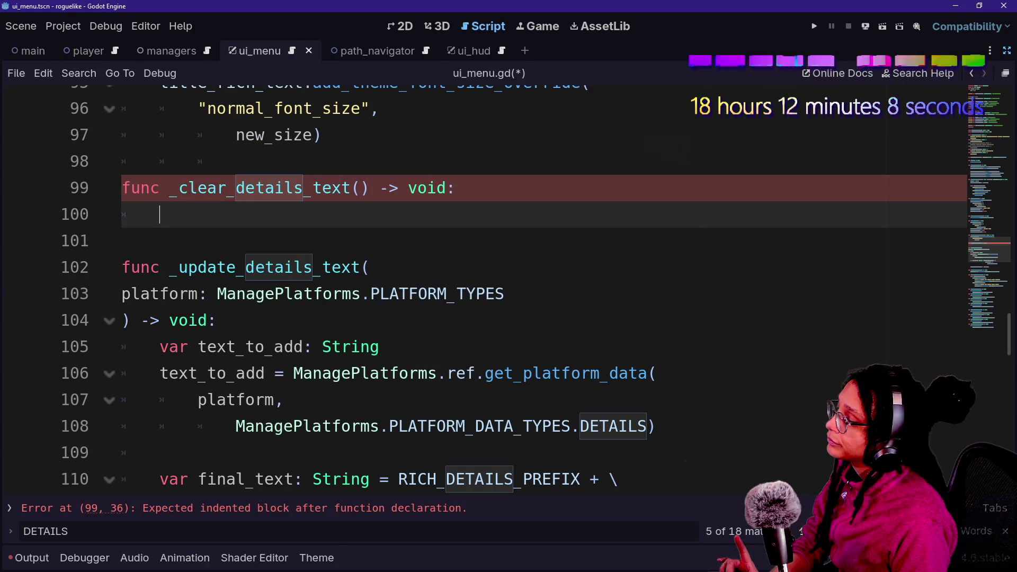
{"action": "left_click_drag", "start_coordinate": [179, 188], "coordinate": [208, 188]}
{"action": "type", "text": "toggle"}
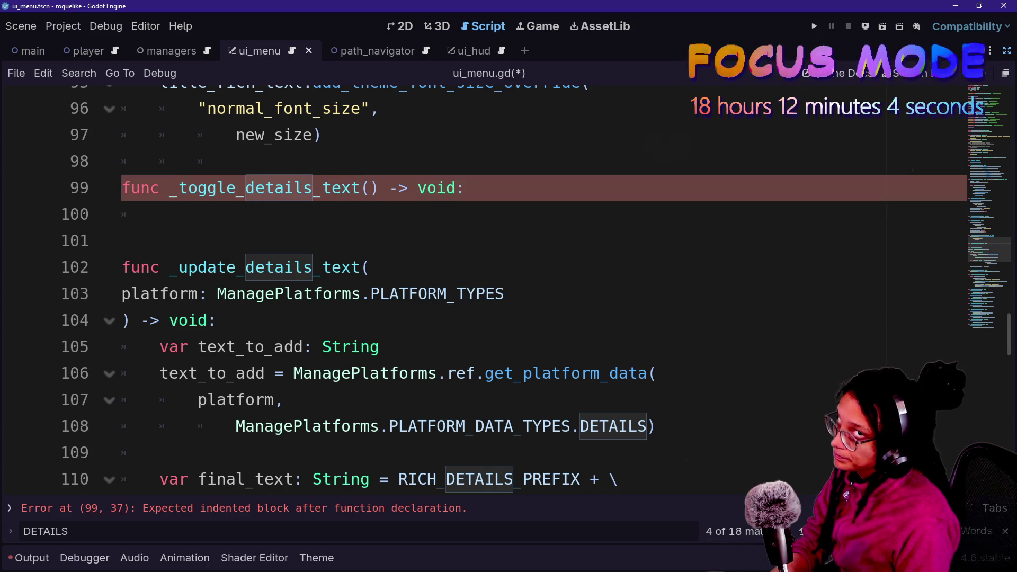
{"action": "left_click", "coordinate": [160, 214]}
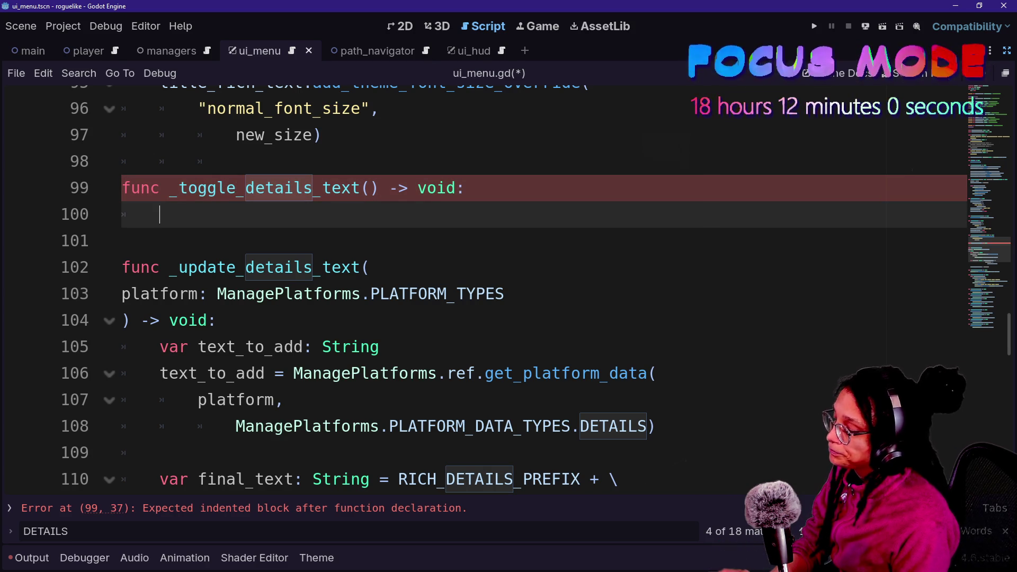
{"action": "type", "text": "if r"}
Type 'if details_rich_text.modulate.a' as the first line of _toggle_details_text
{"action": "key", "text": "BackSpace"}
{"action": "type", "text": "de"}
{"action": "key", "text": "Return"}
{"action": "type", "text": ".modulate"}
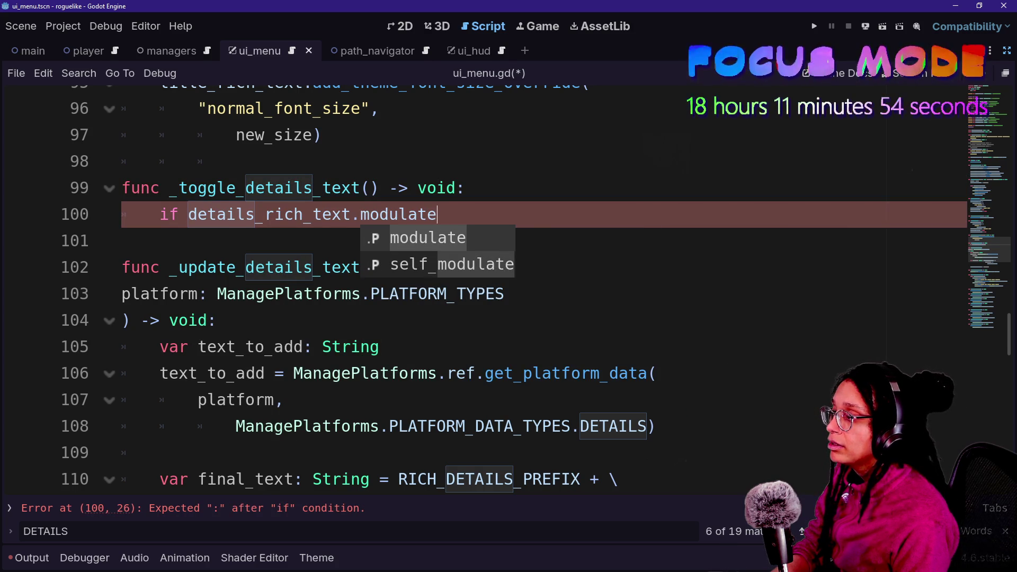
{"action": "type", "text": ".a"}
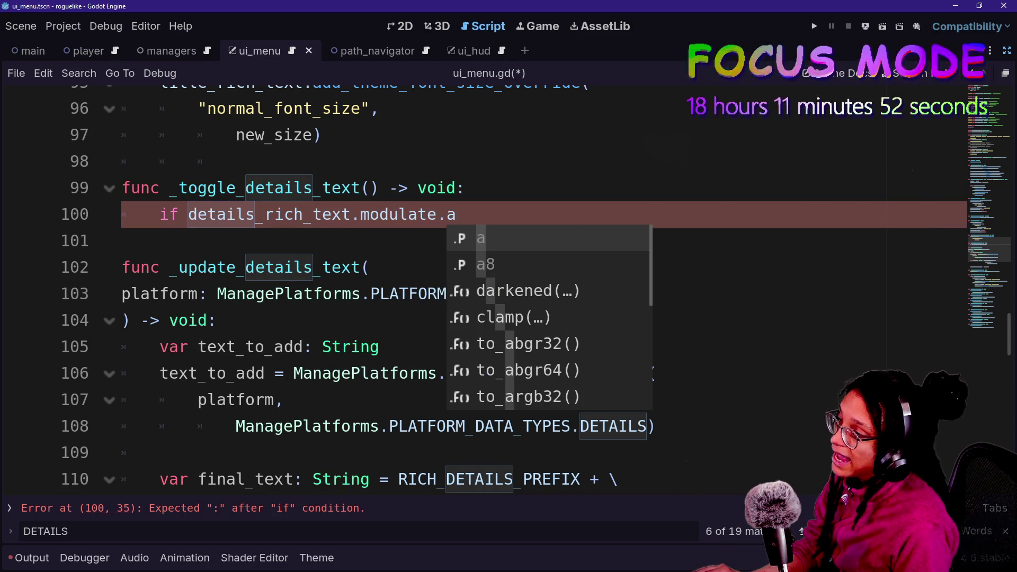
{"action": "key", "text": "Escape"}
{"action": "left_click_drag", "start_coordinate": [361, 214], "coordinate": [418, 215]}
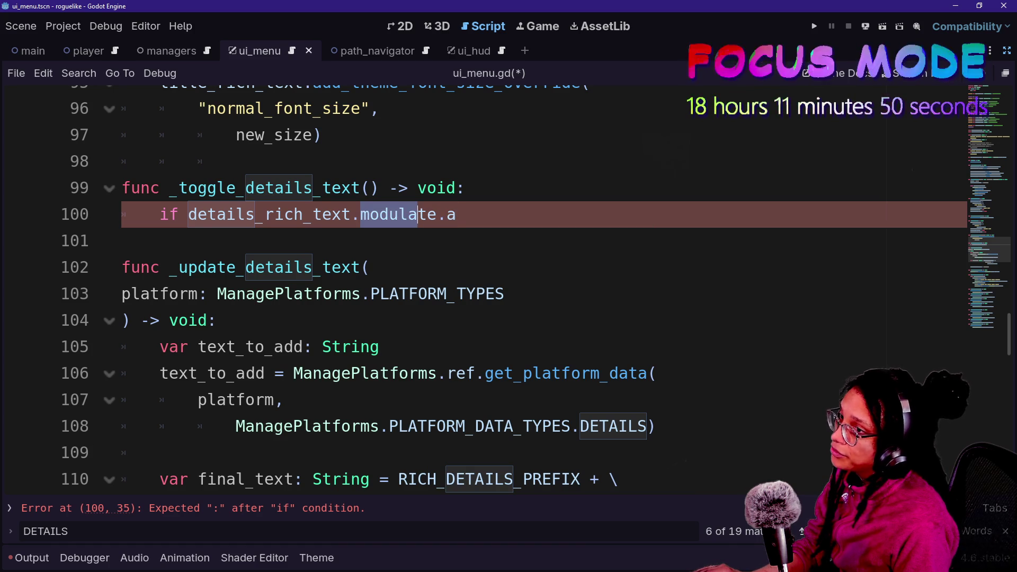
Exit distraction-free mode, select Details_RichText in the Scene dock, and show the 2D view
{"action": "key", "text": "ctrl+shift+F11"}
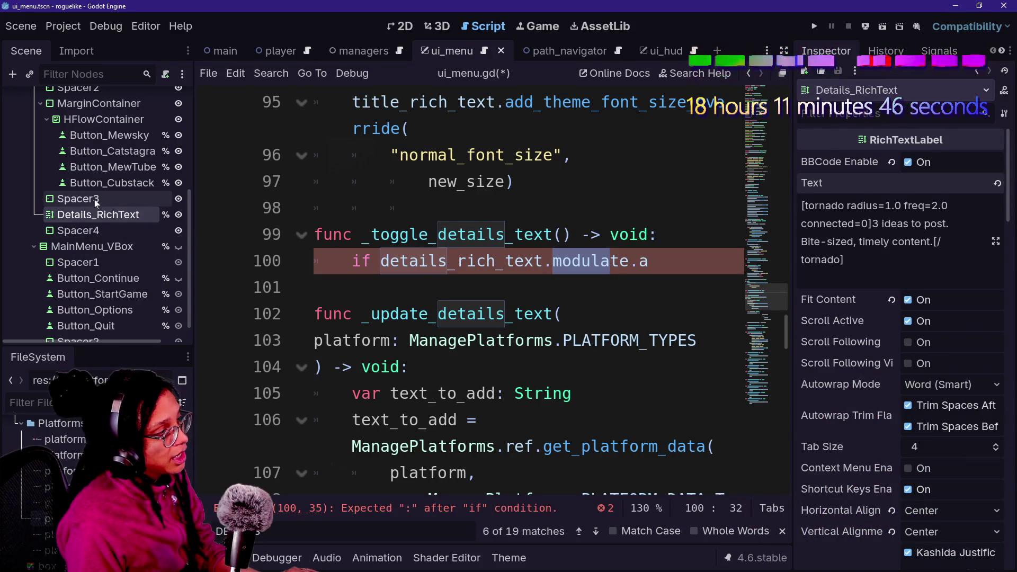
{"action": "left_click", "coordinate": [78, 199]}
{"action": "left_click", "coordinate": [98, 214]}
{"action": "key", "text": "ctrl+F1"}
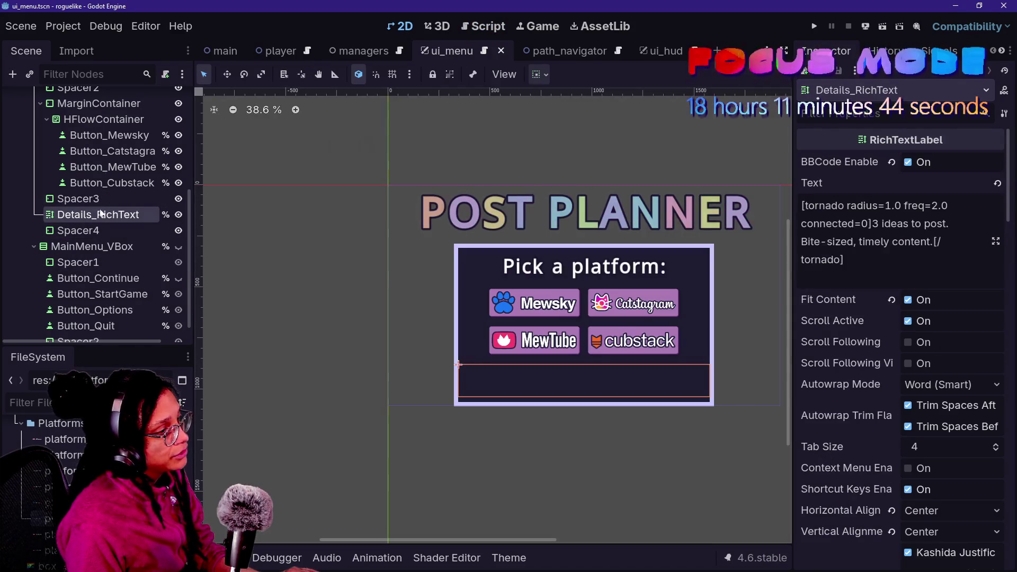
Reset the Details_RichText Modulate to default white in the Visibility group
{"action": "scroll", "coordinate": [851, 334], "scroll_direction": "down", "scroll_amount": 20}
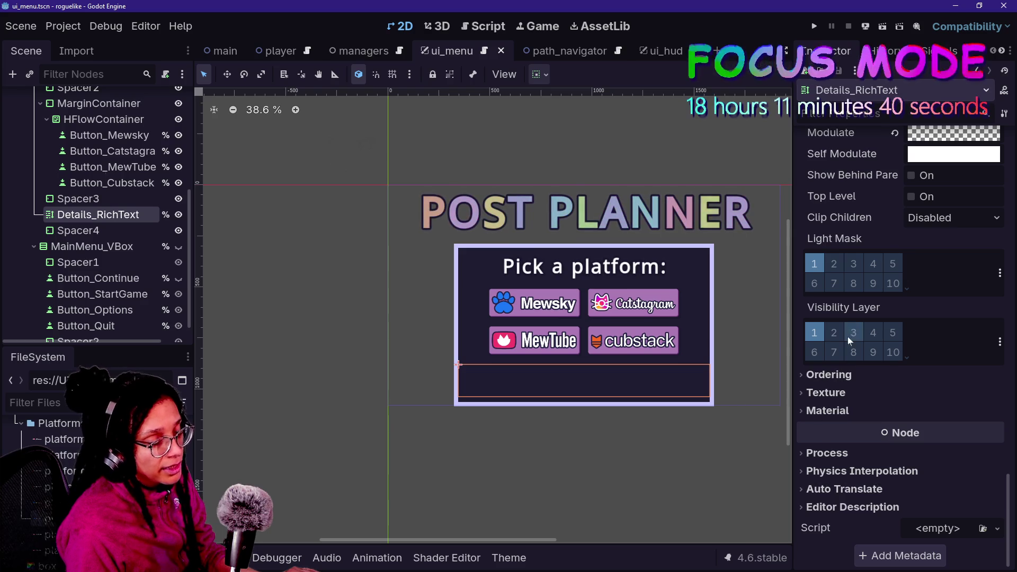
{"action": "scroll", "coordinate": [847, 155], "scroll_direction": "up", "scroll_amount": 2}
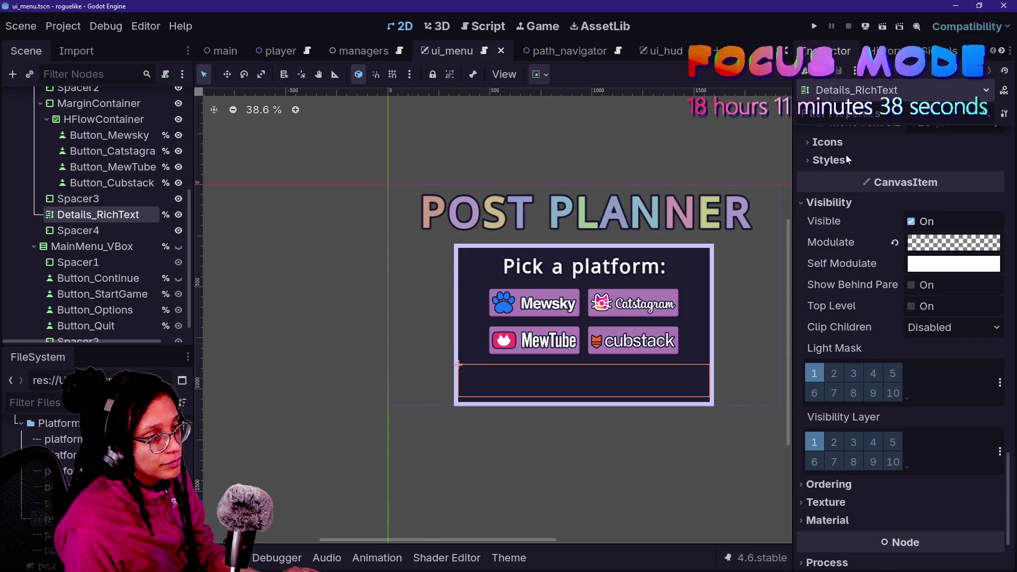
{"action": "left_click", "coordinate": [832, 204]}
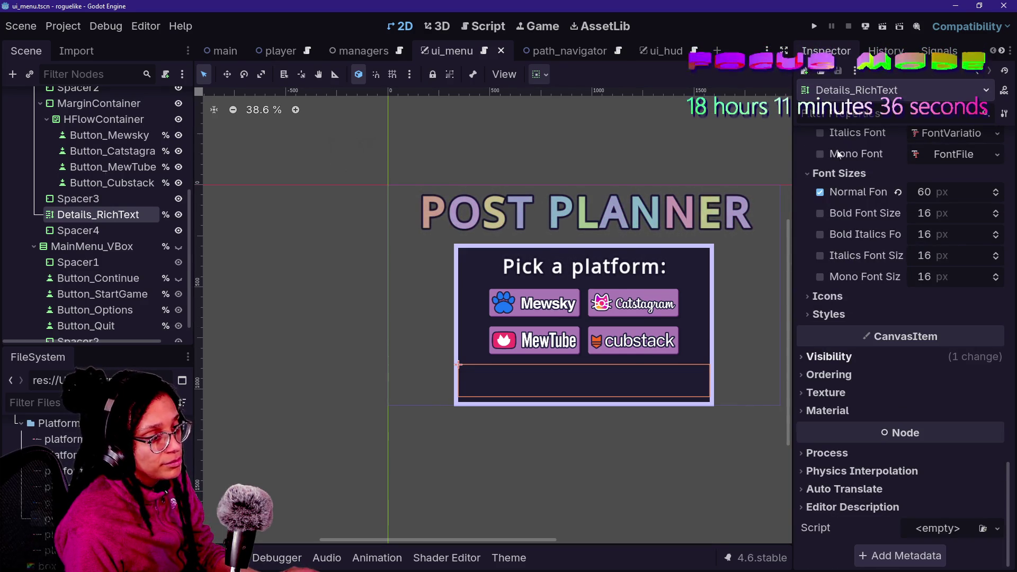
{"action": "left_click", "coordinate": [876, 358]}
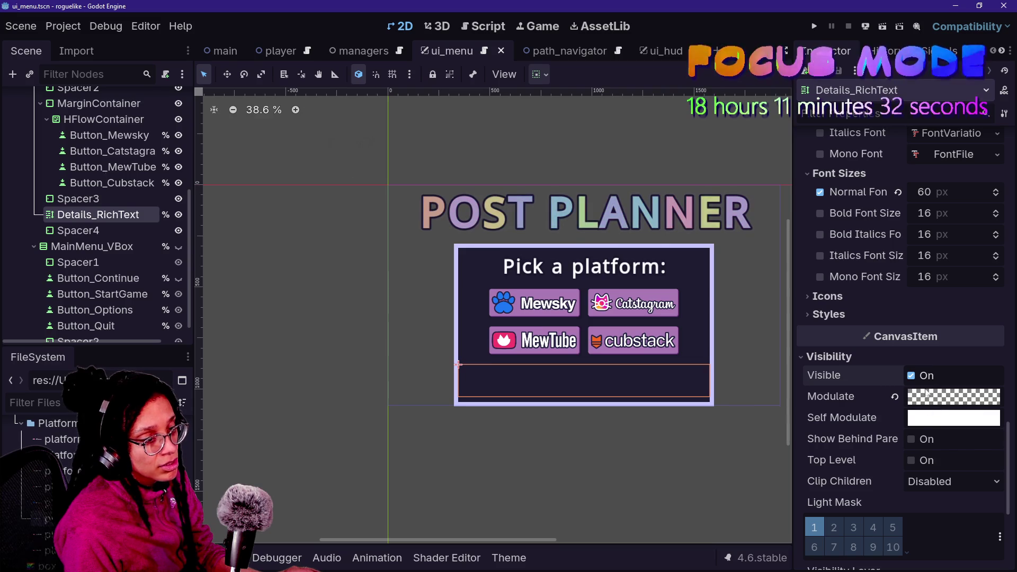
{"action": "left_click", "coordinate": [895, 396]}
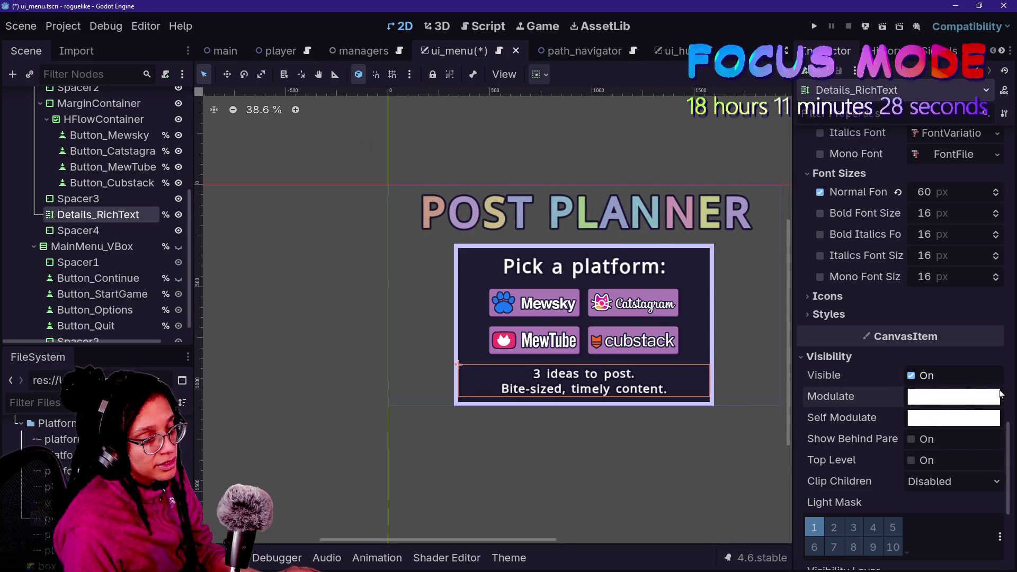
Set the Modulate alpha to 0 (ffffff00), save the scene, and return to ui_menu.gd
{"action": "mouse_move", "coordinate": [919, 406]}
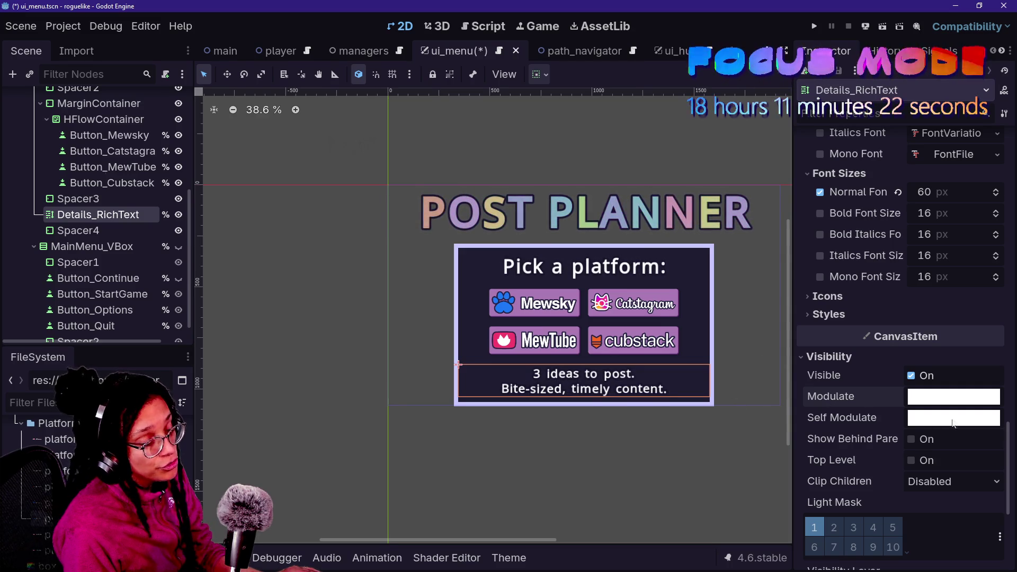
{"action": "left_click", "coordinate": [958, 397]}
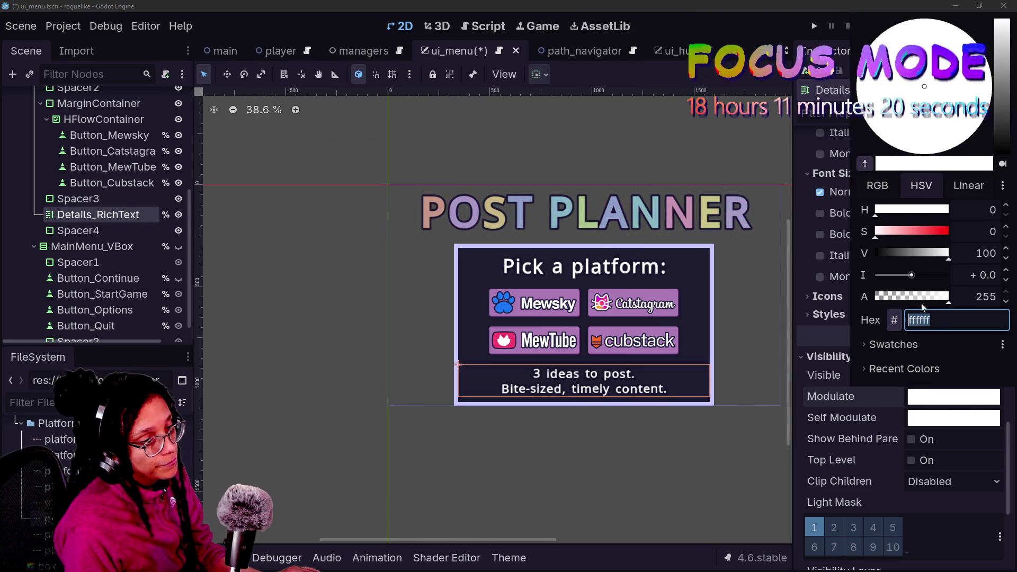
{"action": "mouse_move", "coordinate": [880, 232]}
{"action": "left_mouse_down"}
{"action": "mouse_move", "coordinate": [900, 231]}
{"action": "mouse_move", "coordinate": [875, 253]}
{"action": "mouse_move", "coordinate": [948, 254]}
{"action": "mouse_move", "coordinate": [821, 250]}
{"action": "mouse_move", "coordinate": [949, 254]}
{"action": "left_mouse_up"}
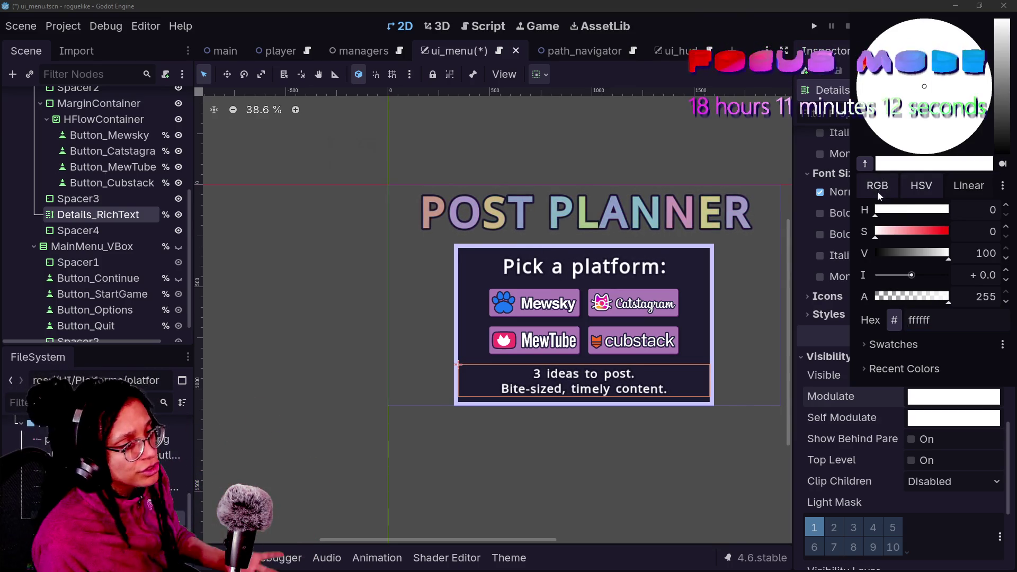
{"action": "left_click", "coordinate": [878, 191]}
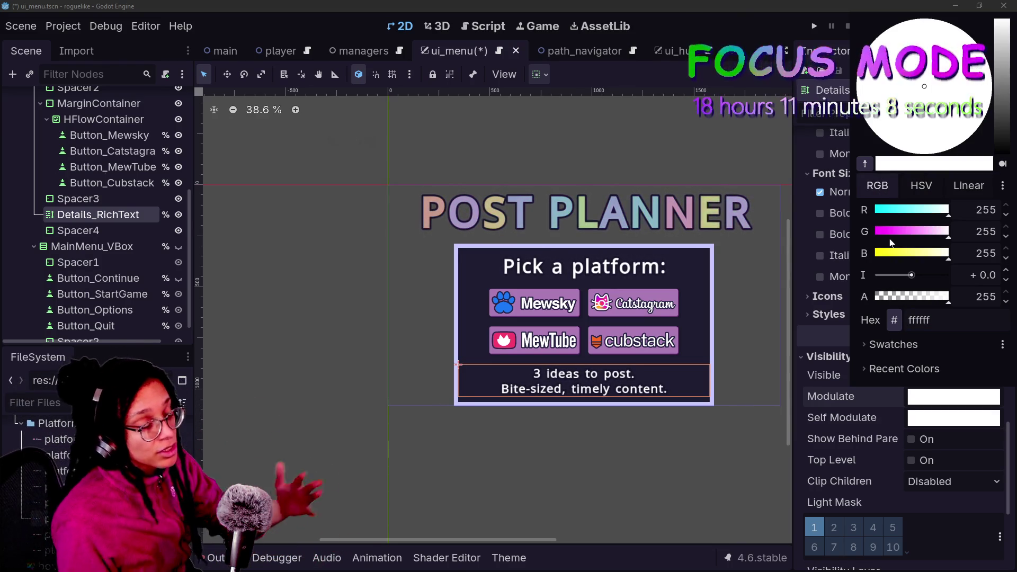
{"action": "mouse_move", "coordinate": [893, 233]}
{"action": "left_mouse_down"}
{"action": "mouse_move", "coordinate": [877, 234]}
{"action": "mouse_move", "coordinate": [952, 233]}
{"action": "mouse_move", "coordinate": [880, 253]}
{"action": "mouse_move", "coordinate": [949, 254]}
{"action": "left_mouse_up"}
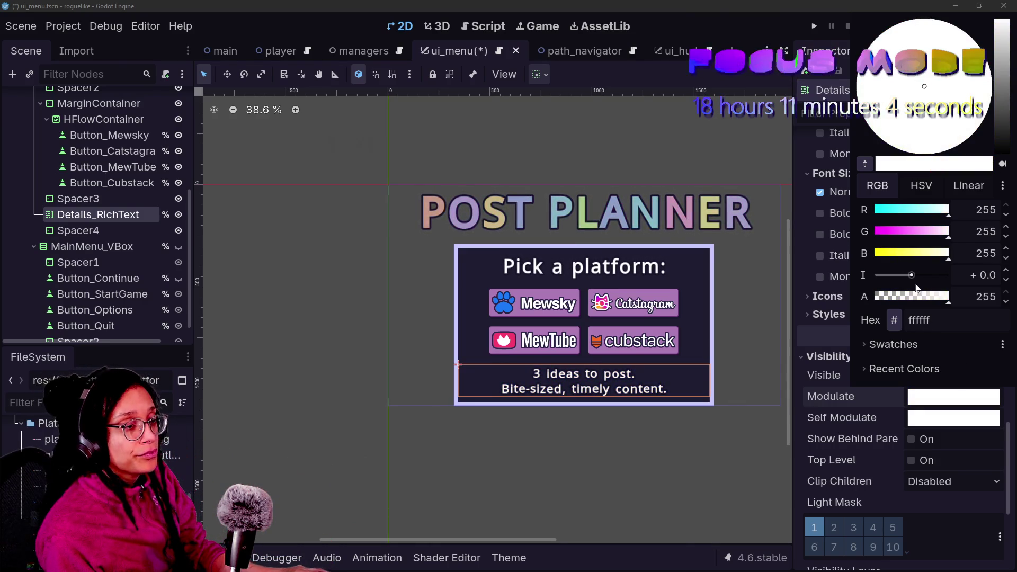
{"action": "left_click_drag", "start_coordinate": [947, 297], "coordinate": [876, 297]}
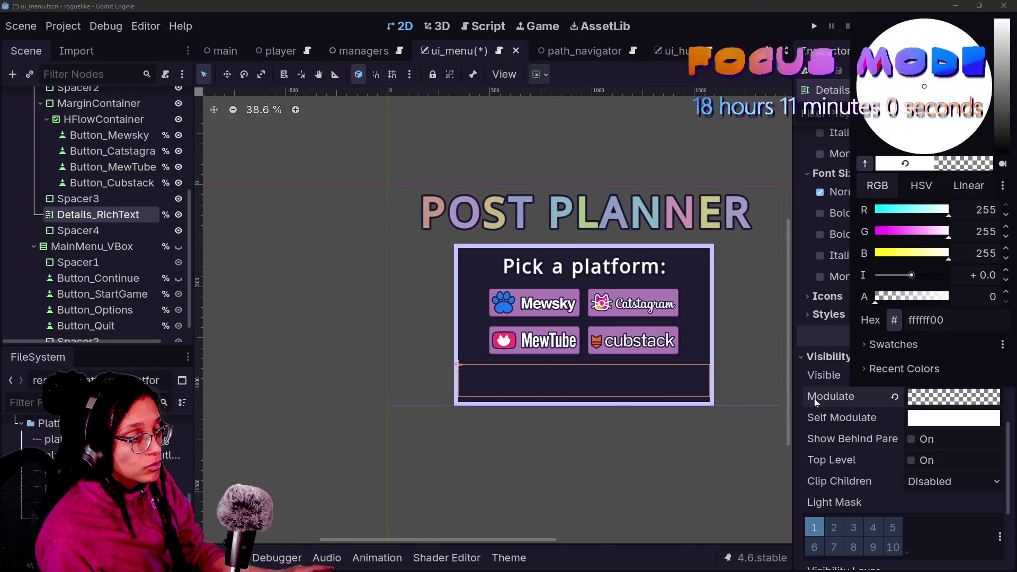
{"action": "left_click", "coordinate": [815, 399]}
{"action": "key", "text": "ctrl+s"}
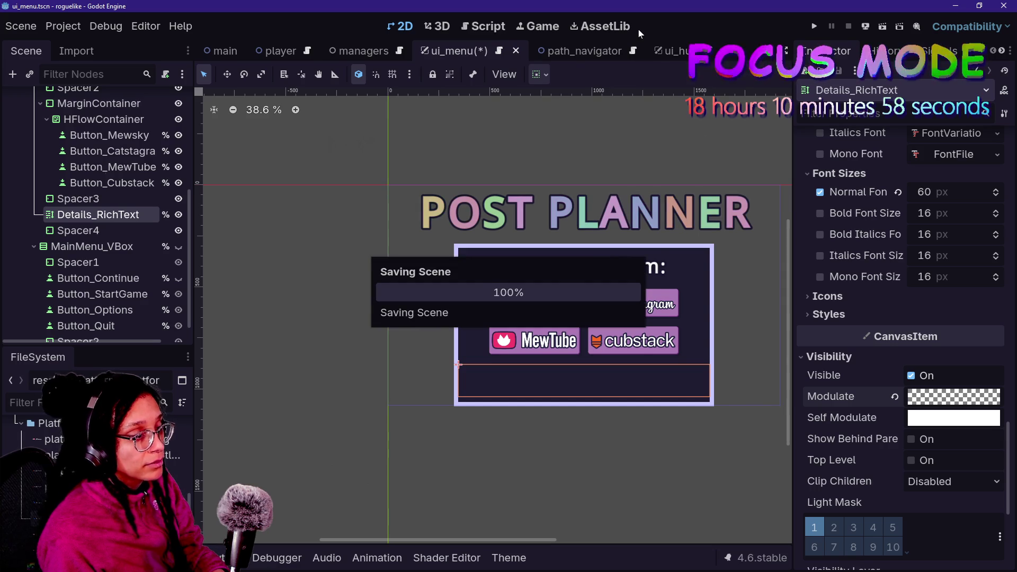
{"action": "left_click", "coordinate": [484, 26]}
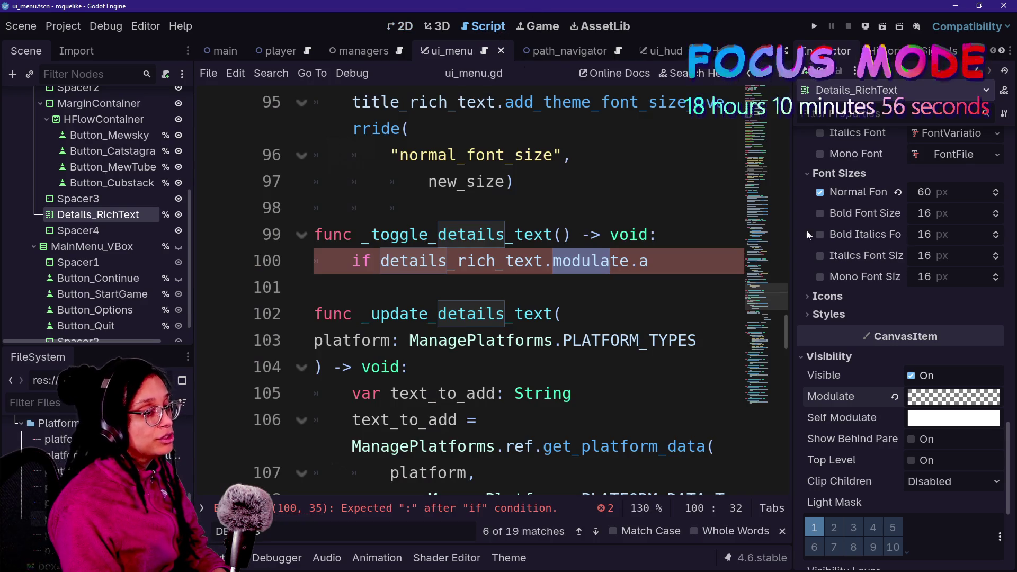
Insert a line above the if check and start a var declaration, keeping Modulate alpha at 0
{"action": "left_click", "coordinate": [995, 403]}
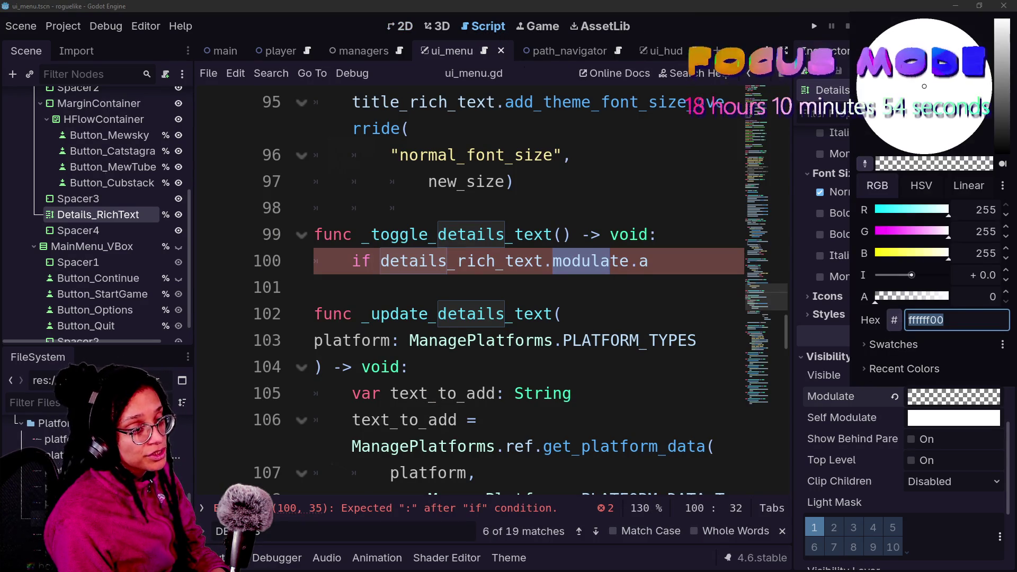
{"action": "left_click", "coordinate": [649, 261]}
{"action": "type", "text": "< 0"}
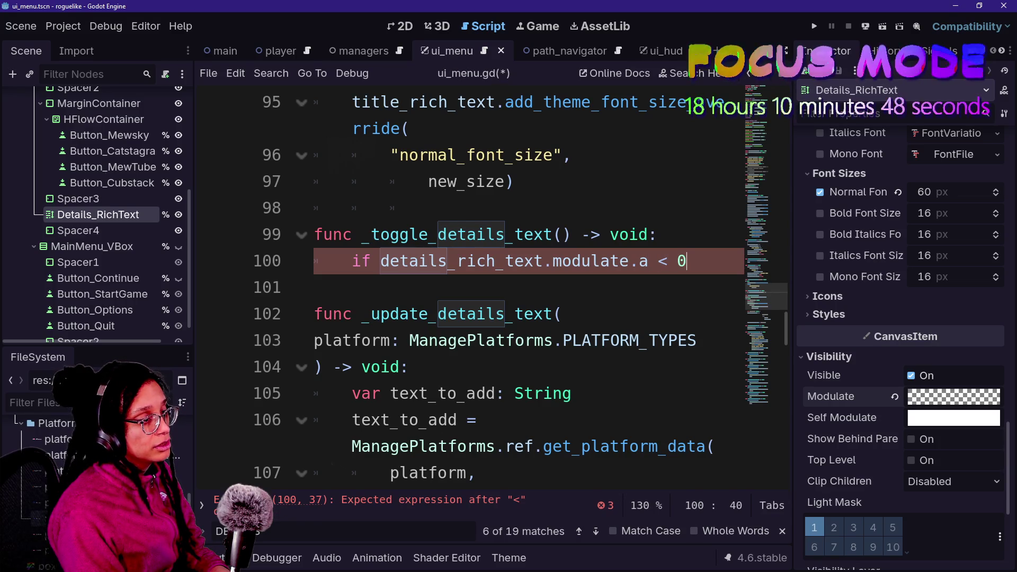
{"action": "key", "text": "Up"}
{"action": "key", "text": "Return"}
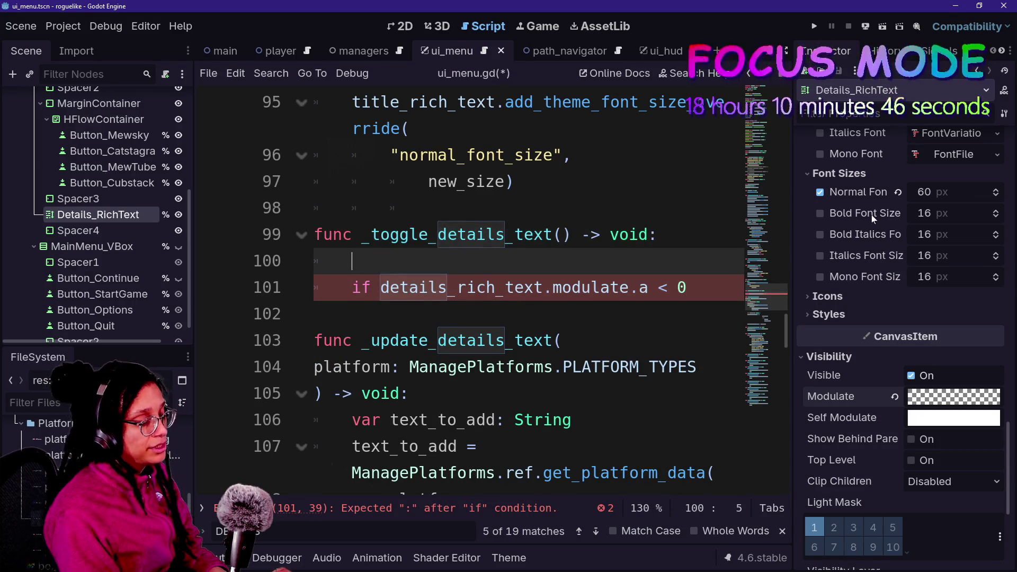
{"action": "key", "text": "ctrl+shift+F11"}
{"action": "key", "text": "BackSpace"}
{"action": "key", "text": "BackSpace"}
{"action": "type", "text": "ar alpha:"}
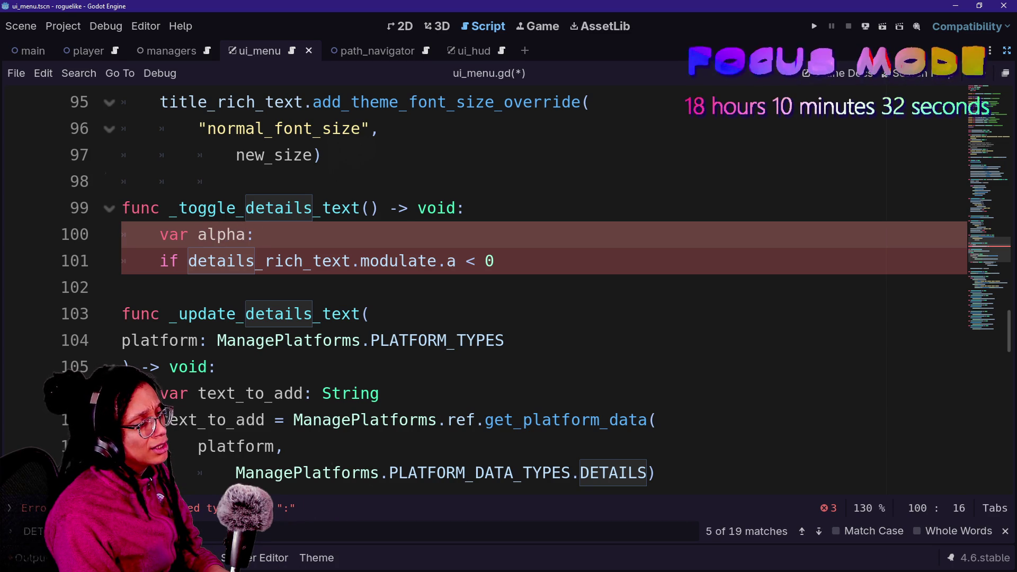
{"action": "key", "text": "ctrl+shift+F11"}
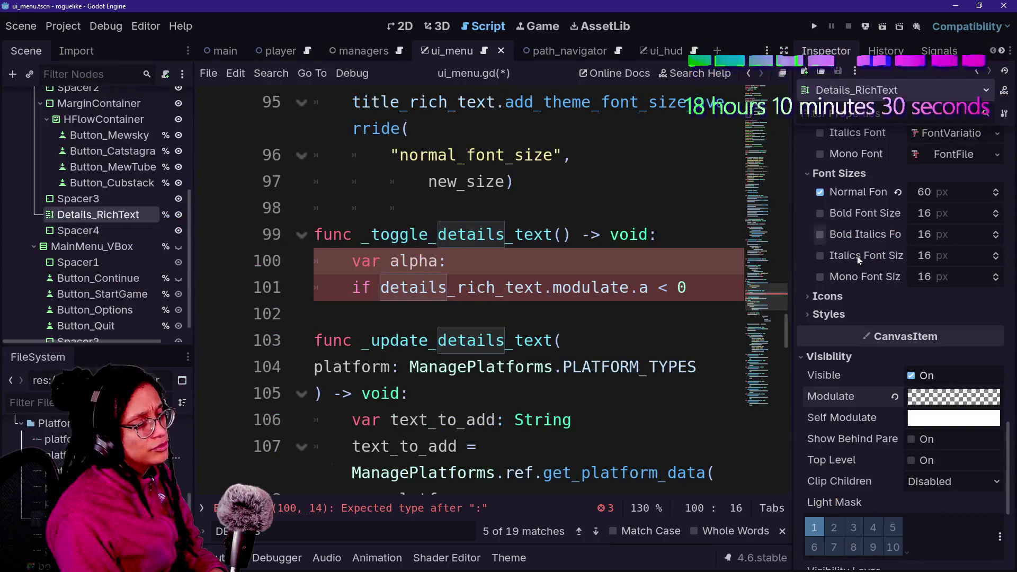
{"action": "left_click", "coordinate": [937, 405]}
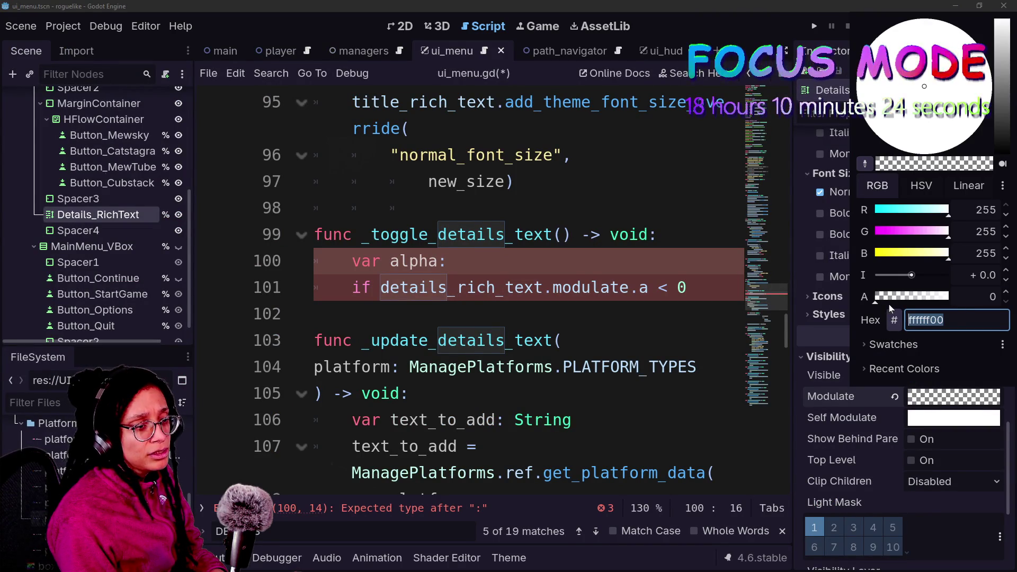
{"action": "mouse_move", "coordinate": [903, 305]}
{"action": "left_mouse_down"}
{"action": "mouse_move", "coordinate": [911, 297]}
{"action": "mouse_move", "coordinate": [874, 302]}
{"action": "left_mouse_up"}
{"action": "left_click", "coordinate": [788, 307]}
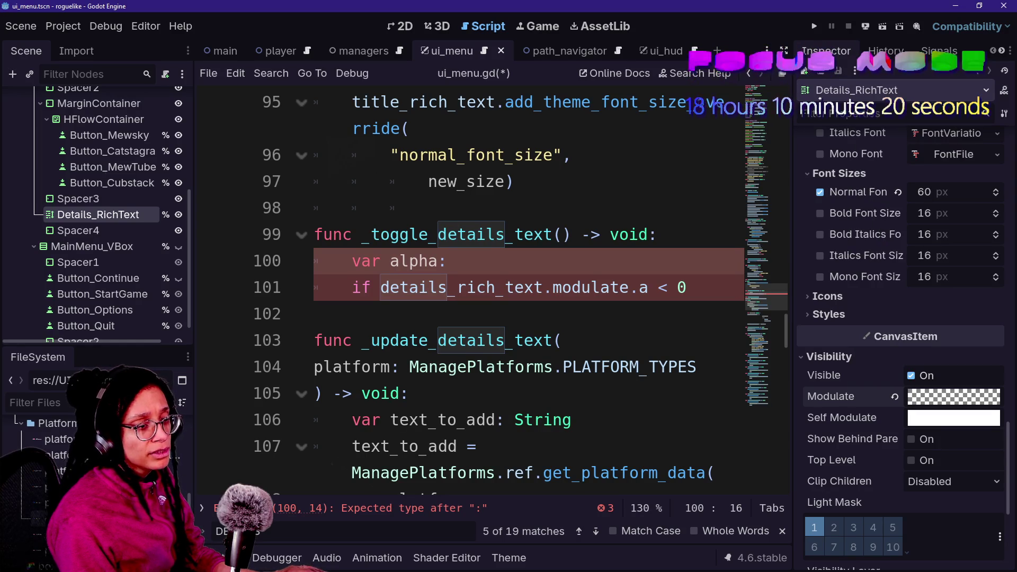
Give the new alpha variable the type float instead of int
{"action": "type", "text": "int ="}
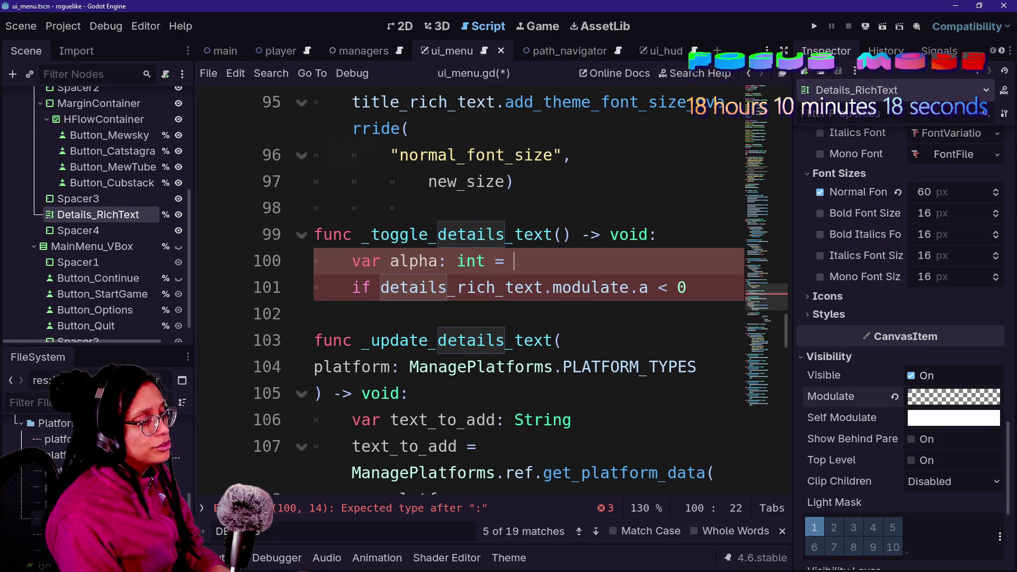
{"action": "key", "text": "ctrl+space"}
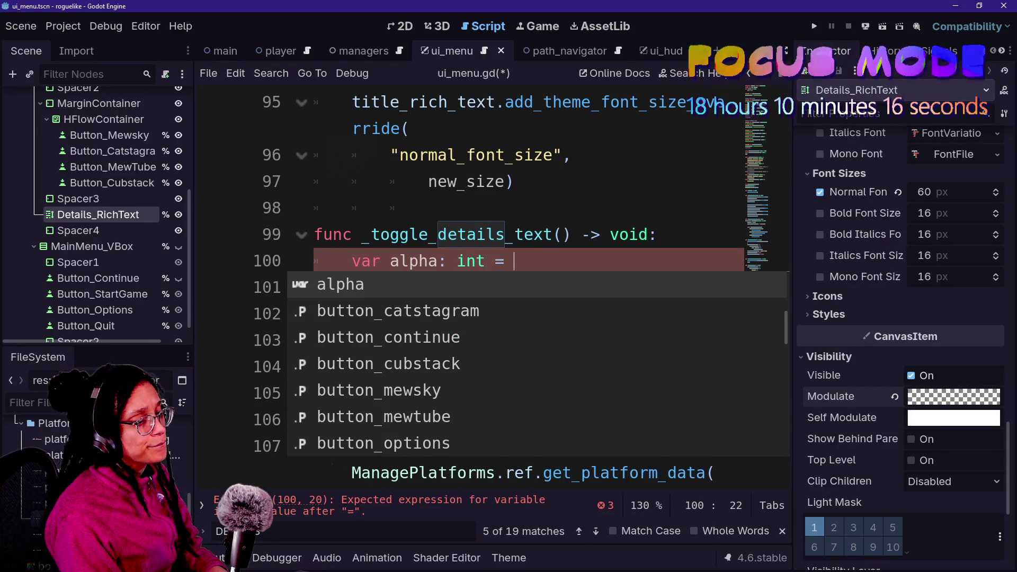
{"action": "left_click", "coordinate": [391, 181]}
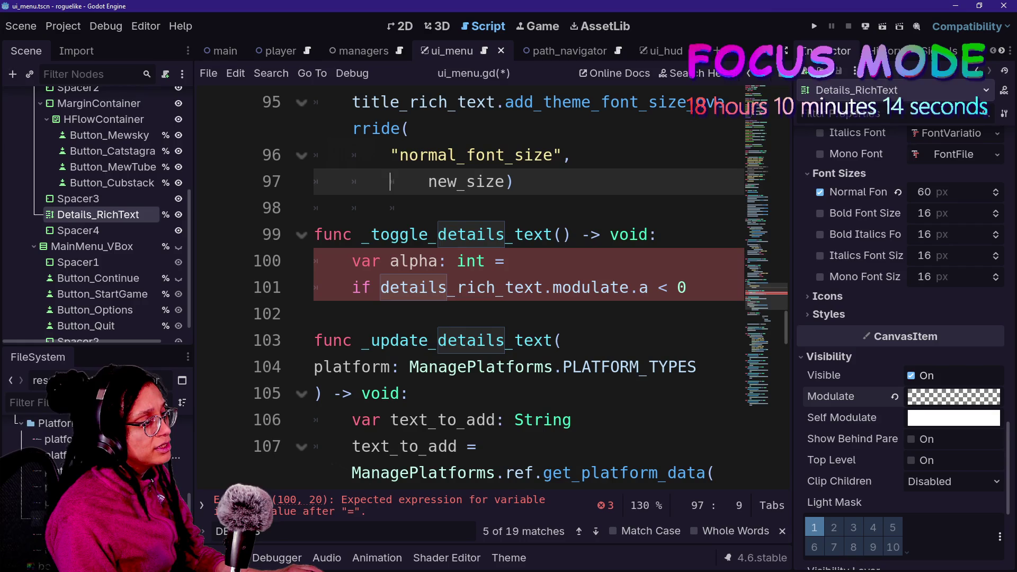
{"action": "mouse_move", "coordinate": [591, 286]}
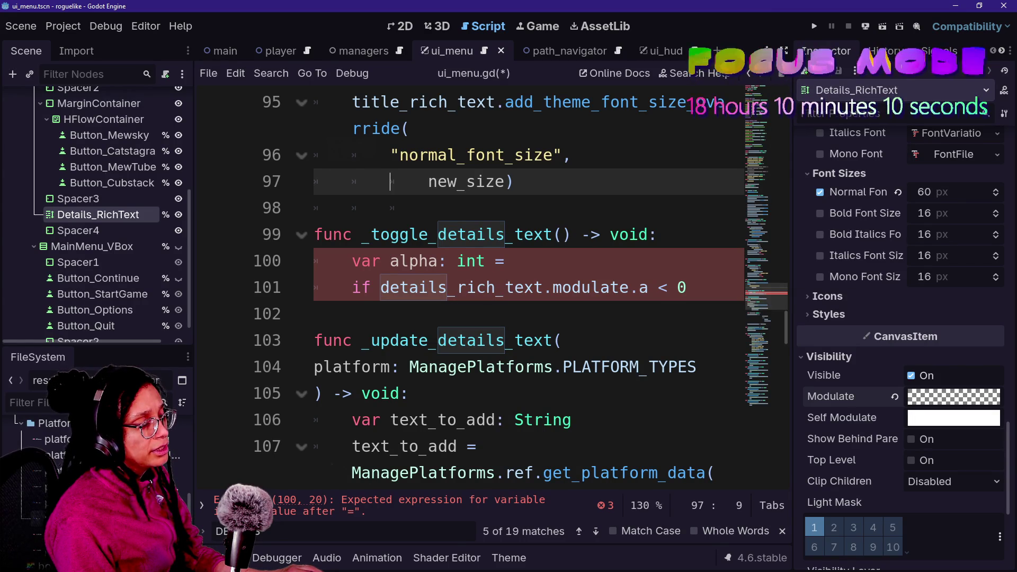
{"action": "mouse_move", "coordinate": [643, 287]}
{"action": "left_click", "coordinate": [471, 261]}
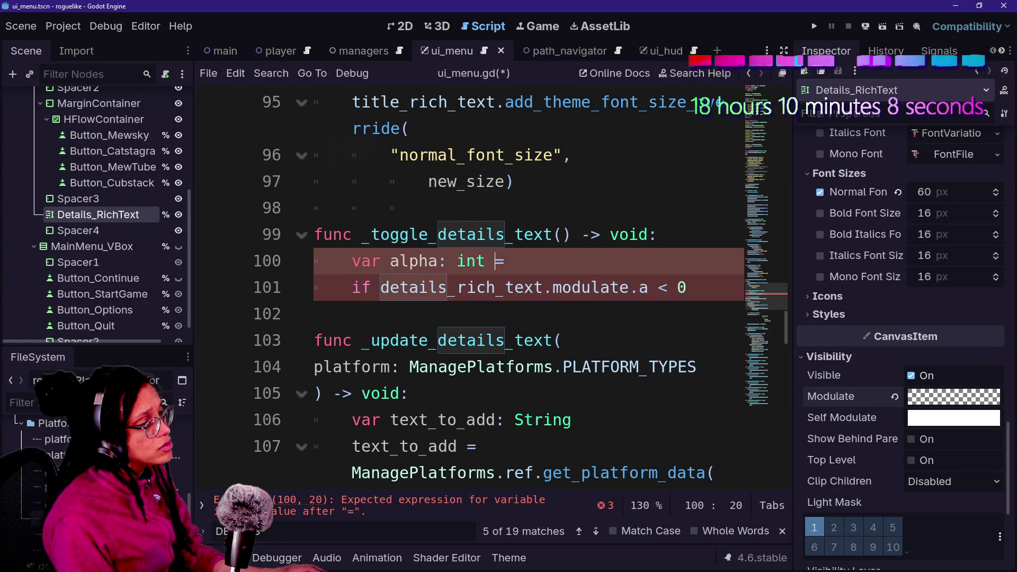
{"action": "double_click", "coordinate": [472, 260]}
{"action": "type", "text": "float"}
Move details_rich_text.modulate.a out of the if condition into the alpha declaration's value
{"action": "left_click", "coordinate": [315, 287]}
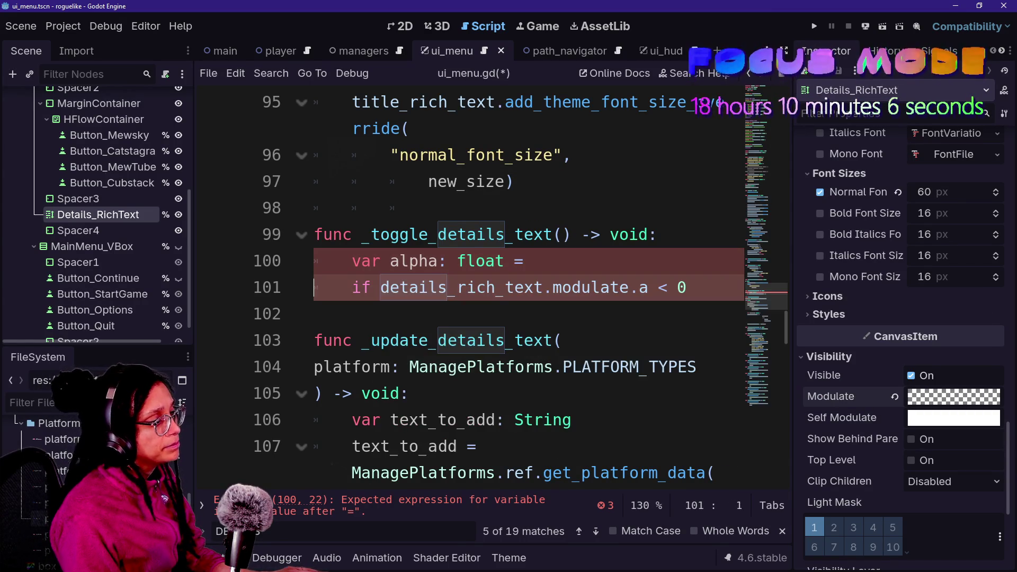
{"action": "left_click_drag", "start_coordinate": [399, 287], "coordinate": [652, 287]}
{"action": "key", "text": "ctrl+x"}
{"action": "left_click", "coordinate": [534, 261]}
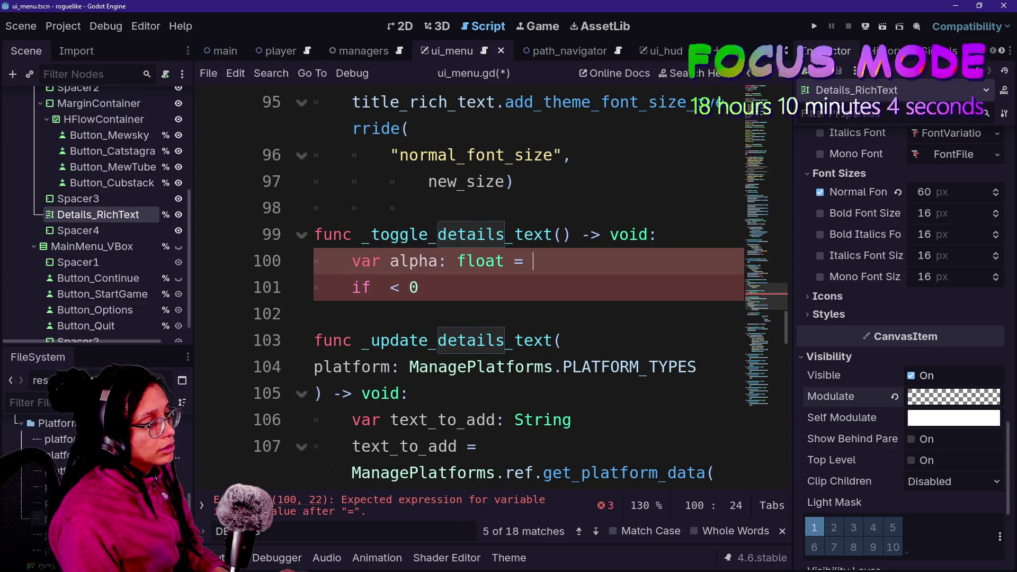
{"action": "type", "text": "\\"}
{"action": "key", "text": "Return"}
{"action": "key", "text": "ctrl+v"}
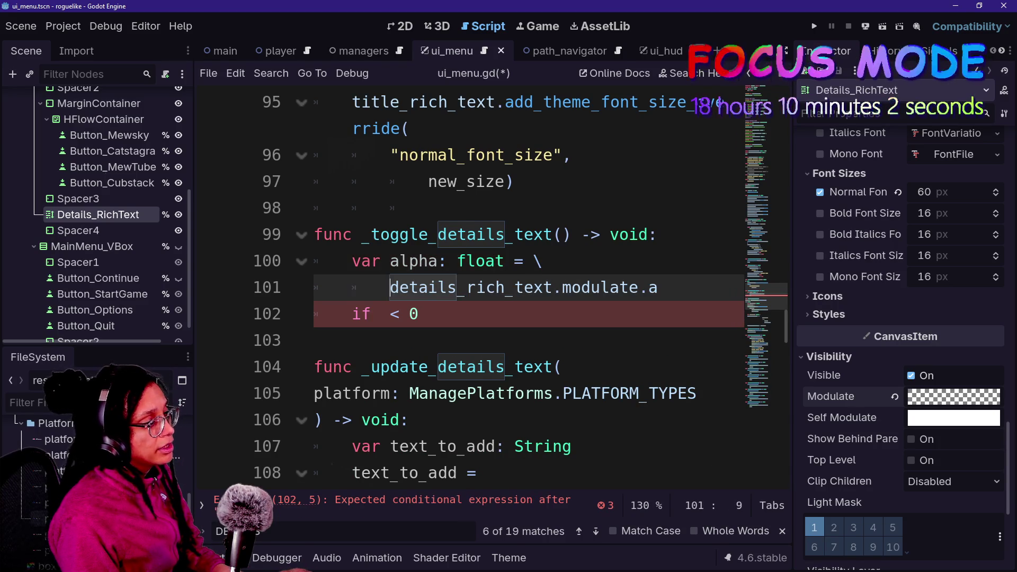
{"action": "left_click", "coordinate": [315, 340]}
{"action": "key", "text": "ctrl+shift+F11"}
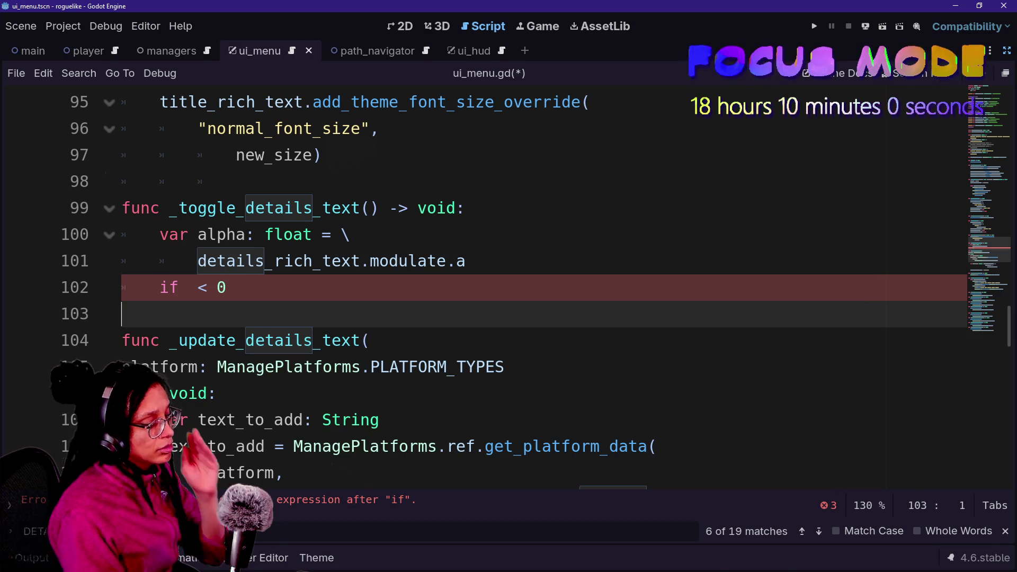
Use alpha in the empty if condition, keeping the variable name as alpha
{"action": "left_click", "coordinate": [188, 287]}
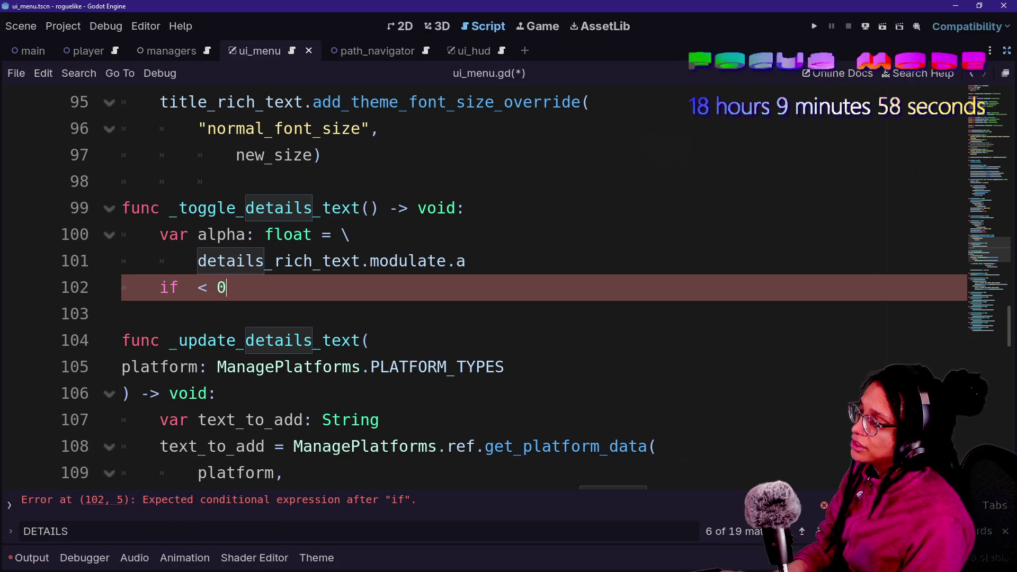
{"action": "type", "text": "alpha"}
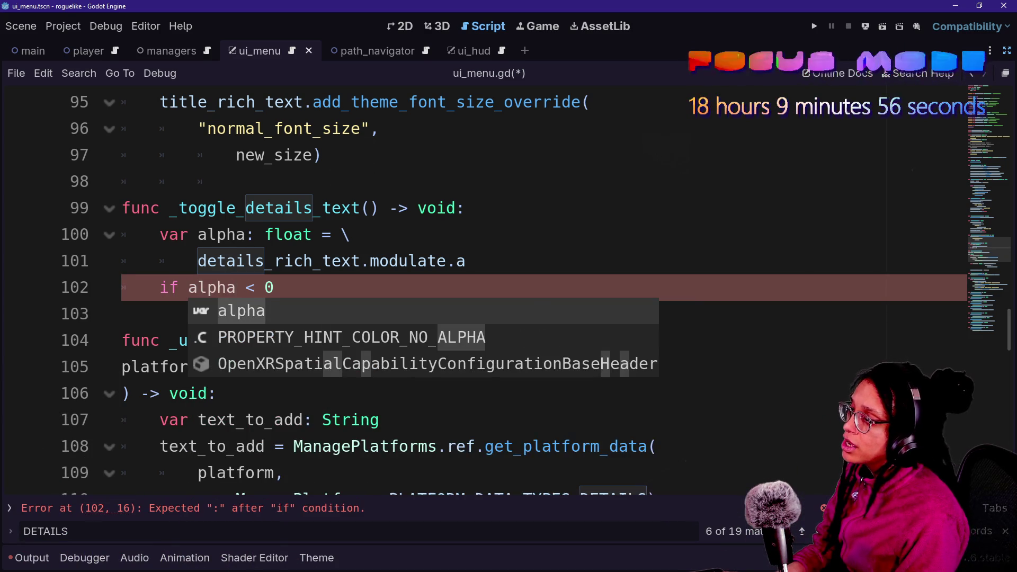
{"action": "left_click", "coordinate": [258, 261]}
{"action": "left_click", "coordinate": [275, 287]}
{"action": "left_click", "coordinate": [198, 234]}
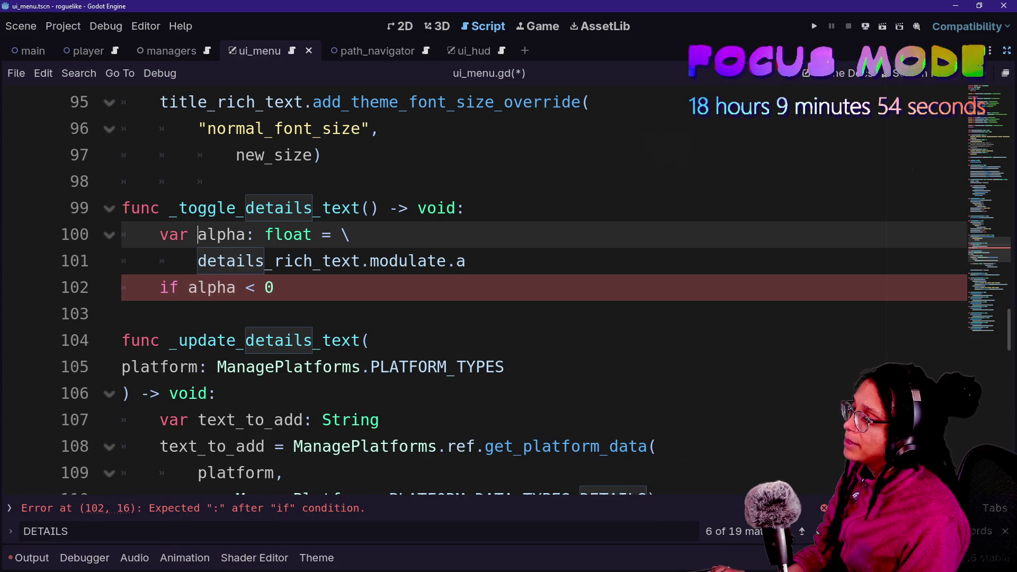
{"action": "left_click", "coordinate": [188, 288], "text": "alt"}
{"action": "type", "text": "details_"}
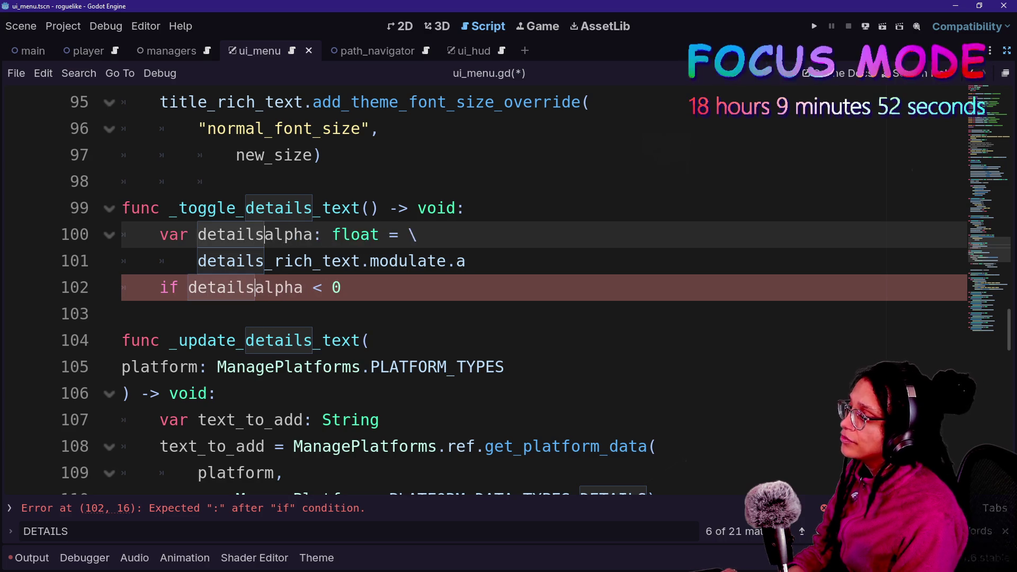
{"action": "key", "text": "BackSpace"}
{"action": "key", "text": "BackSpace"}
{"action": "key", "text": "BackSpace"}
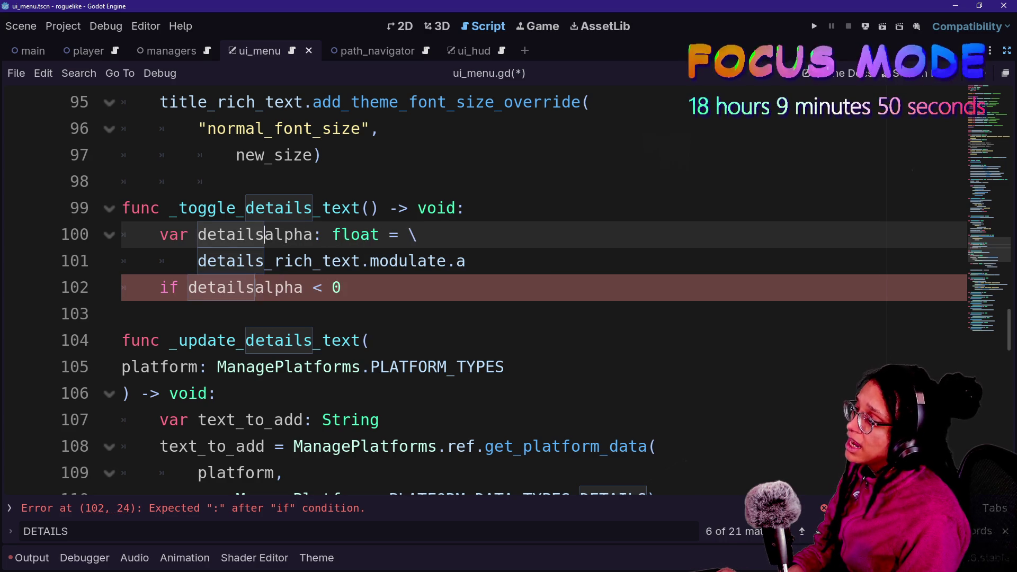
{"action": "key", "text": "BackSpace"}
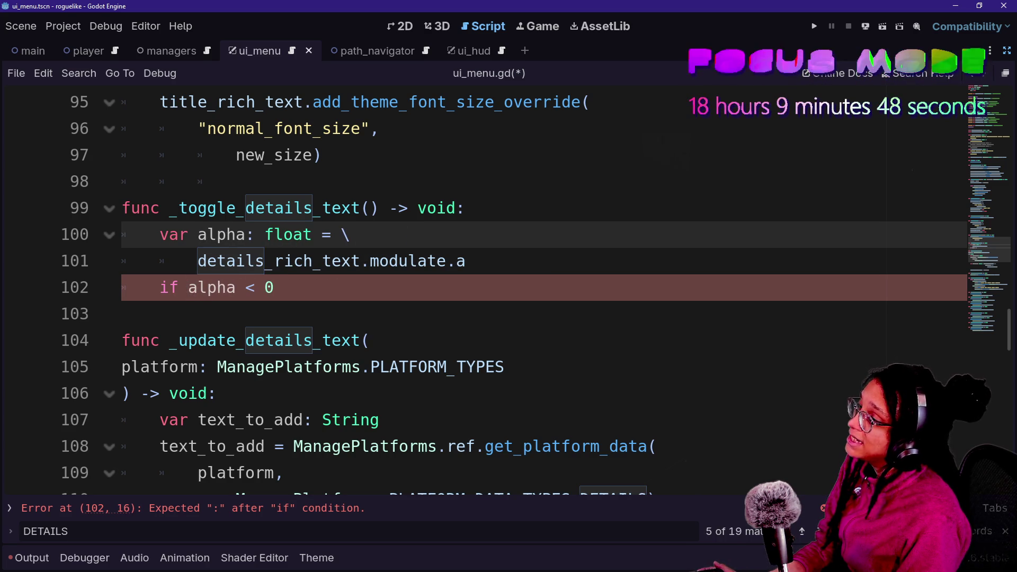
Rename the function to _toggle_alpha with an of_what parameter
{"action": "left_click", "coordinate": [322, 207]}
{"action": "key", "text": "BackSpace"}
{"action": "key", "text": "BackSpace"}
{"action": "key", "text": "BackSpace"}
{"action": "key", "text": "Delete"}
{"action": "key", "text": "Delete"}
{"action": "key", "text": "Delete"}
{"action": "type", "text": "alpha("}
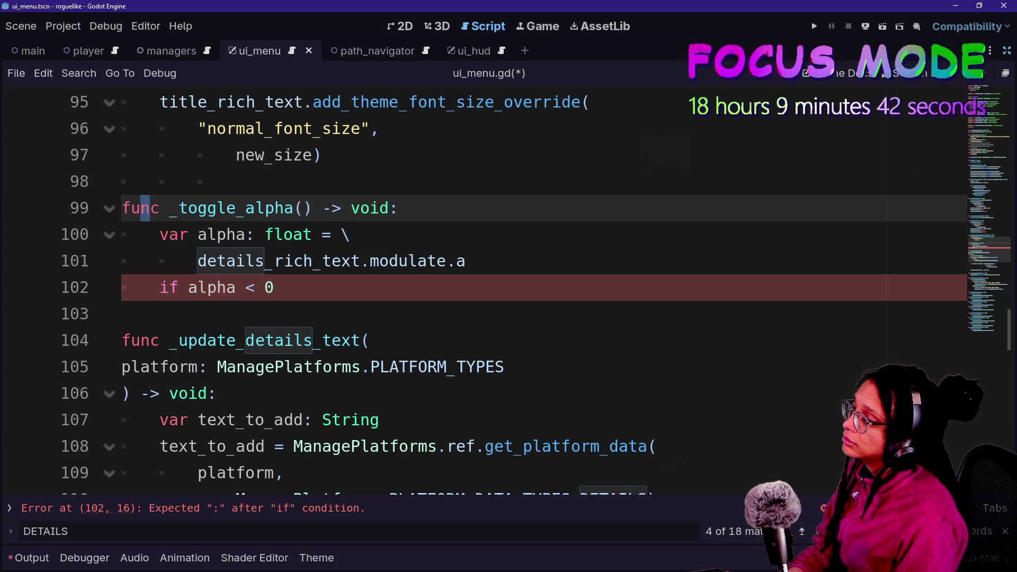
{"action": "type", "text": "of_what: "}
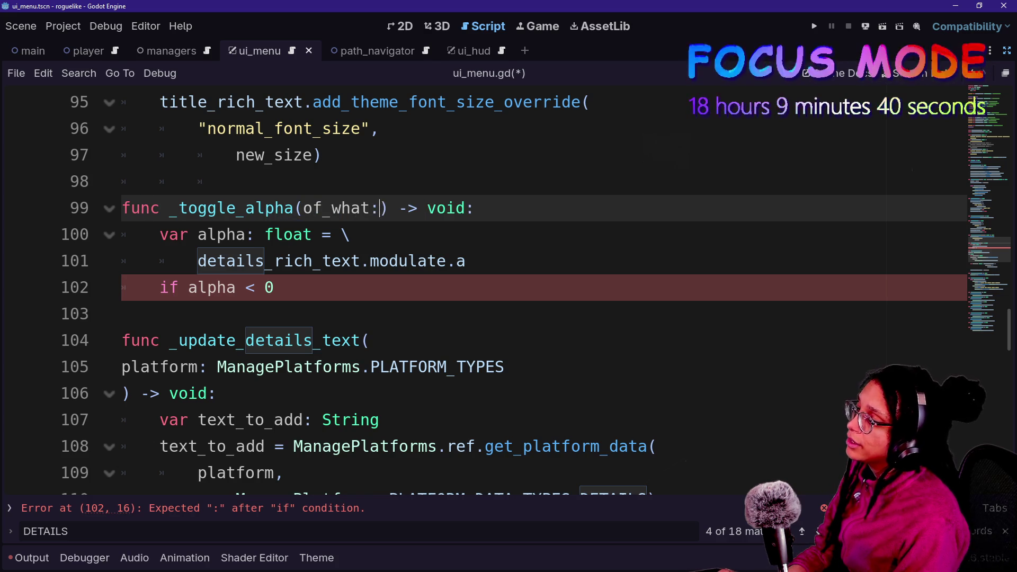
{"action": "type", "text": "Variant"}
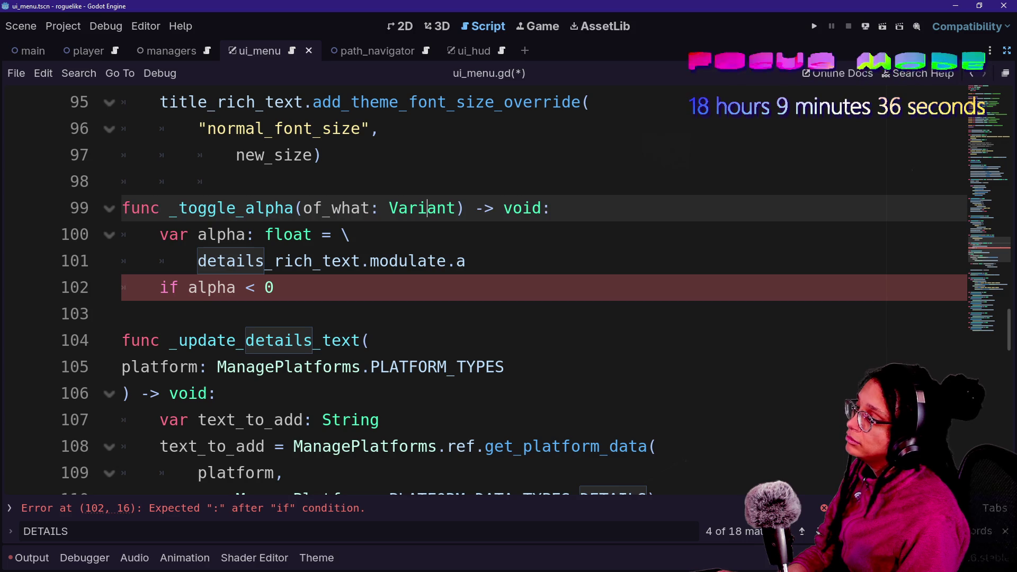
Replace details_rich_text with of_what on line 101 and type the parameter as Control
{"action": "left_click_drag", "start_coordinate": [198, 261], "coordinate": [361, 261]}
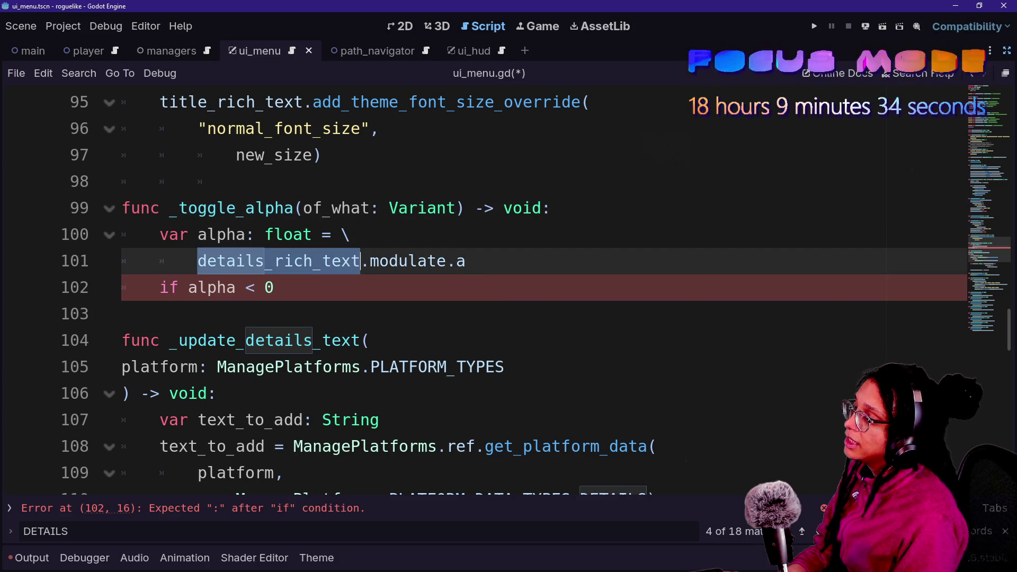
{"action": "type", "text": "of_what"}
{"action": "key", "text": "End"}
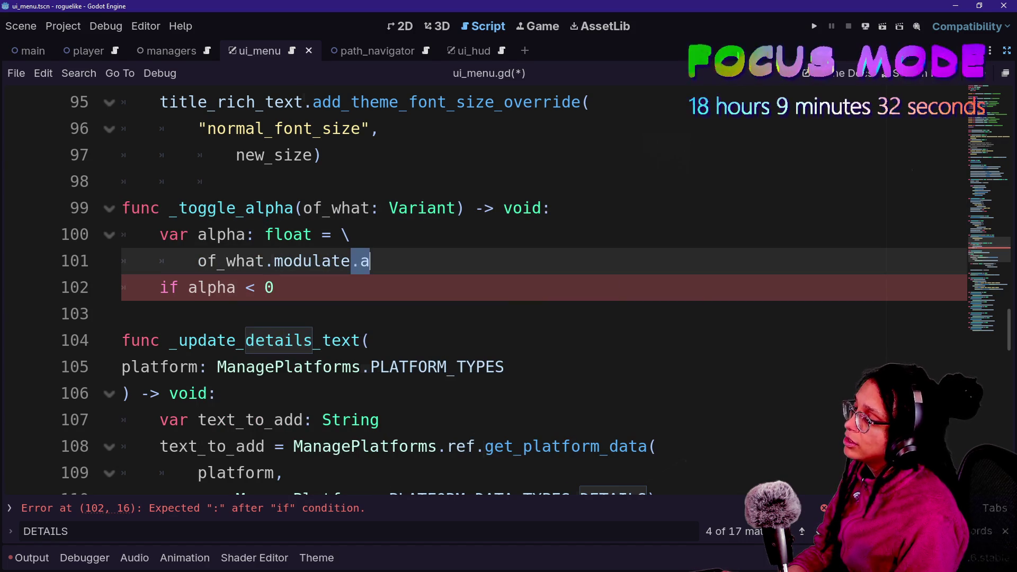
{"action": "double_click", "coordinate": [422, 207]}
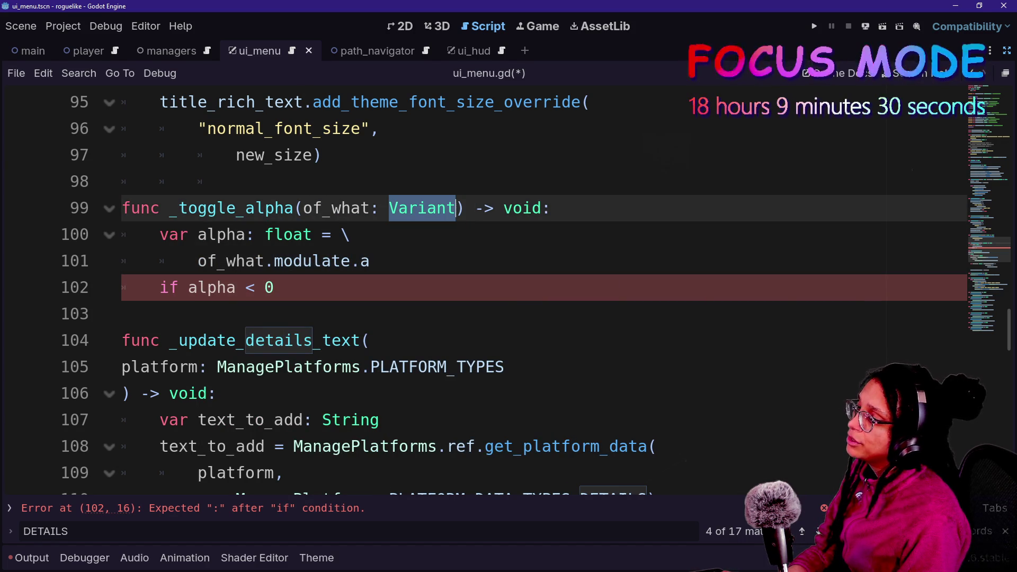
{"action": "type", "text": "NControl"}
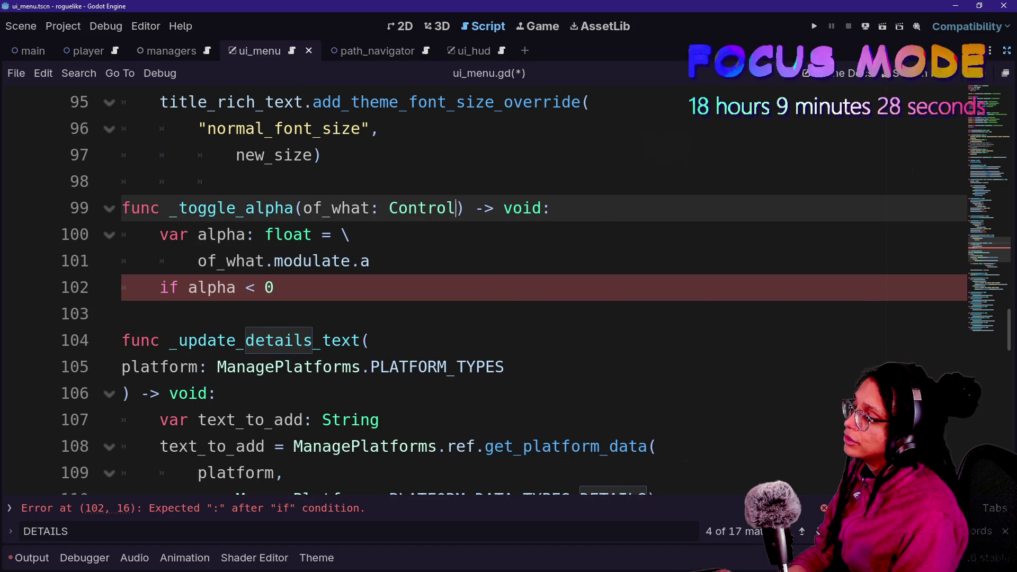
{"action": "key", "text": "Escape"}
{"action": "left_click", "coordinate": [293, 208]}
{"action": "scroll", "coordinate": [477, 286], "scroll_direction": "down", "scroll_amount": 13}
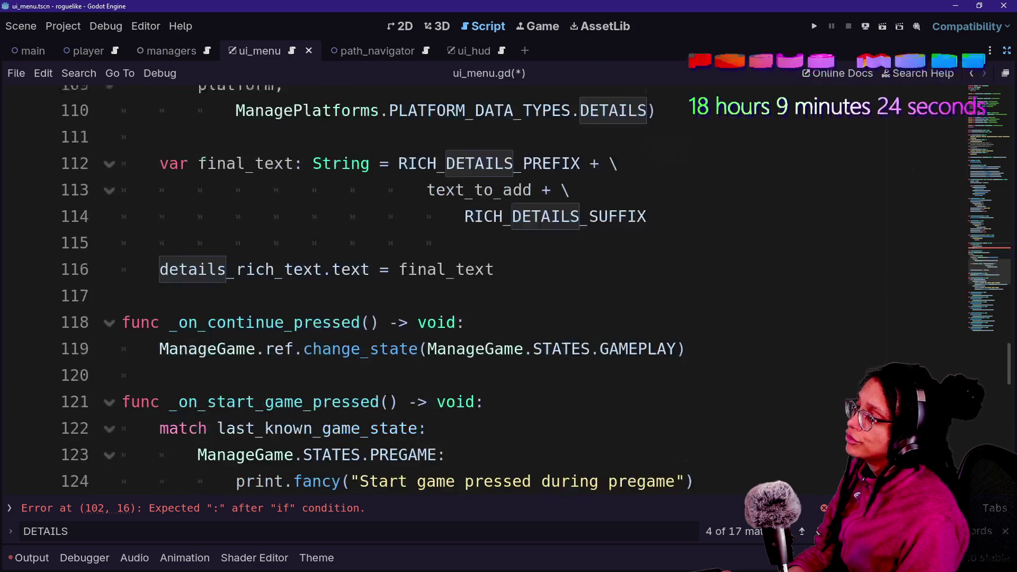
{"action": "scroll", "coordinate": [477, 286], "scroll_direction": "down", "scroll_amount": 6}
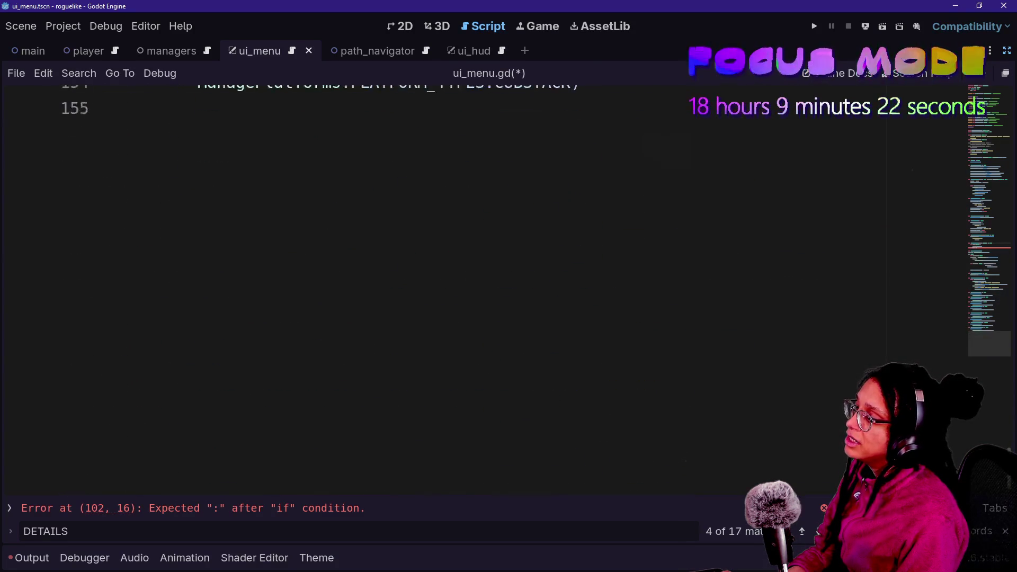
{"action": "scroll", "coordinate": [477, 286], "scroll_direction": "up", "scroll_amount": 5}
{"action": "scroll", "coordinate": [476, 286], "scroll_direction": "down", "scroll_amount": 2}
{"action": "scroll", "coordinate": [477, 286], "scroll_direction": "up", "scroll_amount": 2}
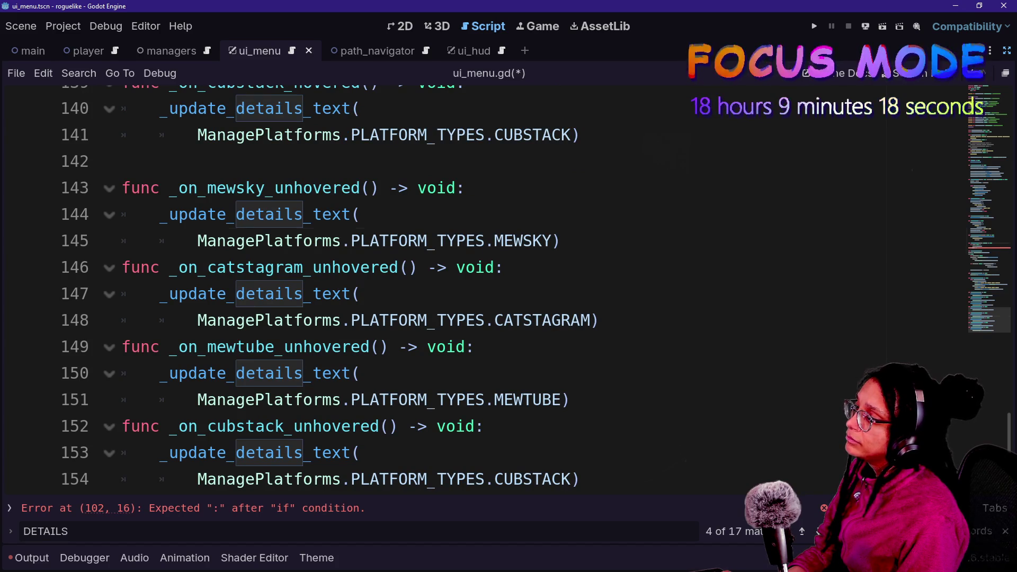
Delete the _update_details_text calls from the mewsky, catstagram, mewtube and cubstack unhovered handlers
{"action": "left_click_drag", "start_coordinate": [198, 241], "coordinate": [561, 241]}
{"action": "left_click_drag", "start_coordinate": [160, 214], "coordinate": [562, 241]}
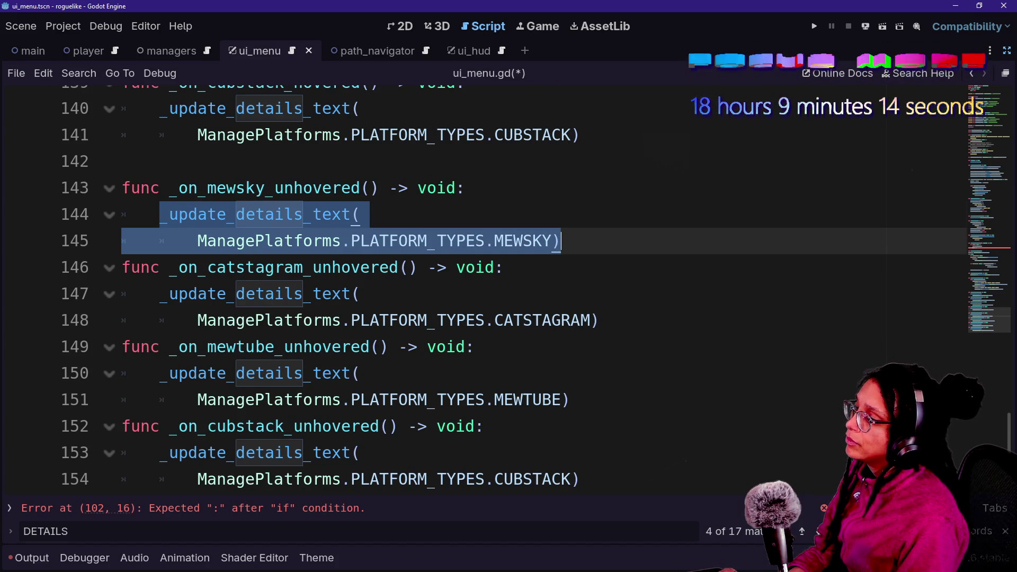
{"action": "key", "text": "BackSpace"}
{"action": "mouse_move", "coordinate": [160, 267]}
{"action": "left_mouse_down"}
{"action": "mouse_move", "coordinate": [477, 320]}
{"action": "mouse_move", "coordinate": [599, 294]}
{"action": "left_mouse_up"}
{"action": "mouse_move", "coordinate": [160, 347]}
{"action": "left_mouse_down"}
{"action": "mouse_move", "coordinate": [484, 400]}
{"action": "mouse_move", "coordinate": [571, 373]}
{"action": "left_mouse_up"}
{"action": "mouse_move", "coordinate": [160, 426]}
{"action": "left_mouse_down"}
{"action": "mouse_move", "coordinate": [477, 479]}
{"action": "mouse_move", "coordinate": [581, 452]}
{"action": "left_mouse_up"}
{"action": "key", "text": "BackSpace"}
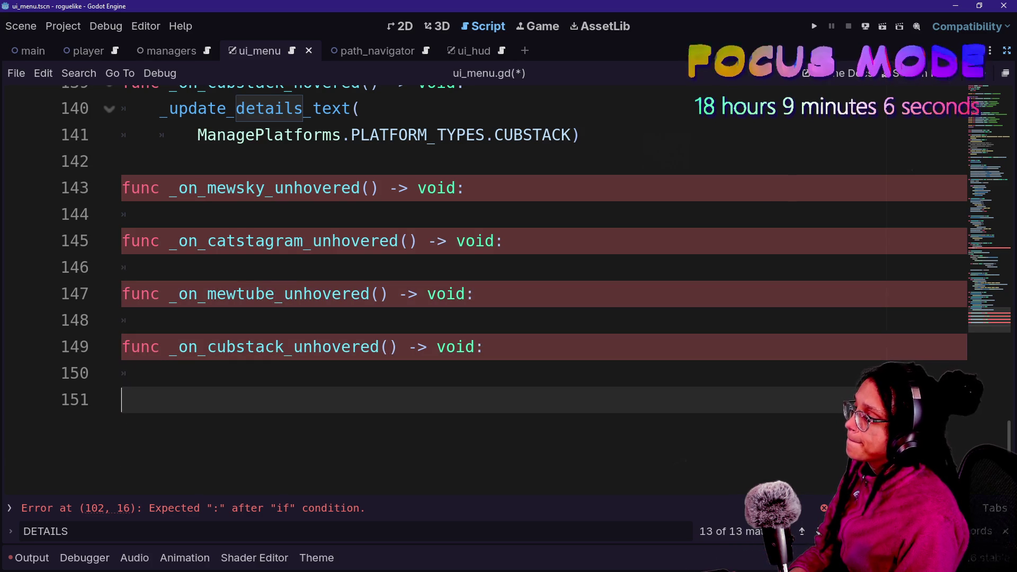
Write _toggle_alpha(details_rich_text) in all four handler bodies at once with multiple carets
{"action": "left_click", "coordinate": [169, 241]}
{"action": "left_click", "coordinate": [160, 214]}
{"action": "left_click", "coordinate": [159, 268], "text": "alt"}
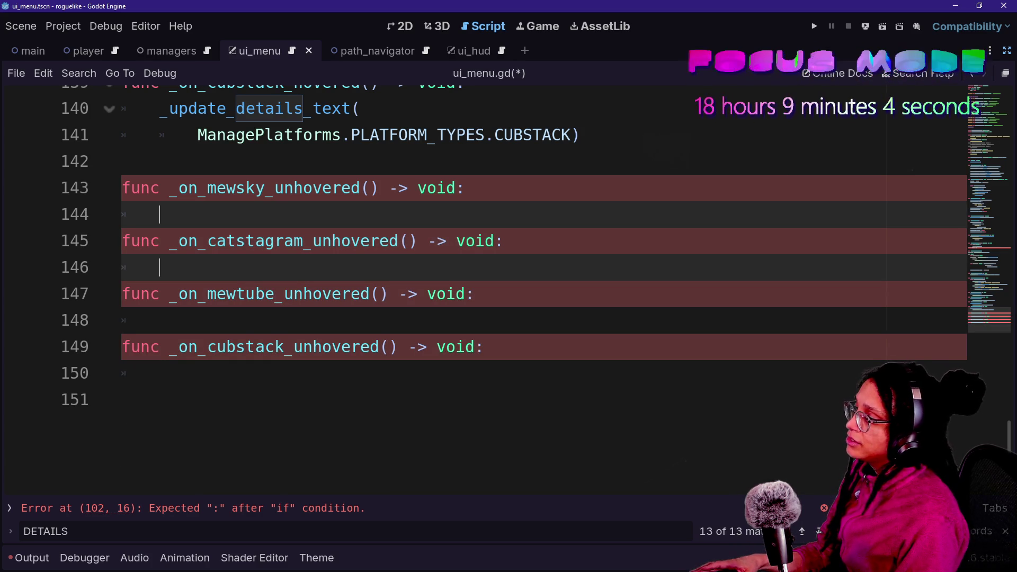
{"action": "left_click", "coordinate": [160, 321], "text": "alt"}
{"action": "left_click", "coordinate": [160, 373], "text": "alt"}
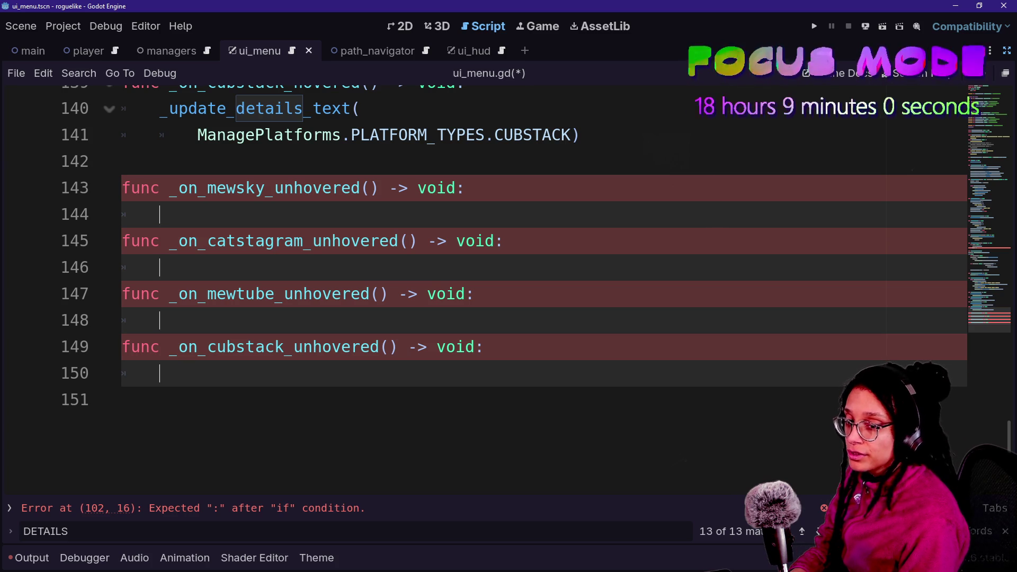
{"action": "type", "text": "_toggle"}
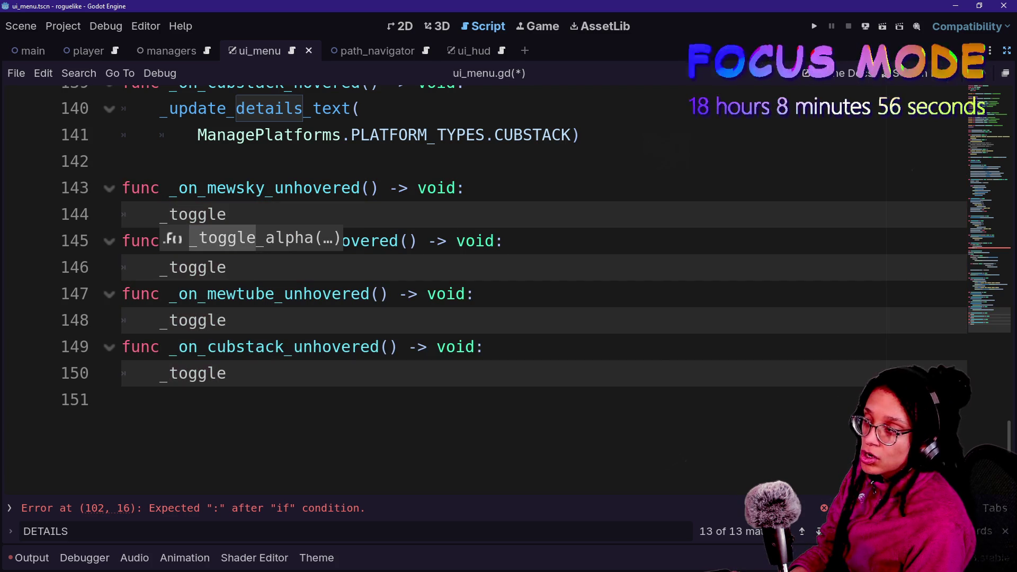
{"action": "key", "text": "Return"}
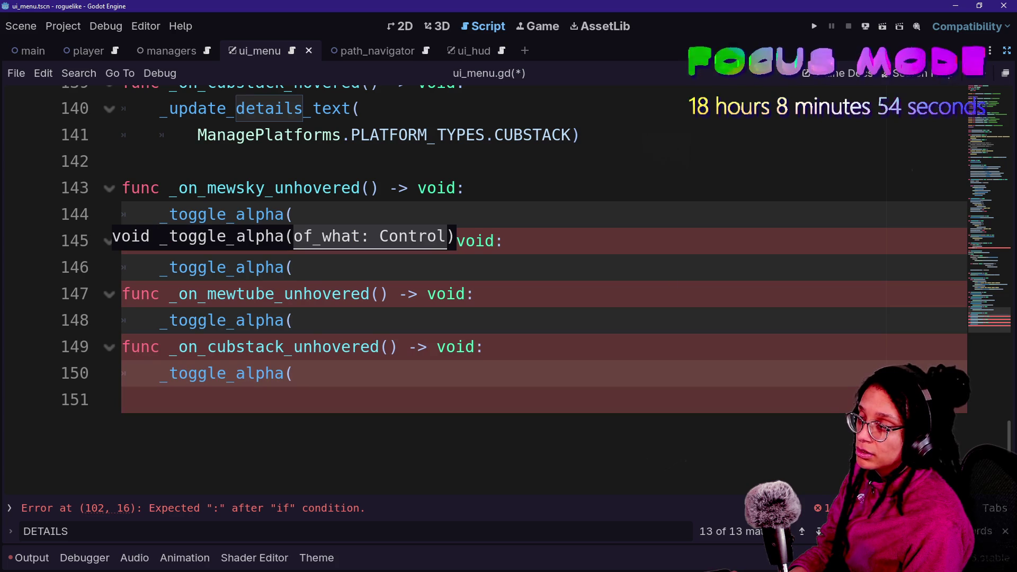
{"action": "type", "text": "d"}
{"action": "key", "text": "Return"}
{"action": "type", "text": ")"}
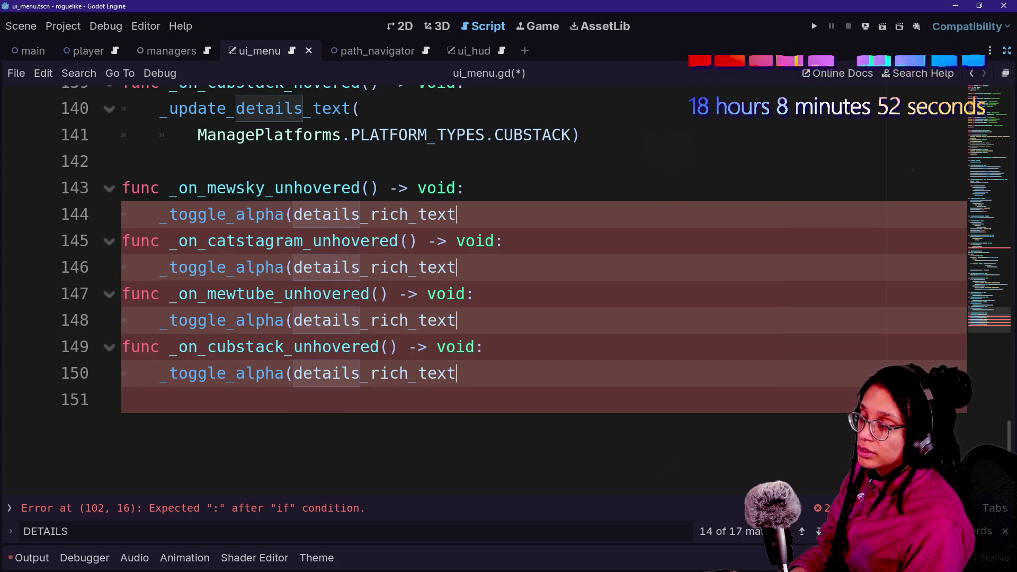
{"action": "key", "text": "Escape"}
{"action": "scroll", "coordinate": [975, 103], "scroll_direction": "up", "scroll_amount": 9}
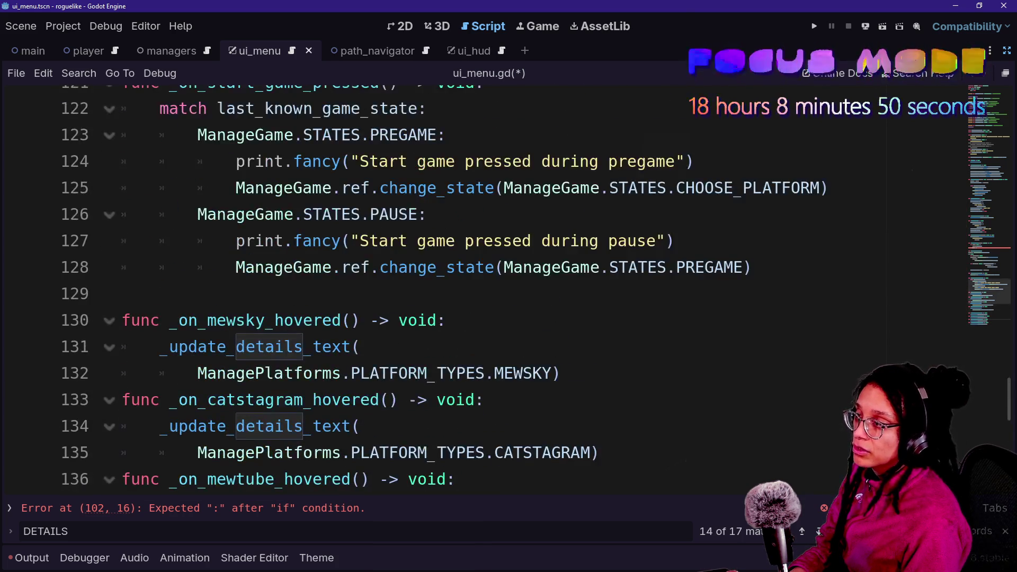
Change the if condition to alpha <= 0. and open an indented line below it
{"action": "scroll", "coordinate": [975, 104], "scroll_direction": "up", "scroll_amount": 8}
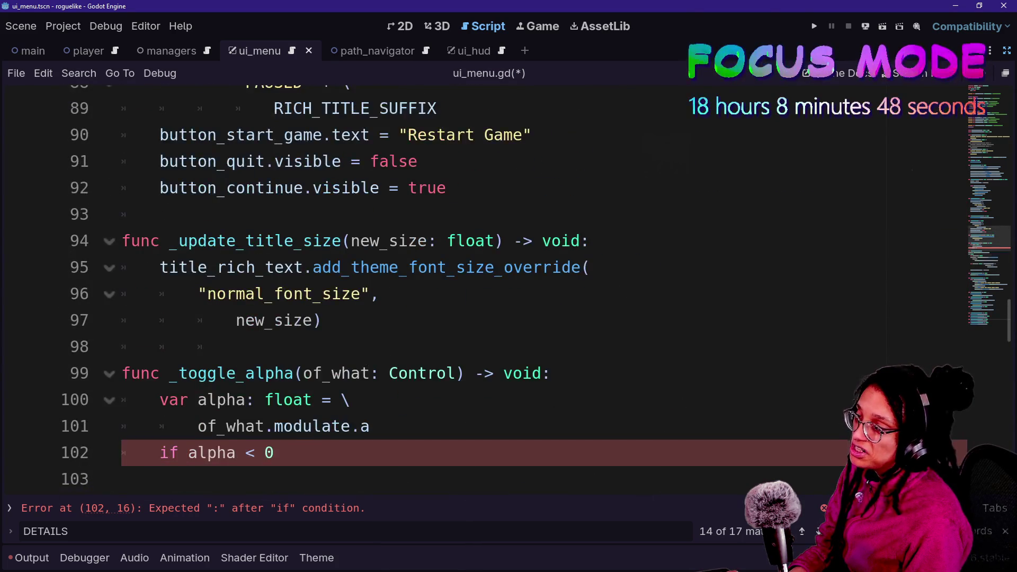
{"action": "scroll", "coordinate": [975, 104], "scroll_direction": "down", "scroll_amount": 2}
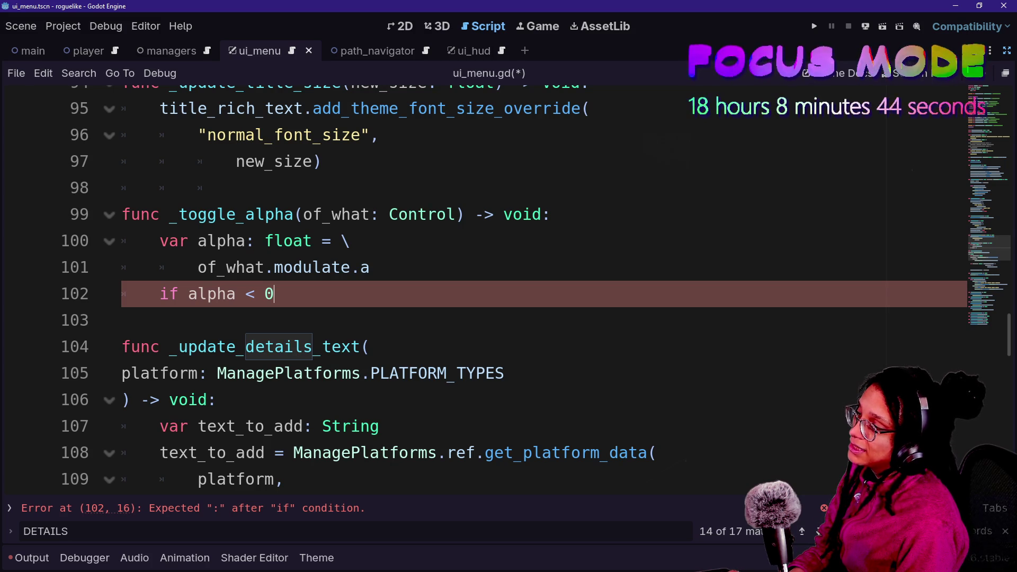
{"action": "key", "text": "BackSpace"}
{"action": "key", "text": "BackSpace"}
{"action": "type", "text": "-"}
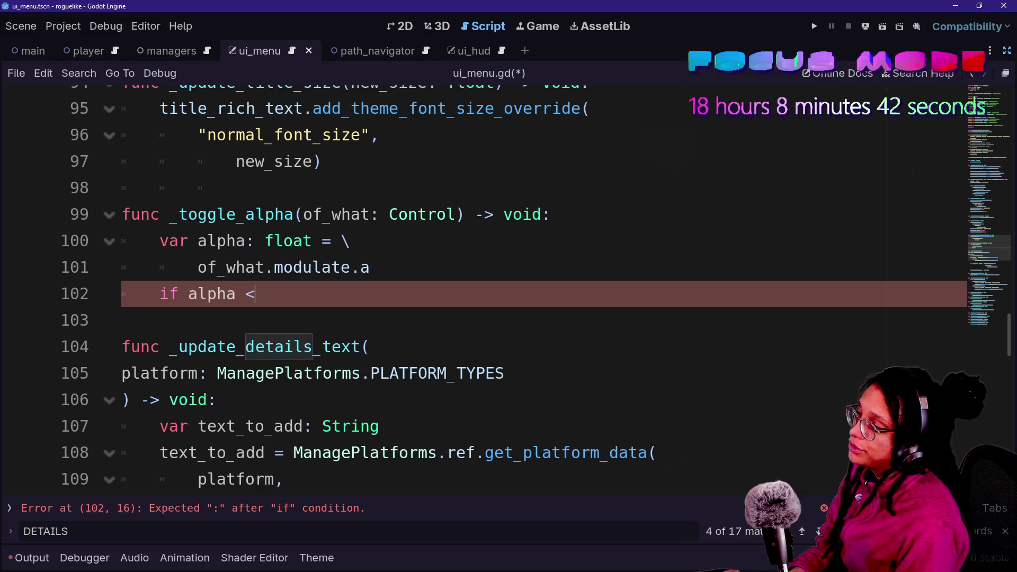
{"action": "type", "text": "0.:"}
{"action": "key", "text": "Return"}
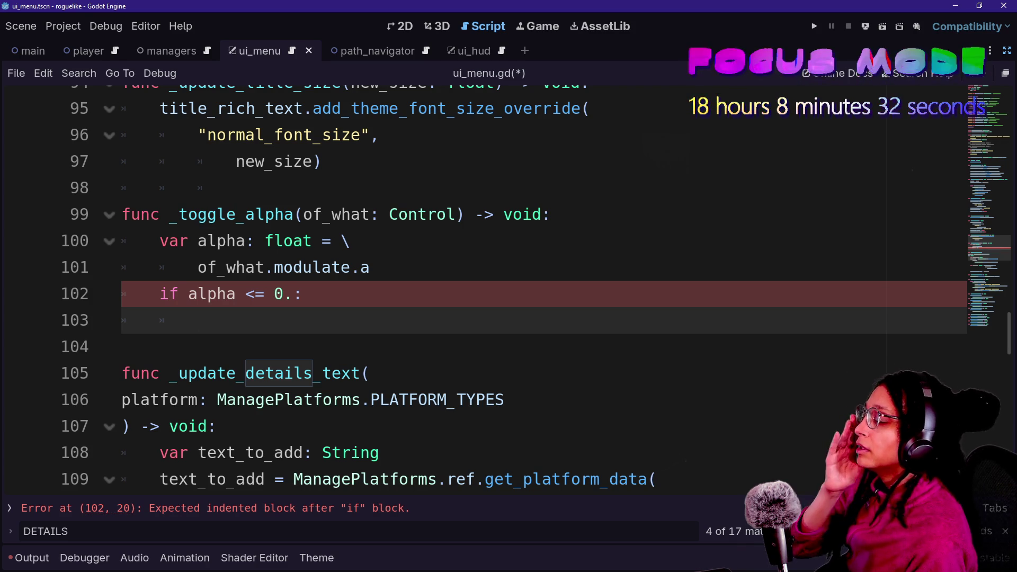
Begin the body line with 'of_whatmodul' and put the caret before alpha on line 100
{"action": "key", "text": "Up"}
{"action": "key", "text": "Up"}
{"action": "key", "text": "Up"}
{"action": "key", "text": "Down"}
{"action": "key", "text": "Down"}
{"action": "key", "text": "Down"}
{"action": "key", "text": "Down"}
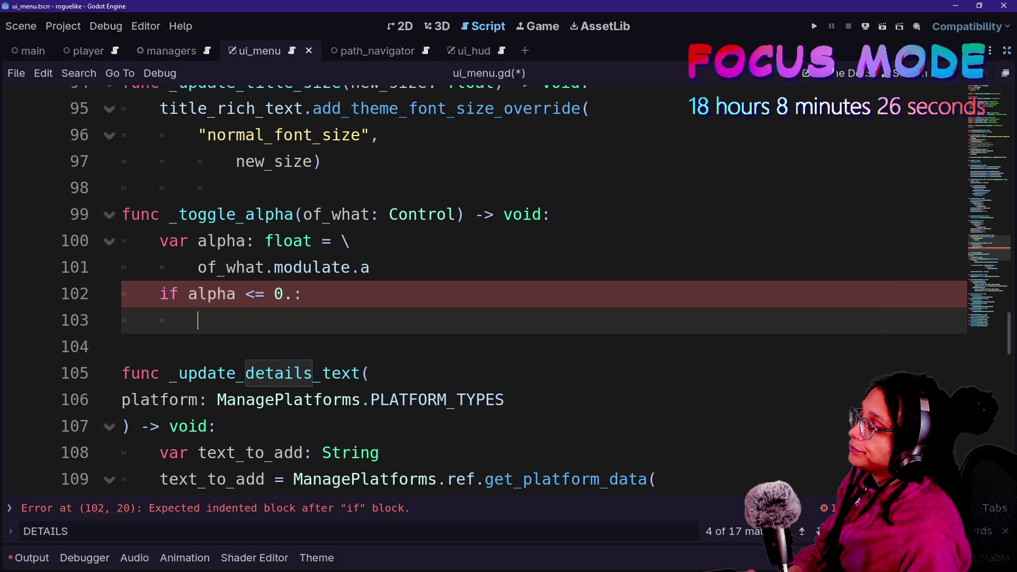
{"action": "type", "text": "of_what"}
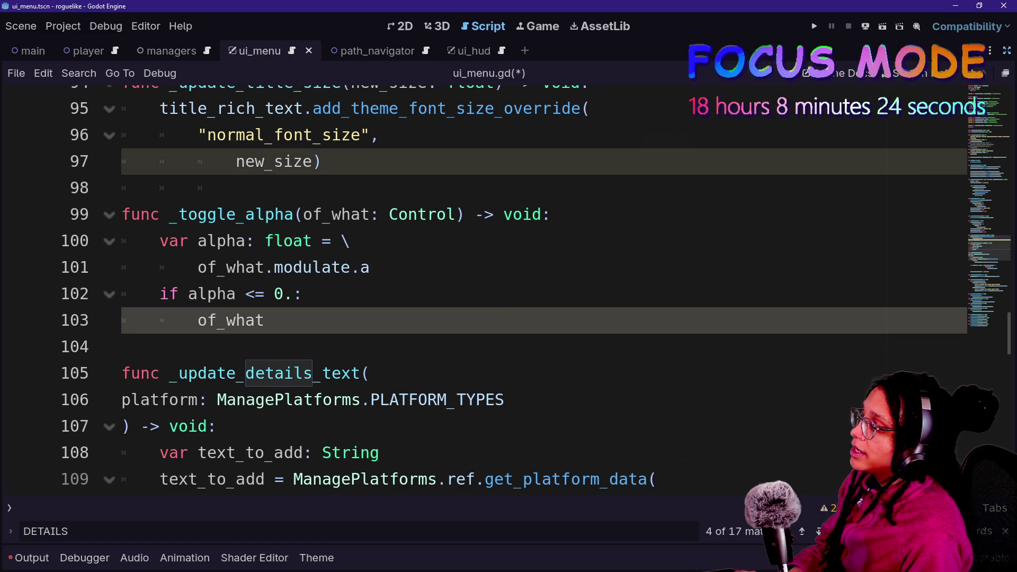
{"action": "type", "text": "modulate"}
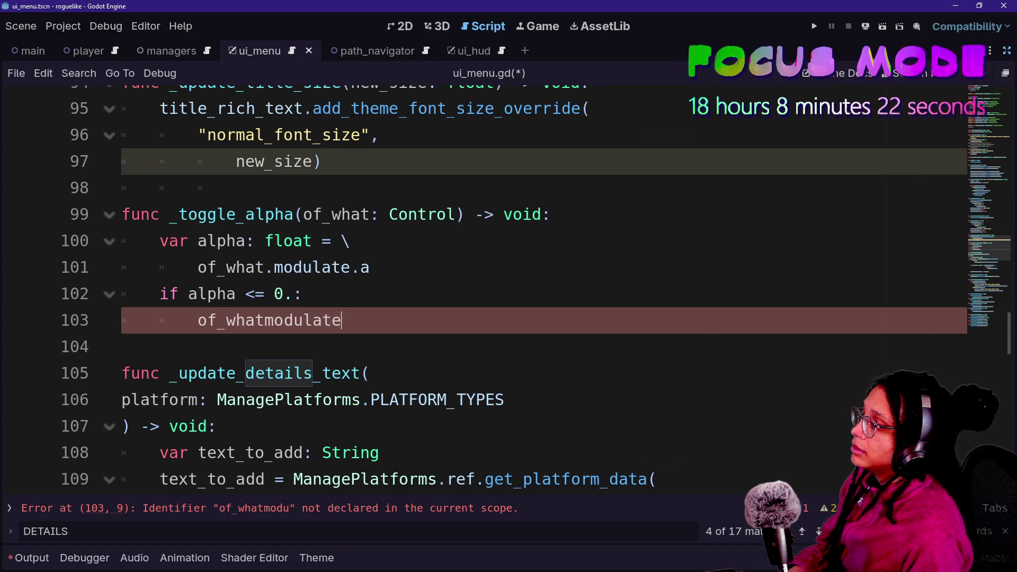
{"action": "left_click", "coordinate": [551, 214]}
{"action": "key", "text": "Return"}
{"action": "type", "text": "v"}
{"action": "key", "text": "BackSpace"}
{"action": "key", "text": "BackSpace"}
{"action": "key", "text": "BackSpace"}
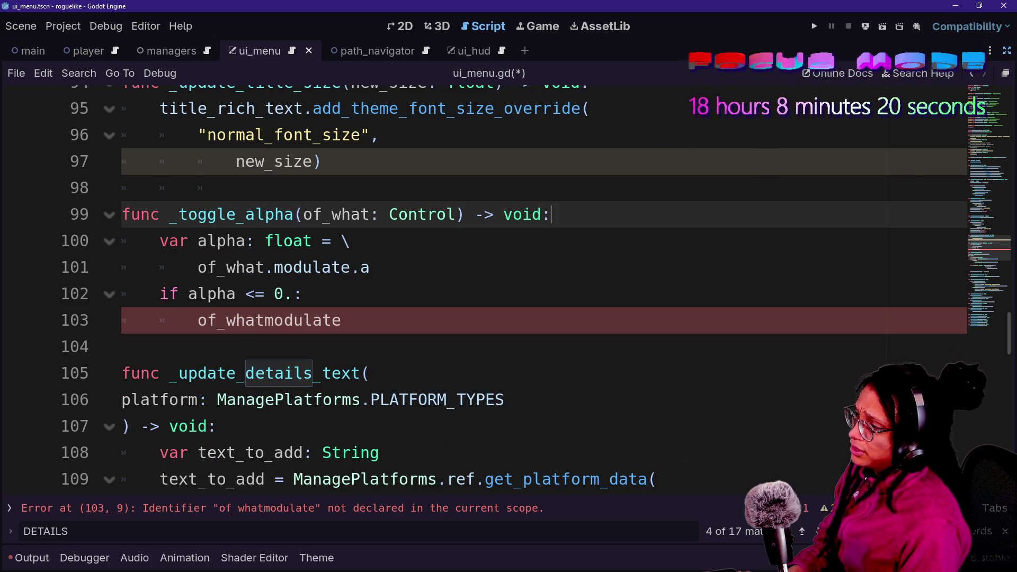
{"action": "left_click", "coordinate": [197, 241]}
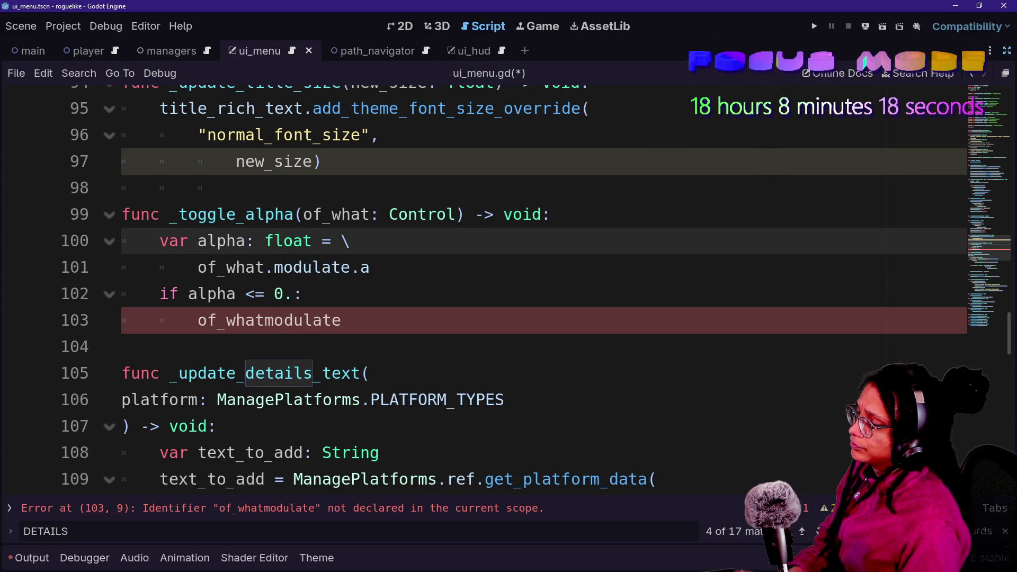
Rename alpha to current_alpha and declare float max_alpha = 255 and min_alpha = 0
{"action": "type", "text": "current_"}
{"action": "left_click", "coordinate": [189, 293]}
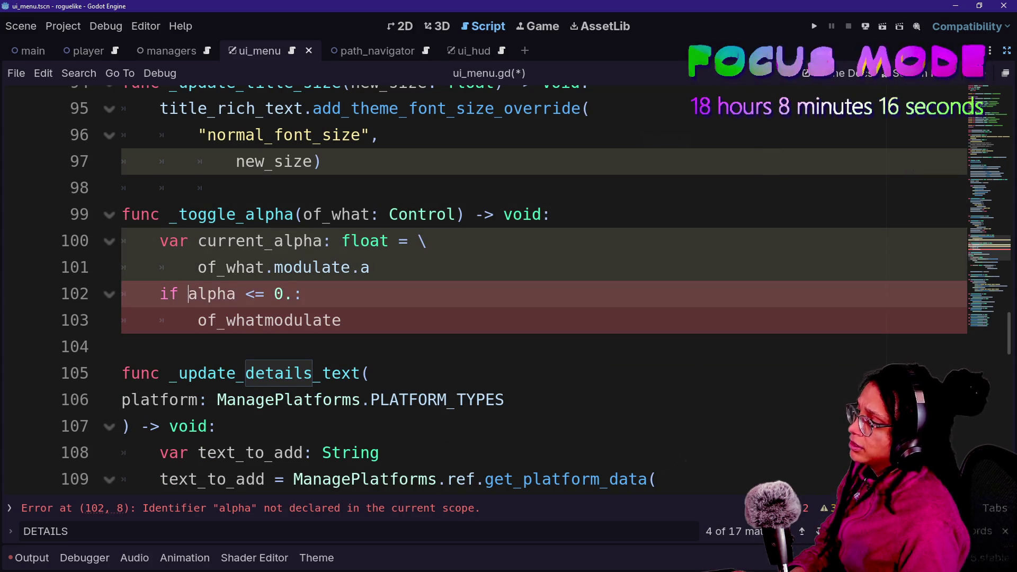
{"action": "type", "text": "current_"}
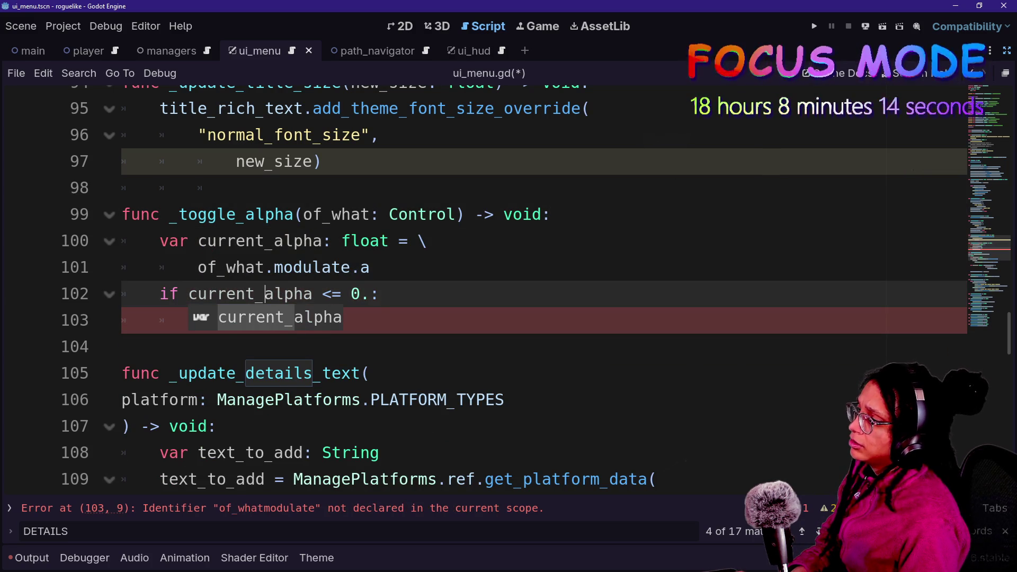
{"action": "left_click", "coordinate": [551, 214]}
{"action": "key", "text": "Return"}
{"action": "type", "text": "var m"}
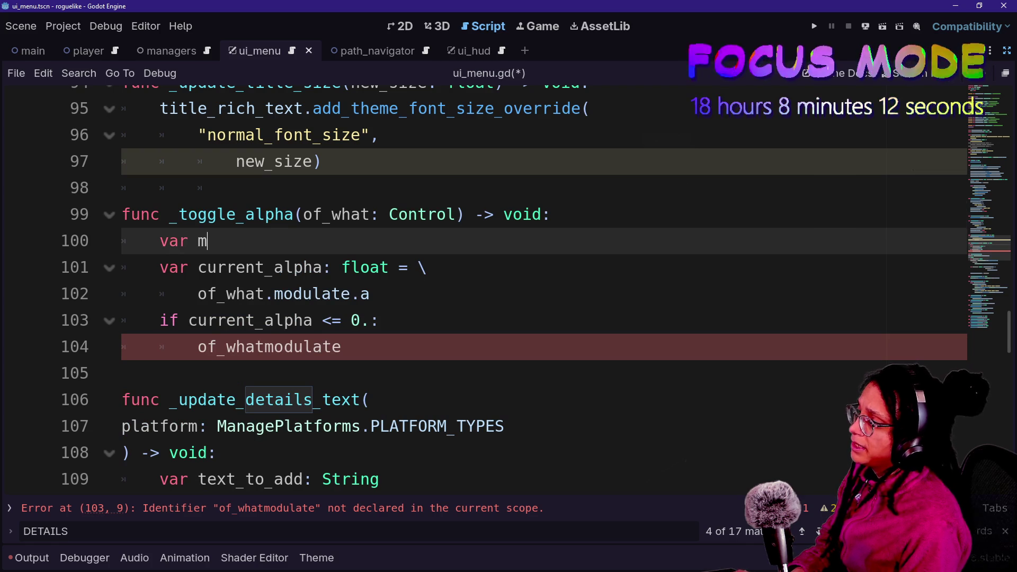
{"action": "type", "text": "ax_alpha_"}
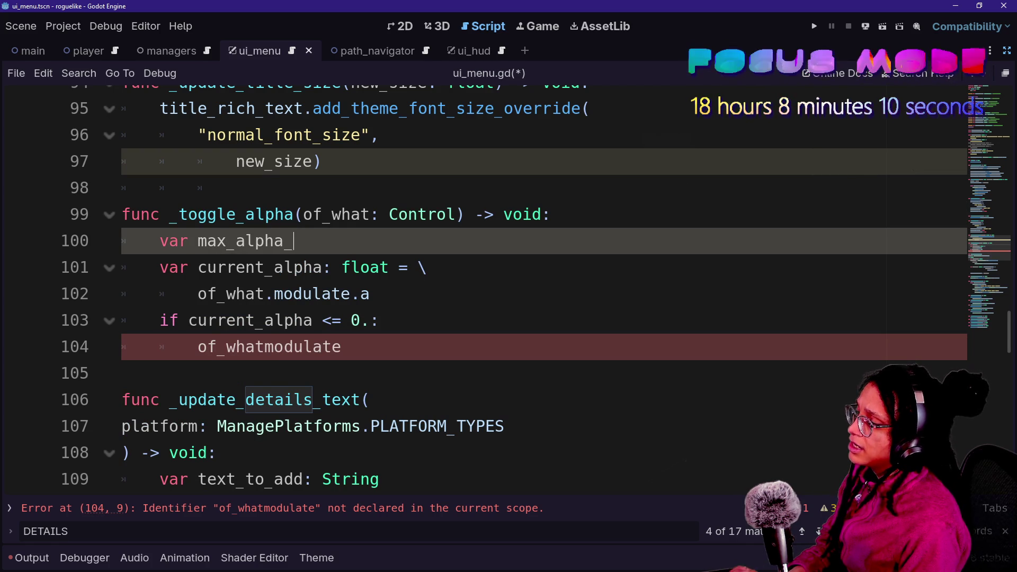
{"action": "key", "text": "BackSpace"}
{"action": "type", "text": ": float = "}
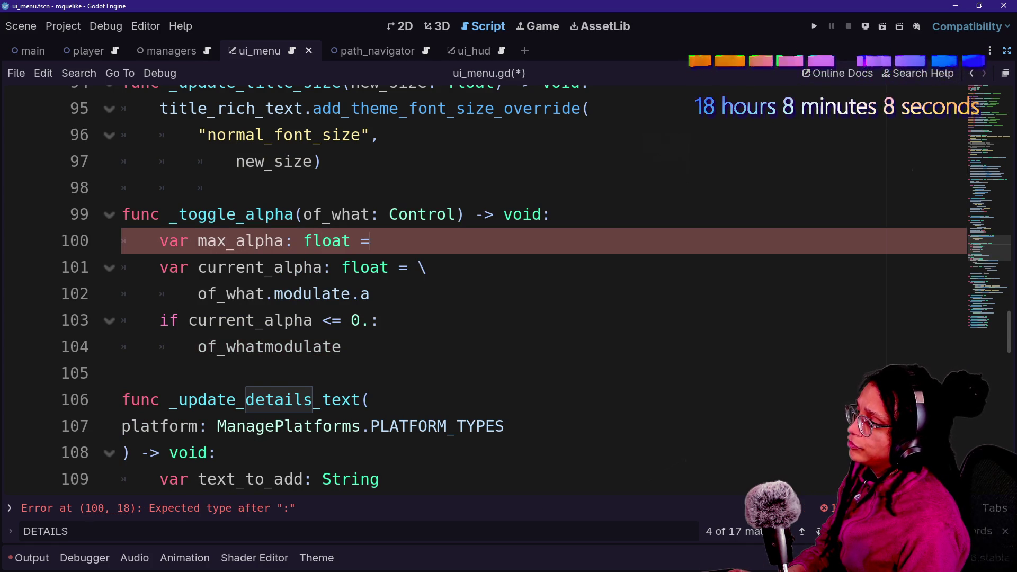
{"action": "type", "text": "255."}
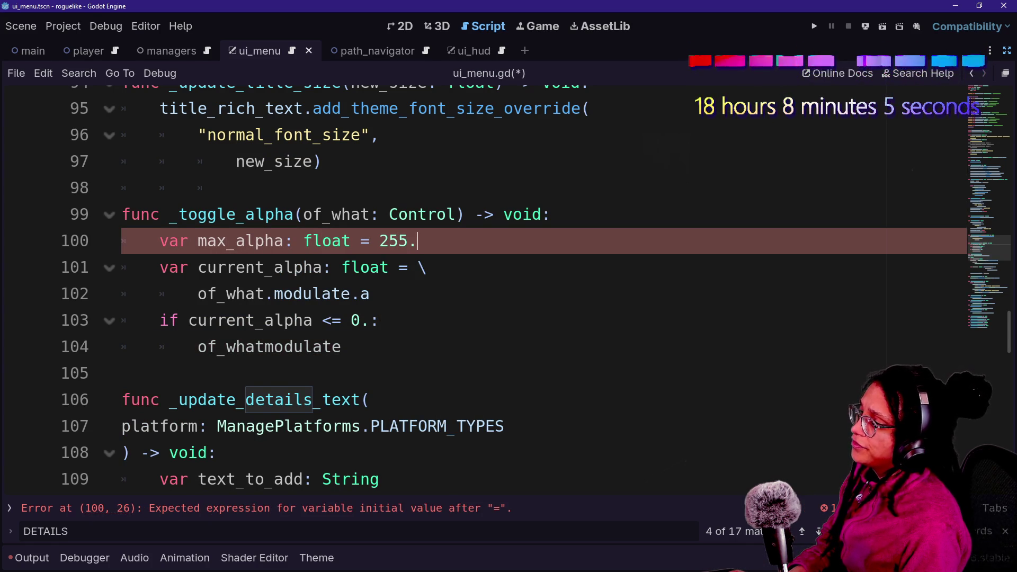
{"action": "key", "text": "Return"}
{"action": "type", "text": "ar "}
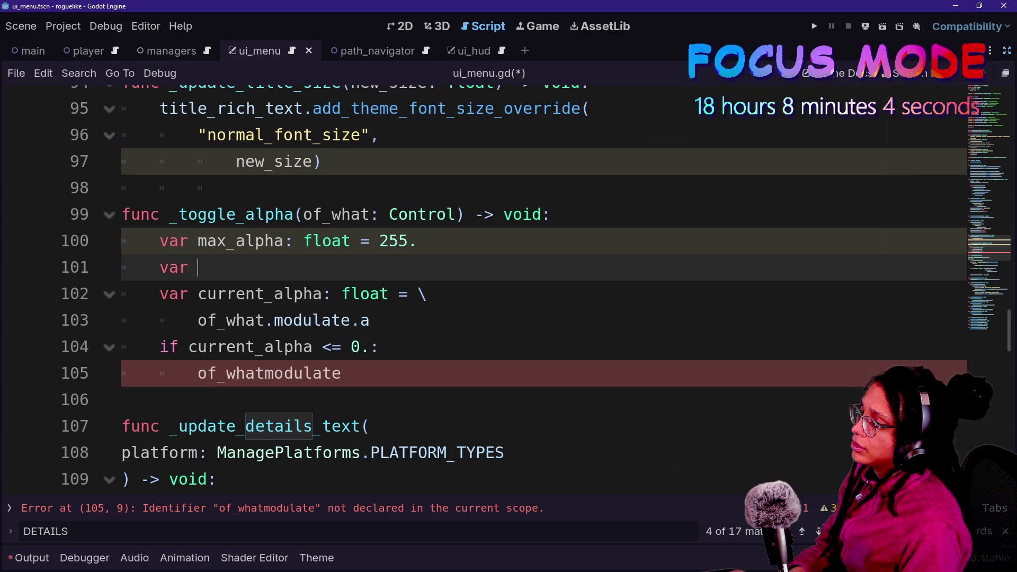
{"action": "type", "text": "min_alp"}
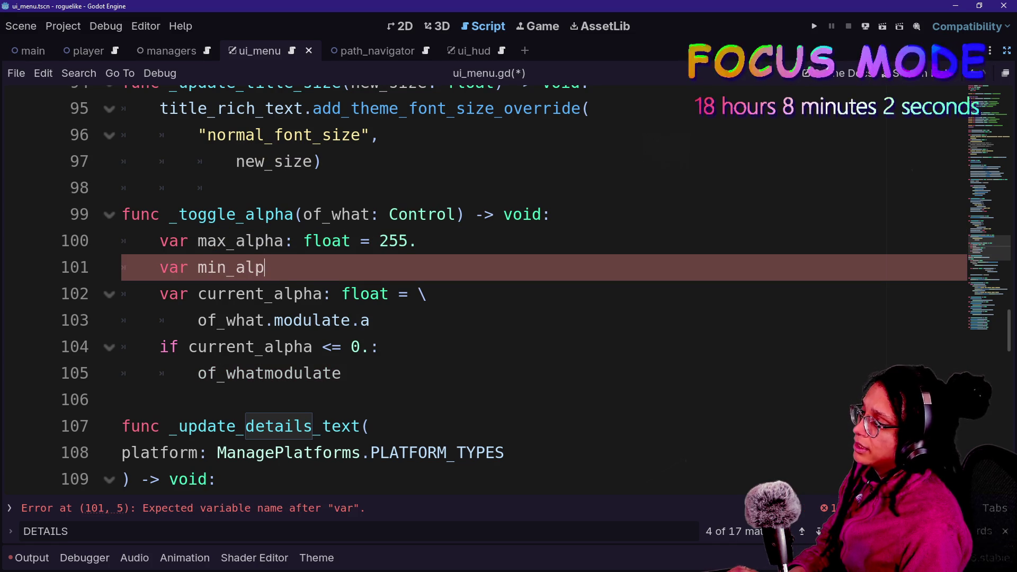
{"action": "type", "text": "ha: float = 0."}
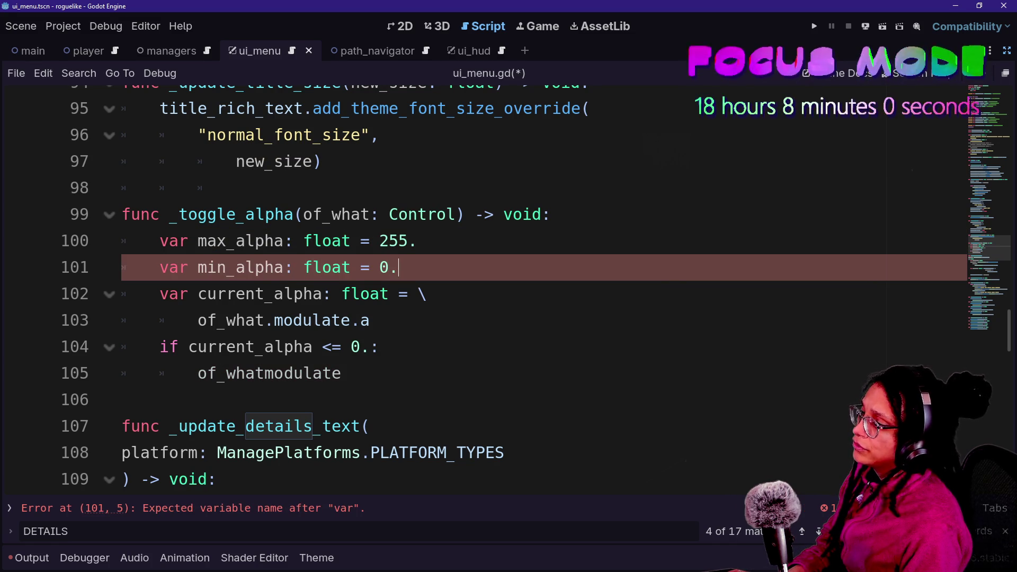
Add a blank line before the if and compare current_alpha <= min_alpha
{"action": "left_click", "coordinate": [380, 347]}
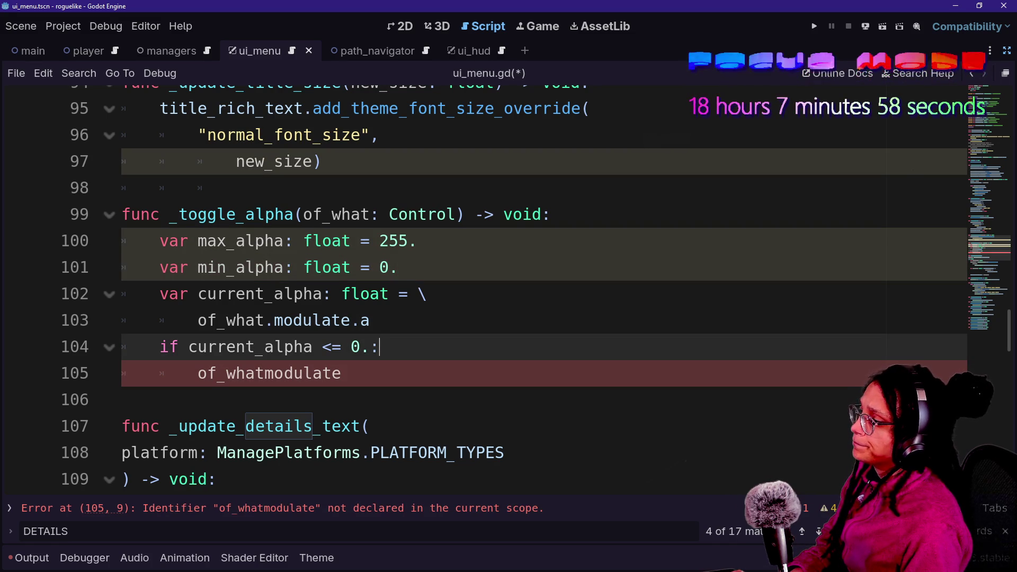
{"action": "key", "text": "Up"}
{"action": "key", "text": "Return"}
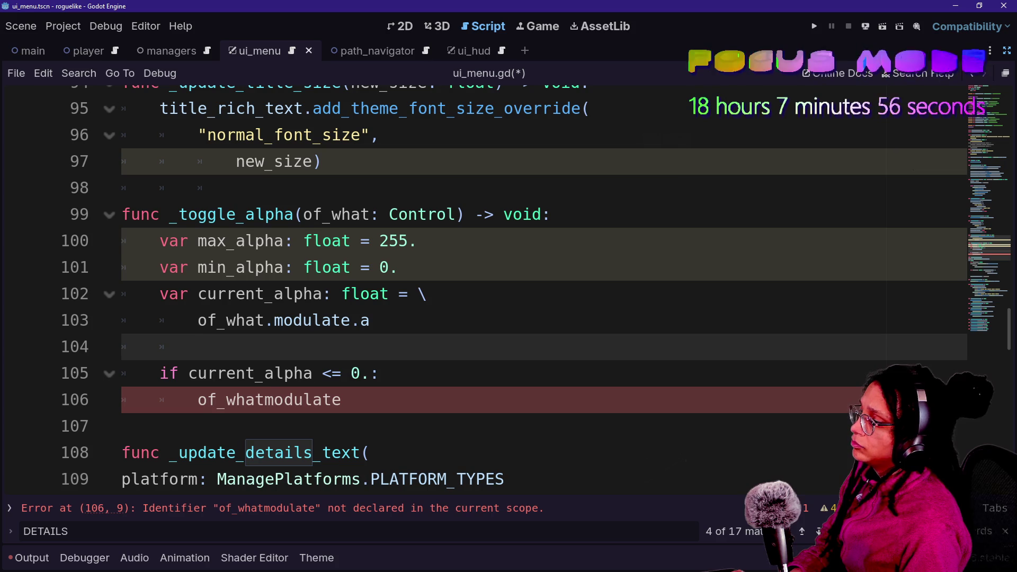
{"action": "left_click", "coordinate": [371, 373]}
{"action": "key", "text": "BackSpace"}
{"action": "key", "text": "BackSpace"}
{"action": "type", "text": "in_"}
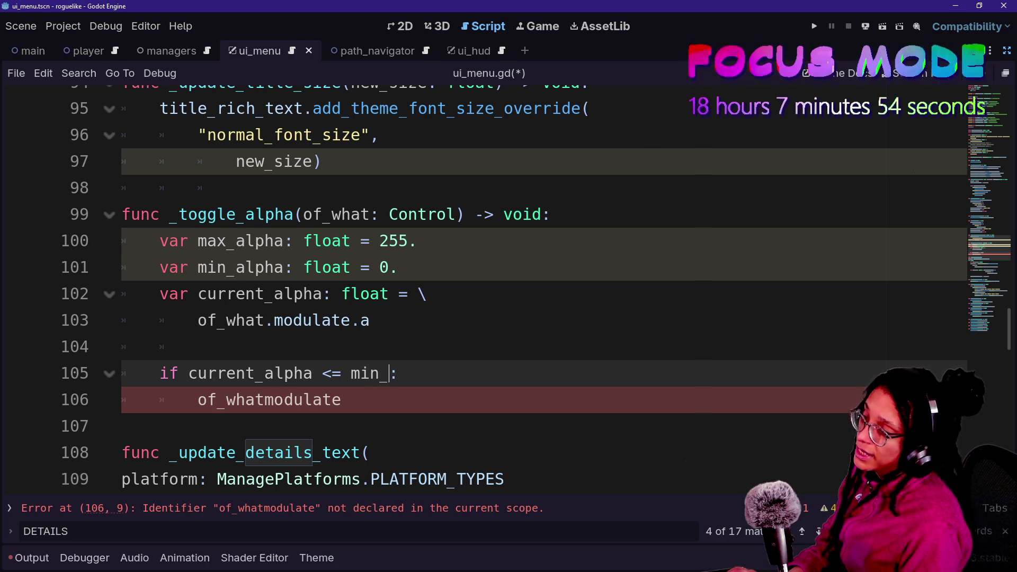
{"action": "key", "text": "Return"}
{"action": "scroll", "coordinate": [409, 294], "scroll_direction": "down", "scroll_amount": 3}
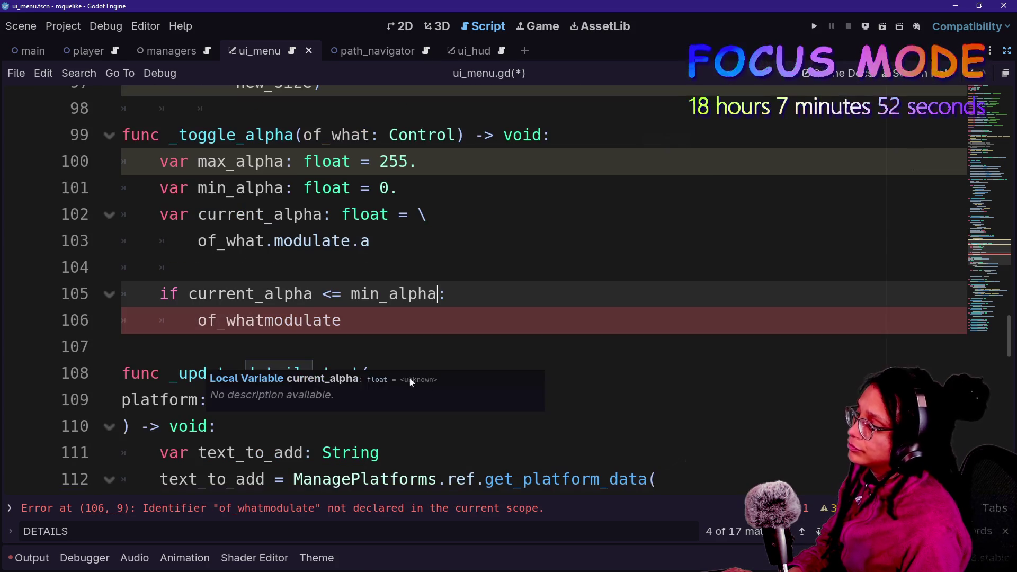
{"action": "left_click", "coordinate": [408, 294]}
Fix the body line to assign of_what.modulate = 255
{"action": "left_click", "coordinate": [342, 320]}
{"action": "key", "text": "BackSpace"}
{"action": "key", "text": "BackSpace"}
{"action": "key", "text": "BackSpace"}
{"action": "type", "text": ".modulate == "}
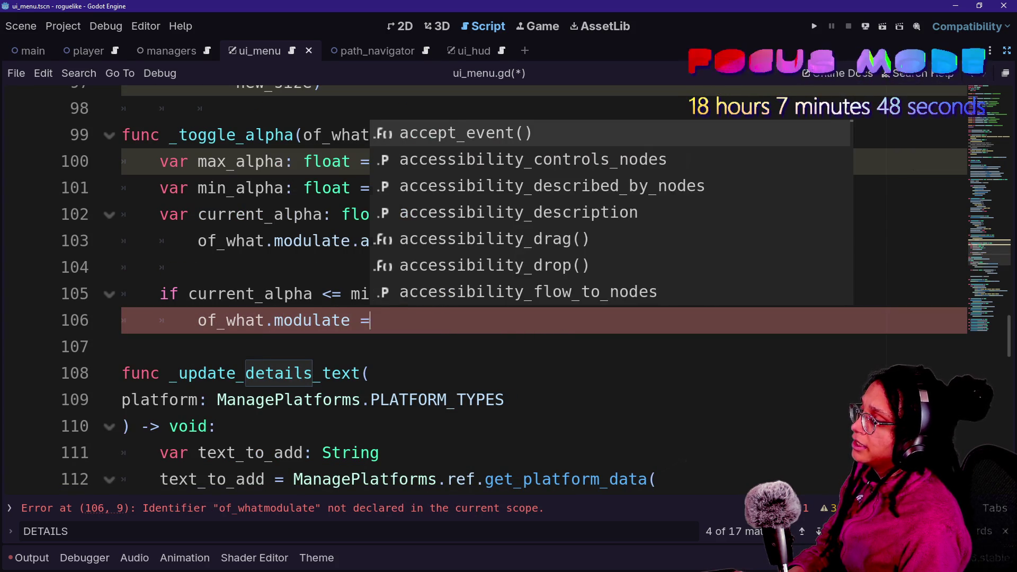
{"action": "type", "text": "255."}
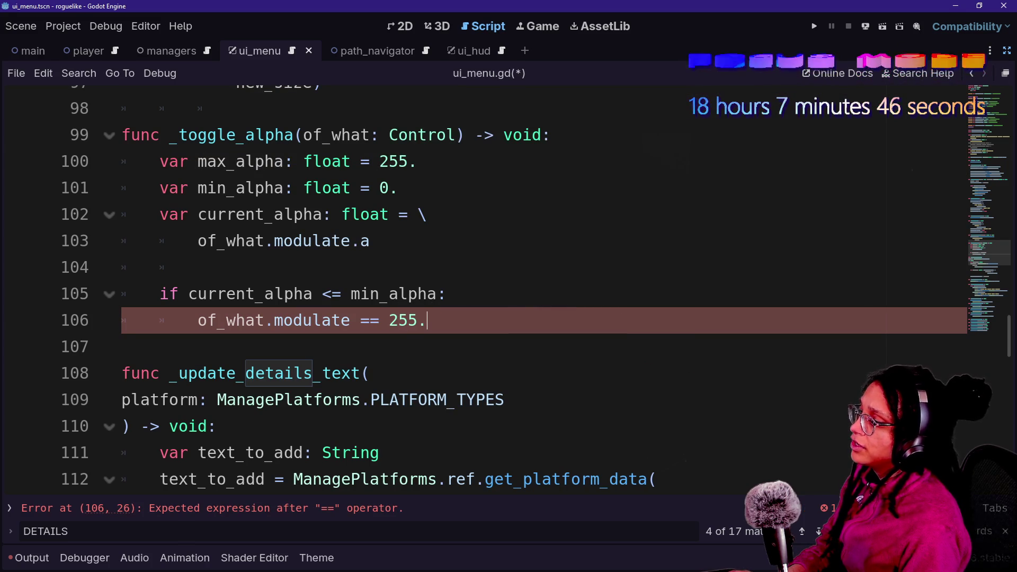
{"action": "key", "text": "BackSpace"}
{"action": "key", "text": "BackSpace"}
{"action": "key", "text": "BackSpace"}
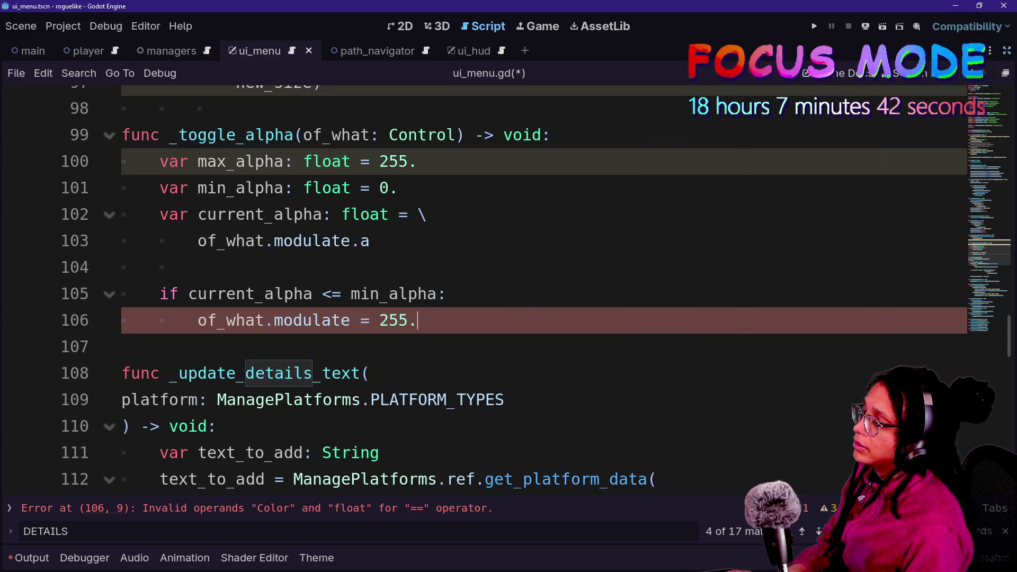
{"action": "left_click", "coordinate": [198, 267]}
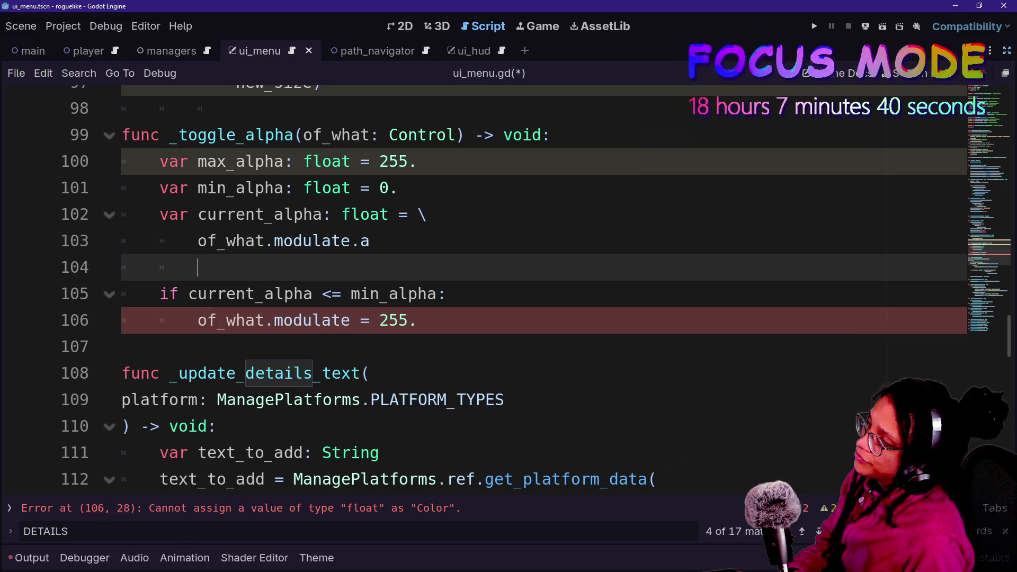
{"action": "left_click_drag", "start_coordinate": [160, 161], "coordinate": [397, 187]}
{"action": "left_click", "coordinate": [397, 188]}
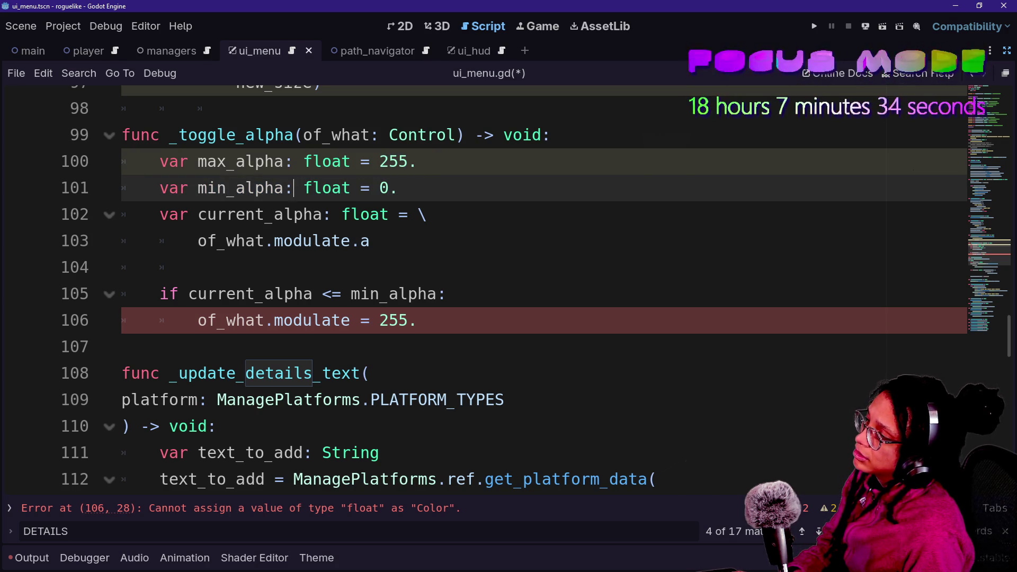
{"action": "left_click", "coordinate": [418, 262]}
Search all project files for '= If', finding nothing, then close the find bar and results
{"action": "key", "text": "ctrl+shift+f"}
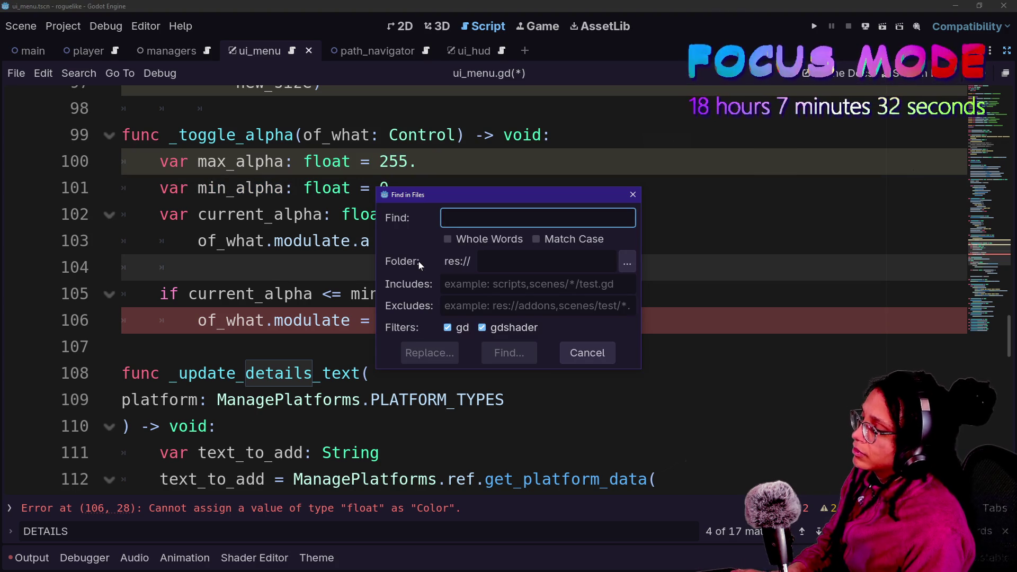
{"action": "type", "text": "= If"}
{"action": "key", "text": "Return"}
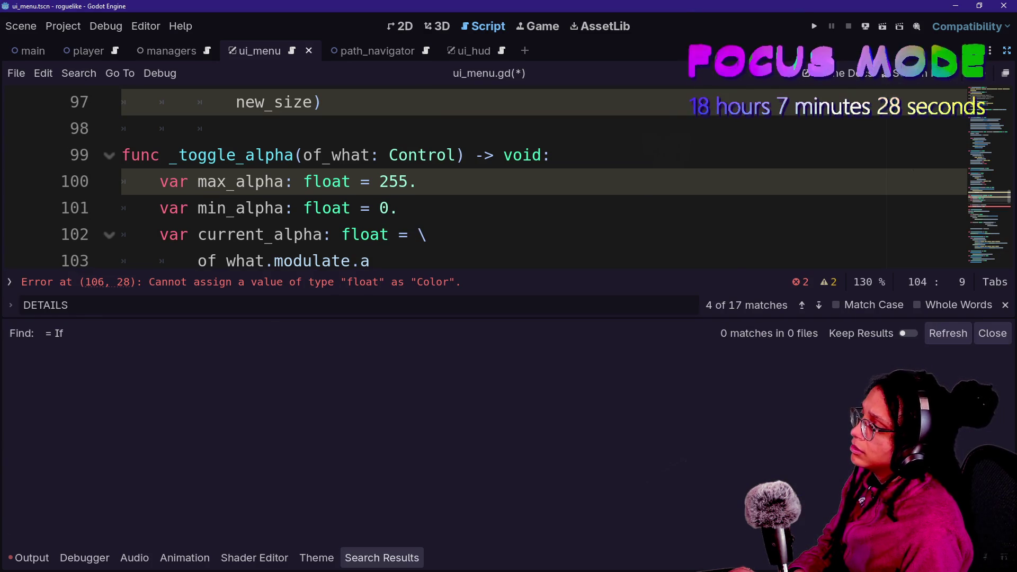
{"action": "key", "text": "Escape"}
{"action": "key", "text": "Up"}
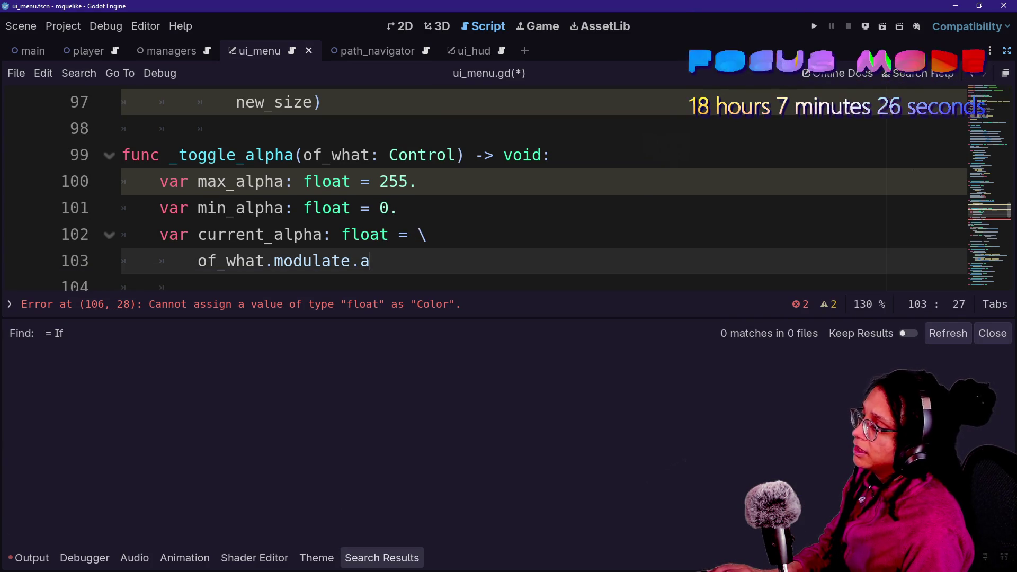
{"action": "key", "text": "ctrl+j"}
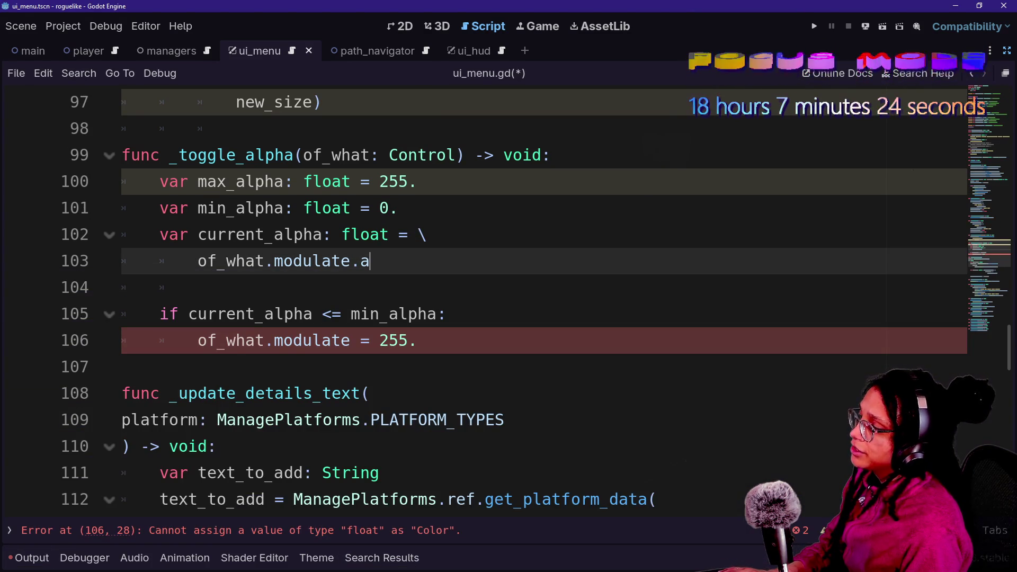
On a new line, write the inline toggle of_what.modulate.a = if 0. return 255 else return 0
{"action": "key", "text": "Return"}
{"action": "key", "text": "Return"}
{"action": "type", "text": "of_what"}
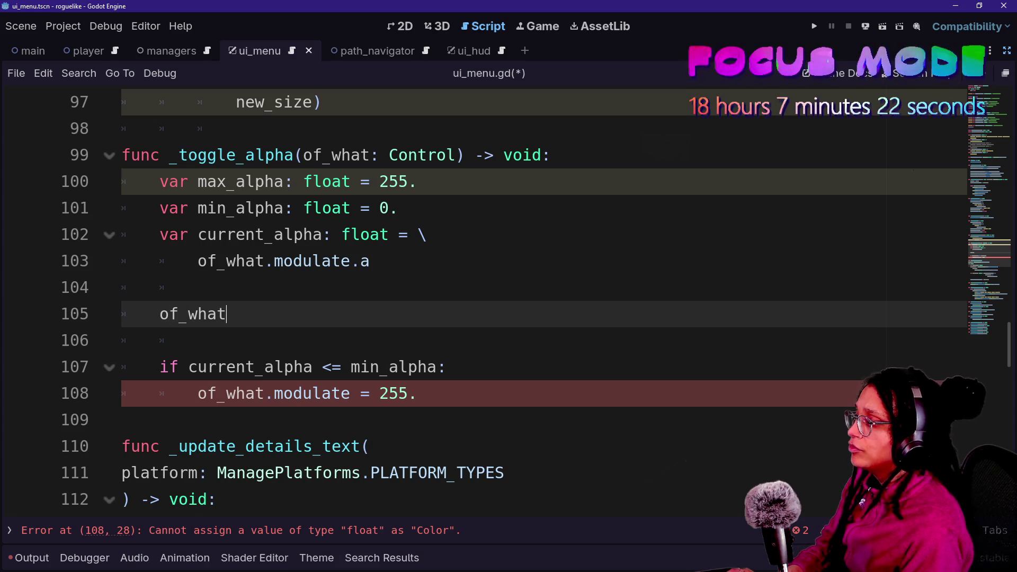
{"action": "type", "text": ".modulate"}
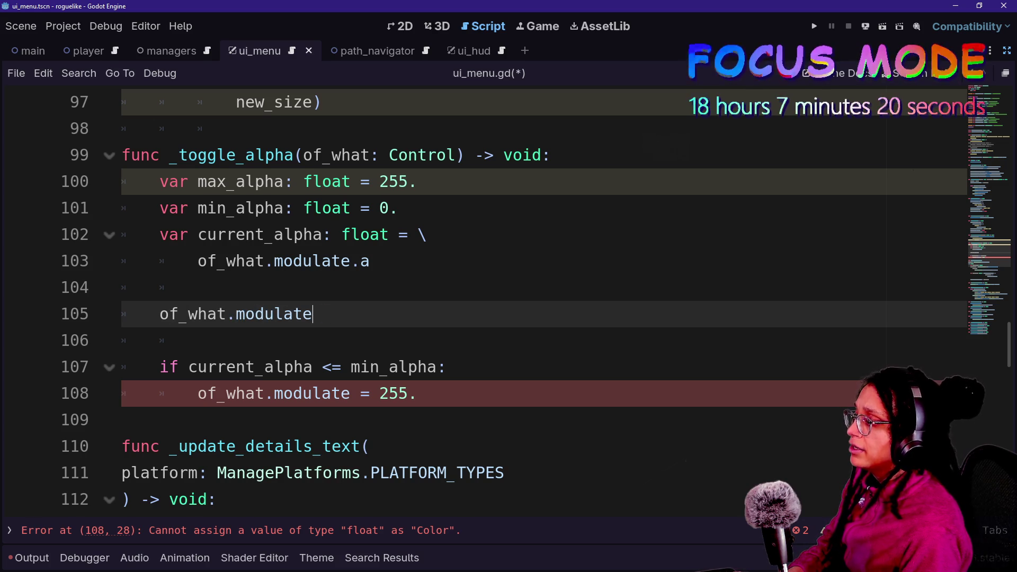
{"action": "type", "text": "a a"}
{"action": "key", "text": "BackSpace"}
{"action": "key", "text": "BackSpace"}
{"action": "key", "text": "BackSpace"}
{"action": "type", "text": "= "}
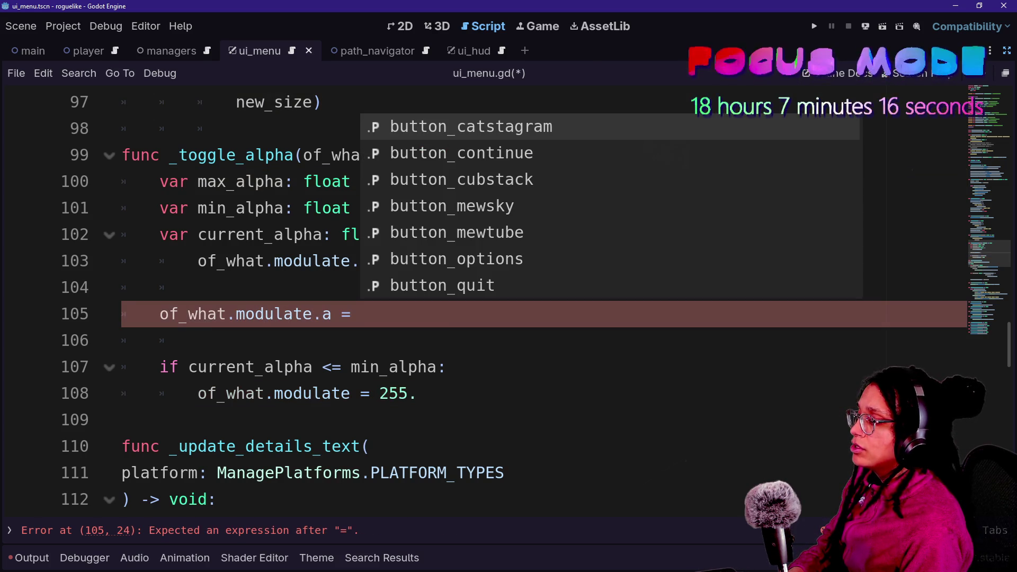
{"action": "type", "text": "if "}
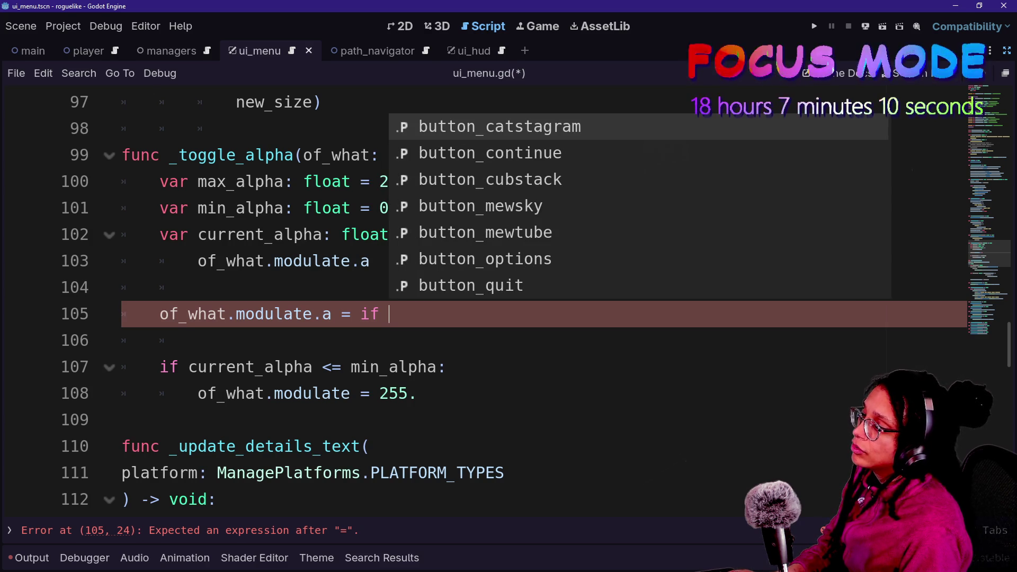
{"action": "type", "text": "0"}
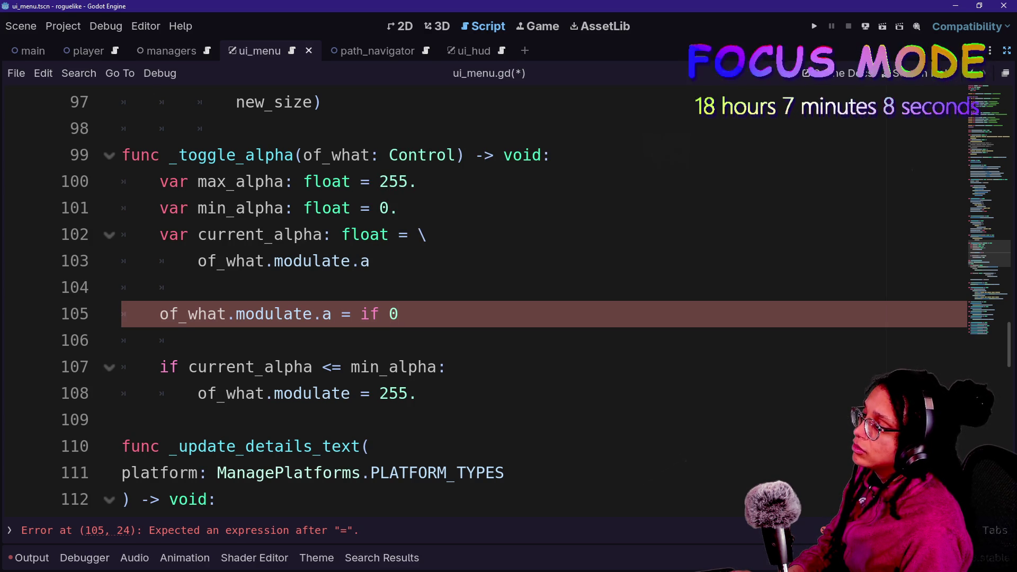
{"action": "type", "text": "."}
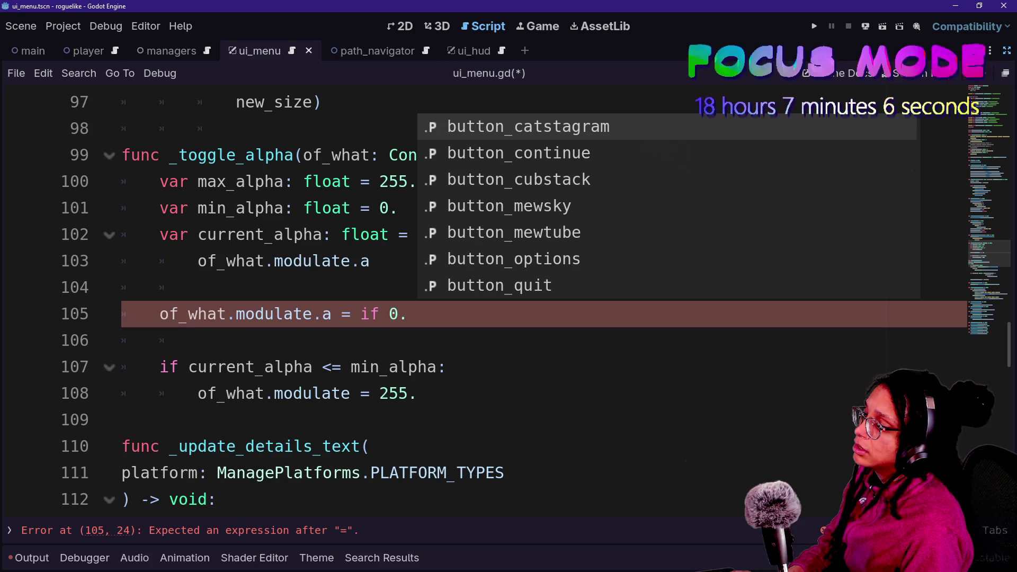
{"action": "type", "text": " return "}
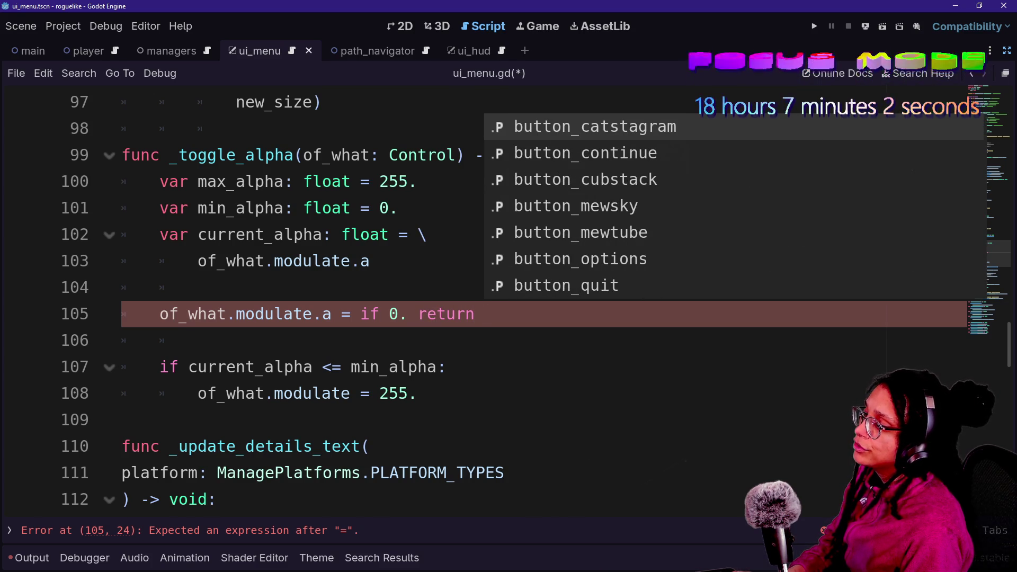
{"action": "type", "text": "255 else "}
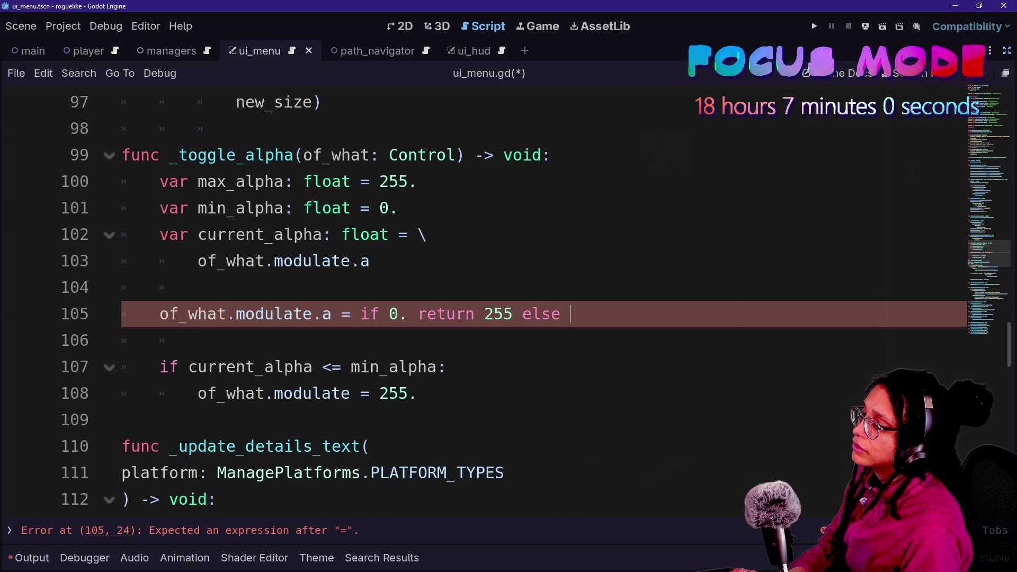
{"action": "type", "text": "return 0."}
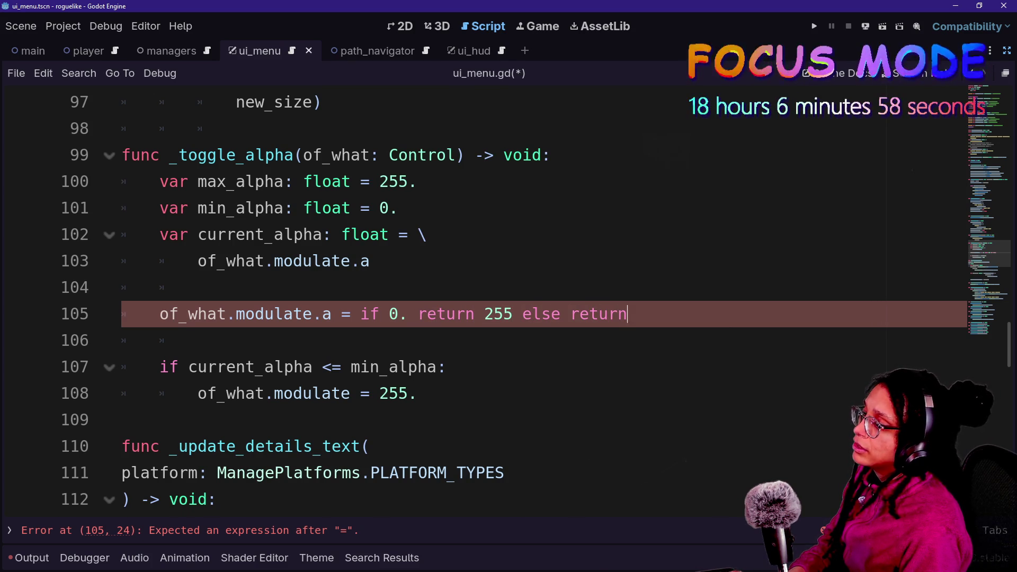
Delete the inline toggle attempt, leaving the original if branch in place
{"action": "key", "text": "ctrl+shift+Left"}
{"action": "key", "text": "ctrl+shift+Left"}
{"action": "key", "text": "ctrl+shift+Left"}
{"action": "key", "text": "BackSpace"}
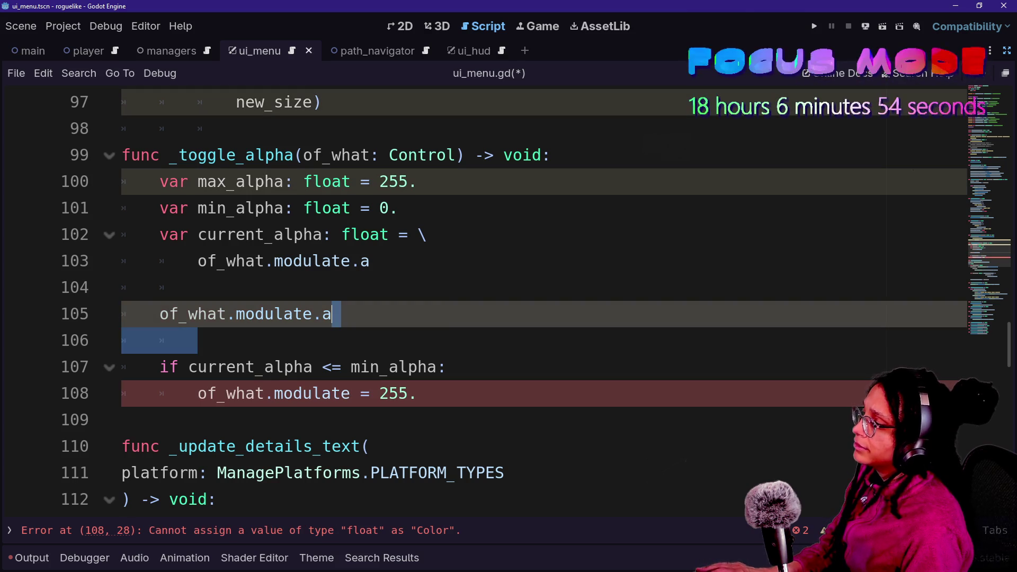
{"action": "key", "text": "Up"}
{"action": "key", "text": "Down"}
{"action": "key", "text": "BackSpace"}
{"action": "key", "text": "shift+Up"}
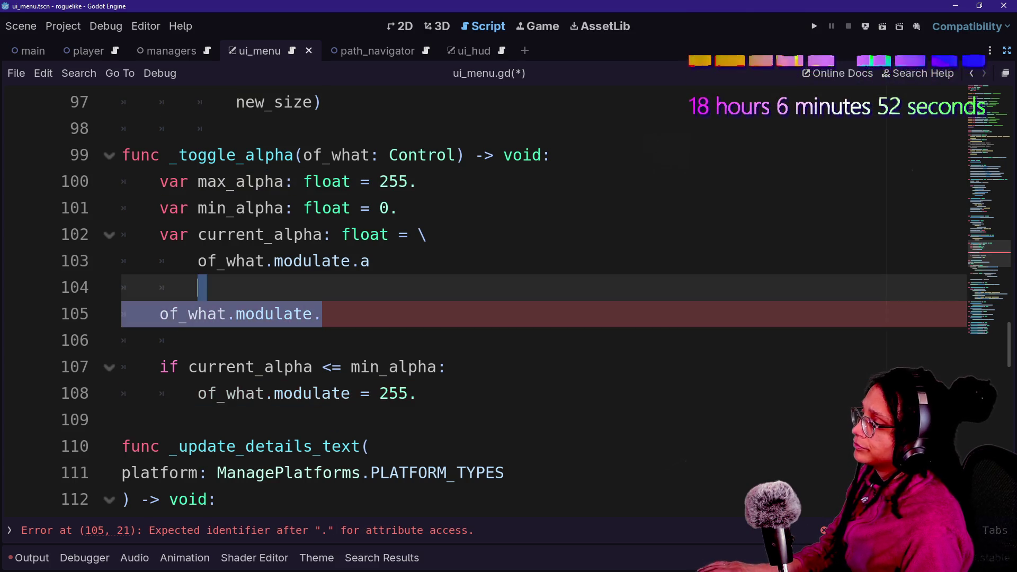
{"action": "key", "text": "BackSpace"}
{"action": "key", "text": "BackSpace"}
{"action": "key", "text": "BackSpace"}
{"action": "key", "text": "Down"}
{"action": "key", "text": "Down"}
{"action": "key", "text": "Down"}
{"action": "key", "text": "End"}
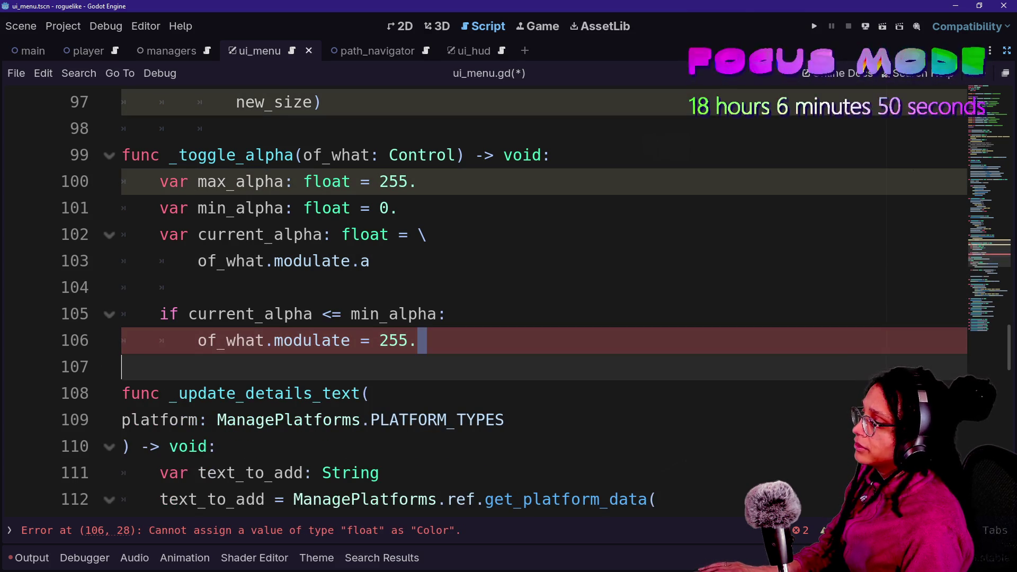
Make the first branch assign of_what.modulate.a instead of modulate
{"action": "key", "text": "Return"}
{"action": "key", "text": "BackSpace"}
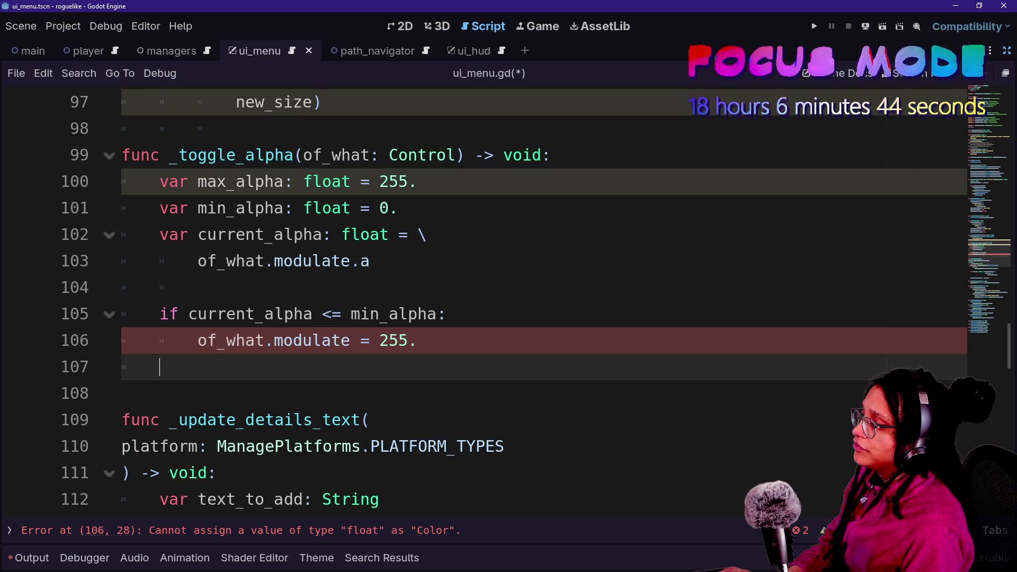
{"action": "left_click", "coordinate": [350, 340]}
{"action": "type", "text": ".a"}
Add an elif current_alpha >= max_alpha branch setting of_what.modulate.a = min_alpha
{"action": "left_click", "coordinate": [160, 366]}
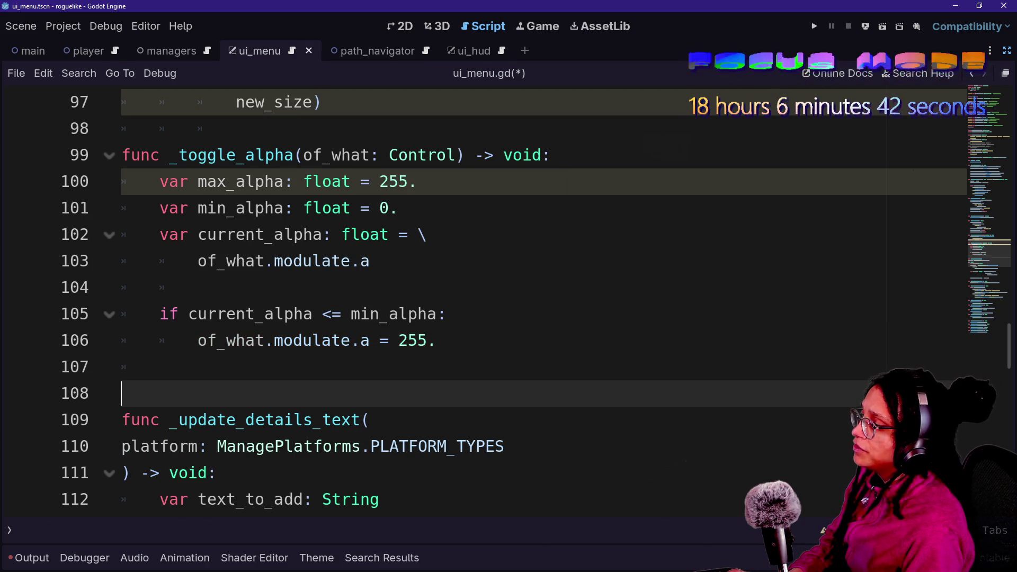
{"action": "type", "text": "el"}
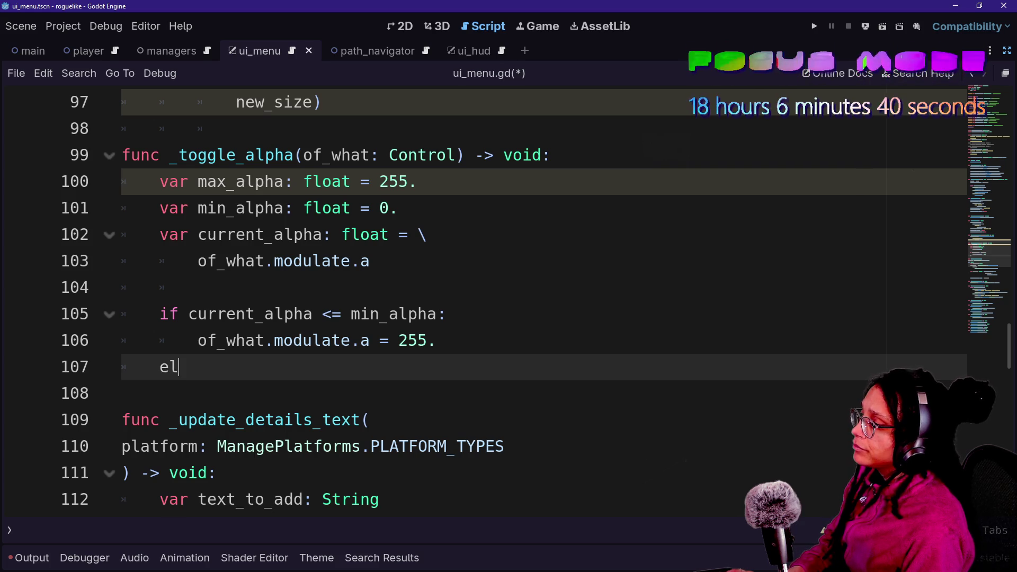
{"action": "type", "text": "if "}
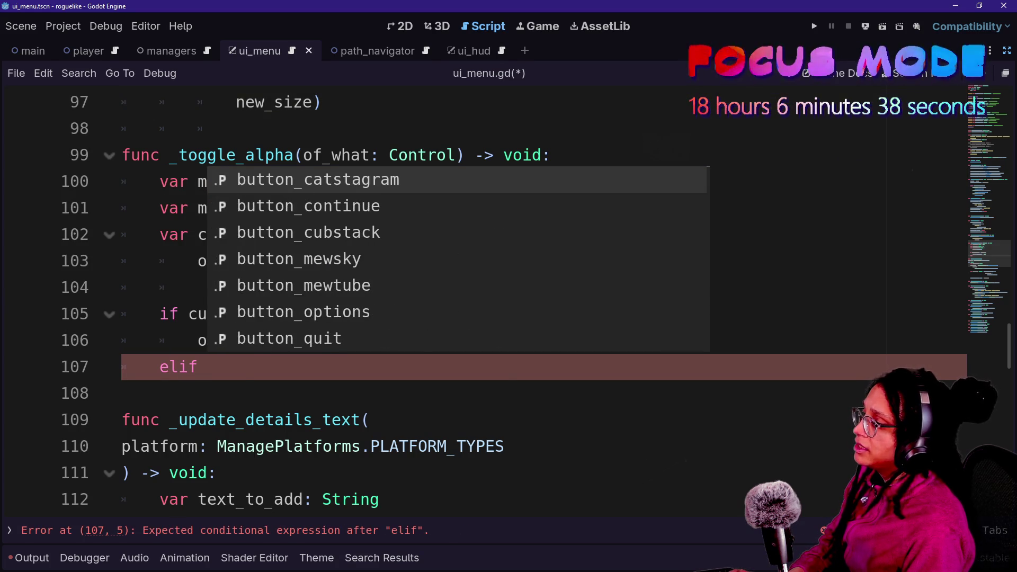
{"action": "type", "text": "current_alpha "}
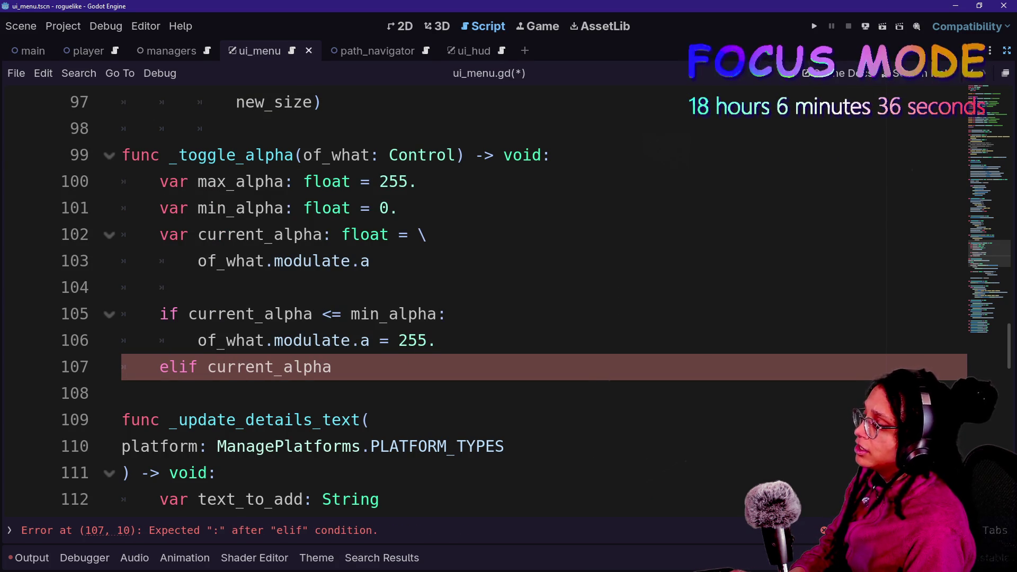
{"action": "type", "text": ">"}
{"action": "key", "text": "BackSpace"}
{"action": "key", "text": "BackSpace"}
{"action": "type", "text": "m"}
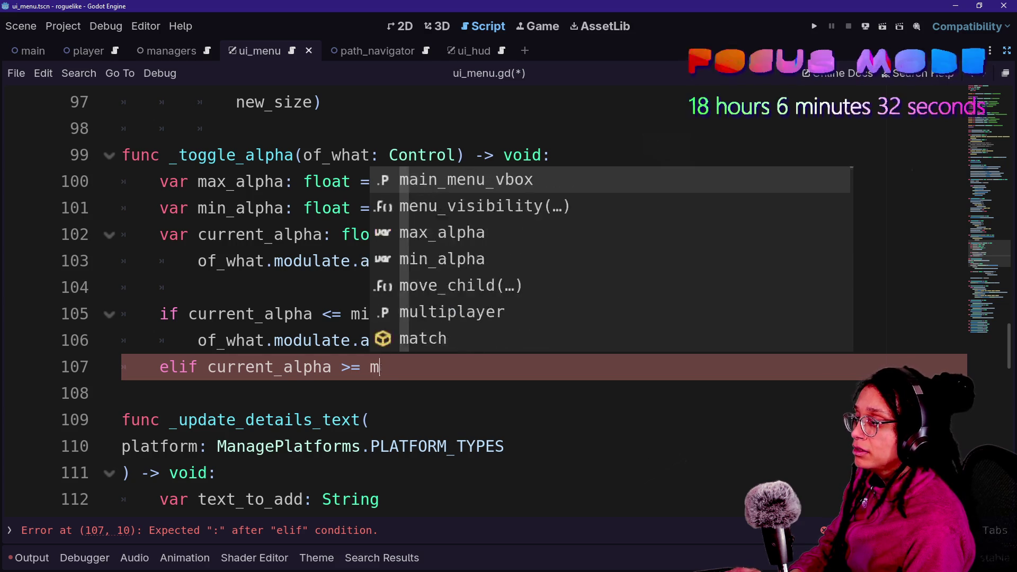
{"action": "type", "text": "ax_alpha"}
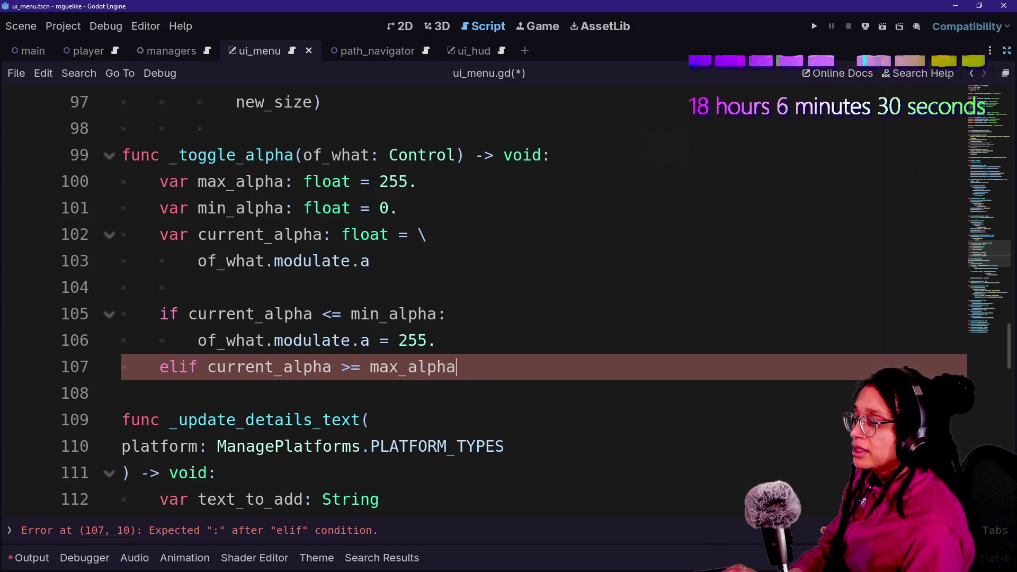
{"action": "type", "text": ":"}
{"action": "key", "text": "Return"}
{"action": "type", "text": "of_what"}
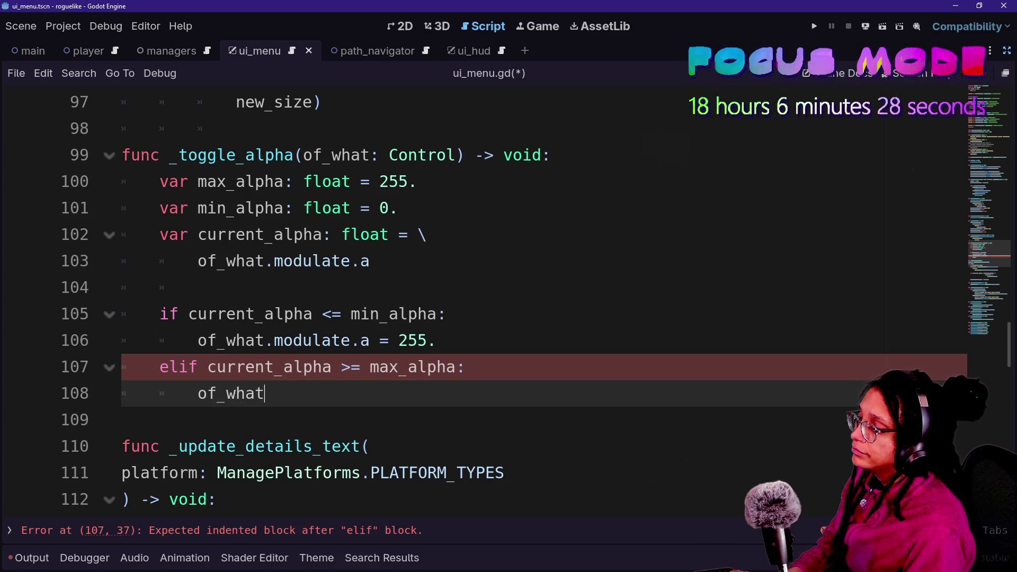
{"action": "type", "text": ".modulate.a = "}
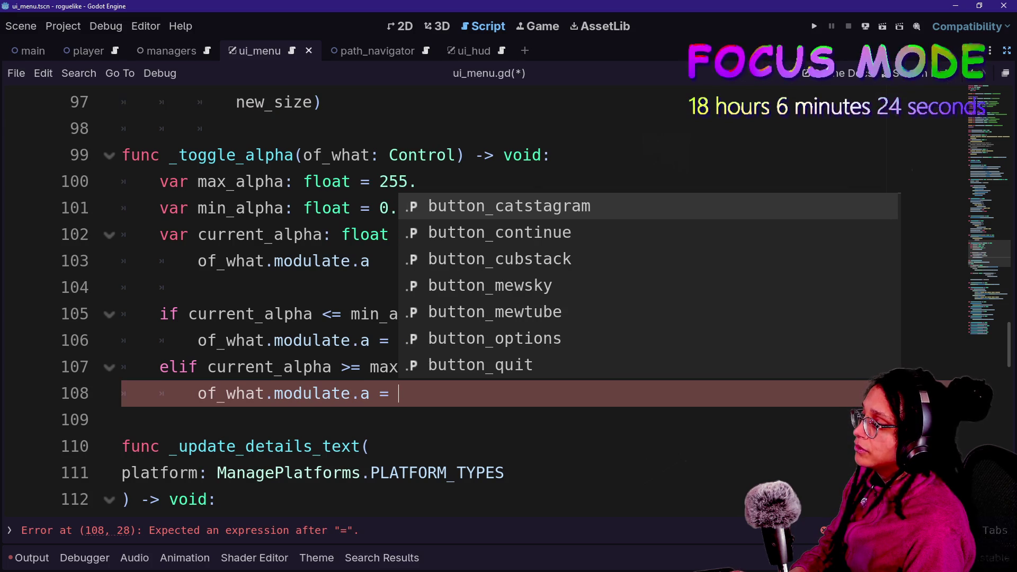
{"action": "type", "text": "min"}
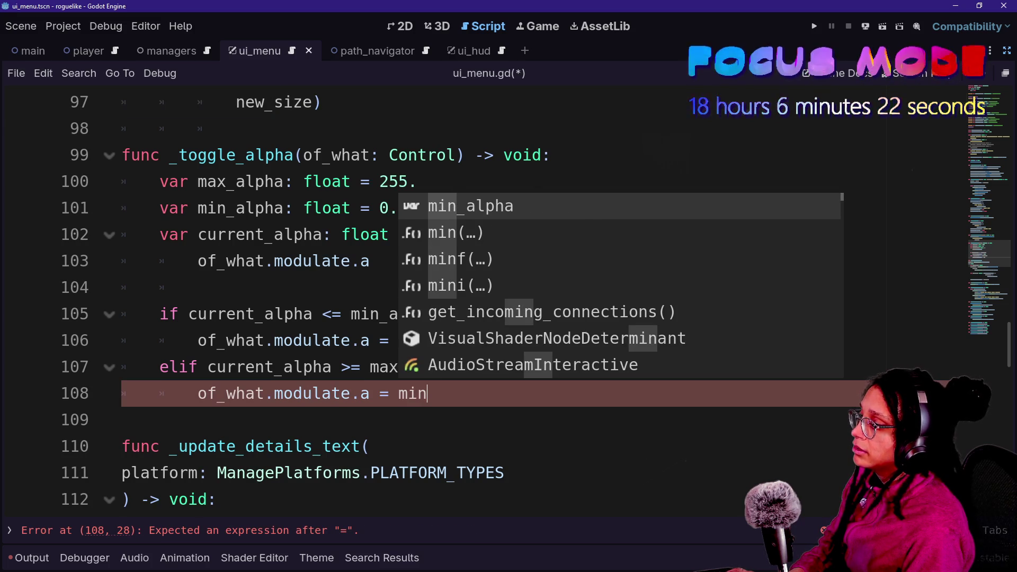
{"action": "type", "text": "_alpha"}
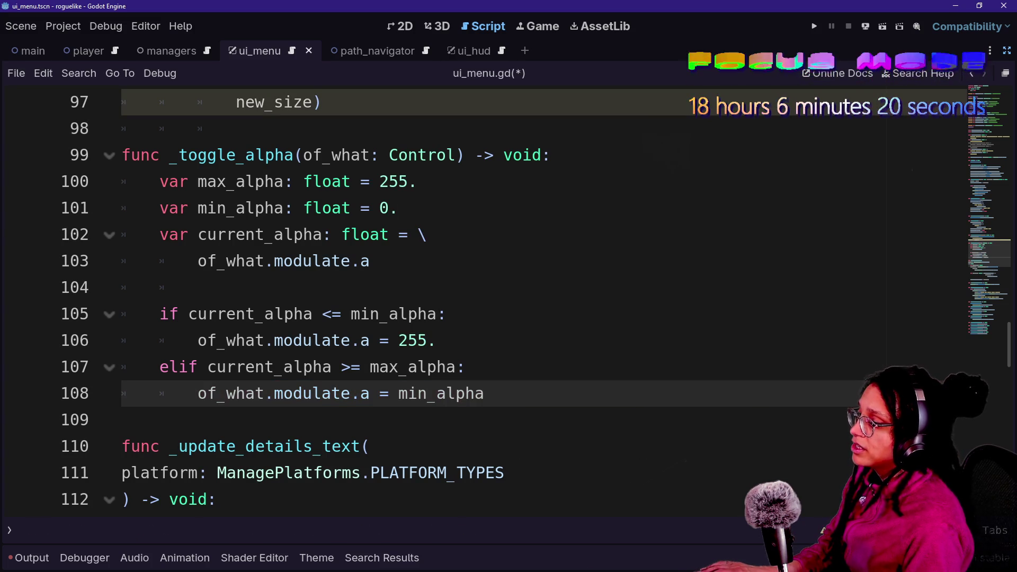
Replace 255. with max_alpha in the first branch and save the script
{"action": "double_click", "coordinate": [413, 341]}
{"action": "type", "text": "max_alp"}
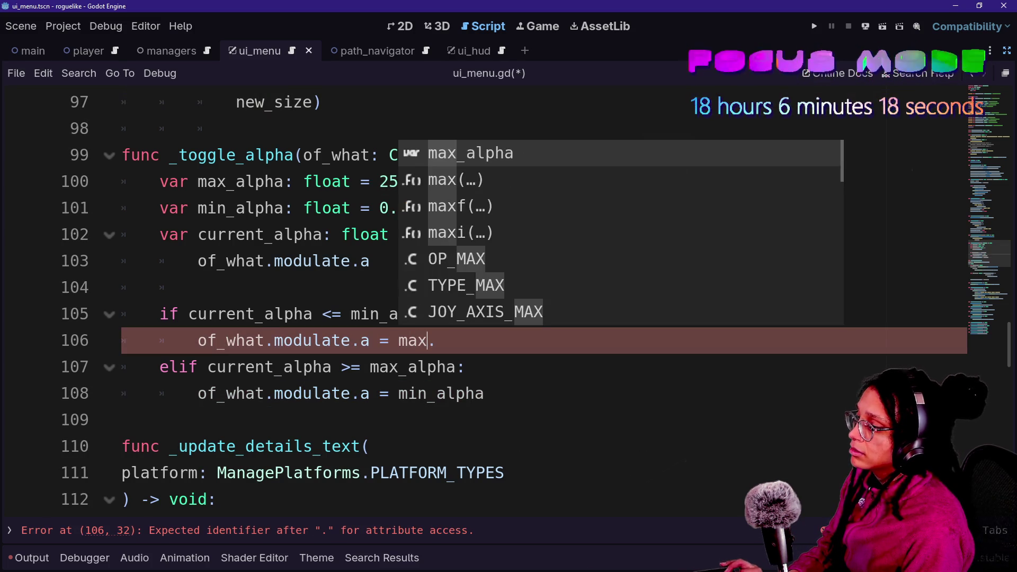
{"action": "key", "text": "Return"}
{"action": "key", "text": "Down"}
{"action": "key", "text": "Down"}
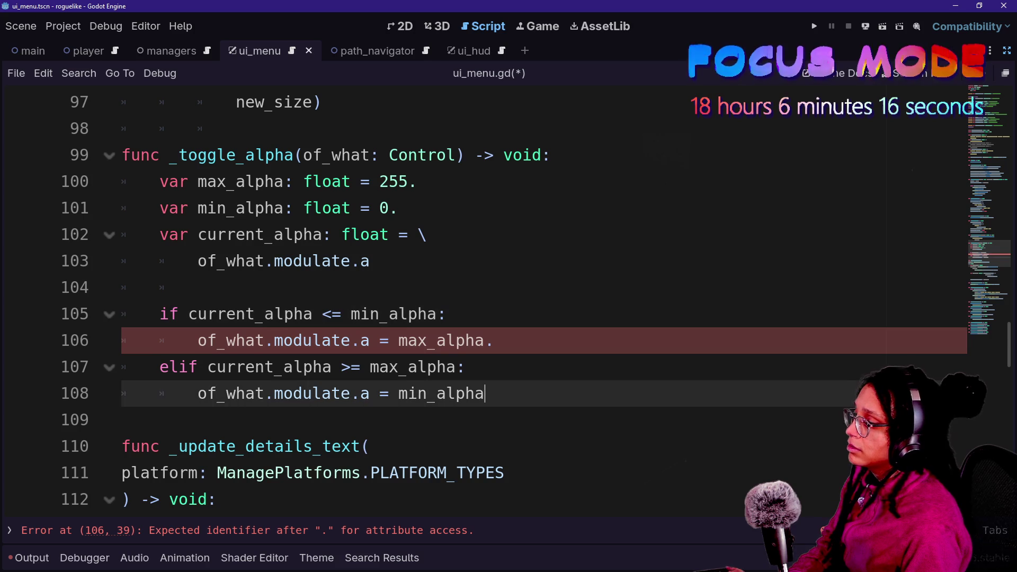
{"action": "key", "text": "Up"}
{"action": "key", "text": "Up"}
{"action": "key", "text": "BackSpace"}
{"action": "key", "text": "Down"}
{"action": "key", "text": "Down"}
{"action": "key", "text": "Down"}
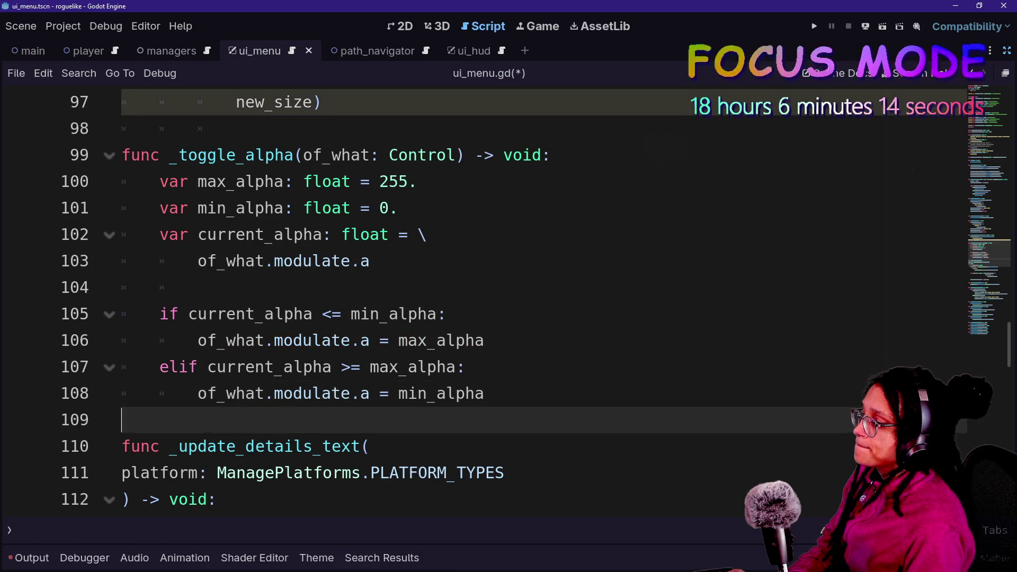
{"action": "key", "text": "Up"}
{"action": "key", "text": "ctrl+s"}
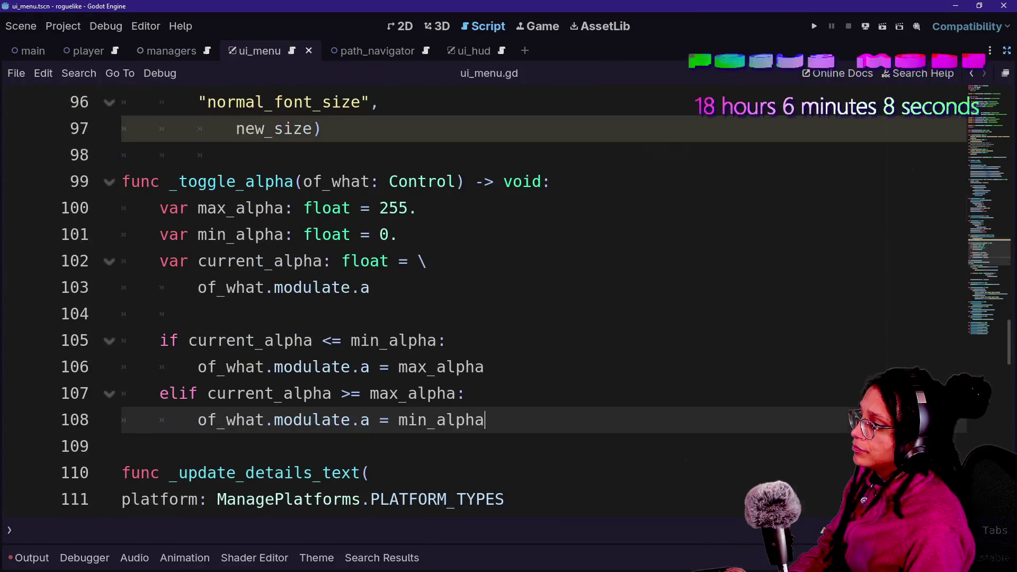
Change the type of new_size in _update_title_size from float to int
{"action": "scroll", "coordinate": [509, 297], "scroll_direction": "up", "scroll_amount": 3}
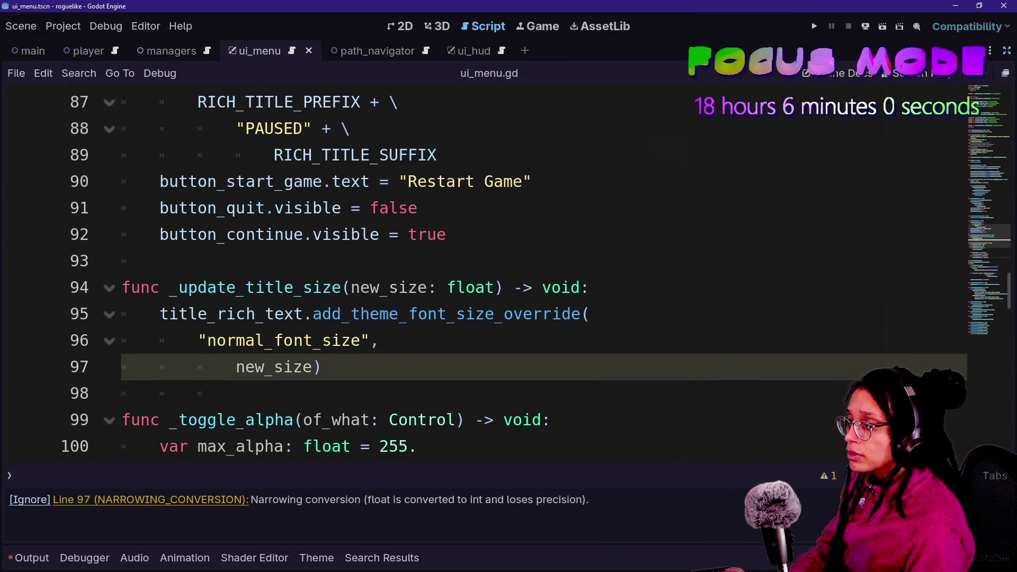
{"action": "mouse_move", "coordinate": [366, 317]}
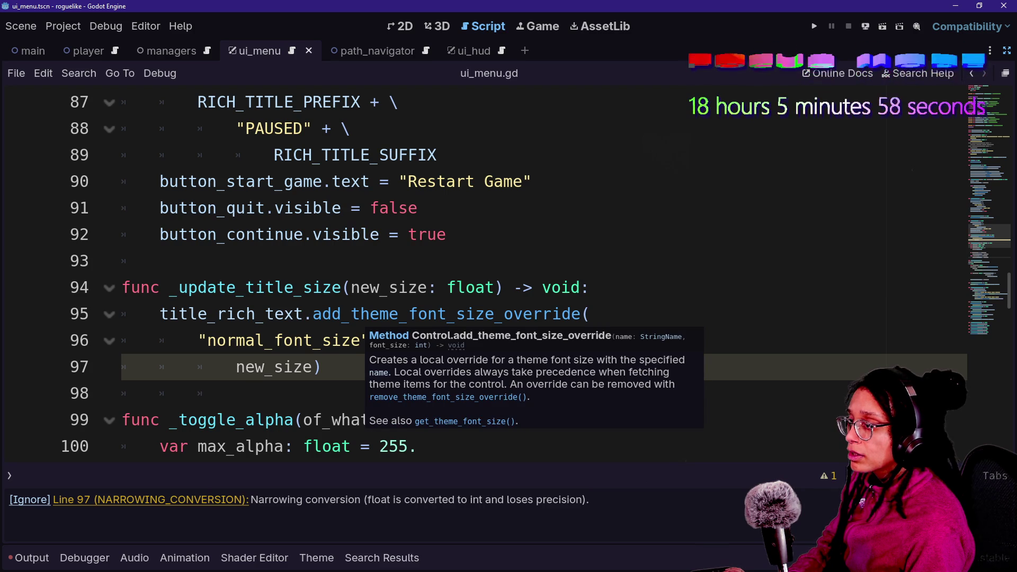
{"action": "double_click", "coordinate": [471, 287]}
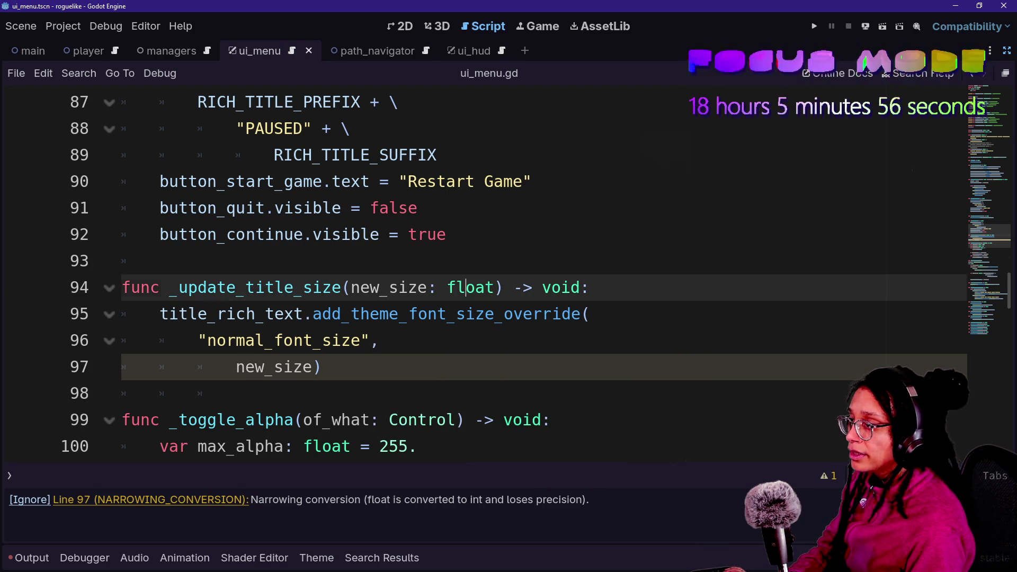
{"action": "type", "text": "int"}
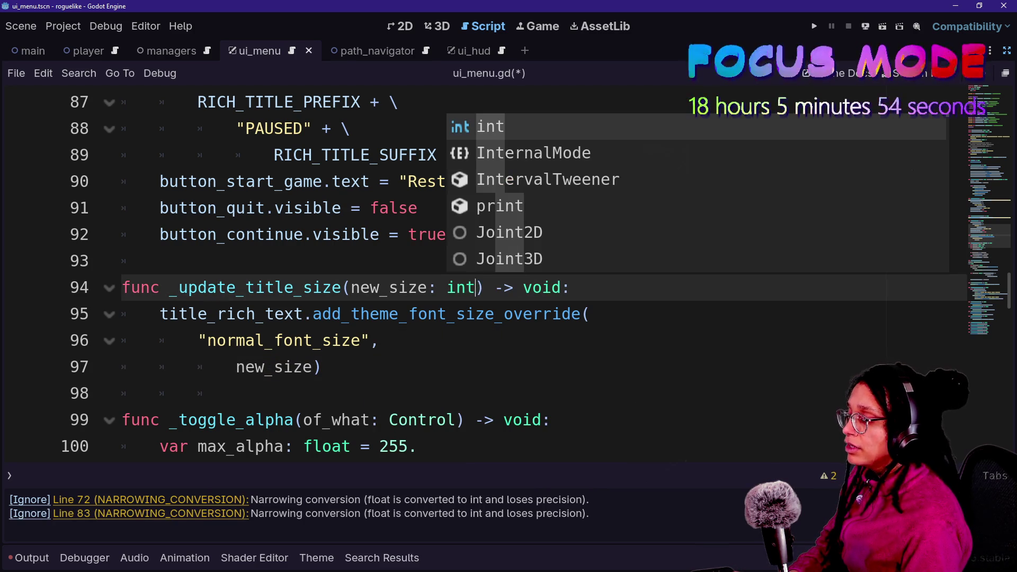
{"action": "left_click", "coordinate": [236, 393]}
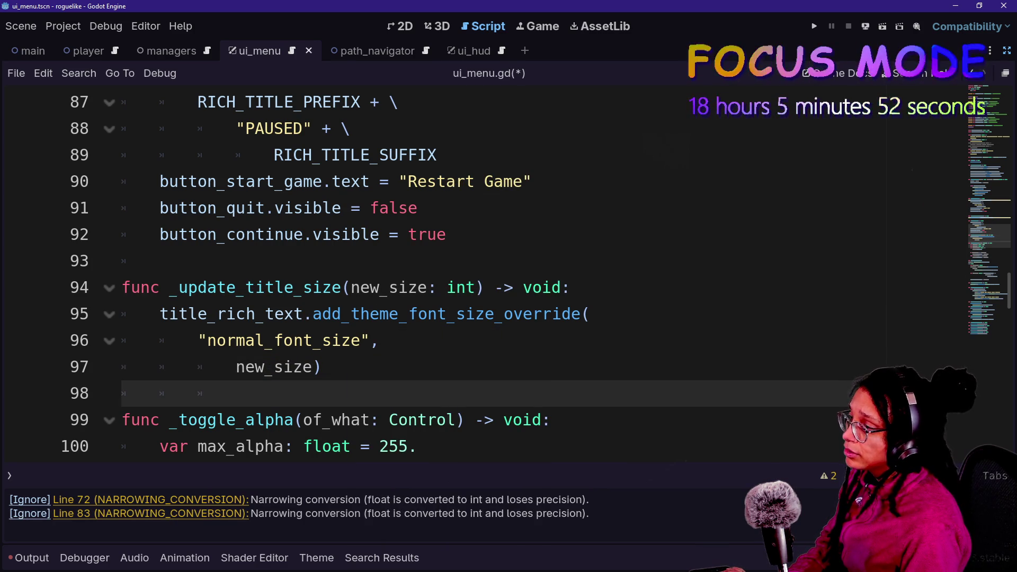
{"action": "left_click_drag", "start_coordinate": [169, 288], "coordinate": [332, 287]}
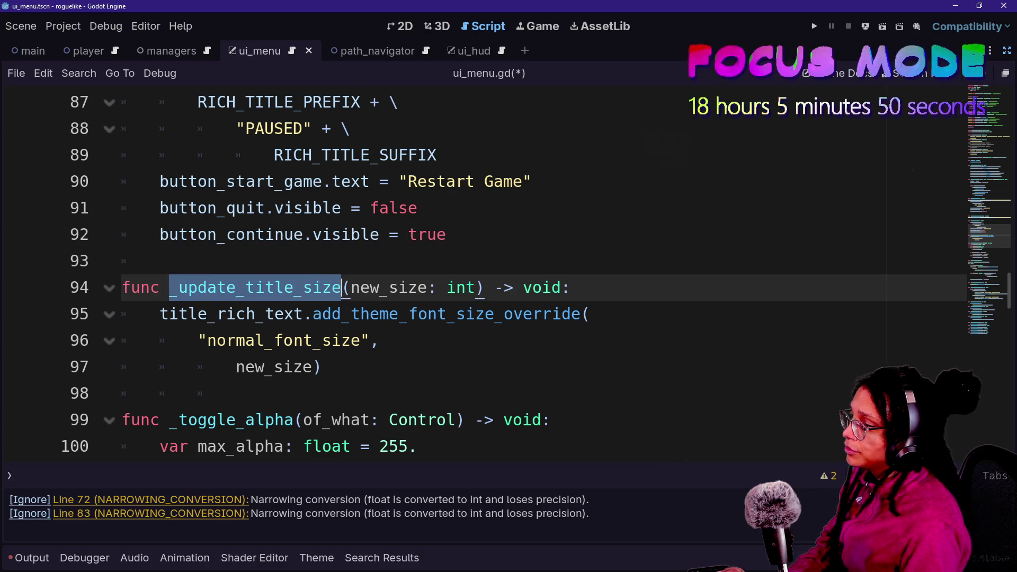
Change the MENU_TITLE_FONT_SIZE and PLATFORM_TITLE_FONT_SIZE constant types from float to int
{"action": "key", "text": "ctrl+d"}
{"action": "scroll", "coordinate": [530, 265], "scroll_direction": "up", "scroll_amount": 1}
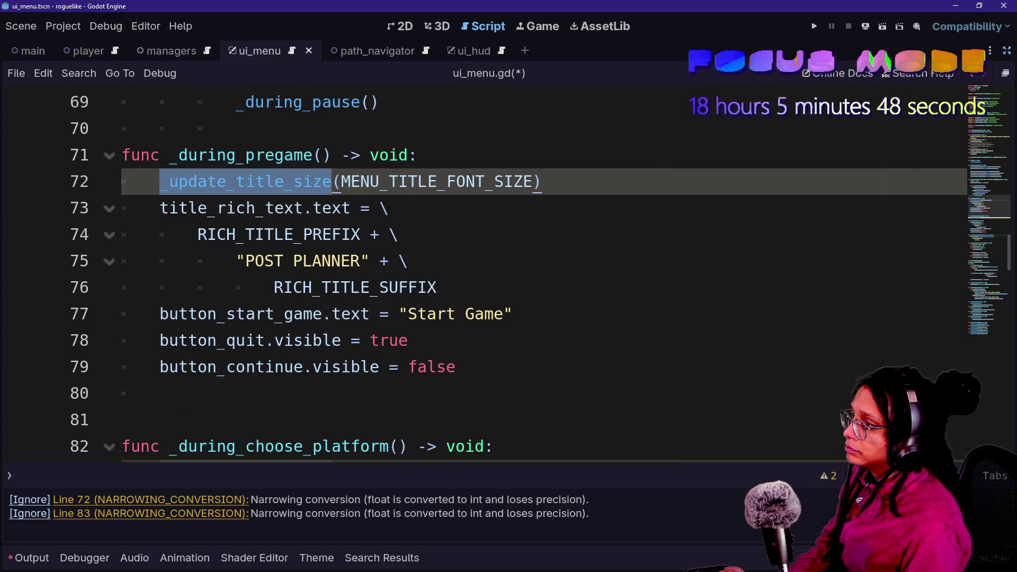
{"action": "scroll", "coordinate": [530, 265], "scroll_direction": "up", "scroll_amount": 20}
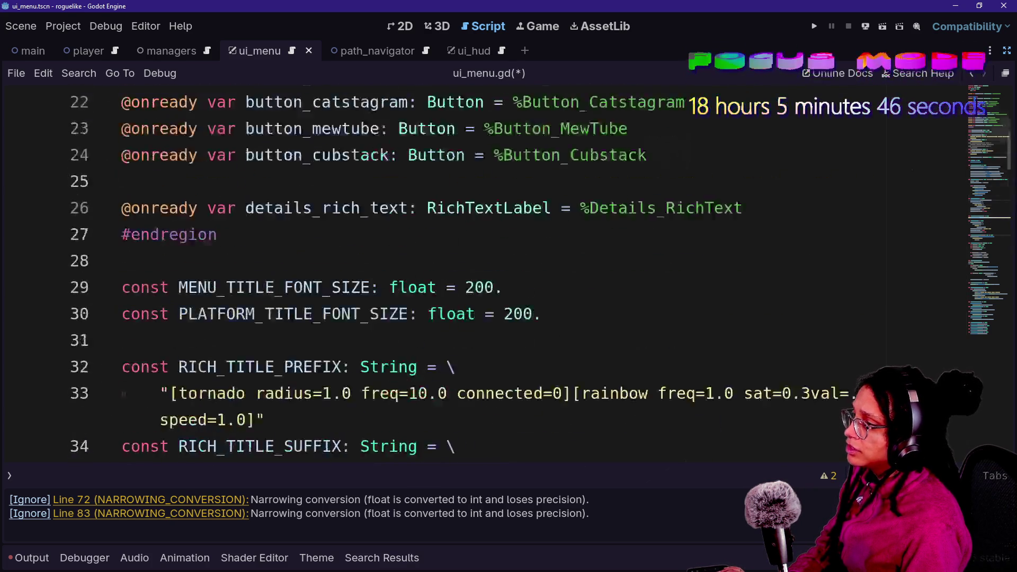
{"action": "scroll", "coordinate": [530, 265], "scroll_direction": "down", "scroll_amount": 8}
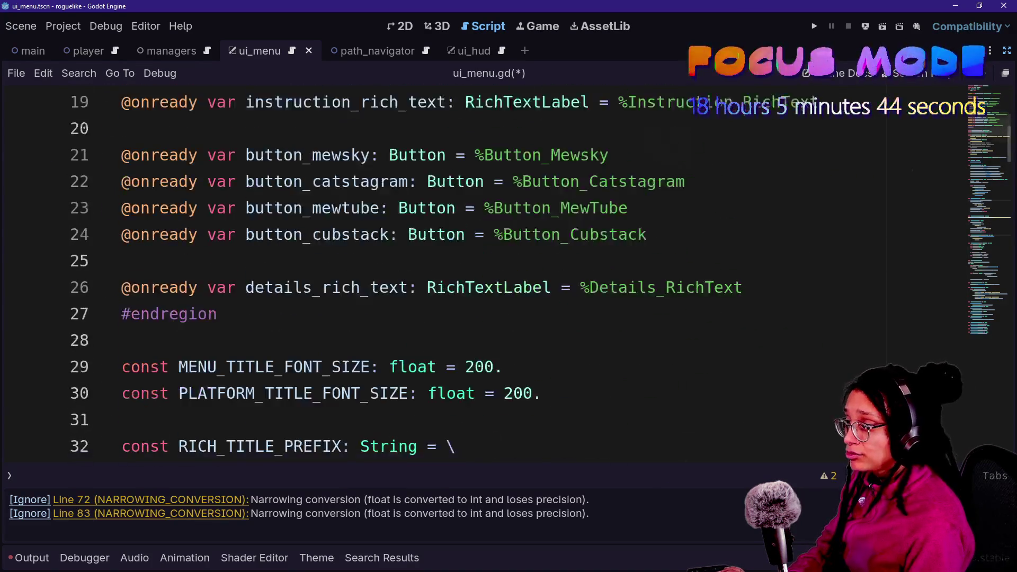
{"action": "left_click", "coordinate": [418, 207]}
{"action": "key", "text": "ctrl+d"}
{"action": "key", "text": "ctrl+d"}
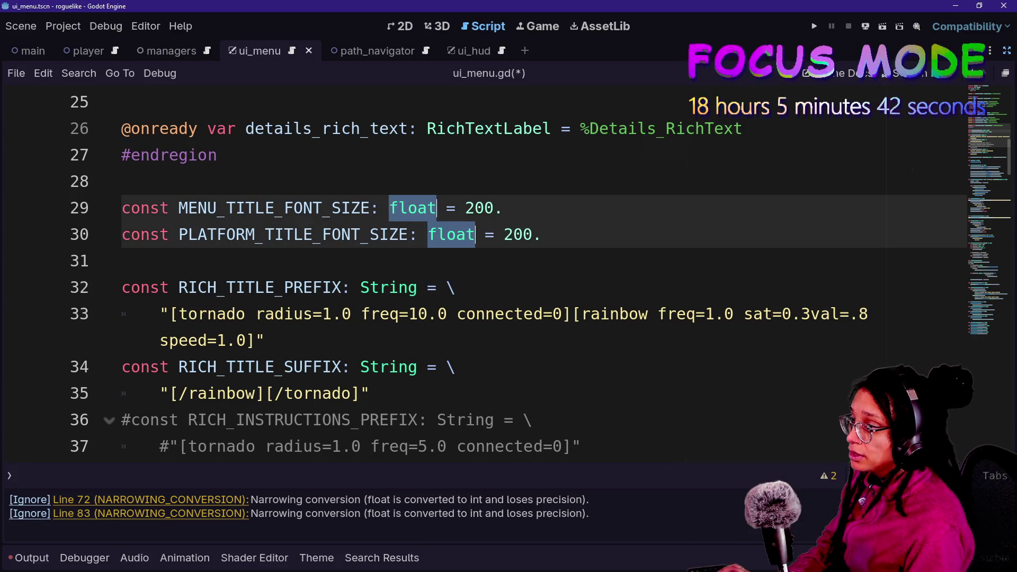
{"action": "type", "text": "nit"}
{"action": "key", "text": "BackSpace"}
{"action": "key", "text": "BackSpace"}
{"action": "key", "text": "BackSpace"}
{"action": "type", "text": "int"}
{"action": "left_click", "coordinate": [511, 212]}
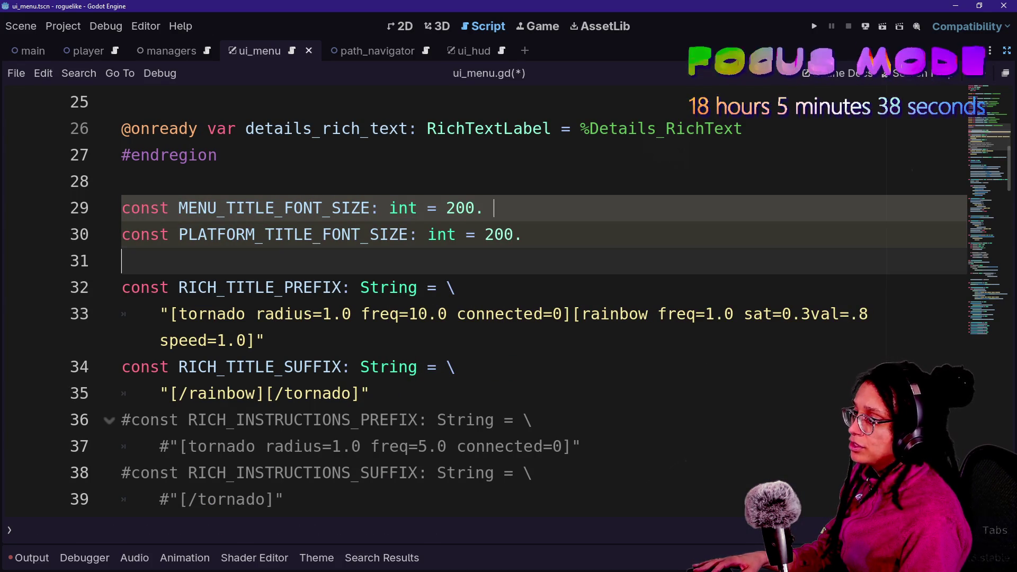
Drop the trailing dots so both constants equal 200, and save the script
{"action": "key", "text": "BackSpace"}
{"action": "key", "text": "Escape"}
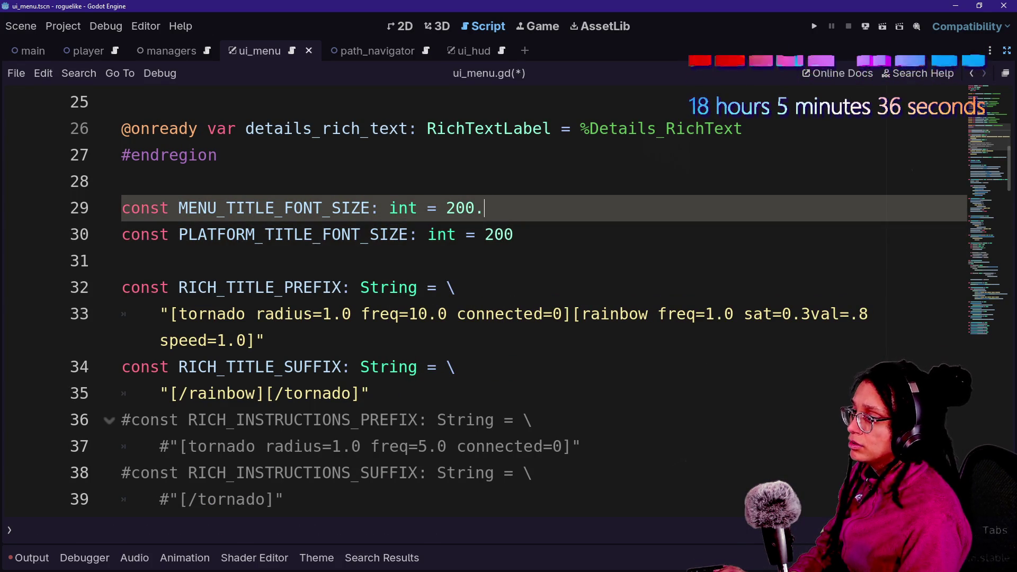
{"action": "key", "text": "BackSpace"}
{"action": "key", "text": "ctrl+s"}
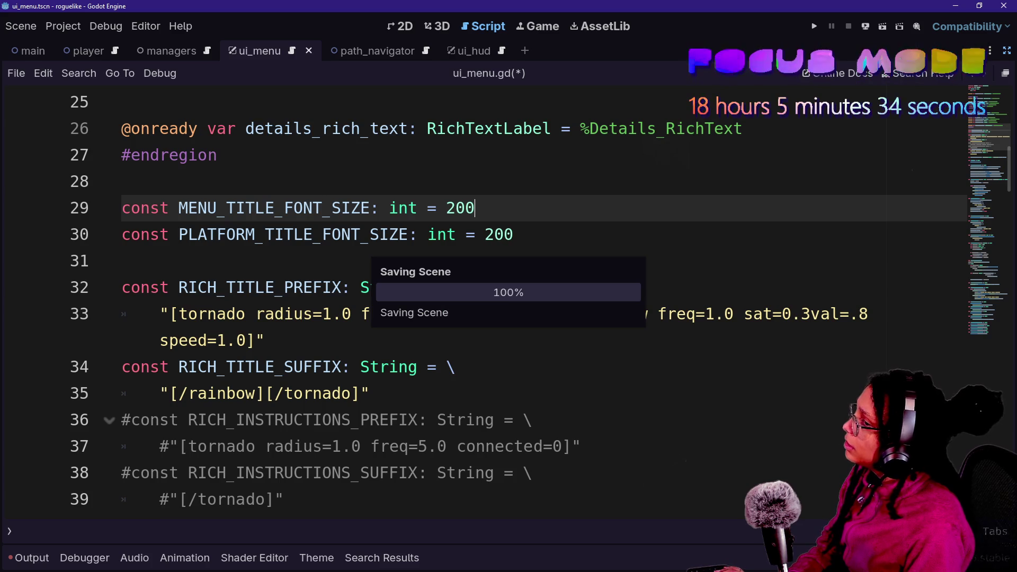
{"action": "scroll", "coordinate": [477, 302], "scroll_direction": "down", "scroll_amount": 15}
{"action": "scroll", "coordinate": [477, 302], "scroll_direction": "down", "scroll_amount": 11}
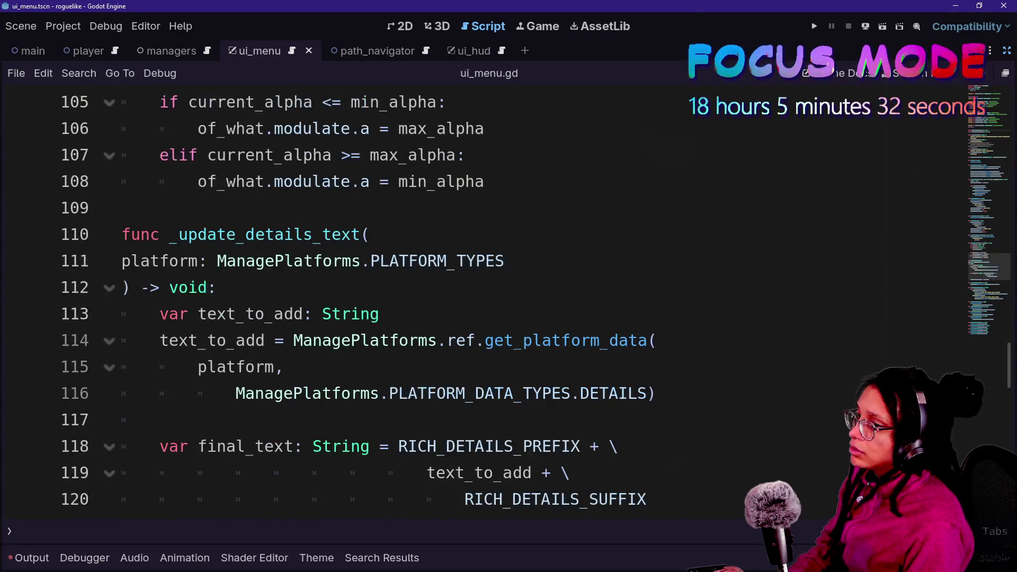
{"action": "scroll", "coordinate": [476, 302], "scroll_direction": "up", "scroll_amount": 16}
{"action": "scroll", "coordinate": [477, 302], "scroll_direction": "up", "scroll_amount": 13}
Duplicate the four mouse_entered connection lines below the originals
{"action": "scroll", "coordinate": [477, 302], "scroll_direction": "down", "scroll_amount": 9}
{"action": "left_click_drag", "start_coordinate": [723, 367], "coordinate": [161, 260]}
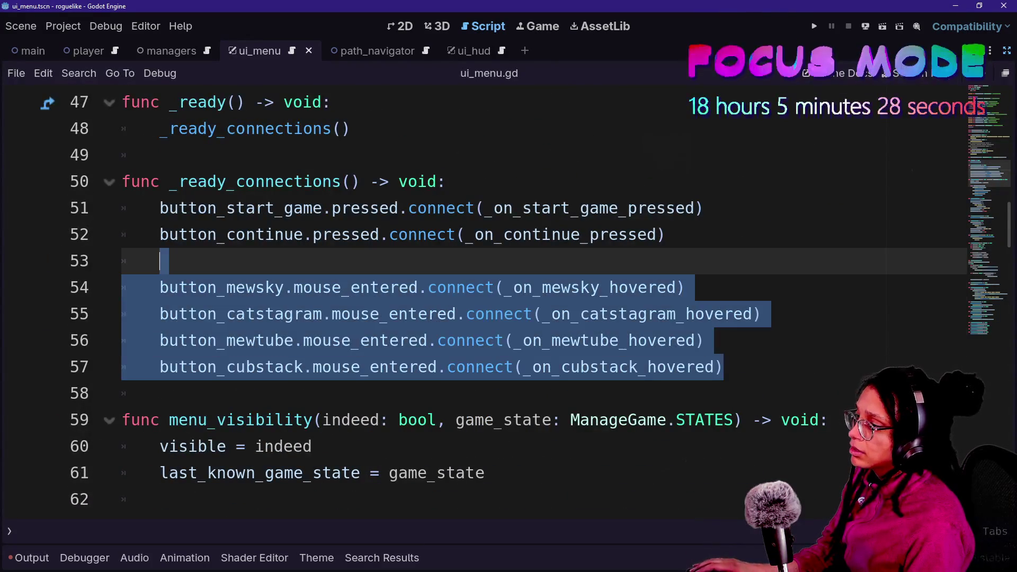
{"action": "key", "text": "ctrl+c"}
{"action": "left_click", "coordinate": [723, 367]}
{"action": "key", "text": "ctrl+v"}
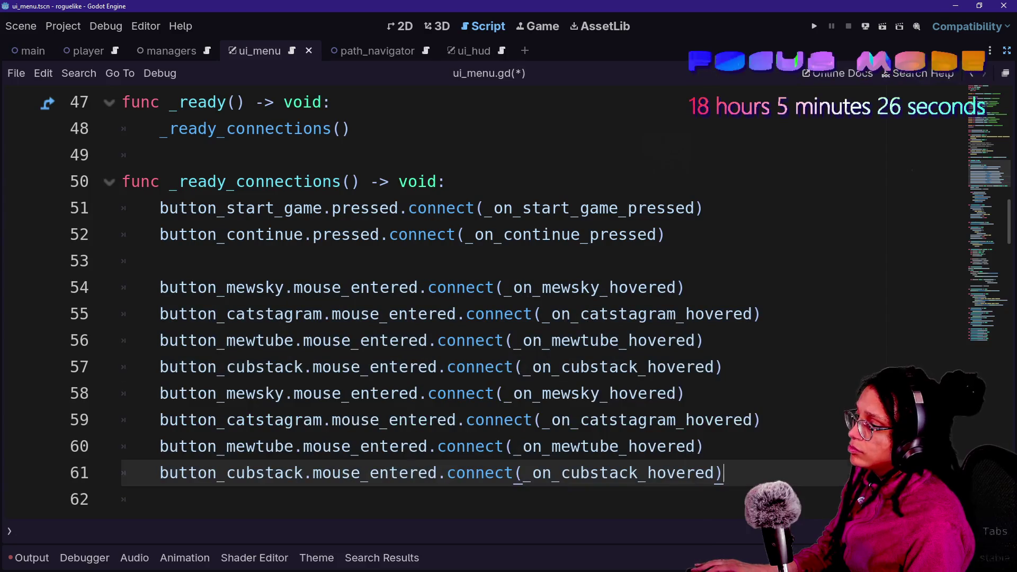
{"action": "left_click", "coordinate": [723, 367]}
{"action": "key", "text": "Return"}
Turn the duplicates into mouse_exited connections to the matching _on_*_unhovered handlers
{"action": "left_click_drag", "start_coordinate": [351, 420], "coordinate": [419, 420]}
{"action": "key", "text": "ctrl+d"}
{"action": "key", "text": "ctrl+d"}
{"action": "key", "text": "ctrl+d"}
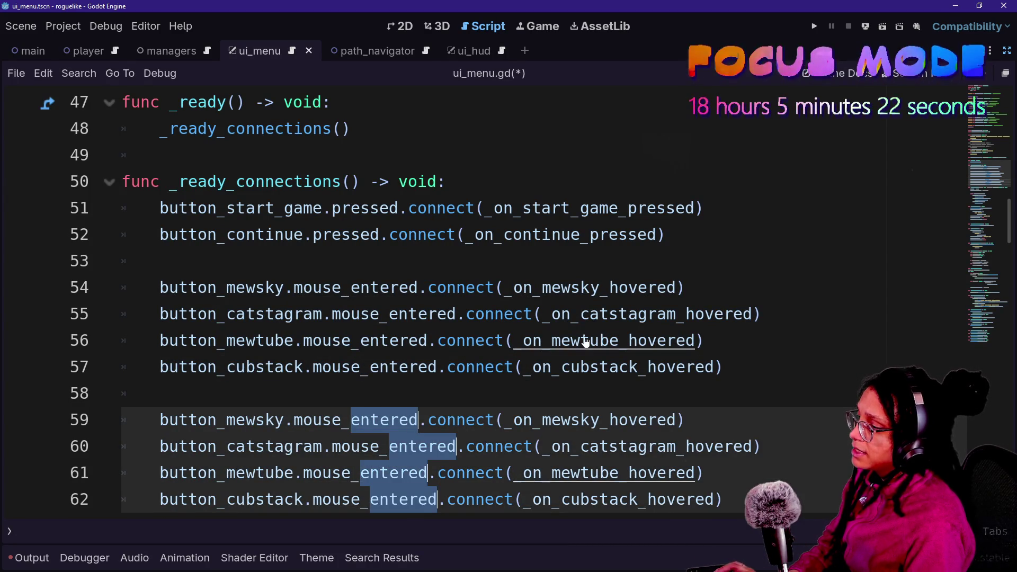
{"action": "type", "text": "exited"}
{"action": "key", "text": "Escape"}
{"action": "left_click", "coordinate": [600, 419]}
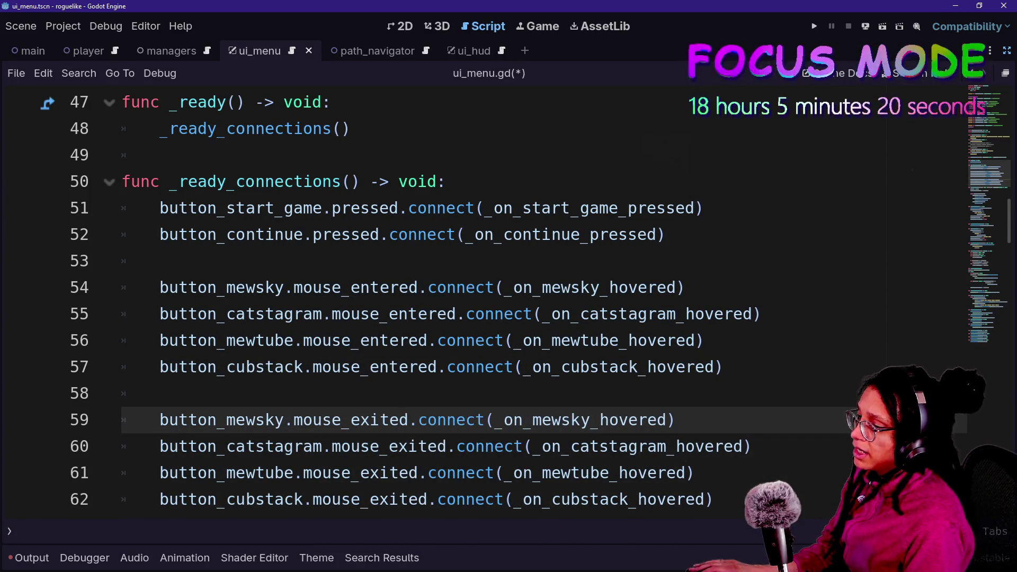
{"action": "left_click", "coordinate": [676, 446], "text": "alt"}
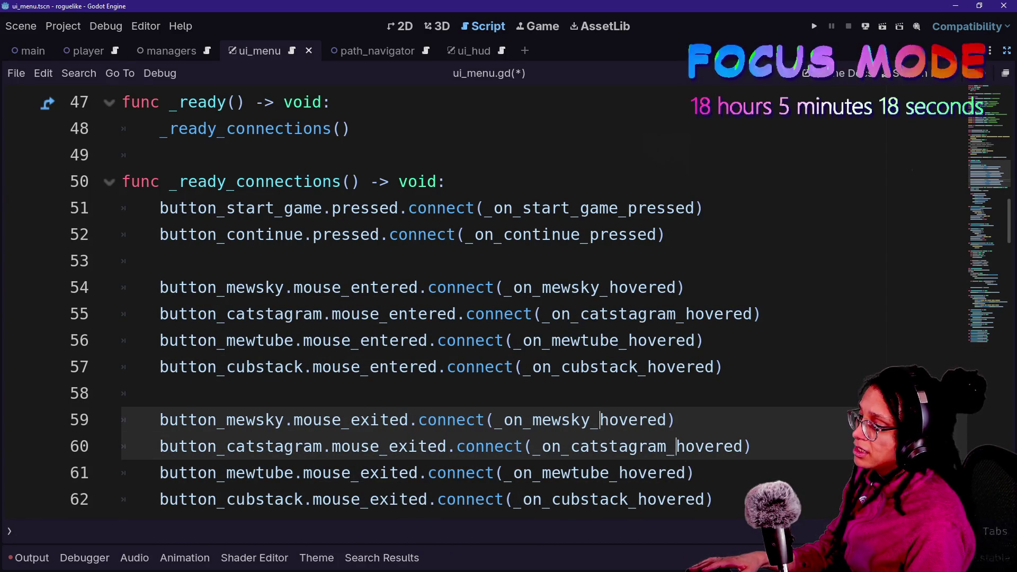
{"action": "left_click", "coordinate": [620, 472], "text": "alt"}
{"action": "left_click", "coordinate": [647, 499], "text": "alt"}
{"action": "type", "text": "un"}
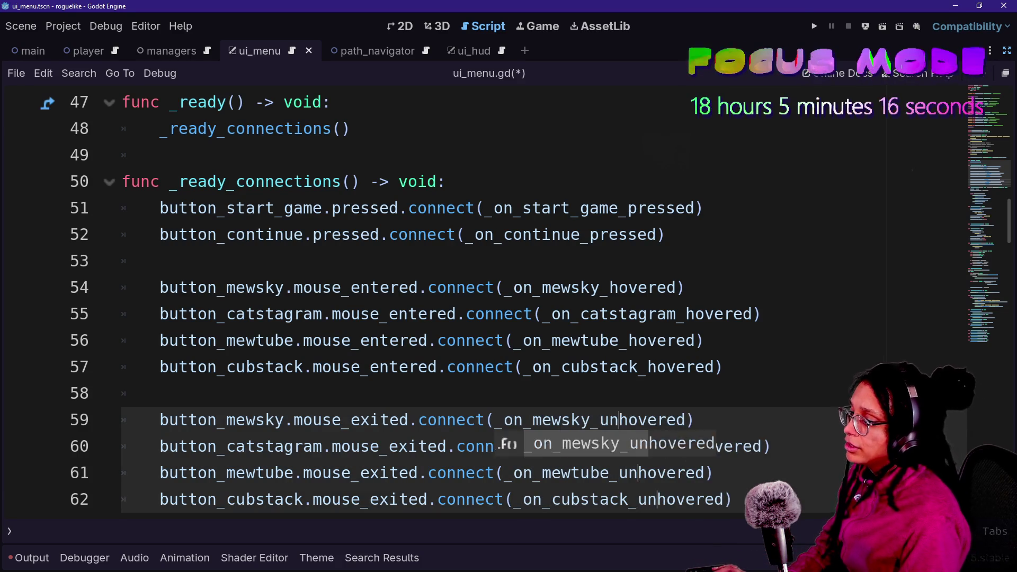
Save the script and run the project to test hovering
{"action": "left_click", "coordinate": [457, 340]}
{"action": "scroll", "coordinate": [467, 287], "scroll_direction": "down", "scroll_amount": 1}
{"action": "left_click", "coordinate": [466, 287]}
{"action": "key", "text": "ctrl+s"}
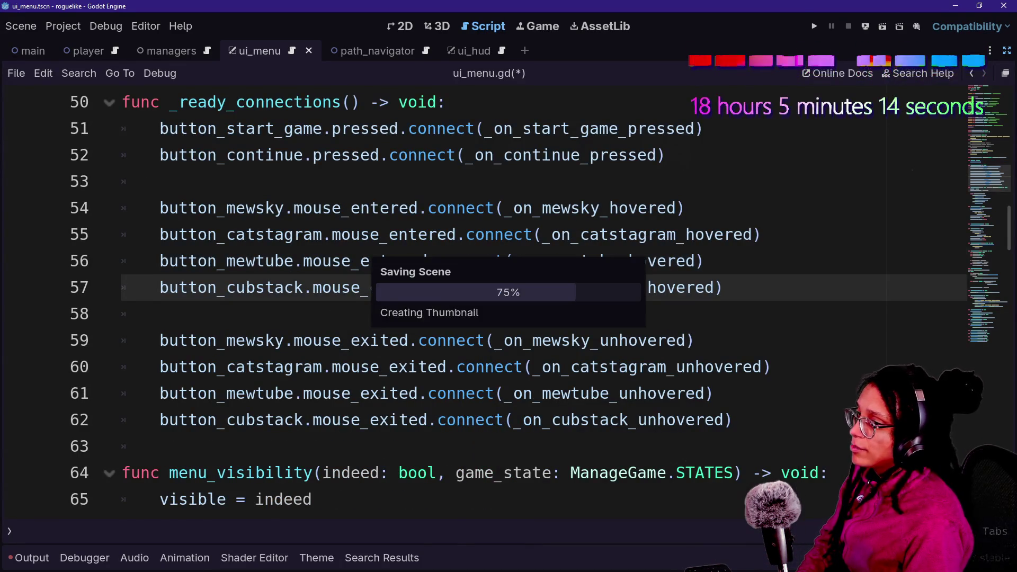
{"action": "scroll", "coordinate": [466, 287], "scroll_direction": "down", "scroll_amount": 15}
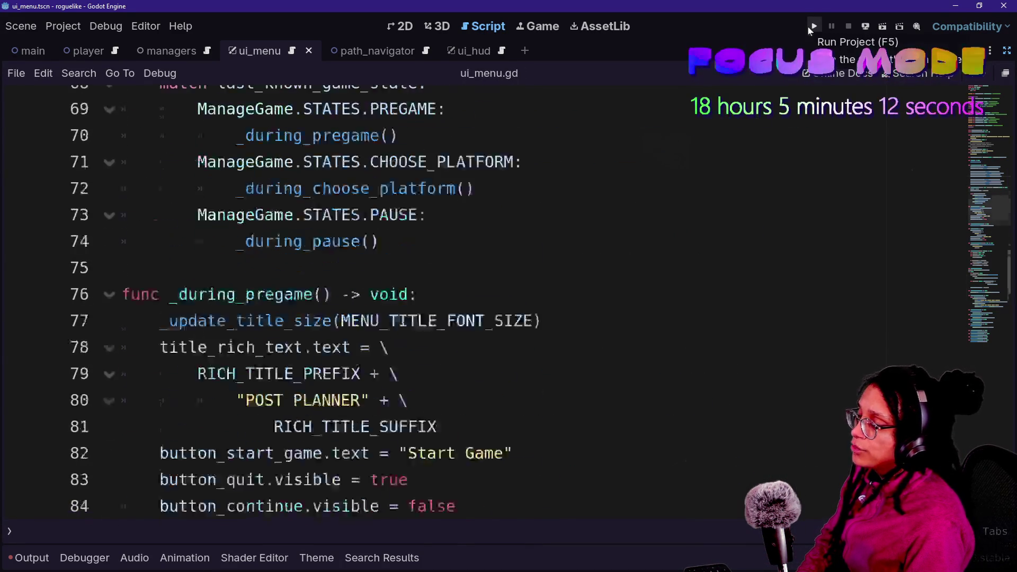
{"action": "left_click", "coordinate": [808, 27]}
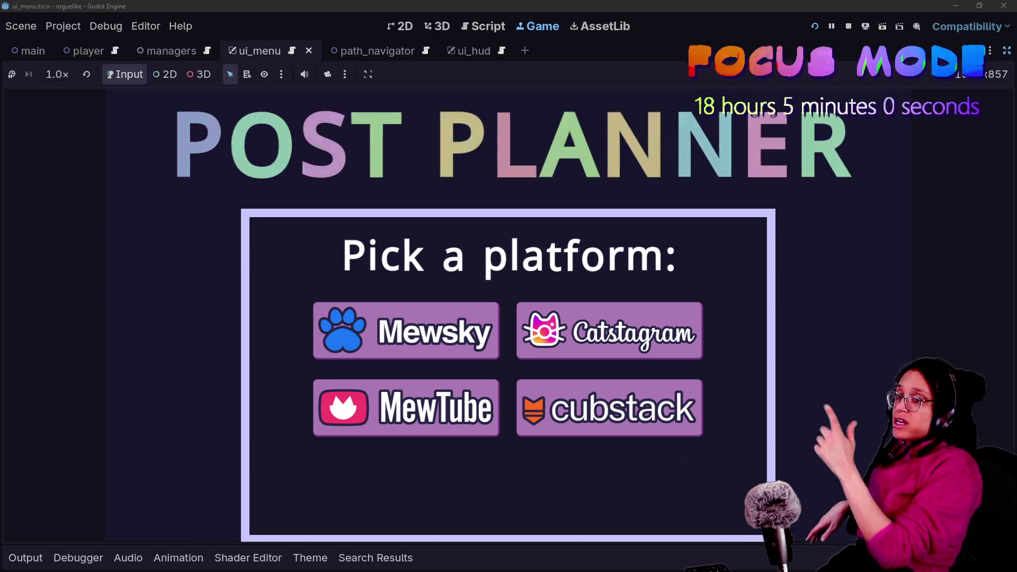
Stop the game, restore the scene and inspector panels, and run it again
{"action": "key", "text": "F8"}
{"action": "left_click", "coordinate": [1007, 52]}
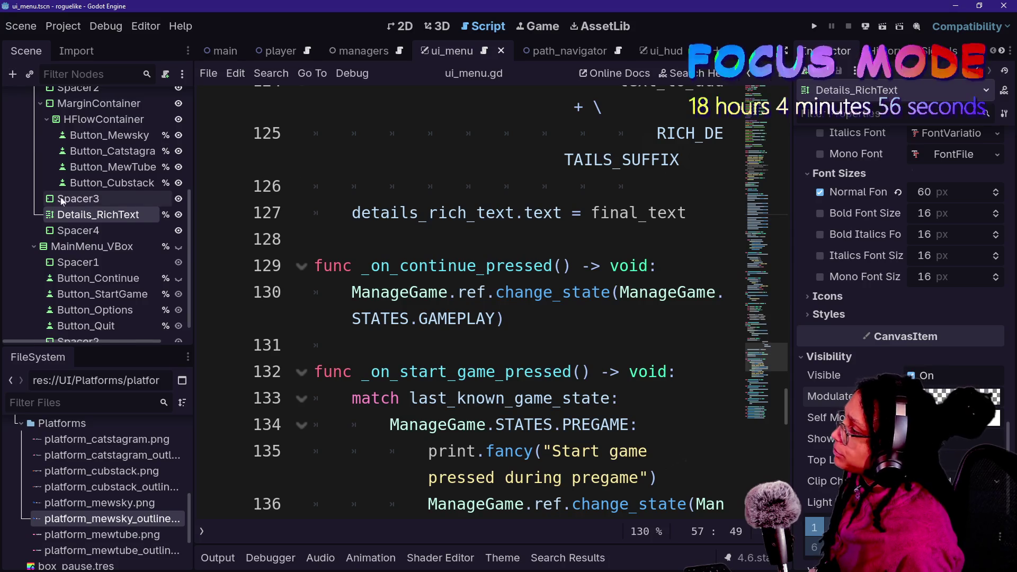
{"action": "left_click", "coordinate": [815, 27]}
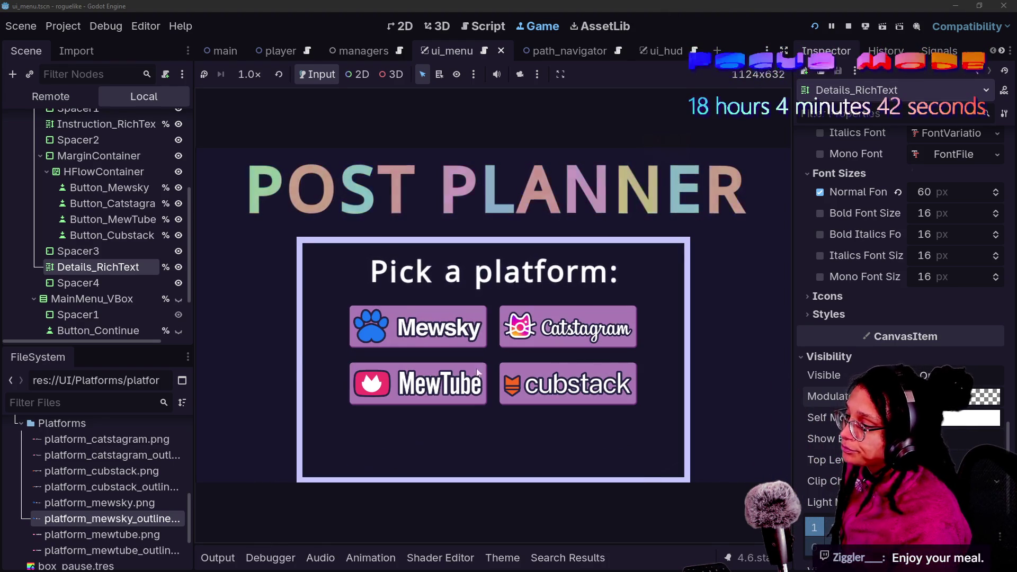
{"action": "mouse_move", "coordinate": [569, 392]}
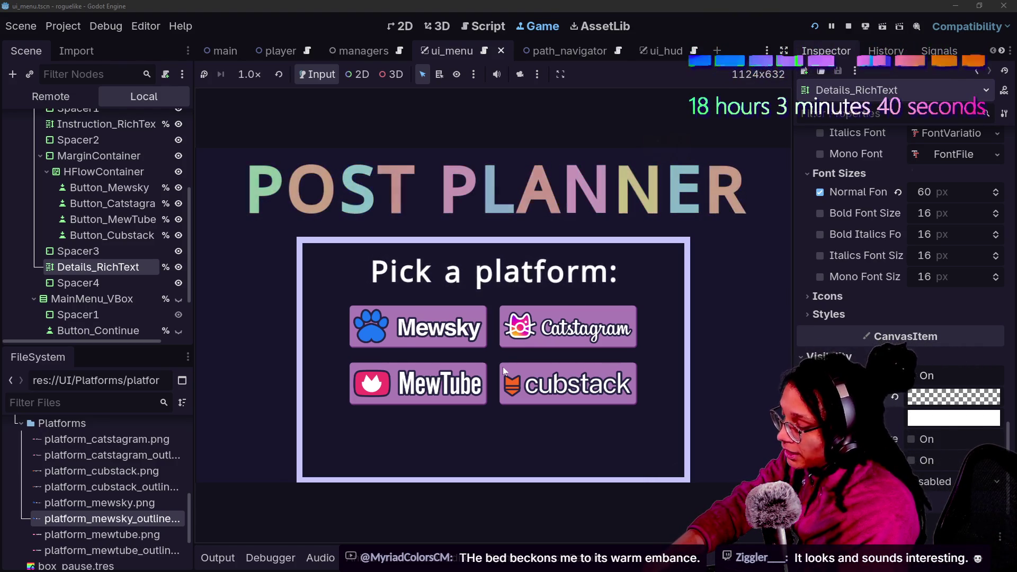
{"action": "mouse_move", "coordinate": [503, 367]}
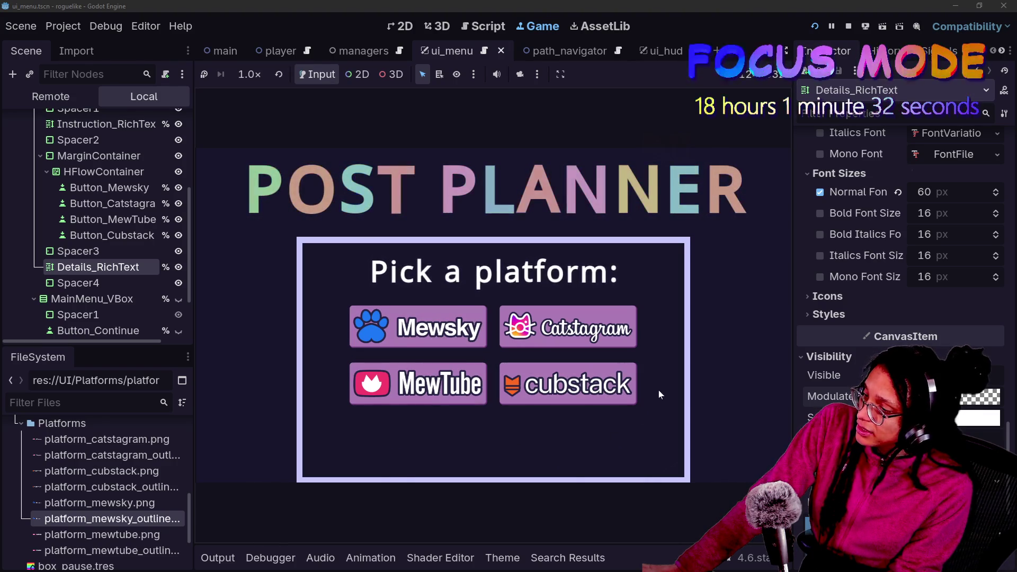
Click Catstagram, then Mewsky and MewTube, checking each platform's details text
{"action": "left_click", "coordinate": [630, 339]}
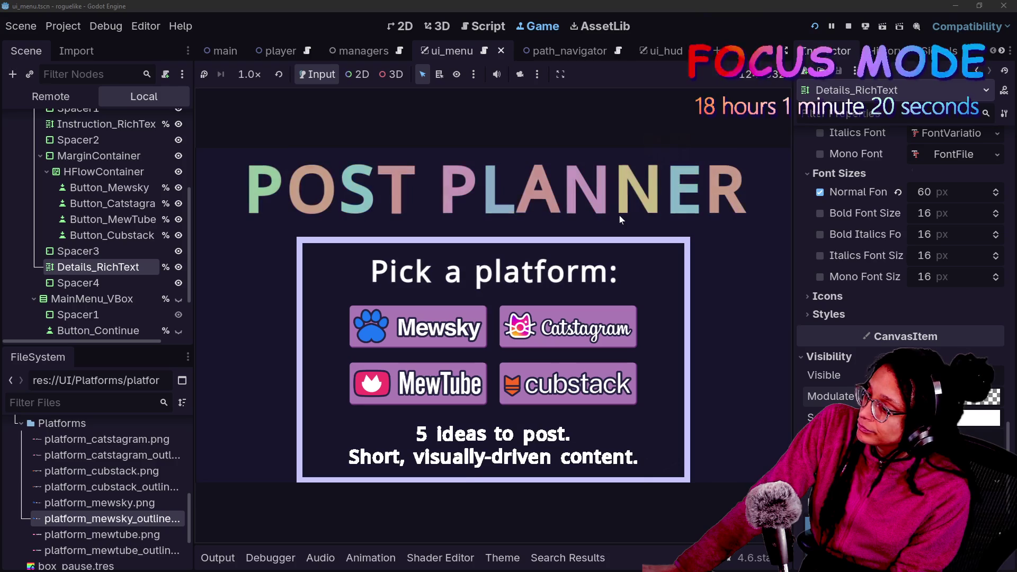
{"action": "mouse_move", "coordinate": [439, 327]}
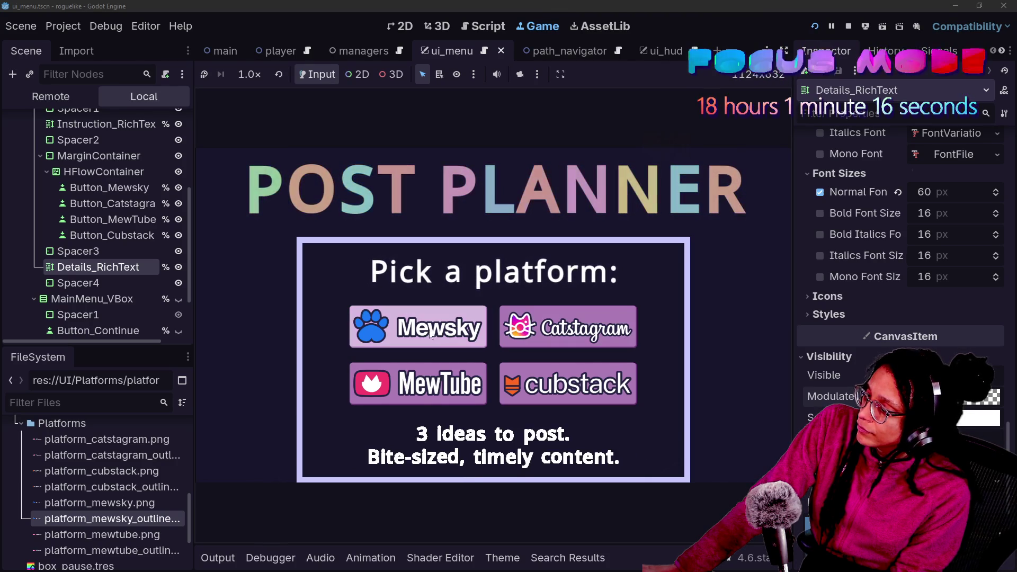
{"action": "left_click", "coordinate": [426, 364]}
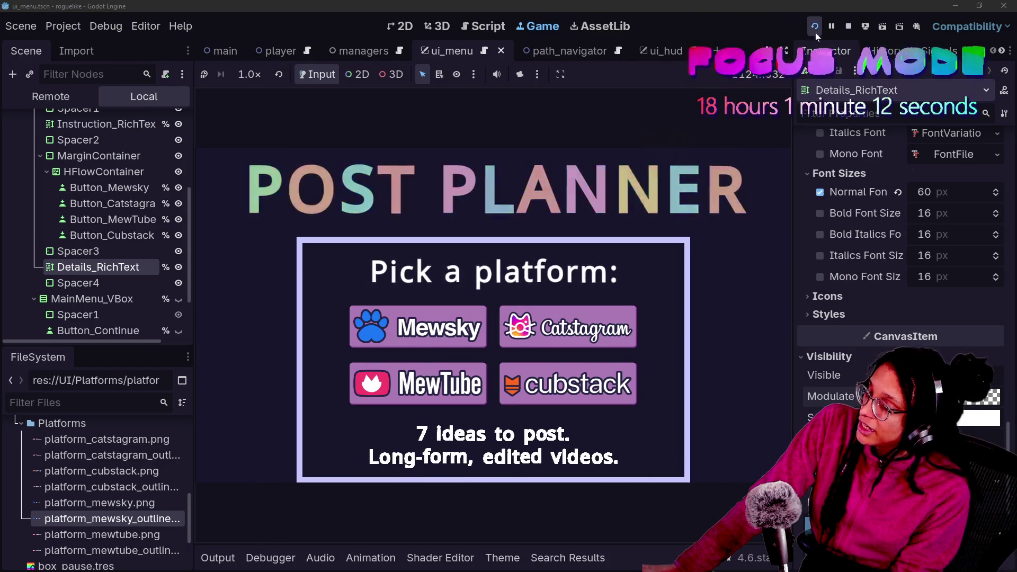
Back in ui_menu.gd with side panels hidden, rename _toggle_alpha to _update_alpha
{"action": "key", "text": "ctrl+F3"}
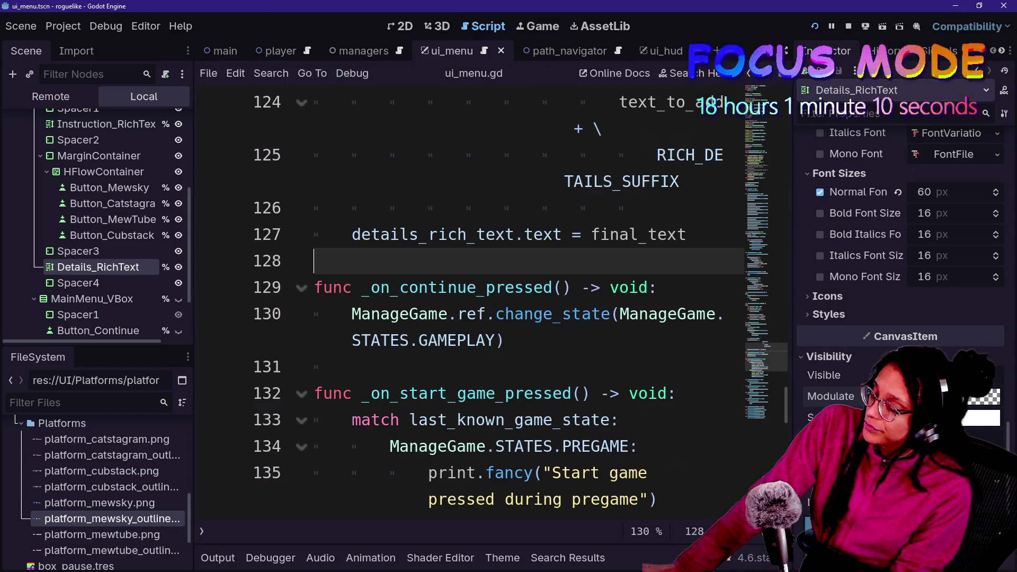
{"action": "key", "text": "ctrl+shift+F11"}
{"action": "scroll", "coordinate": [477, 297], "scroll_direction": "up", "scroll_amount": 9}
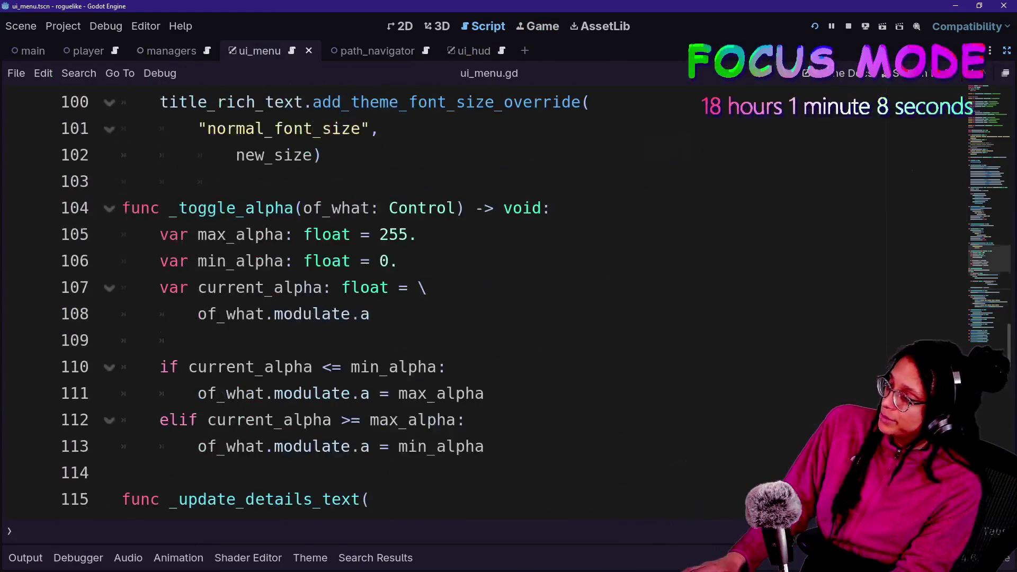
{"action": "scroll", "coordinate": [476, 297], "scroll_direction": "down", "scroll_amount": 3}
{"action": "scroll", "coordinate": [477, 296], "scroll_direction": "up", "scroll_amount": 2}
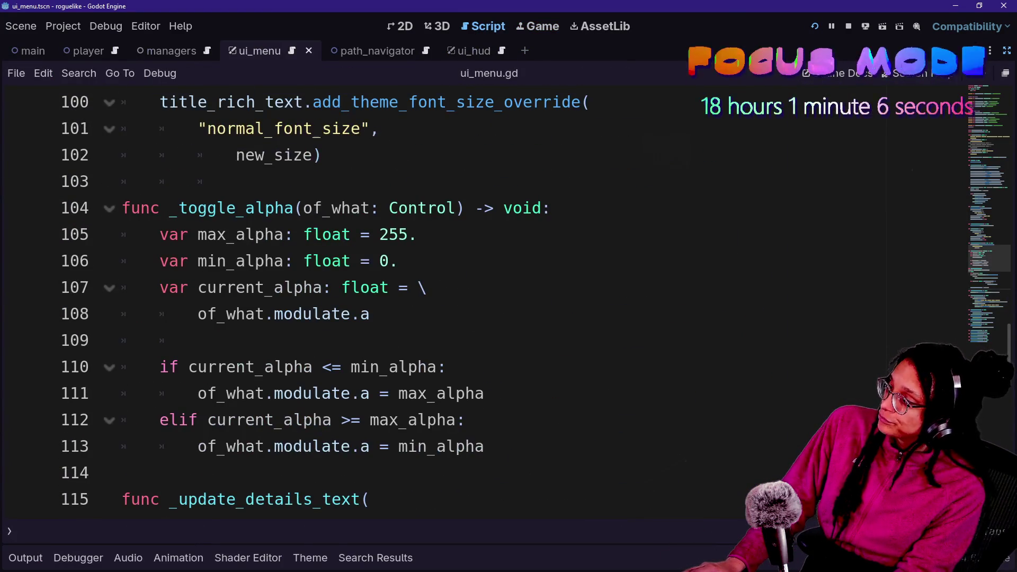
{"action": "left_click_drag", "start_coordinate": [178, 208], "coordinate": [246, 208]}
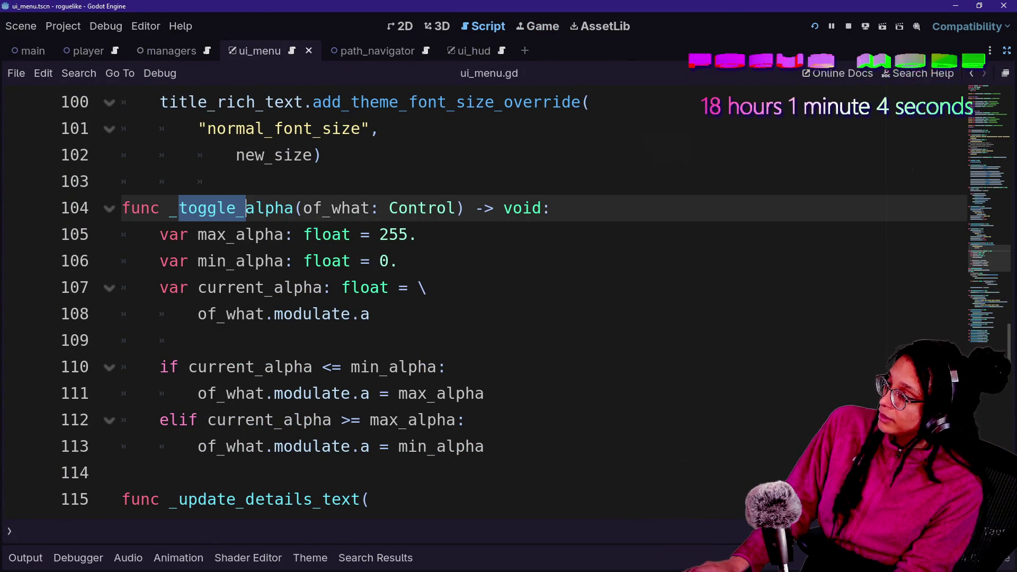
{"action": "key", "text": "BackSpace"}
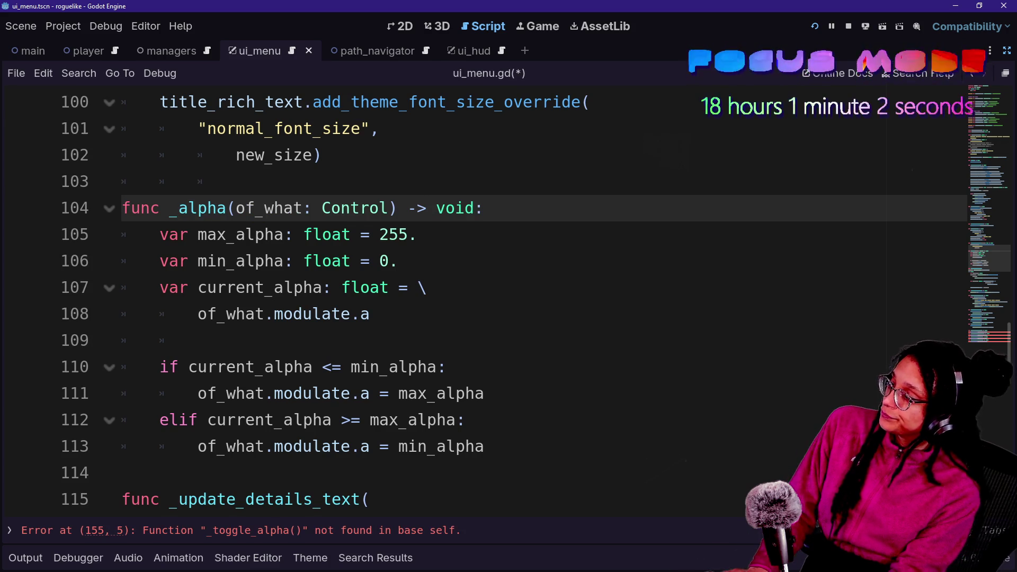
{"action": "type", "text": "update_"}
{"action": "left_click", "coordinate": [198, 129]}
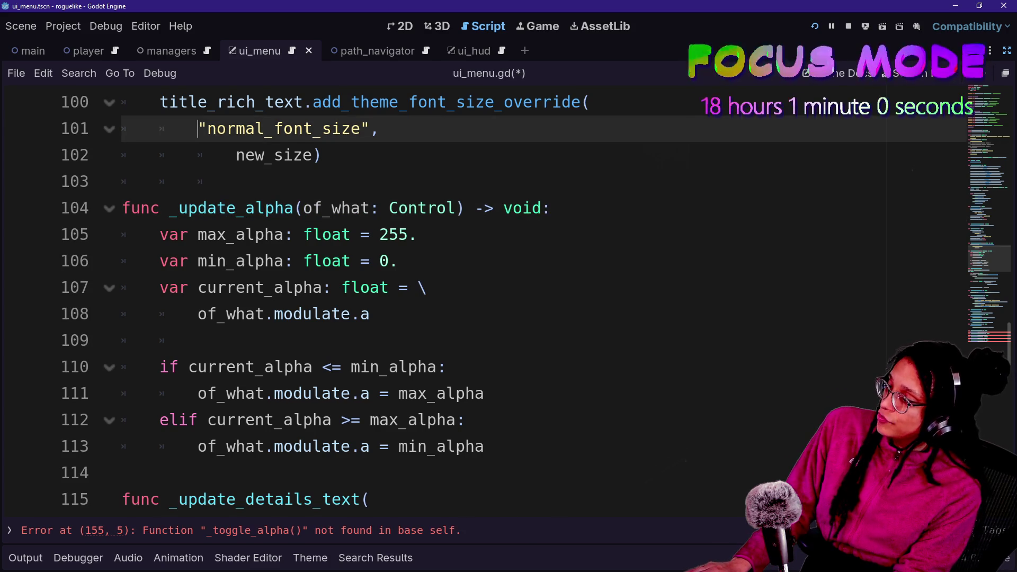
Add a second bool parameter, visiblility, after of_what: Control
{"action": "left_click", "coordinate": [463, 208]}
{"action": "type", "text": "."}
{"action": "key", "text": "BackSpace"}
{"action": "type", "text": ",visiblility:boo"}
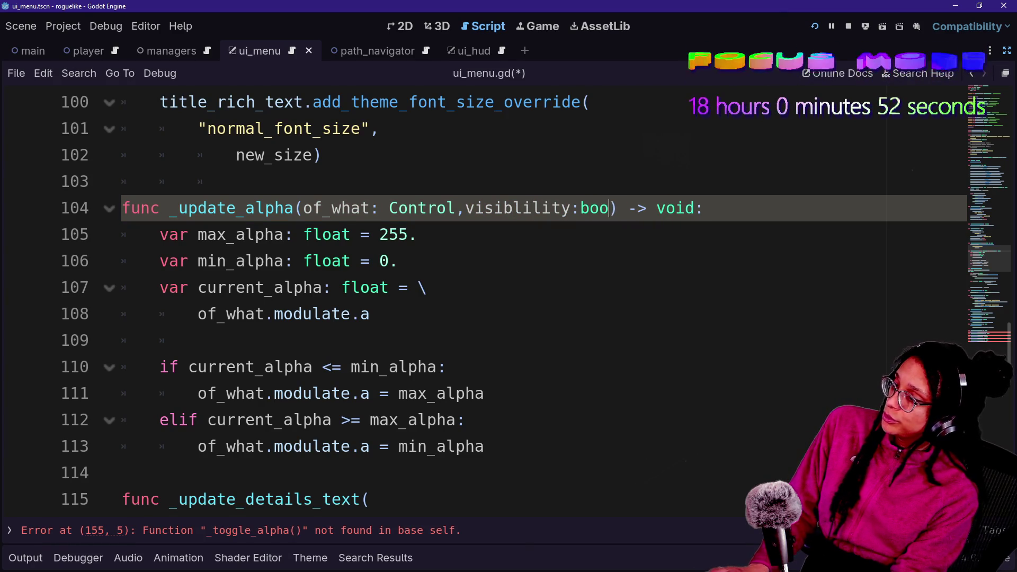
{"action": "type", "text": "l"}
{"action": "left_click", "coordinate": [184, 208]}
Delete the current_alpha variable declaration
{"action": "left_click", "coordinate": [206, 261]}
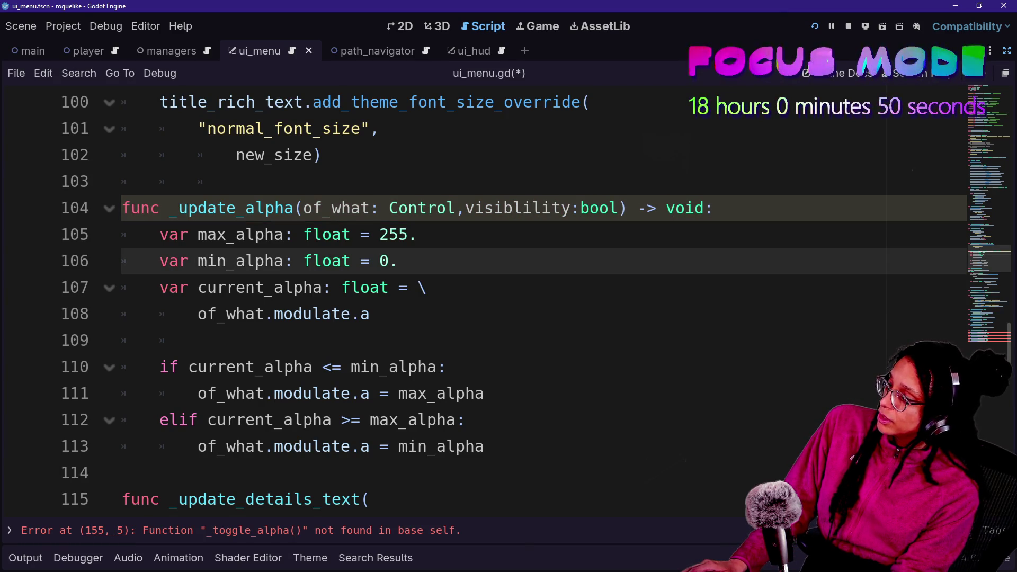
{"action": "left_click_drag", "start_coordinate": [370, 314], "coordinate": [160, 287]}
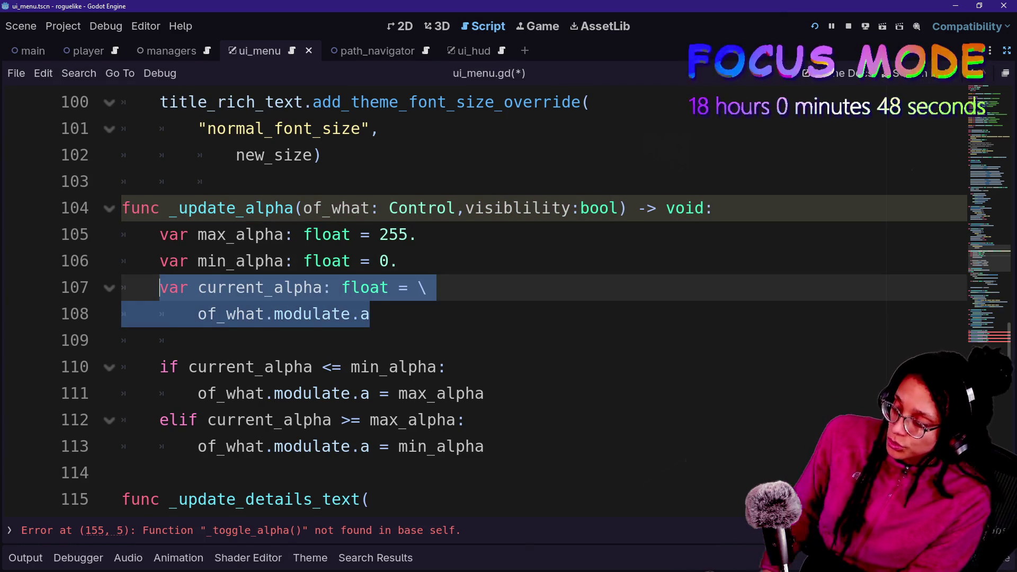
{"action": "key", "text": "BackSpace"}
{"action": "key", "text": "Delete"}
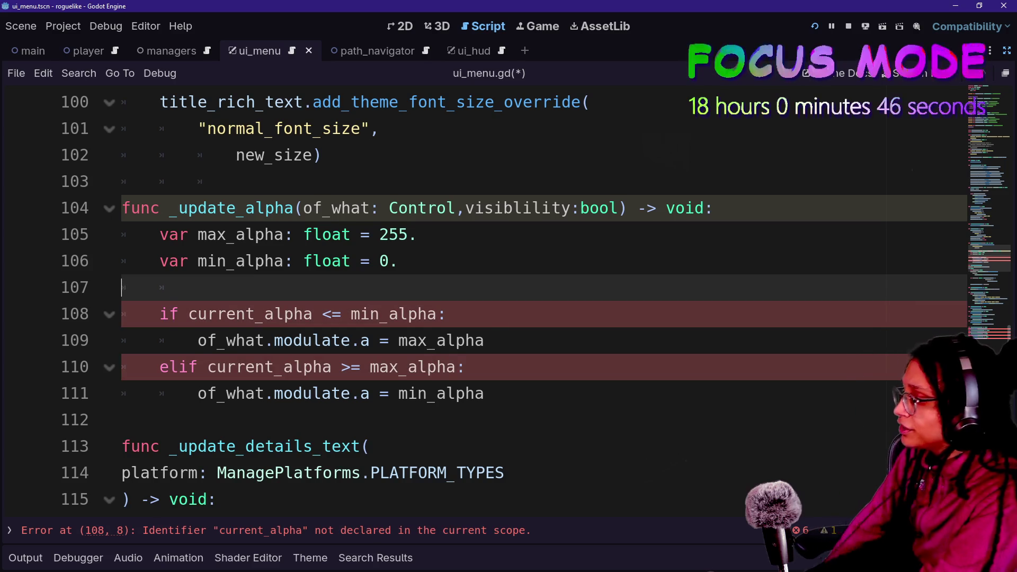
Change the if condition to visibility and the elif branch to else, then save
{"action": "left_click", "coordinate": [160, 314]}
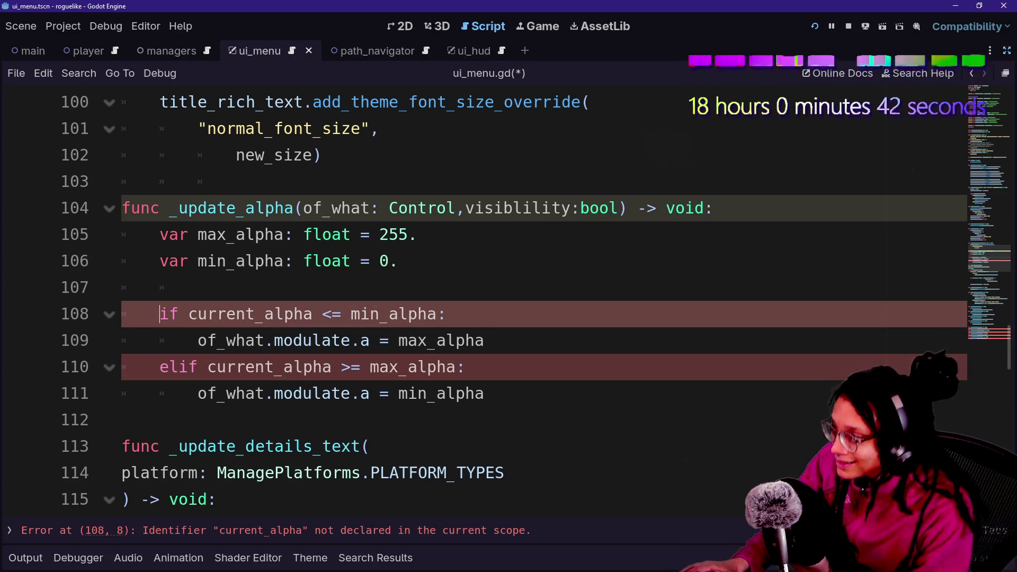
{"action": "left_click_drag", "start_coordinate": [189, 314], "coordinate": [448, 314]}
{"action": "type", "text": "vo"}
{"action": "key", "text": "BackSpace"}
{"action": "type", "text": "isibility"}
{"action": "left_click", "coordinate": [198, 288]}
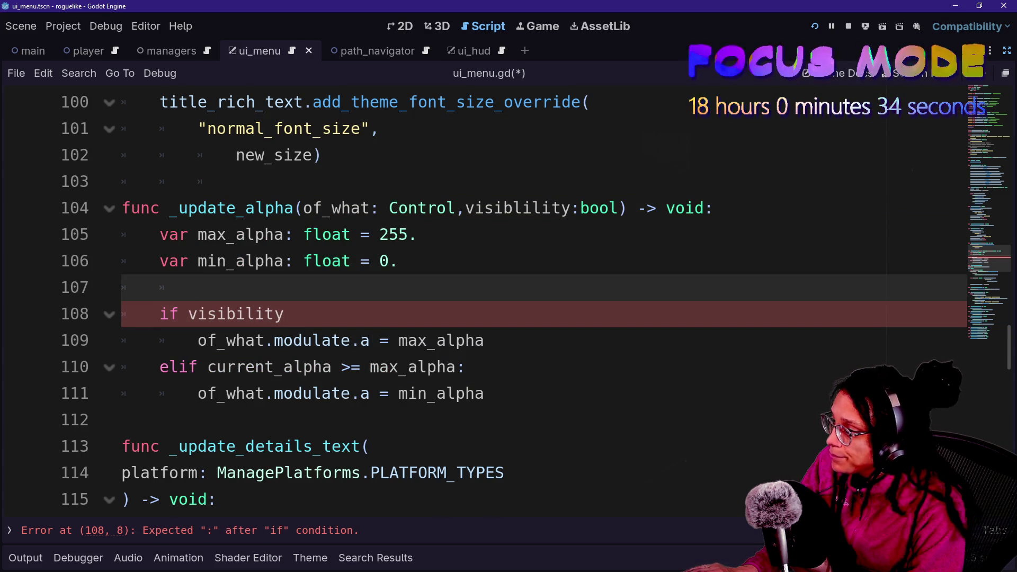
{"action": "left_click_drag", "start_coordinate": [160, 367], "coordinate": [465, 367]}
{"action": "type", "text": "else:"}
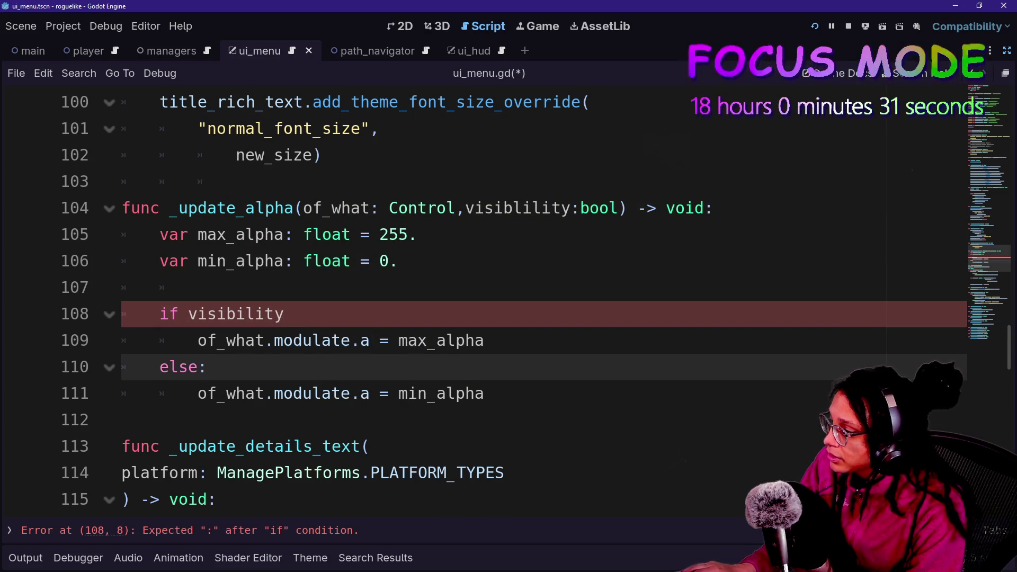
{"action": "left_click_drag", "start_coordinate": [207, 366], "coordinate": [369, 393]}
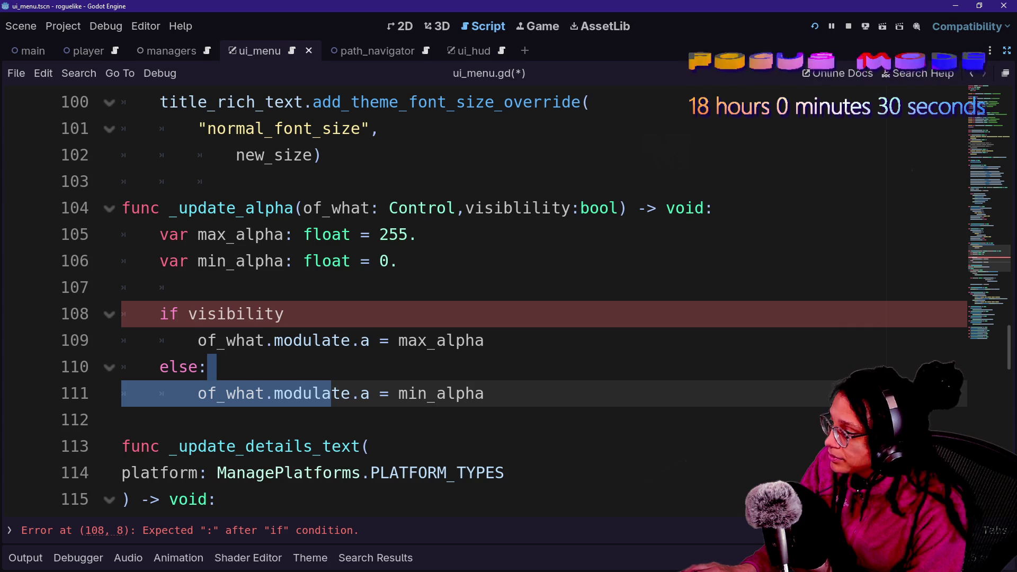
{"action": "left_click", "coordinate": [369, 393]}
{"action": "key", "text": "ctrl+s"}
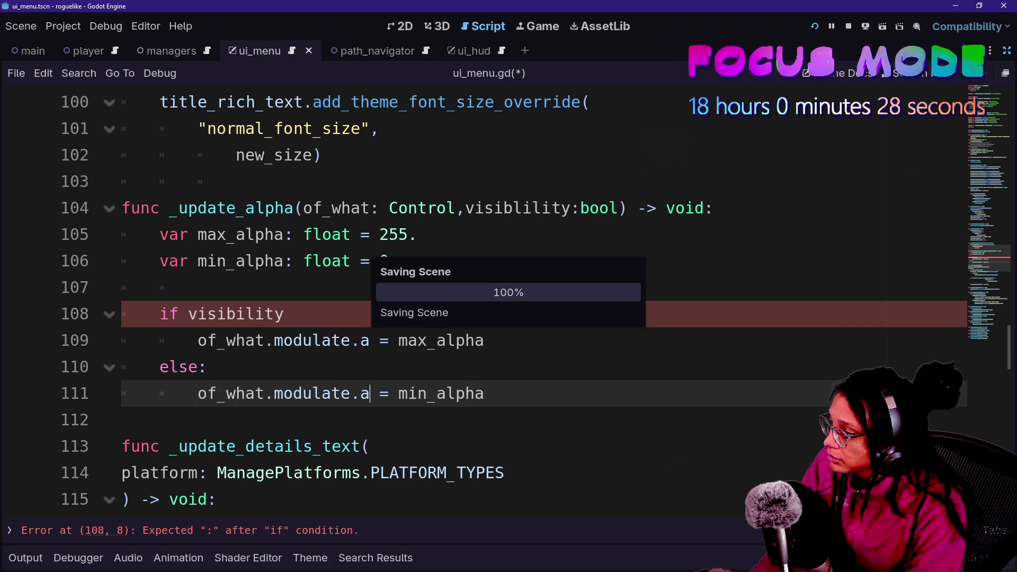
{"action": "left_click", "coordinate": [284, 314]}
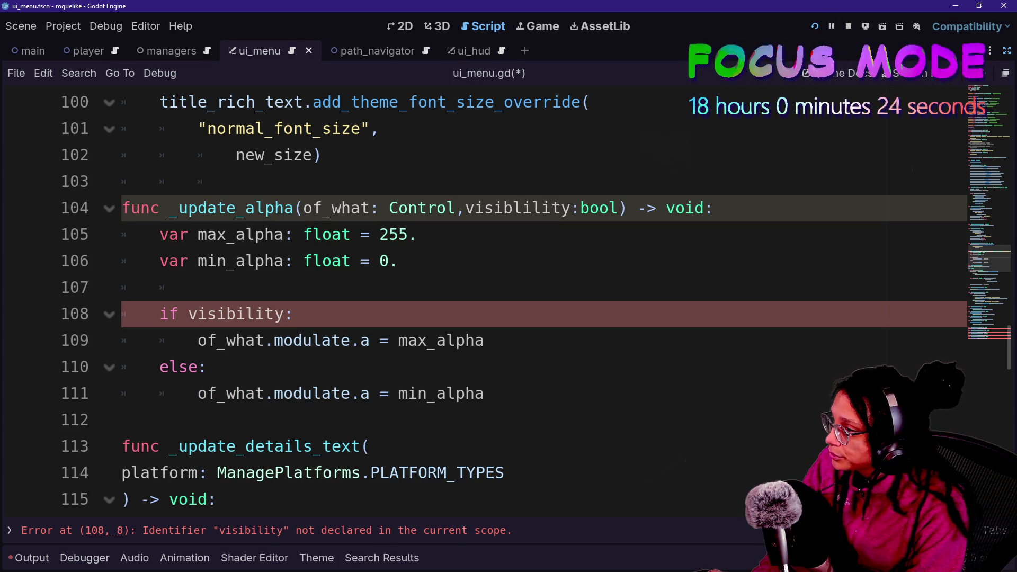
{"action": "type", "text": ":"}
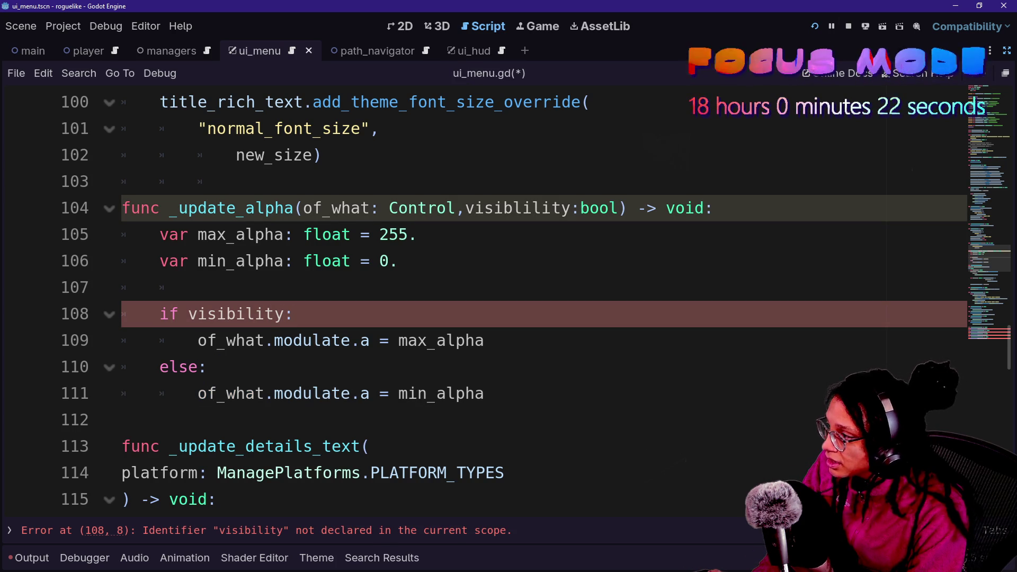
Correct the parameter to visibility, test-run and stop the project, then open the reported error
{"action": "key", "text": "BackSpace"}
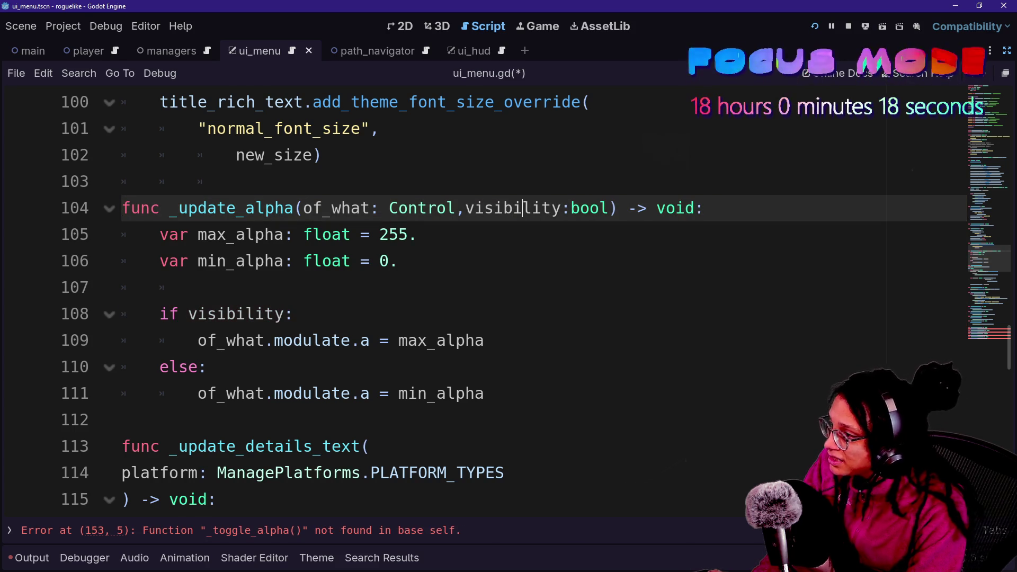
{"action": "left_click", "coordinate": [816, 26]}
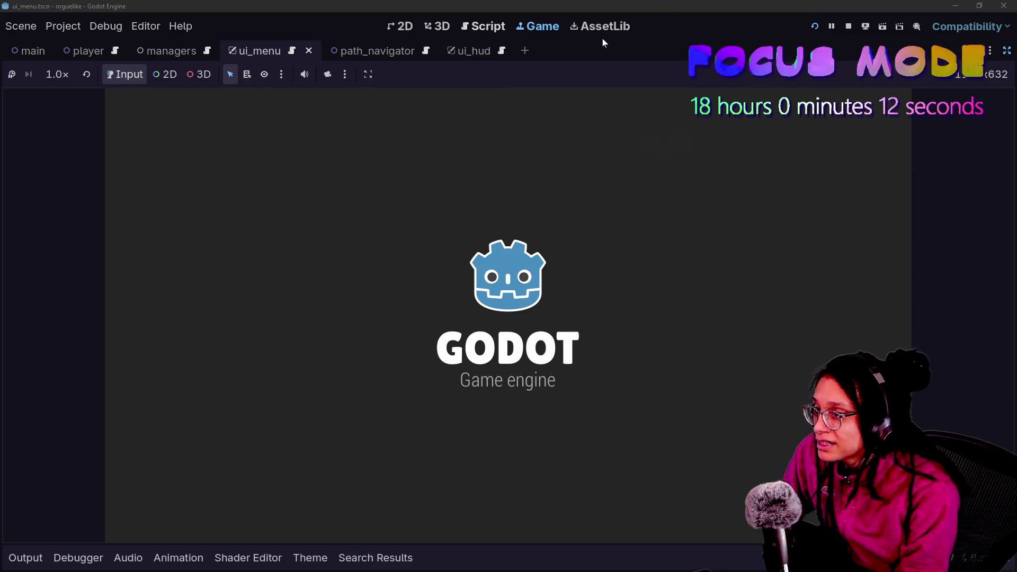
{"action": "left_click", "coordinate": [848, 28]}
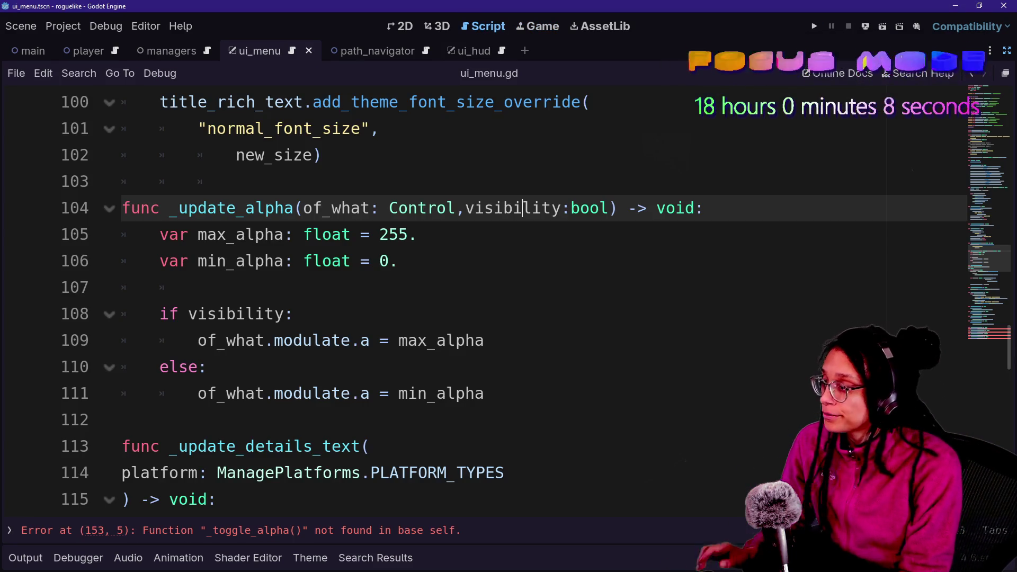
{"action": "left_click", "coordinate": [444, 532]}
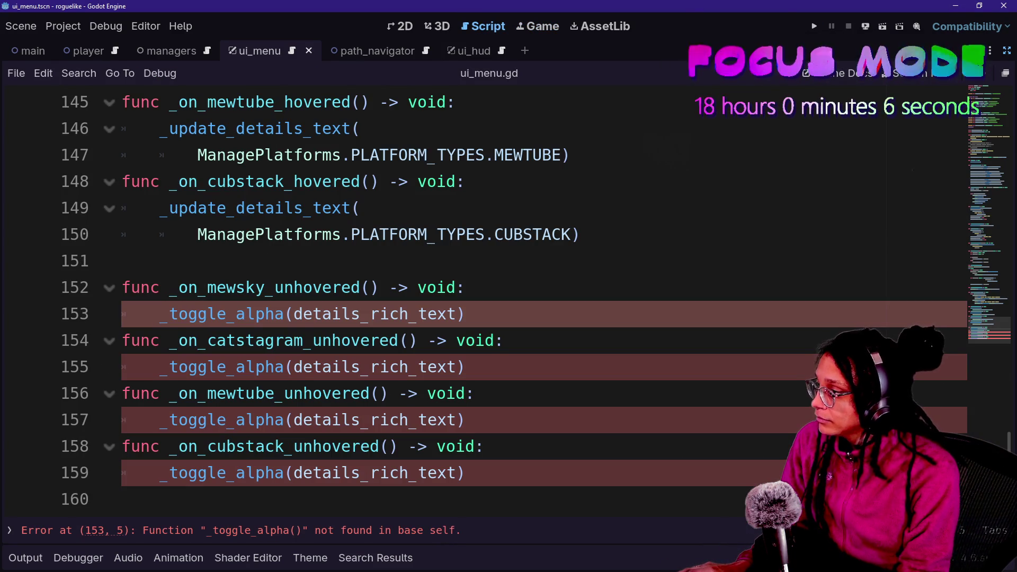
Replace the _toggle_alpha call on line 153 with _update_alpha(details_rich_text,false)
{"action": "key", "text": "End"}
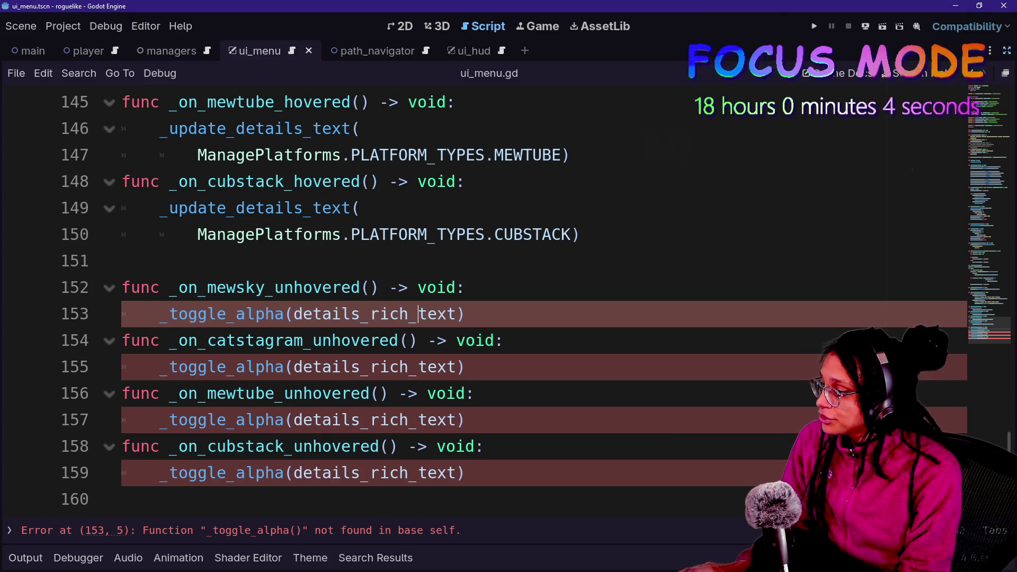
{"action": "key", "text": "ctrl+shift+Left"}
{"action": "key", "text": "ctrl+shift+Left"}
{"action": "key", "text": "ctrl+shift+Left"}
{"action": "scroll", "coordinate": [477, 297], "scroll_direction": "up", "scroll_amount": 1}
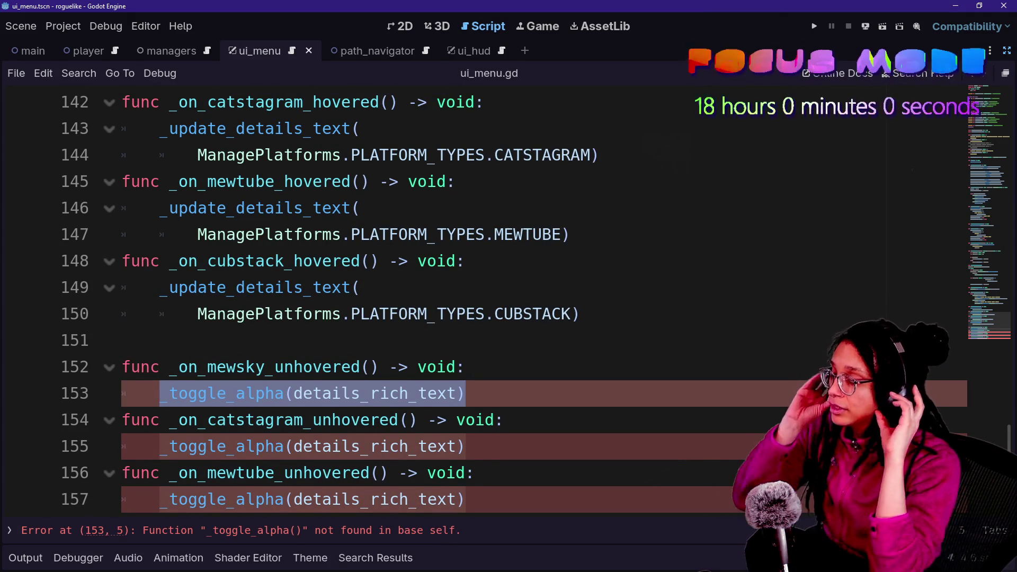
{"action": "key", "text": "BackSpace"}
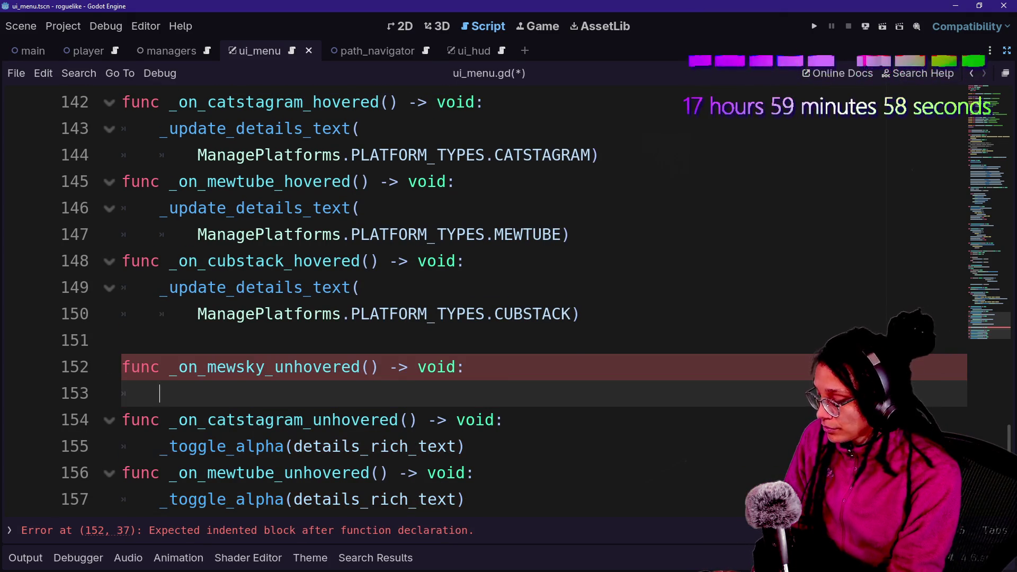
{"action": "type", "text": "_alpha"}
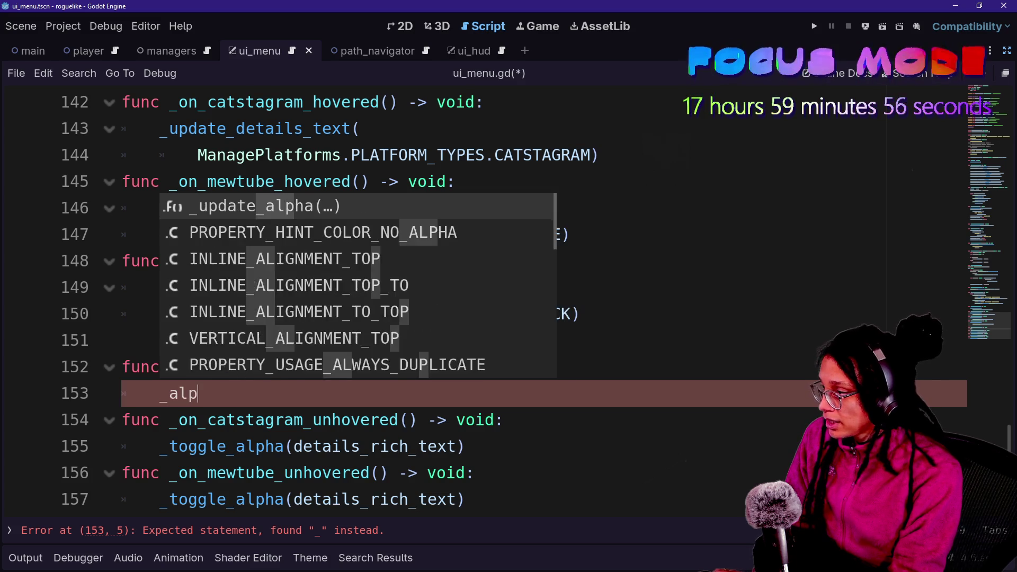
{"action": "key", "text": "Return"}
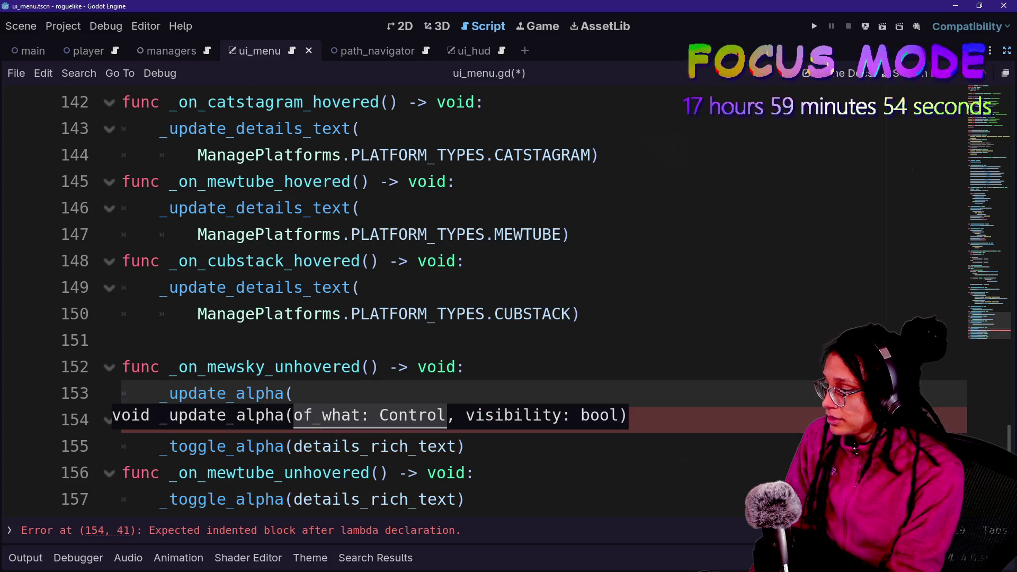
{"action": "type", "text": "de"}
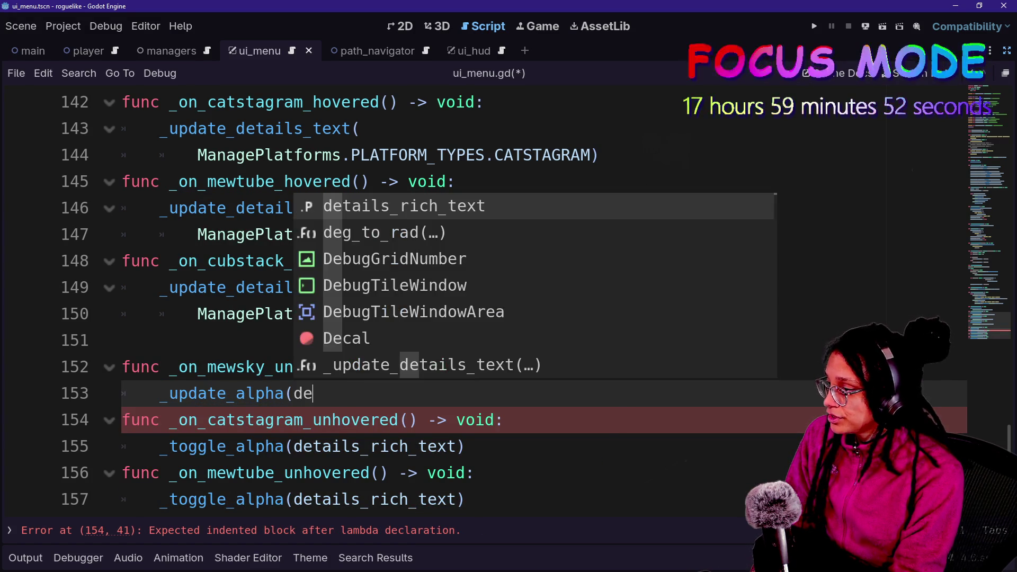
{"action": "key", "text": "Return"}
{"action": "type", "text": "."}
{"action": "key", "text": "BackSpace"}
{"action": "type", "text": ","}
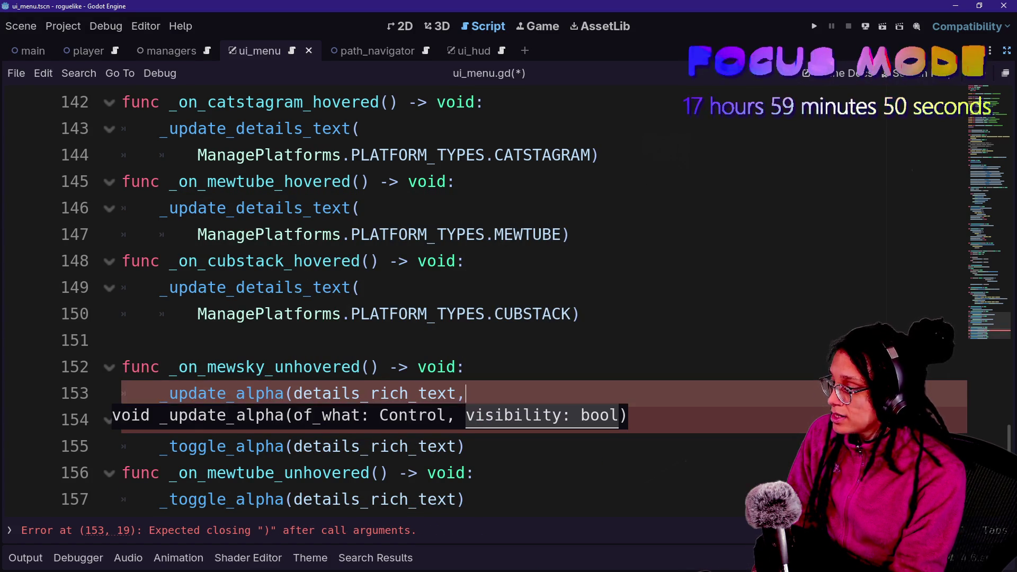
{"action": "type", "text": "false)"}
Copy the new _update_alpha call over the old calls on lines 155, 157 and 159
{"action": "key", "text": "shift+Down"}
{"action": "key", "text": "shift+Up"}
{"action": "key", "text": "shift+Up"}
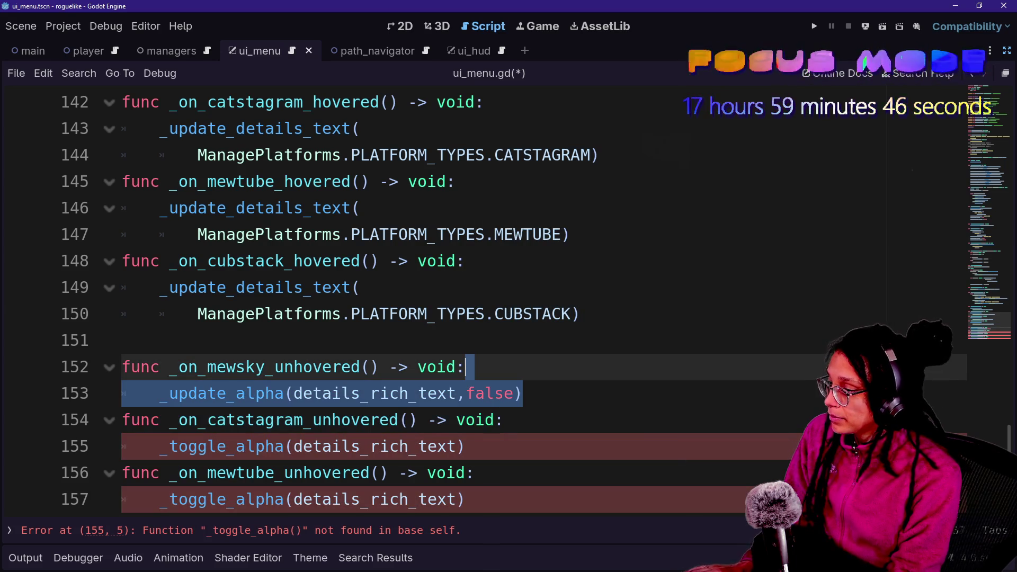
{"action": "key", "text": "ctrl+c"}
{"action": "key", "text": "Down"}
{"action": "key", "text": "Down"}
{"action": "key", "text": "shift+Down"}
{"action": "key", "text": "ctrl+v"}
{"action": "key", "text": "Down"}
{"action": "key", "text": "shift+Down"}
{"action": "key", "text": "ctrl+v"}
{"action": "key", "text": "Down"}
{"action": "key", "text": "shift+Down"}
{"action": "key", "text": "ctrl+v"}
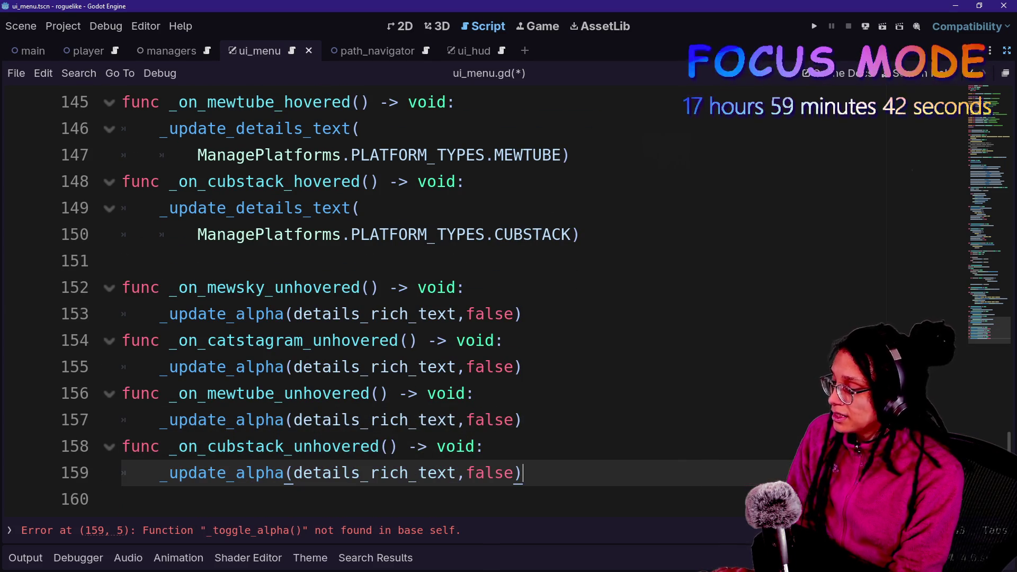
Select the 'mewsky' part of the first unhovered handler's name on line 152
{"action": "left_click", "coordinate": [473, 314]}
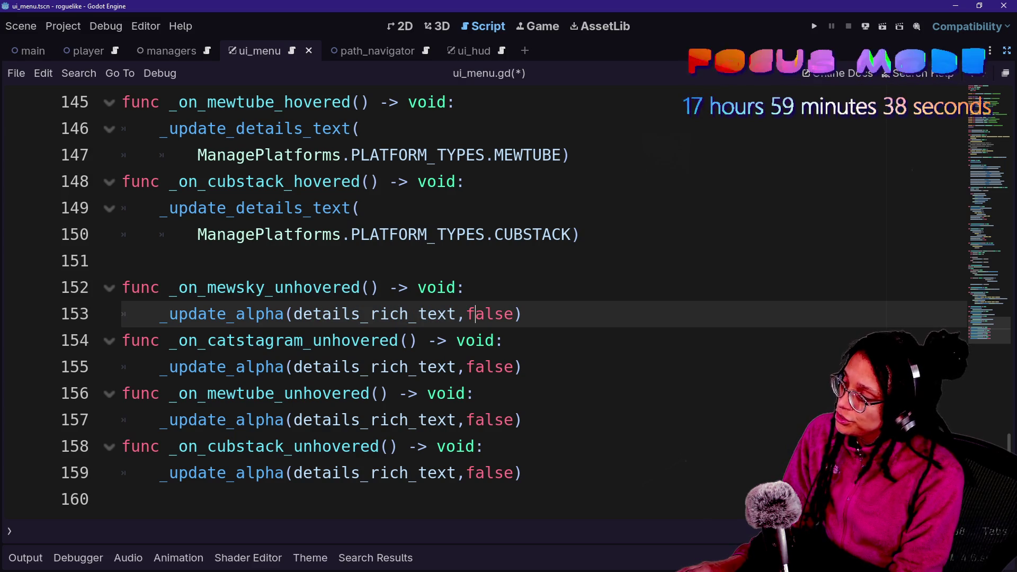
{"action": "left_click_drag", "start_coordinate": [178, 288], "coordinate": [390, 287]}
{"action": "left_click_drag", "start_coordinate": [178, 287], "coordinate": [284, 287]}
Rename the mewsky handler to the platform unhovered handler and delete the three redundant ones
{"action": "type", "text": "ok"}
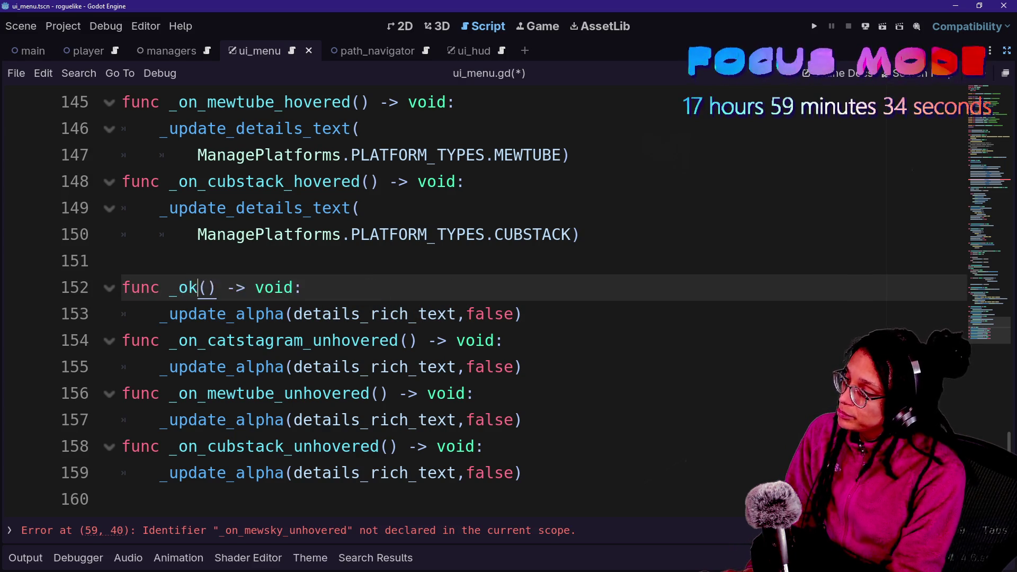
{"action": "key", "text": "BackSpace"}
{"action": "key", "text": "BackSpace"}
{"action": "type", "text": "a"}
{"action": "key", "text": "BackSpace"}
{"action": "type", "text": "platform_unhovered"}
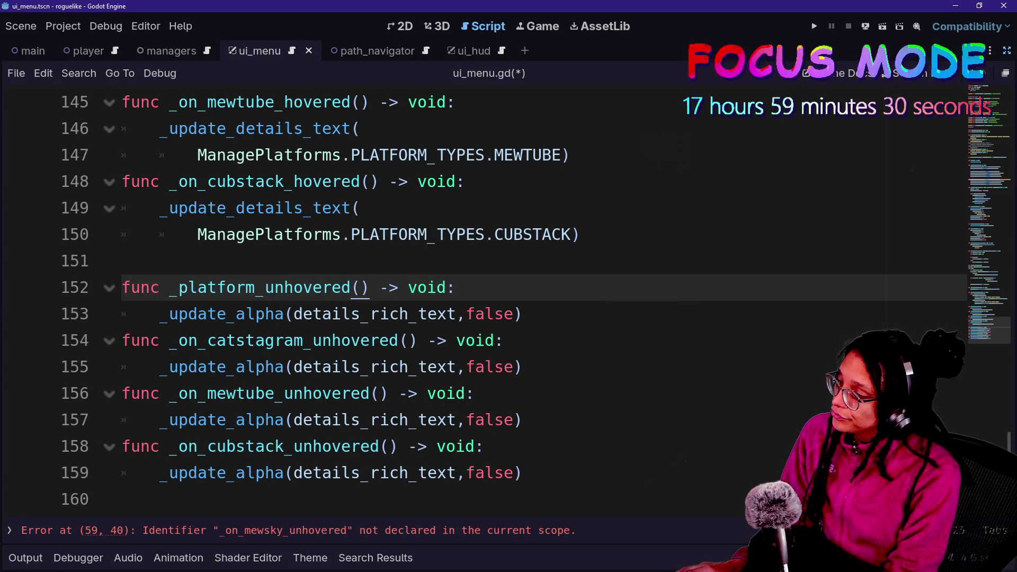
{"action": "key", "text": "Down"}
{"action": "key", "text": "Down"}
{"action": "key", "text": "Home"}
{"action": "key", "text": "shift+Down"}
{"action": "key", "text": "shift+Down"}
{"action": "key", "text": "shift+Down"}
{"action": "key", "text": "Delete"}
{"action": "scroll", "coordinate": [477, 297], "scroll_direction": "up", "scroll_amount": 7}
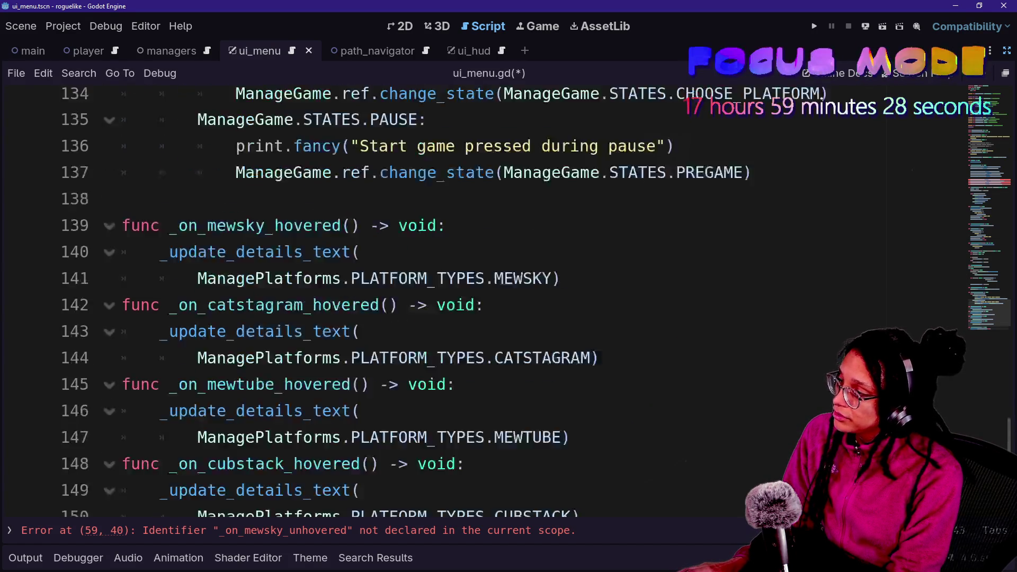
{"action": "scroll", "coordinate": [477, 297], "scroll_direction": "down", "scroll_amount": 5}
{"action": "scroll", "coordinate": [477, 297], "scroll_direction": "up", "scroll_amount": 20}
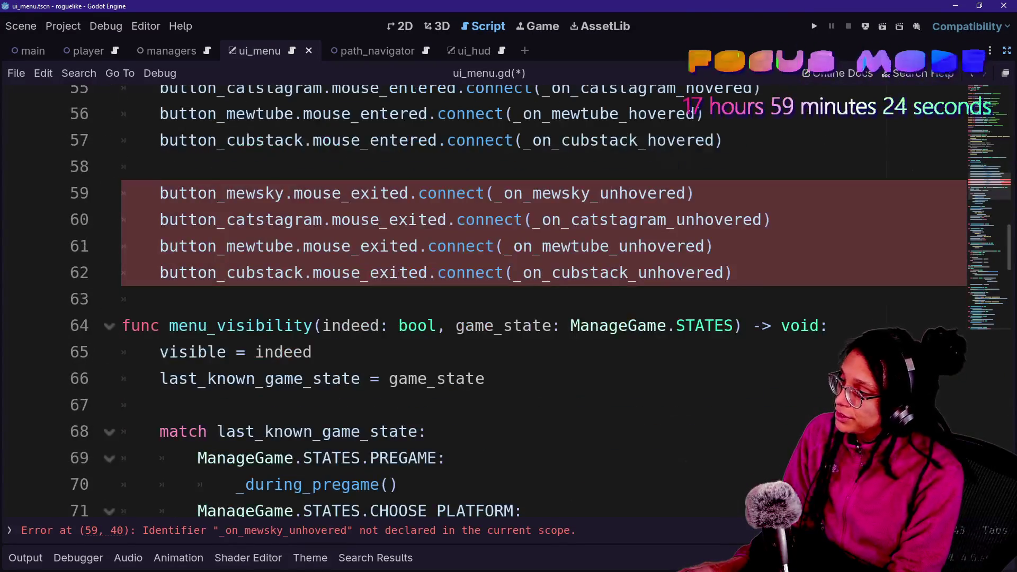
Point all four mouse_exited connections at _on_platform_unhovered instead of per-platform handlers
{"action": "mouse_move", "coordinate": [533, 193]}
{"action": "left_mouse_down"}
{"action": "mouse_move", "coordinate": [582, 193]}
{"action": "mouse_move", "coordinate": [687, 219]}
{"action": "left_mouse_up"}
{"action": "mouse_move", "coordinate": [542, 246]}
{"action": "left_mouse_down"}
{"action": "mouse_move", "coordinate": [590, 246]}
{"action": "mouse_move", "coordinate": [561, 272]}
{"action": "left_mouse_up"}
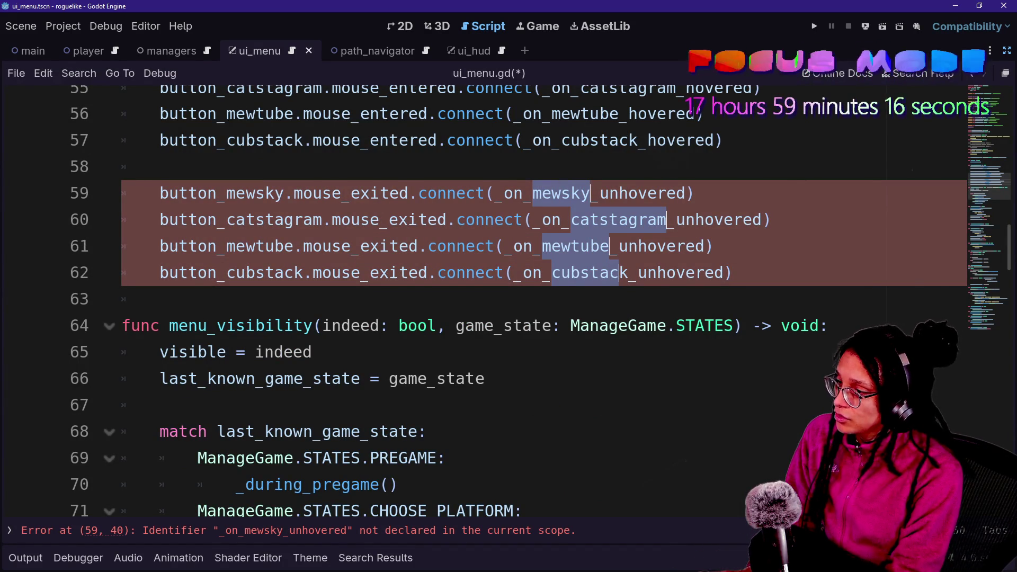
{"action": "key", "text": "BackSpace"}
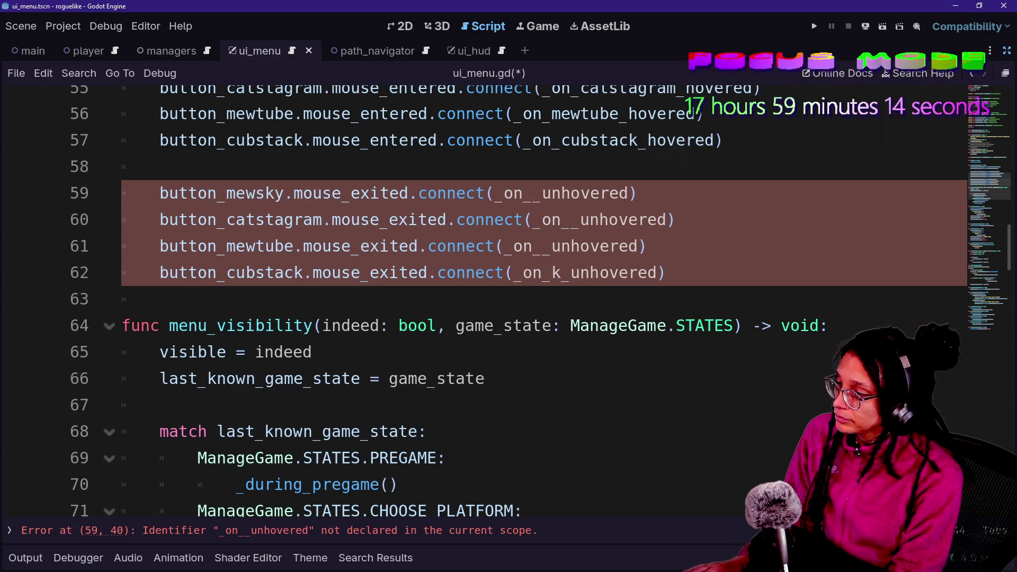
{"action": "type", "text": "platform"}
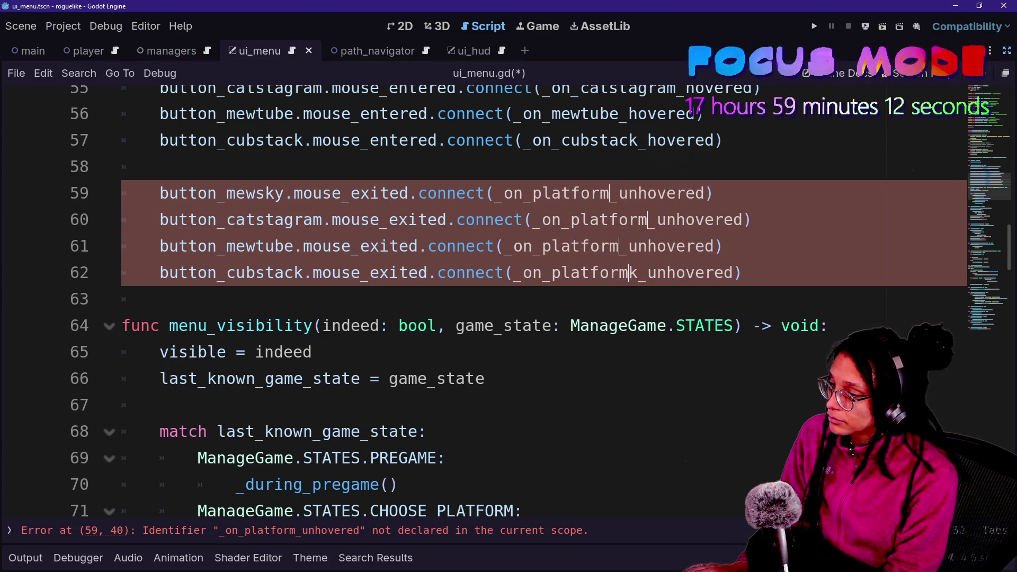
{"action": "left_click", "coordinate": [636, 272]}
{"action": "key", "text": "BackSpace"}
{"action": "left_click", "coordinate": [541, 193]}
{"action": "left_click", "coordinate": [159, 300]}
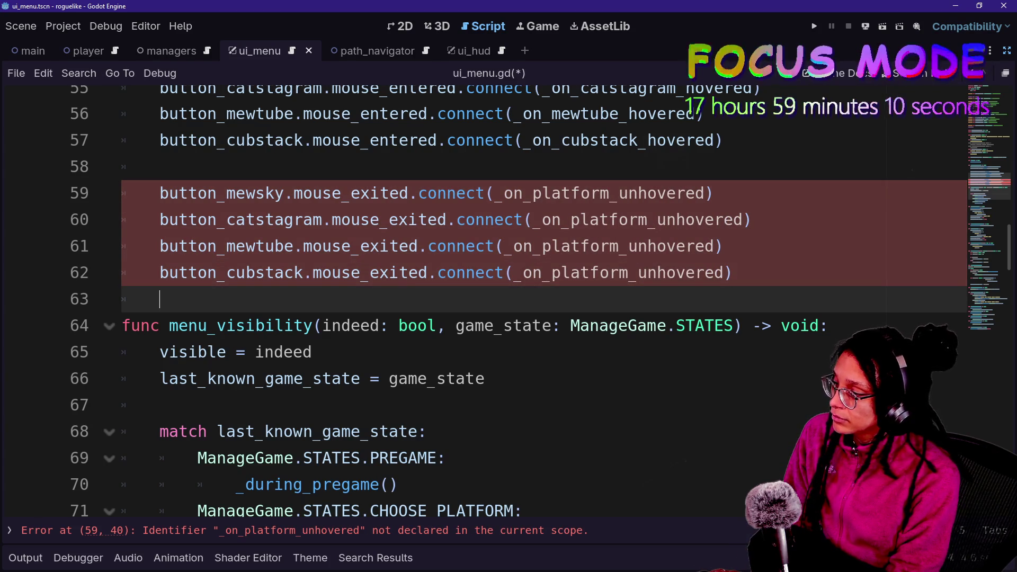
Fix the handler name to _on_platform_unhovered and save ui_menu.gd
{"action": "scroll", "coordinate": [394, 239], "scroll_direction": "down", "scroll_amount": 20}
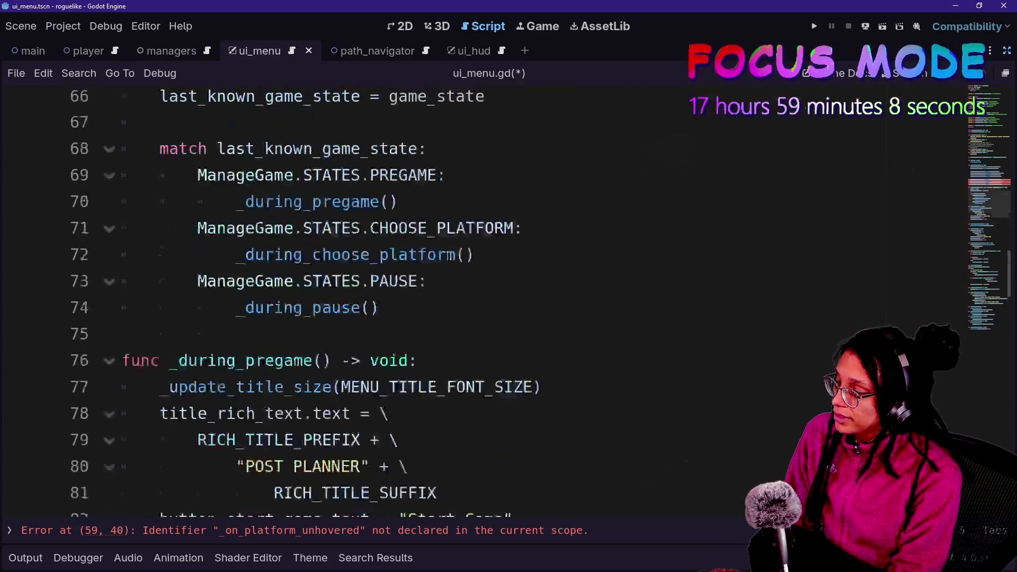
{"action": "scroll", "coordinate": [395, 238], "scroll_direction": "up", "scroll_amount": 5}
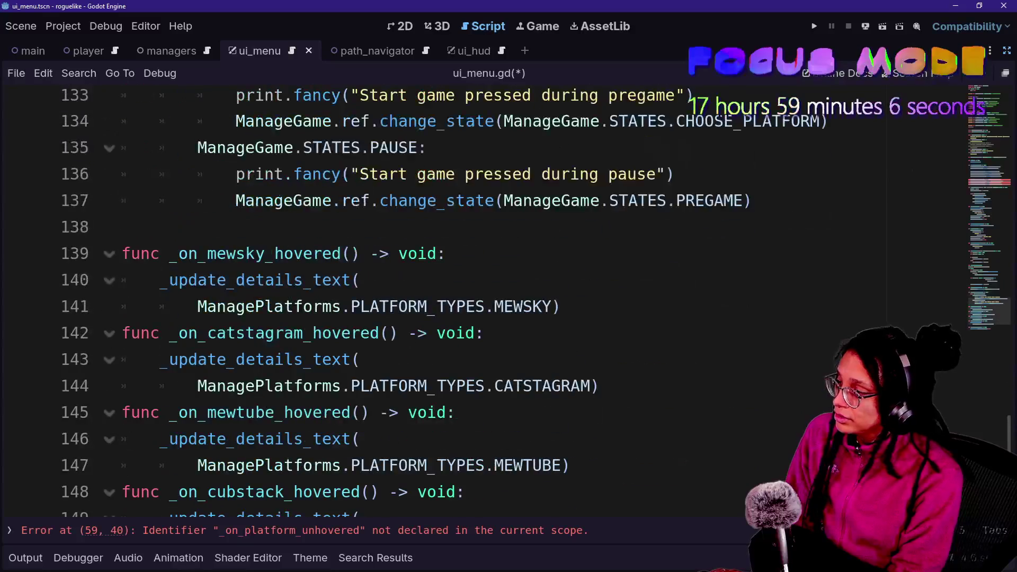
{"action": "scroll", "coordinate": [395, 239], "scroll_direction": "down", "scroll_amount": 1}
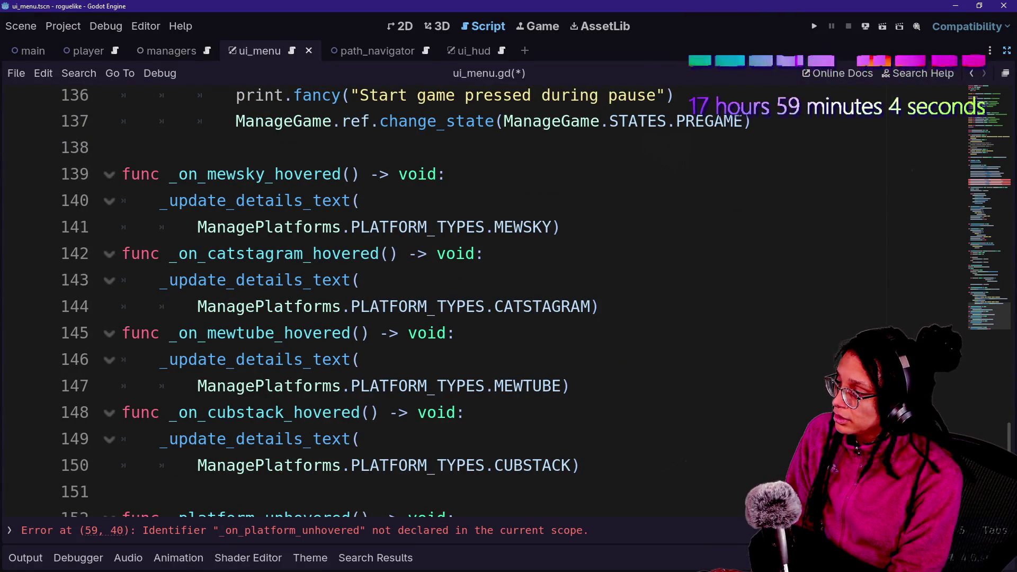
{"action": "scroll", "coordinate": [395, 238], "scroll_direction": "down", "scroll_amount": 4}
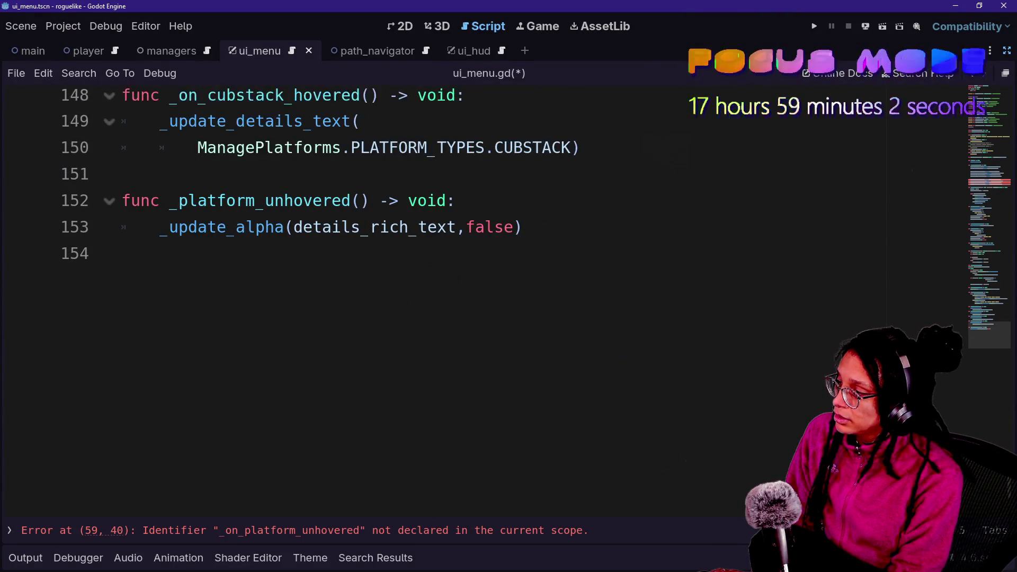
{"action": "left_click", "coordinate": [179, 201]}
{"action": "type", "text": "on_"}
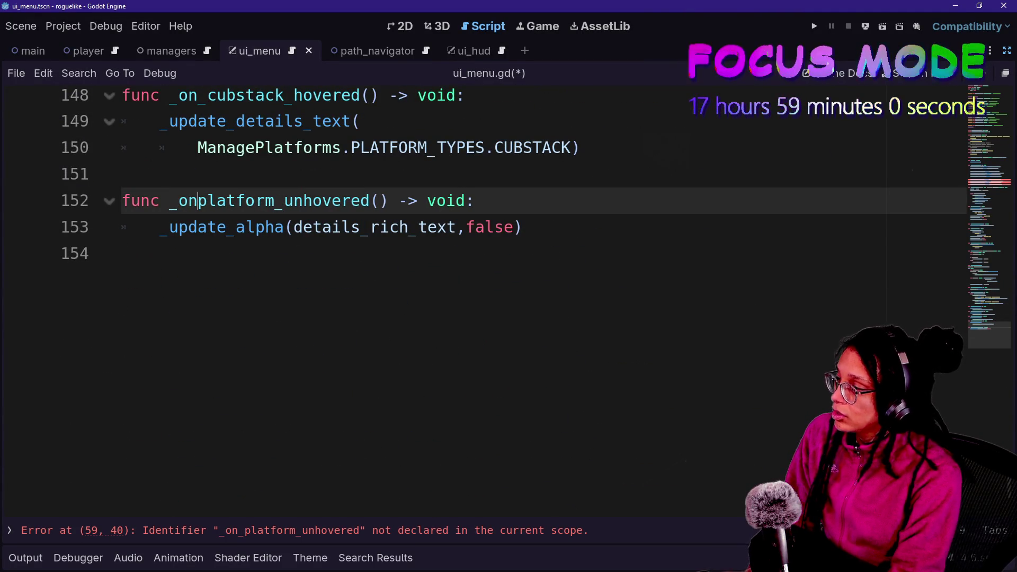
{"action": "key", "text": "Escape"}
{"action": "scroll", "coordinate": [395, 238], "scroll_direction": "up", "scroll_amount": 8}
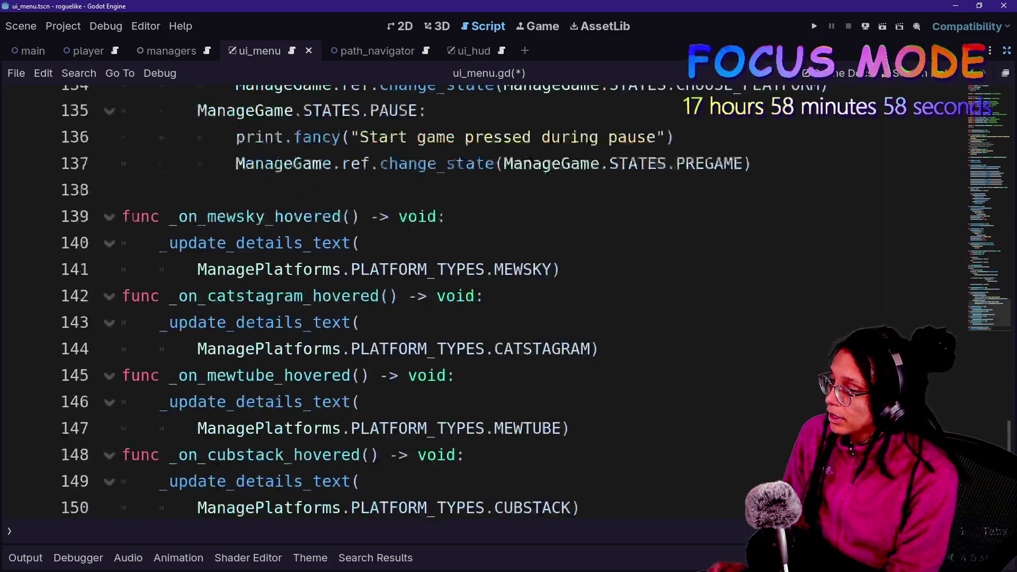
{"action": "key", "text": "ctrl+s"}
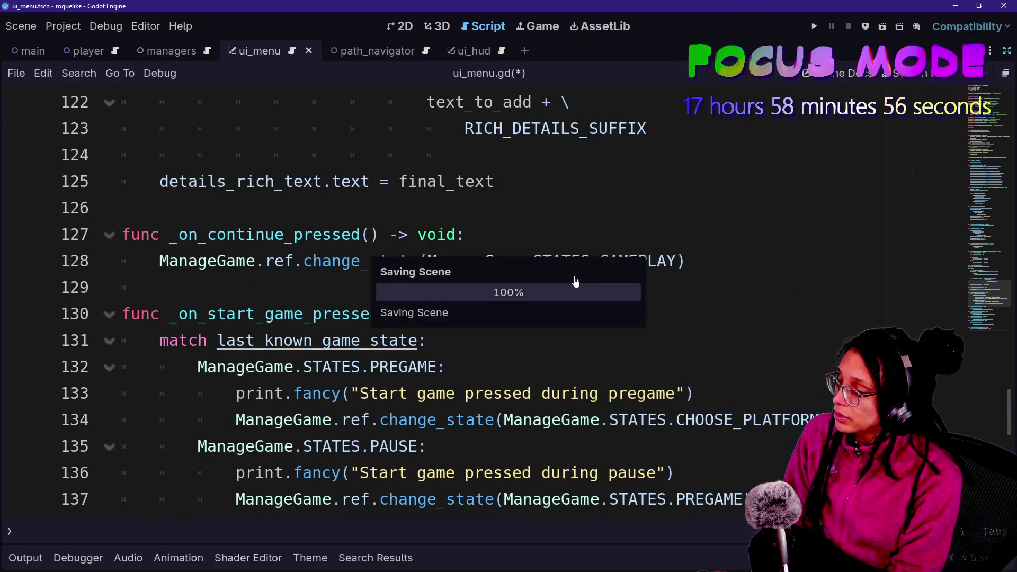
Select the _update_alpha line in _on_platform_unhovered for reuse
{"action": "scroll", "coordinate": [576, 281], "scroll_direction": "down", "scroll_amount": 2}
{"action": "scroll", "coordinate": [536, 304], "scroll_direction": "down", "scroll_amount": 7}
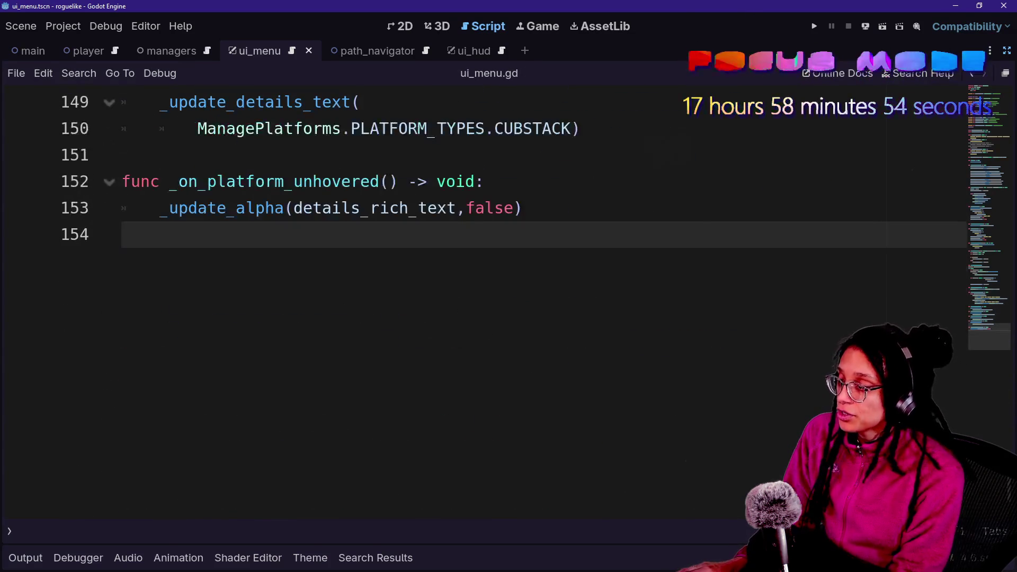
{"action": "key", "text": "shift+Up"}
{"action": "key", "text": "shift+Left"}
{"action": "scroll", "coordinate": [424, 307], "scroll_direction": "up", "scroll_amount": 4}
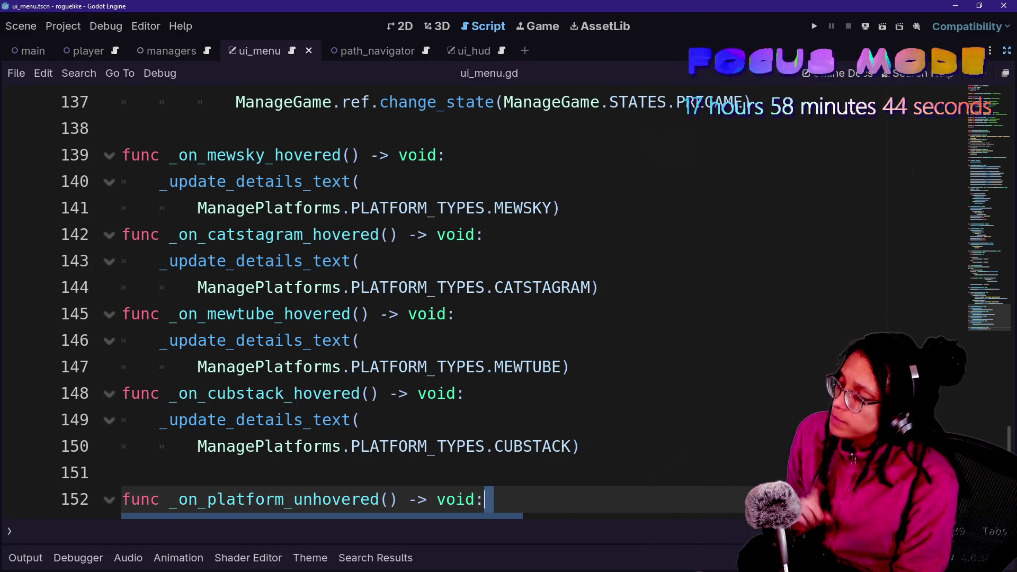
{"action": "scroll", "coordinate": [477, 297], "scroll_direction": "up", "scroll_amount": 20}
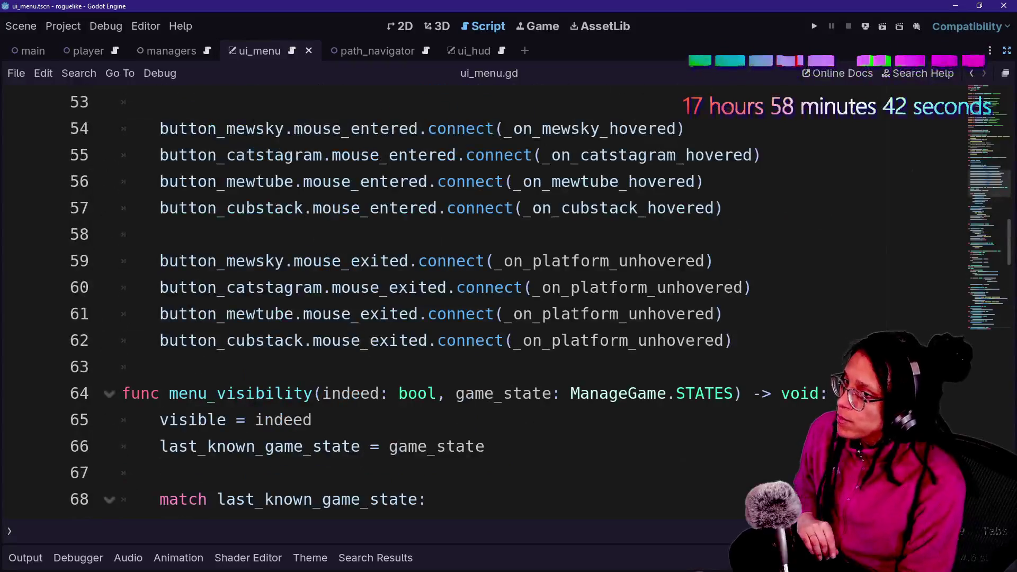
{"action": "mouse_move", "coordinate": [636, 130]}
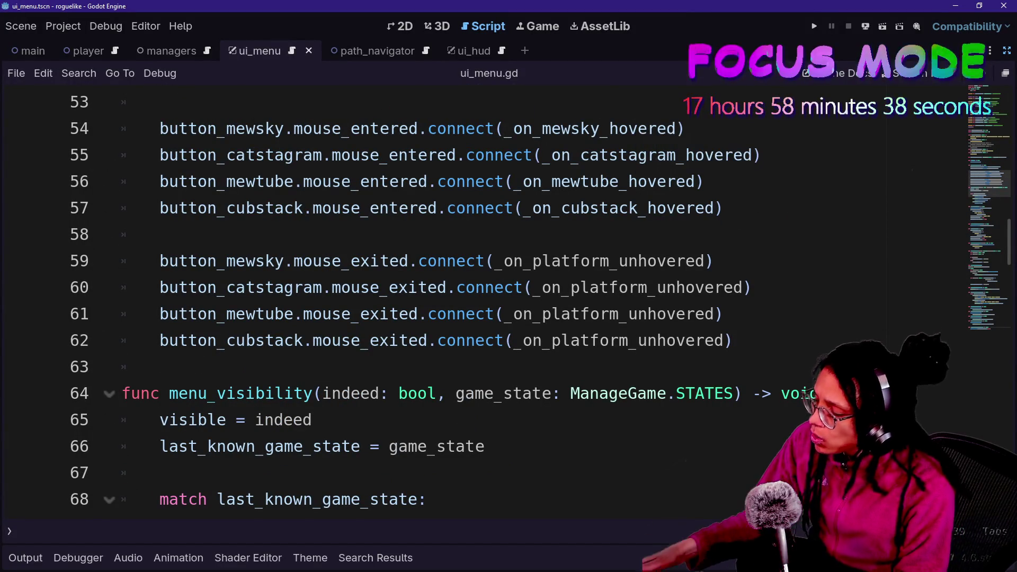
{"action": "scroll", "coordinate": [477, 297], "scroll_direction": "up", "scroll_amount": 3}
{"action": "scroll", "coordinate": [477, 296], "scroll_direction": "down", "scroll_amount": 1}
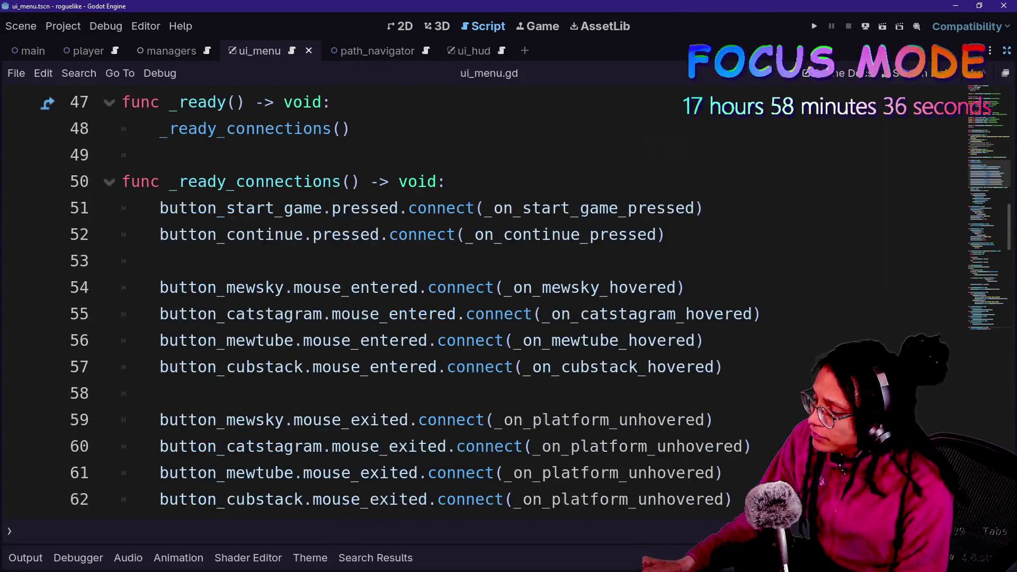
{"action": "mouse_move", "coordinate": [455, 208]}
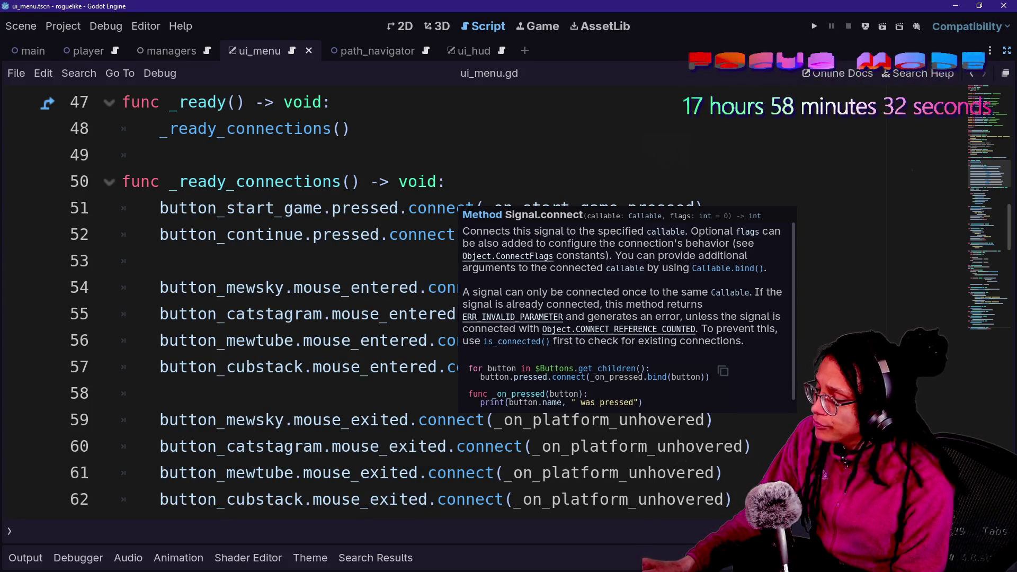
{"action": "scroll", "coordinate": [477, 296], "scroll_direction": "down", "scroll_amount": 1}
{"action": "type", "text": ")"}
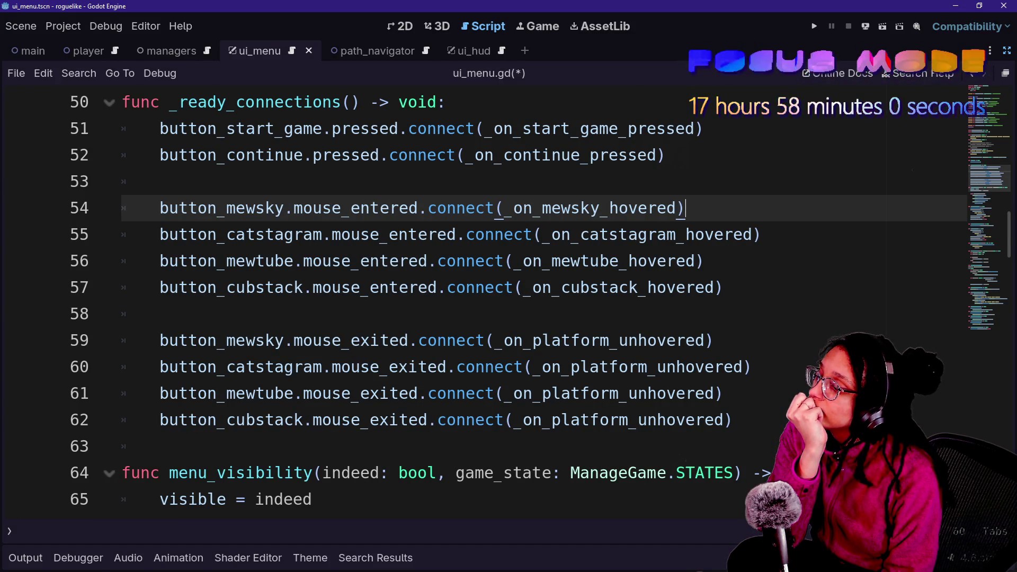
{"action": "key", "text": "Down"}
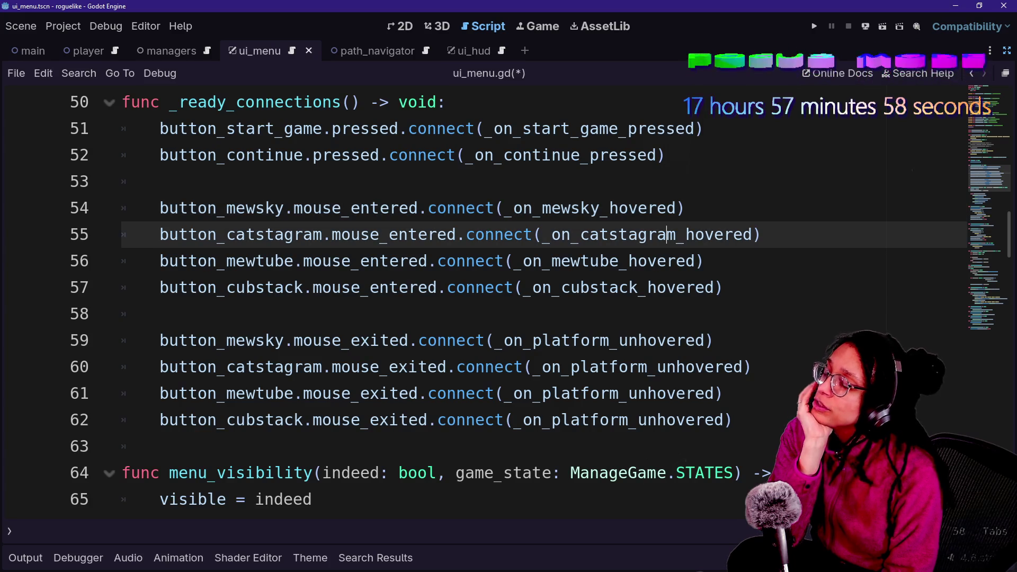
{"action": "scroll", "coordinate": [642, 259], "scroll_direction": "down", "scroll_amount": 20}
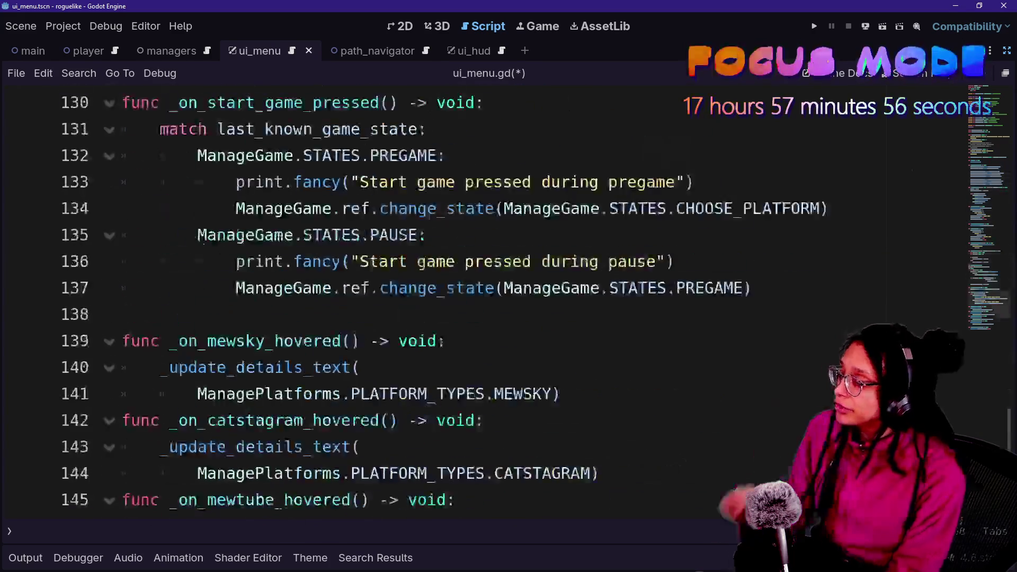
{"action": "scroll", "coordinate": [477, 296], "scroll_direction": "up", "scroll_amount": 6}
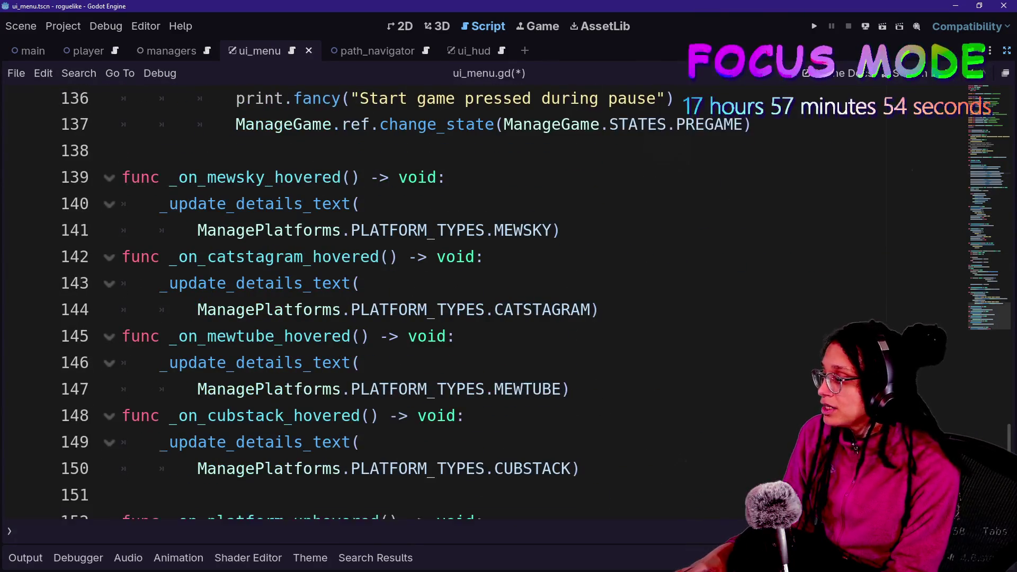
{"action": "scroll", "coordinate": [477, 297], "scroll_direction": "down", "scroll_amount": 1}
{"action": "left_click_drag", "start_coordinate": [522, 477], "coordinate": [122, 451]}
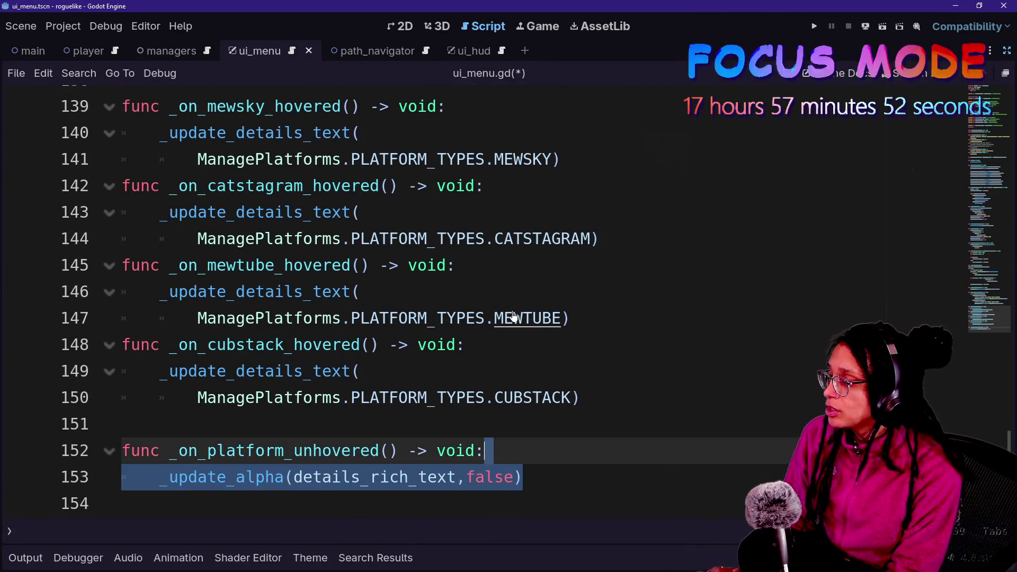
{"action": "scroll", "coordinate": [511, 318], "scroll_direction": "up", "scroll_amount": 1}
Paste the _update_alpha(details_rich_text,false) call into the mewsky and catstagram hovered handlers
{"action": "left_click", "coordinate": [561, 238]}
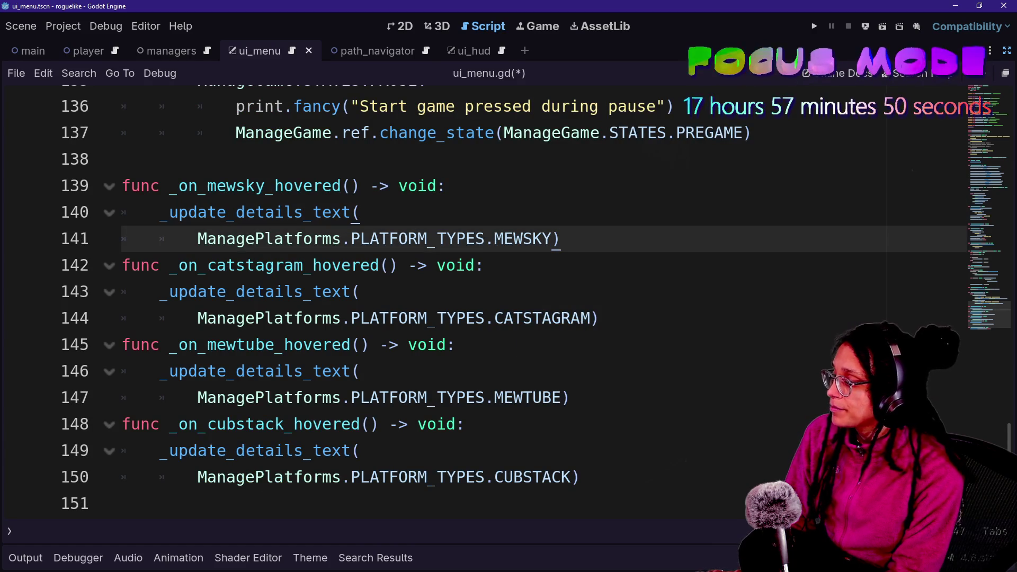
{"action": "type", "text": "_update_alpha(details_rich_text,false)"}
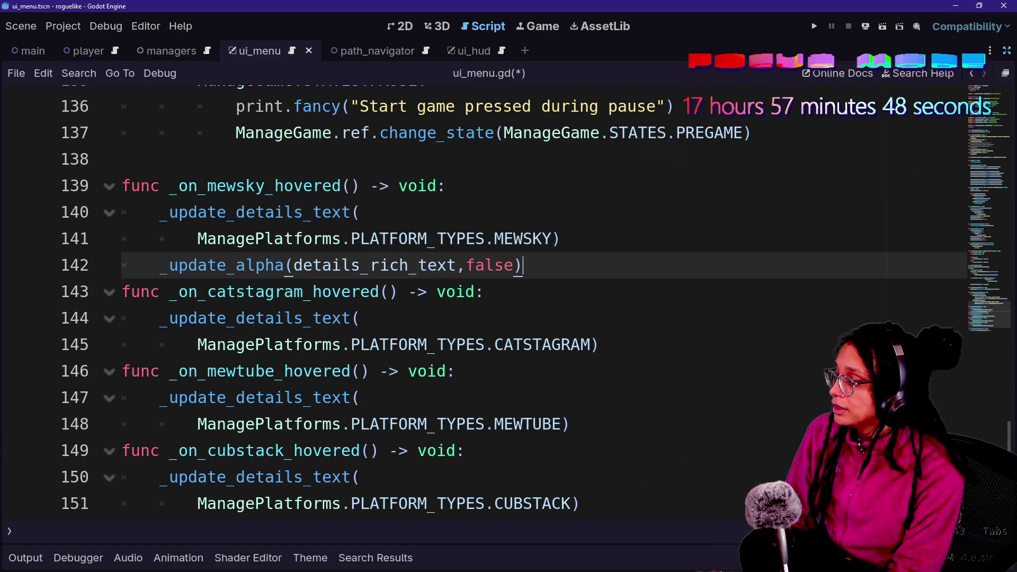
{"action": "key", "text": "Return"}
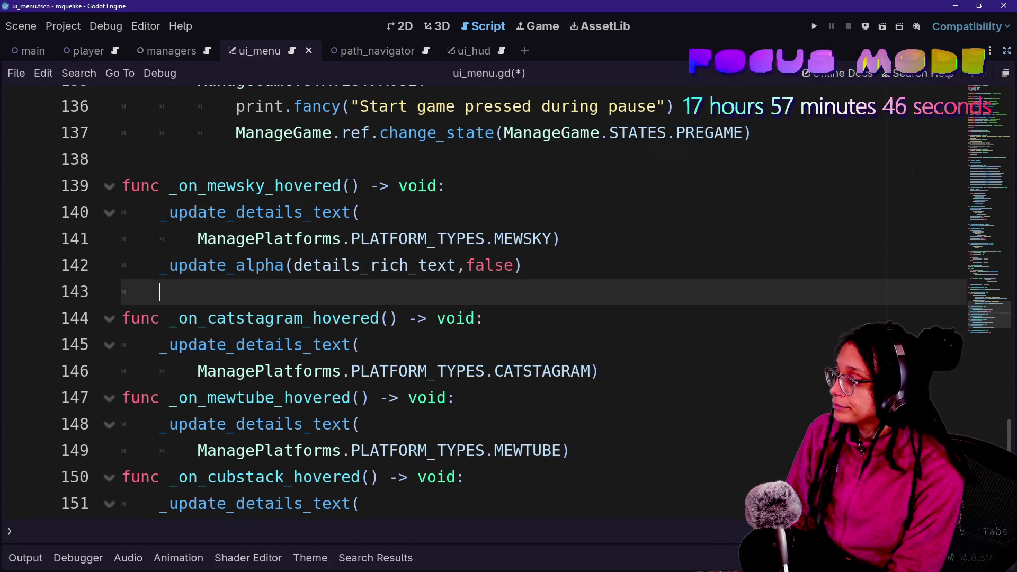
{"action": "left_click", "coordinate": [599, 371]}
{"action": "key", "text": "Return"}
{"action": "type", "text": "_update_alpha(details_rich_text,false)"}
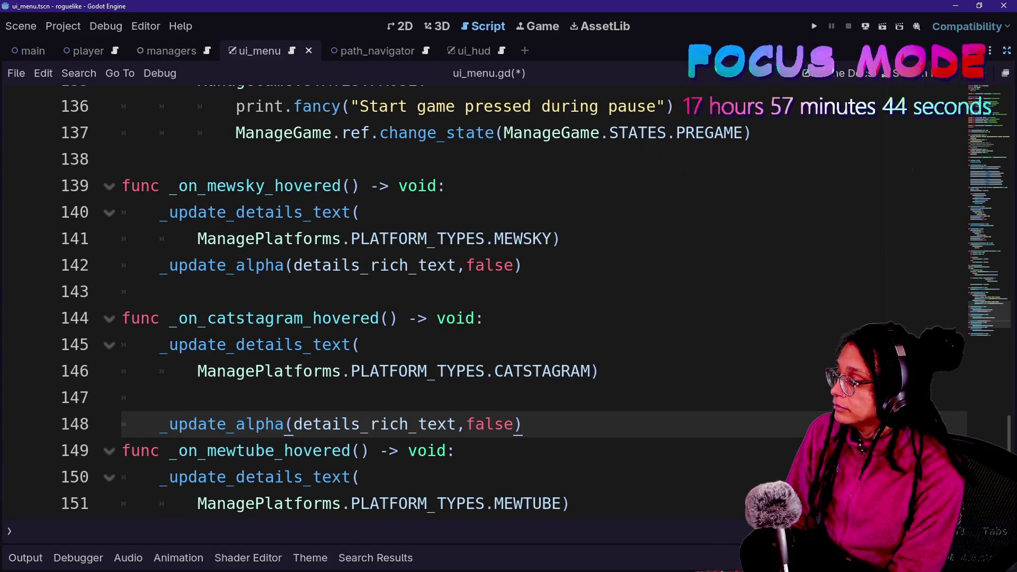
{"action": "key", "text": "Return"}
{"action": "left_click", "coordinate": [159, 398]}
{"action": "key", "text": "BackSpace"}
{"action": "key", "text": "BackSpace"}
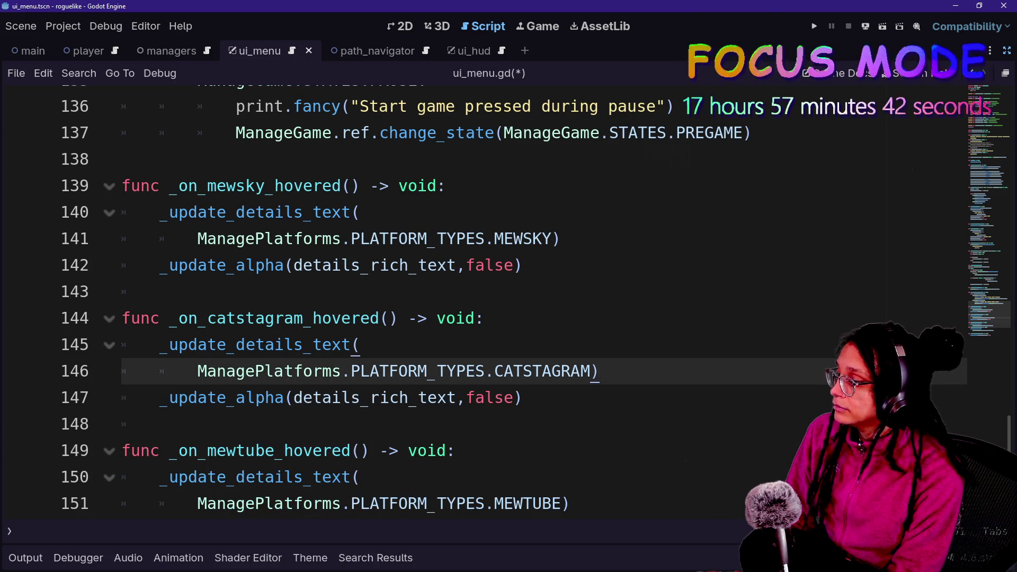
Add the same _update_alpha call to the mewtube hovered handler and tidy its blank lines
{"action": "scroll", "coordinate": [477, 297], "scroll_direction": "down", "scroll_amount": 2}
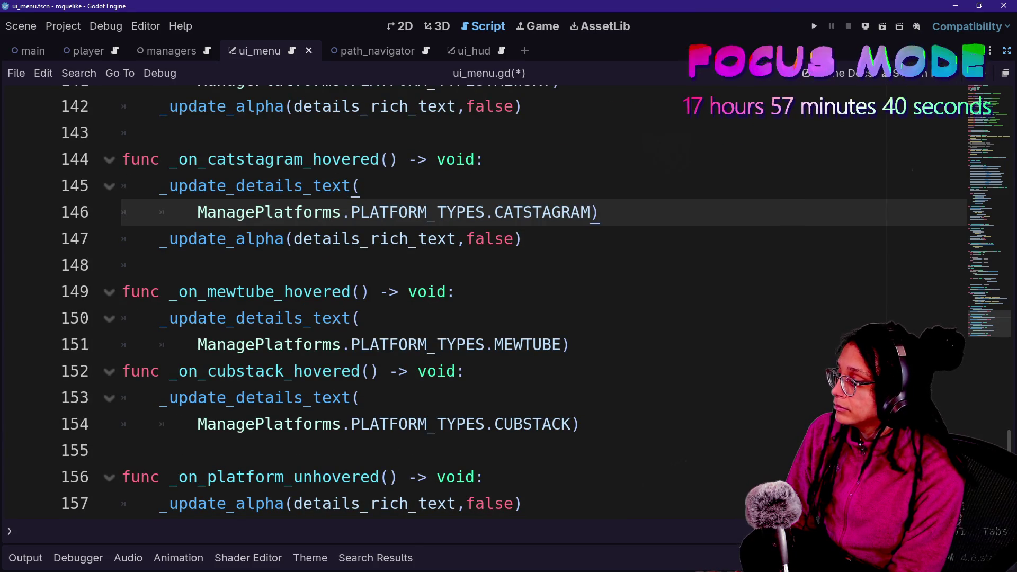
{"action": "left_click", "coordinate": [570, 345]}
{"action": "key", "text": "Return"}
{"action": "key", "text": "ctrl+v"}
{"action": "key", "text": "Up"}
{"action": "key", "text": "BackSpace"}
{"action": "key", "text": "Down"}
{"action": "key", "text": "Return"}
{"action": "key", "text": "Up"}
{"action": "key", "text": "End"}
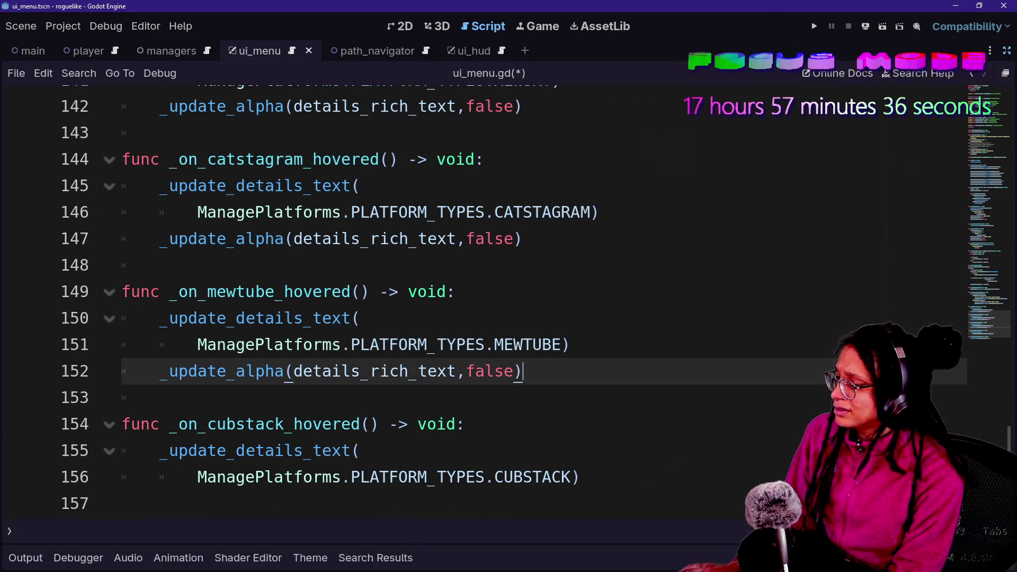
{"action": "key", "text": "shift+Up"}
{"action": "key", "text": "ctrl+c"}
Add the _update_alpha call to the cubstack hovered handler
{"action": "left_click", "coordinate": [580, 477]}
{"action": "scroll", "coordinate": [371, 291], "scroll_direction": "down", "scroll_amount": 1}
{"action": "key", "text": "ctrl+v"}
{"action": "key", "text": "Delete"}
{"action": "scroll", "coordinate": [371, 291], "scroll_direction": "down", "scroll_amount": 1}
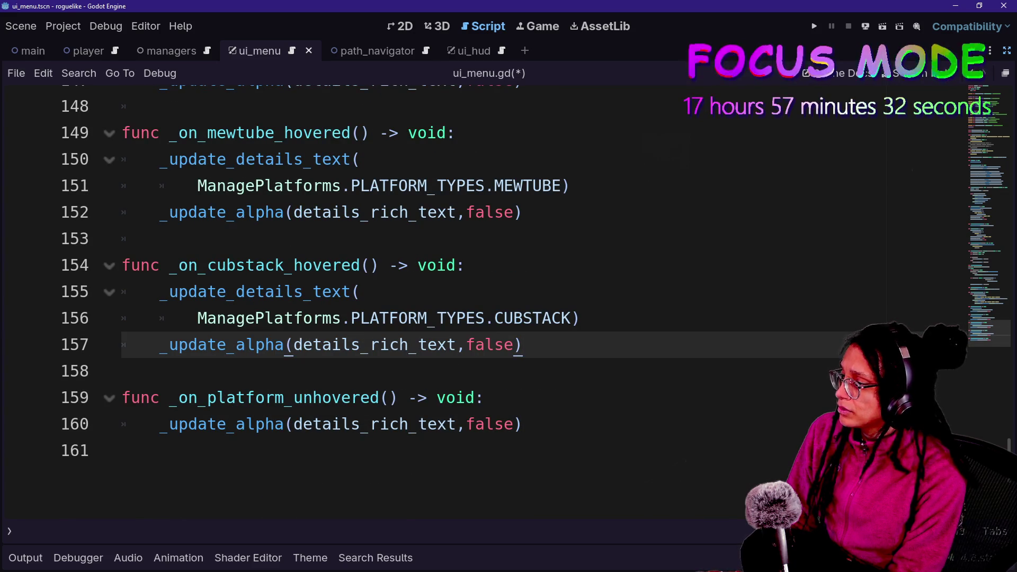
Change the four hovered handlers' false arguments to true, then run the project
{"action": "double_click", "coordinate": [490, 345]}
{"action": "scroll", "coordinate": [490, 345], "scroll_direction": "up", "scroll_amount": 3}
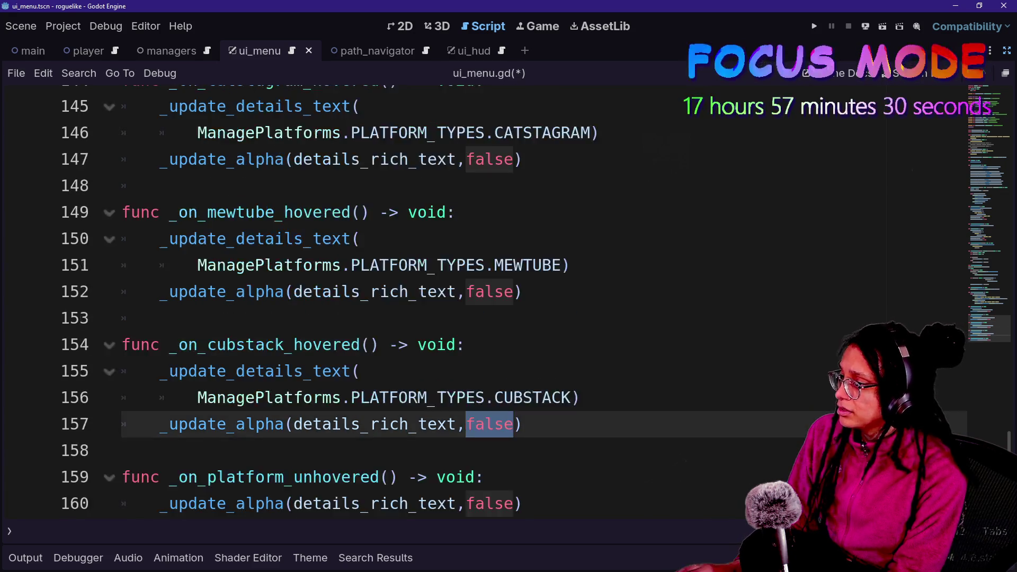
{"action": "key", "text": "ctrl+d"}
{"action": "key", "text": "ctrl+d"}
{"action": "key", "text": "ctrl+d"}
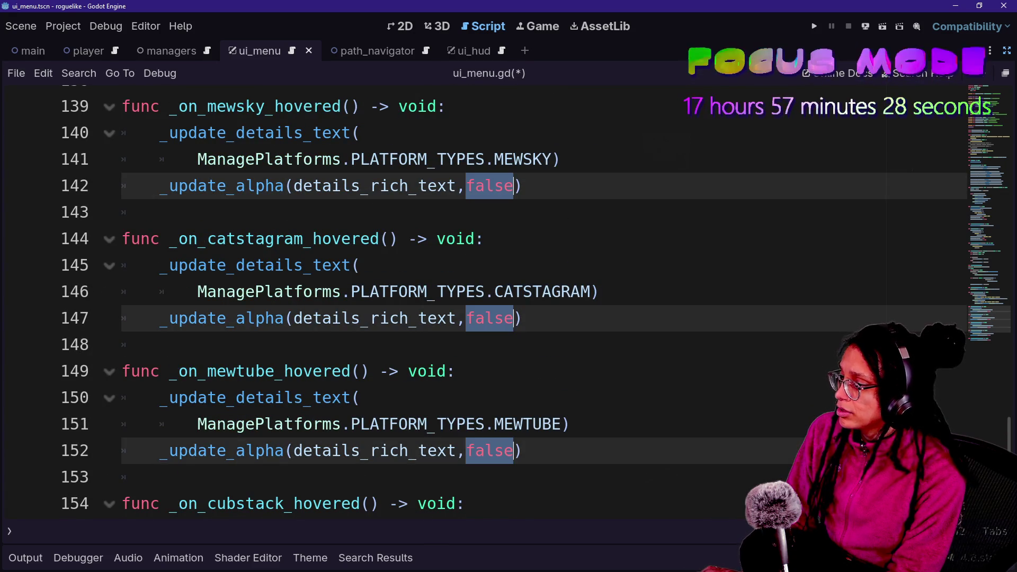
{"action": "scroll", "coordinate": [477, 296], "scroll_direction": "down", "scroll_amount": 2}
{"action": "type", "text": "true"}
{"action": "left_click", "coordinate": [636, 208]}
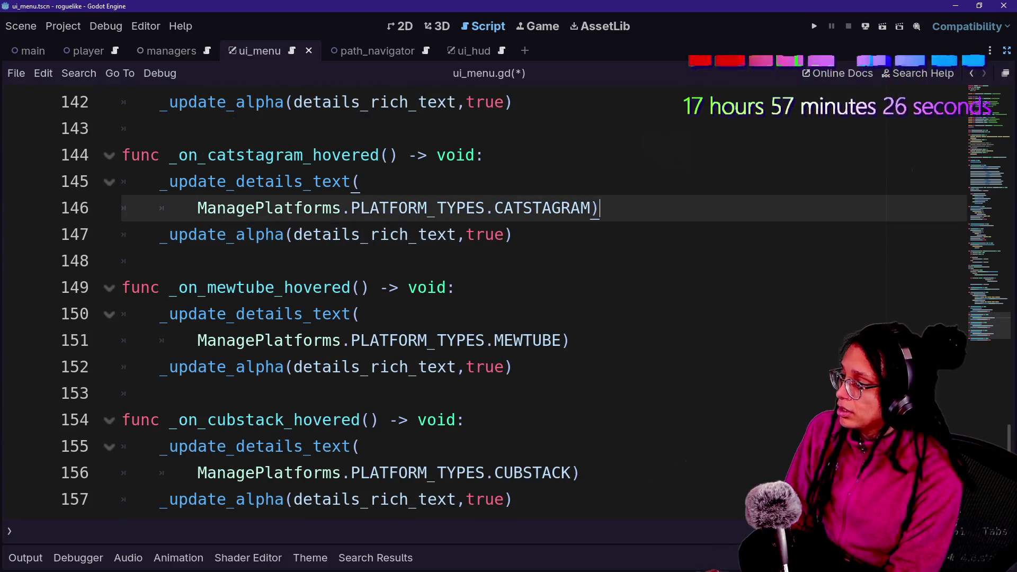
{"action": "type", "text": "s"}
{"action": "left_click", "coordinate": [814, 27]}
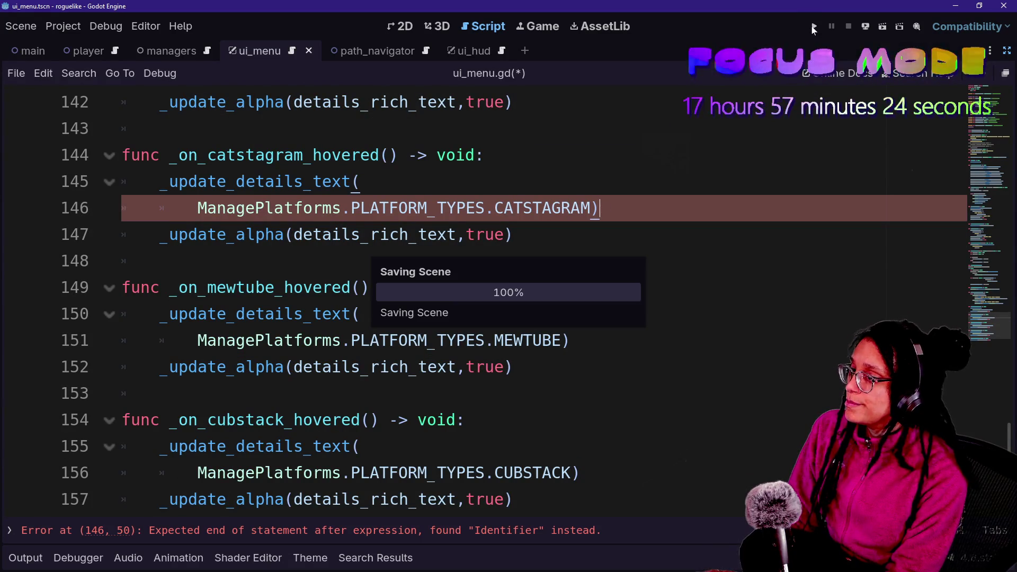
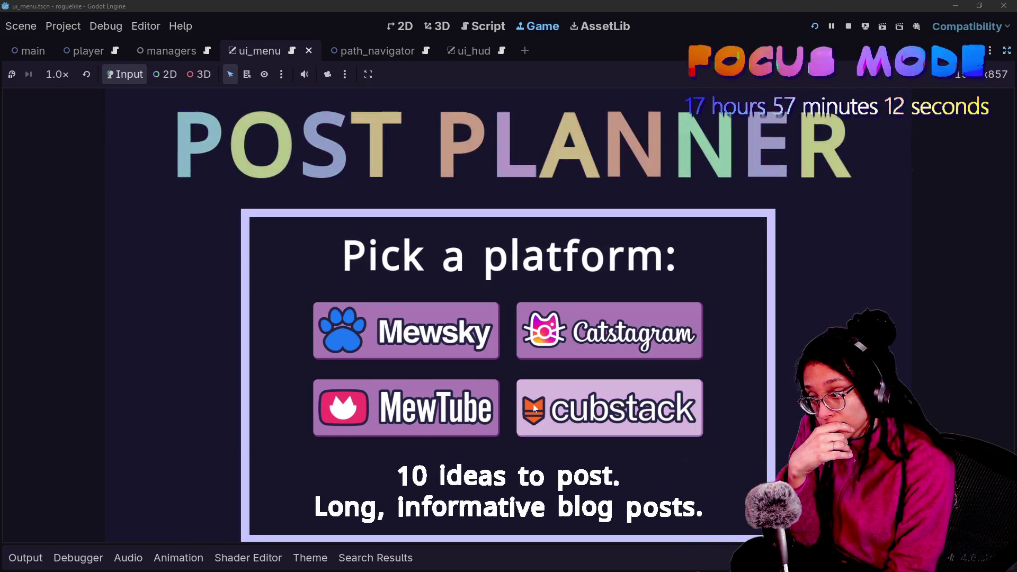
Restore the Scene, FileSystem and Inspector docks around the running Post Planner game with Ctrl+Shift+F11
{"action": "mouse_move", "coordinate": [664, 340]}
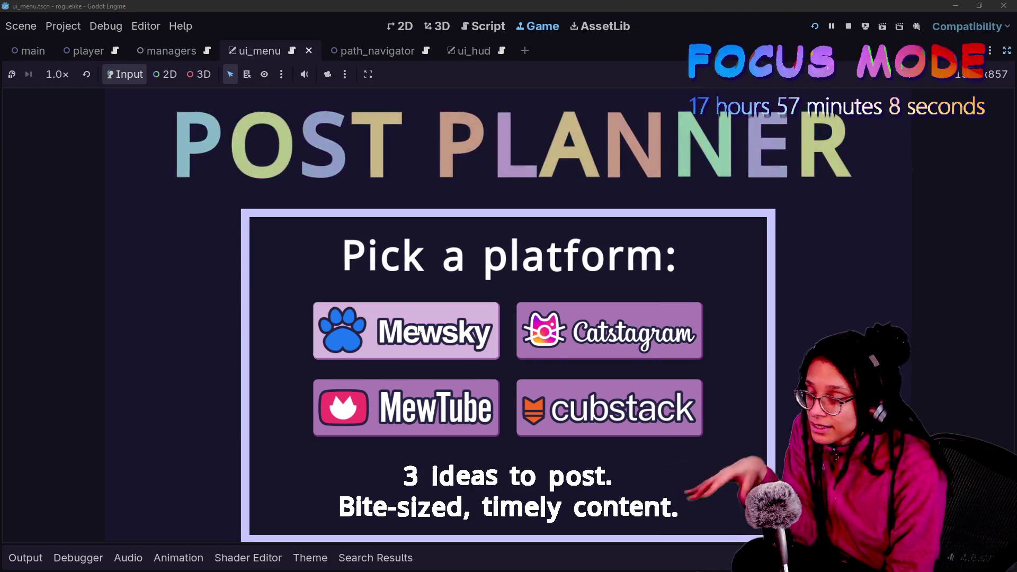
{"action": "mouse_move", "coordinate": [441, 330]}
{"action": "mouse_move", "coordinate": [482, 399]}
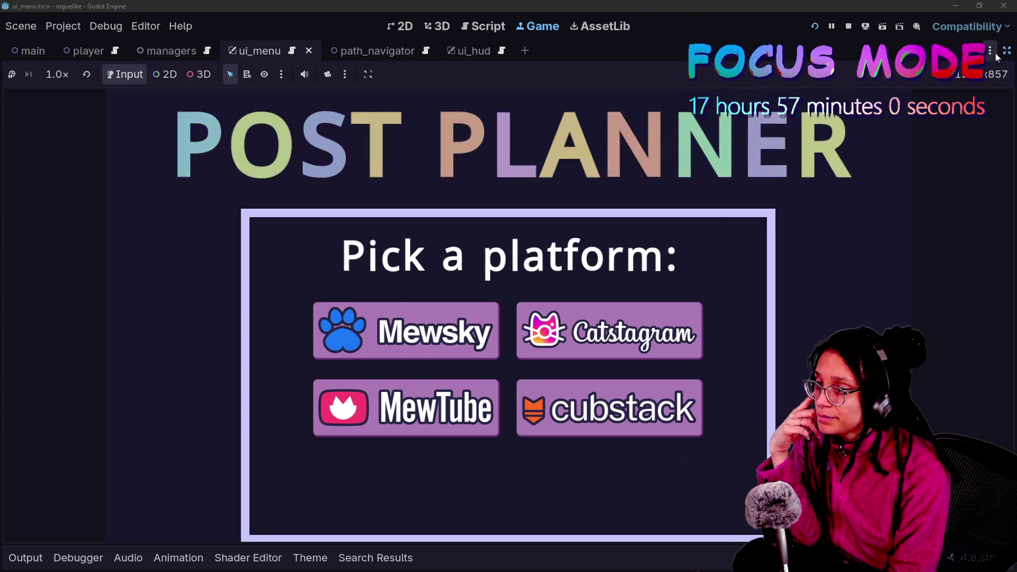
{"action": "key", "text": "ctrl+shift+F11"}
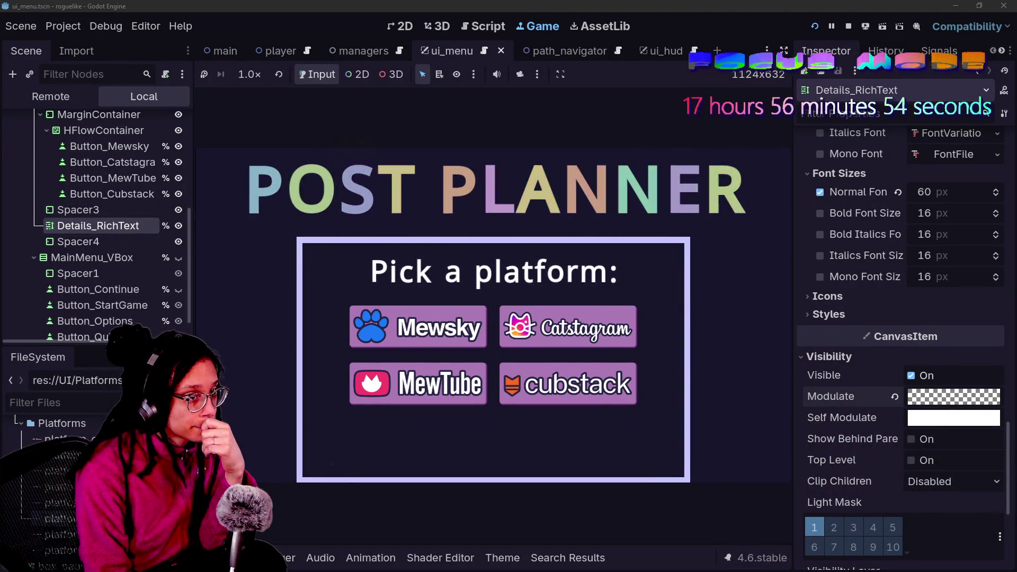
Revert Details_RichText's Modulate to opaque white
{"action": "scroll", "coordinate": [943, 367], "scroll_direction": "down", "scroll_amount": 5}
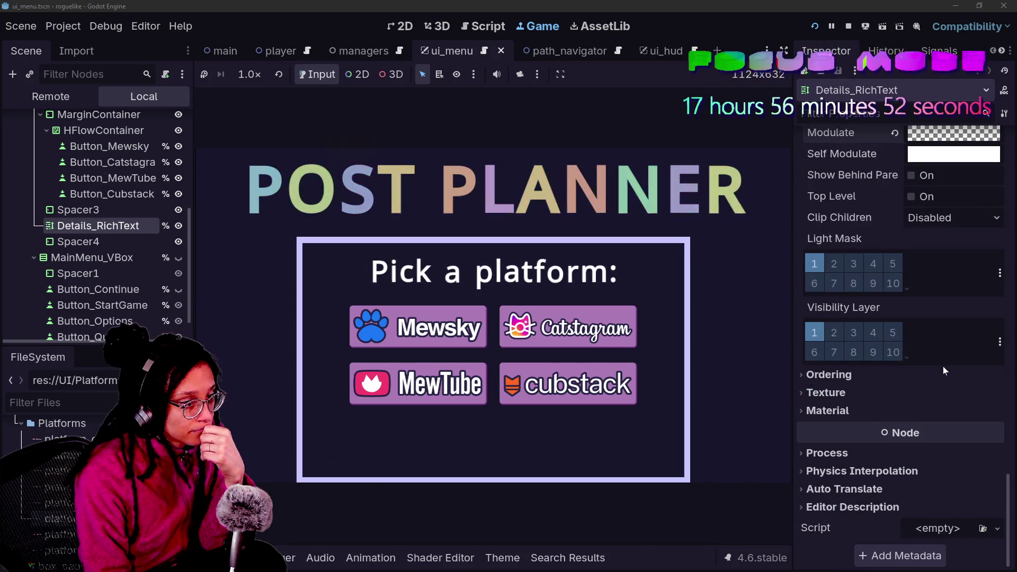
{"action": "scroll", "coordinate": [944, 367], "scroll_direction": "up", "scroll_amount": 3}
{"action": "scroll", "coordinate": [884, 311], "scroll_direction": "up", "scroll_amount": 5}
{"action": "scroll", "coordinate": [884, 312], "scroll_direction": "up", "scroll_amount": 1}
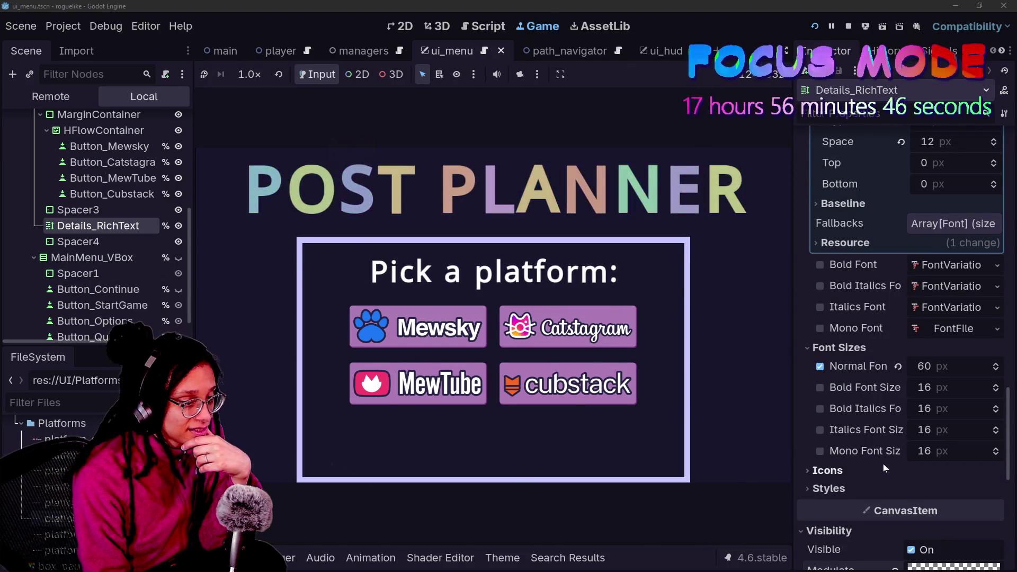
{"action": "scroll", "coordinate": [883, 463], "scroll_direction": "down", "scroll_amount": 8}
{"action": "left_click", "coordinate": [895, 133]}
{"action": "scroll", "coordinate": [875, 217], "scroll_direction": "up", "scroll_amount": 3}
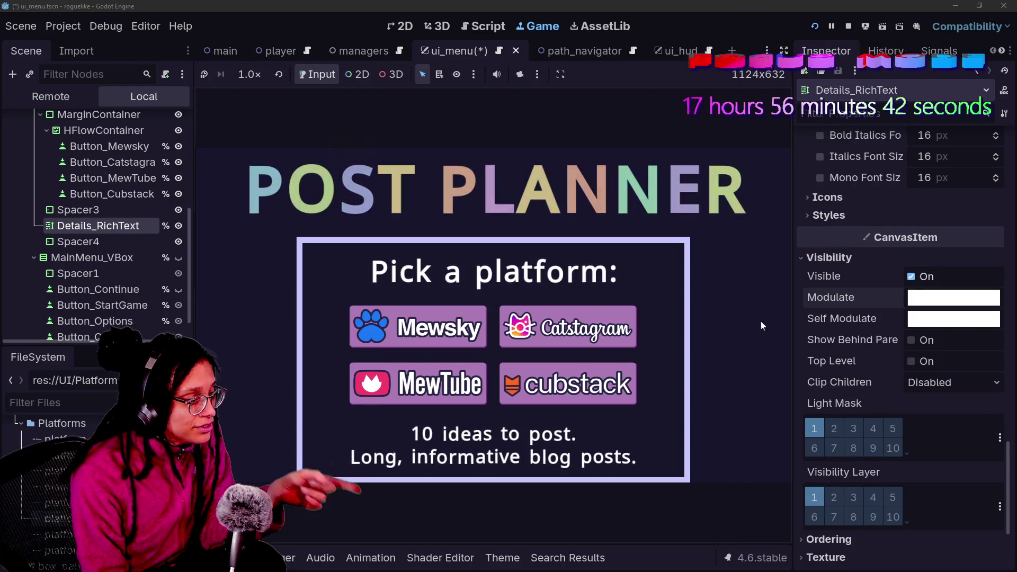
Confirm the white Modulate in its colour picker and view the ui_menu scene in the 2D editor
{"action": "mouse_move", "coordinate": [551, 395]}
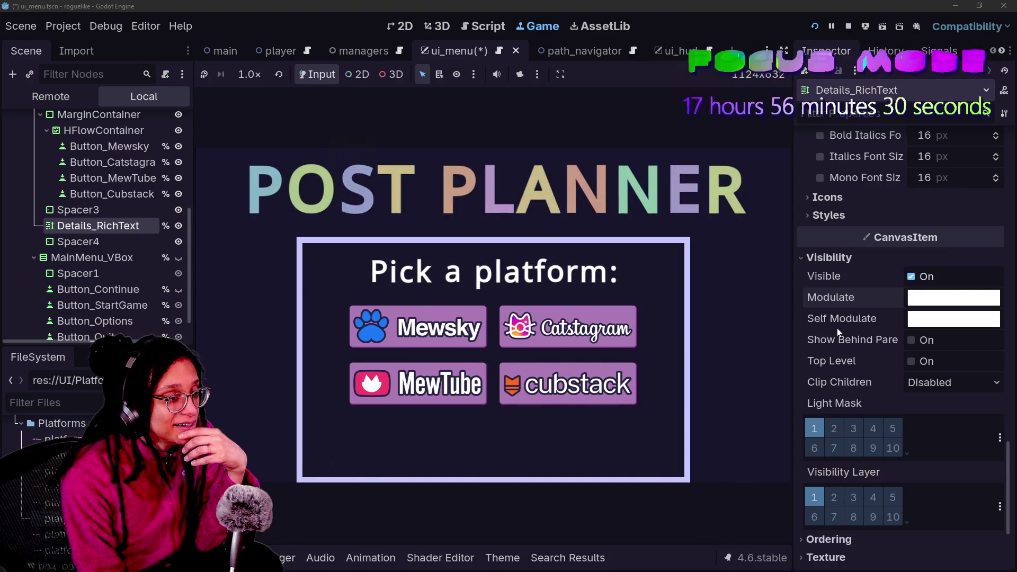
{"action": "left_click", "coordinate": [954, 302]}
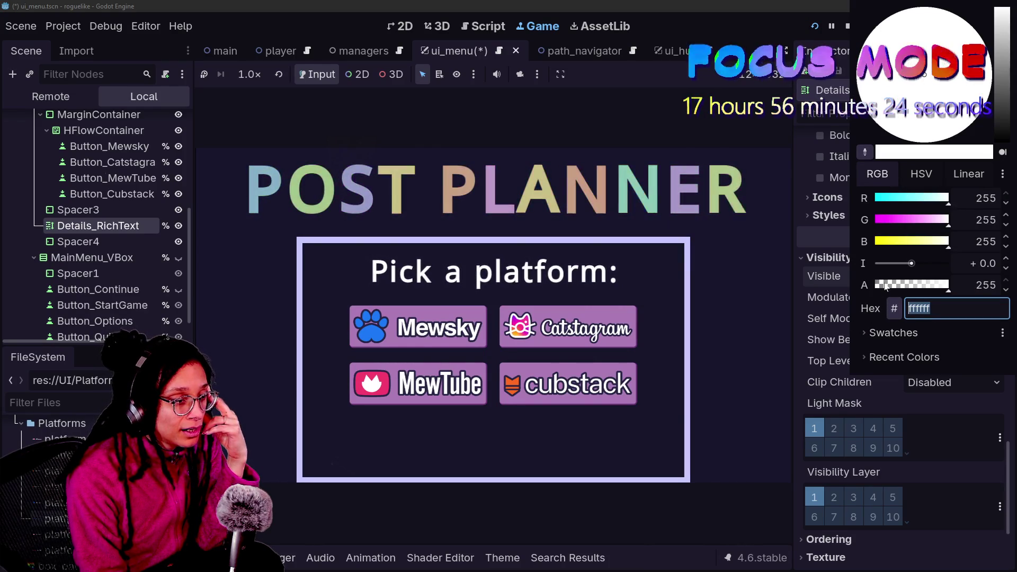
{"action": "left_click", "coordinate": [829, 321]}
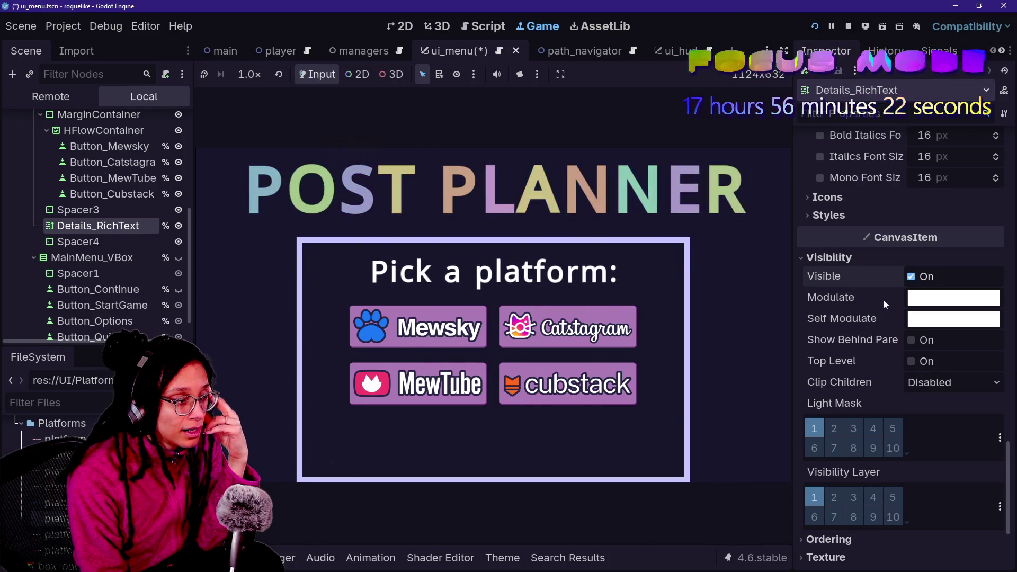
{"action": "left_click", "coordinate": [405, 26]}
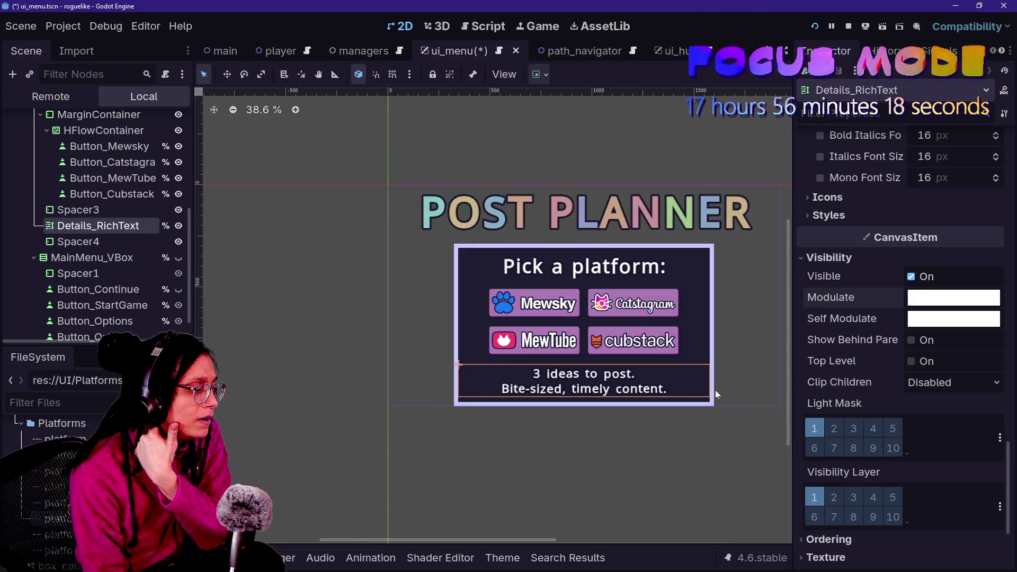
In the Game view, lower the Details_RichText modulate alpha to 57 and rerun with F5
{"action": "scroll", "coordinate": [717, 394], "scroll_direction": "up", "scroll_amount": 2}
{"action": "scroll", "coordinate": [715, 394], "scroll_direction": "up", "scroll_amount": 2}
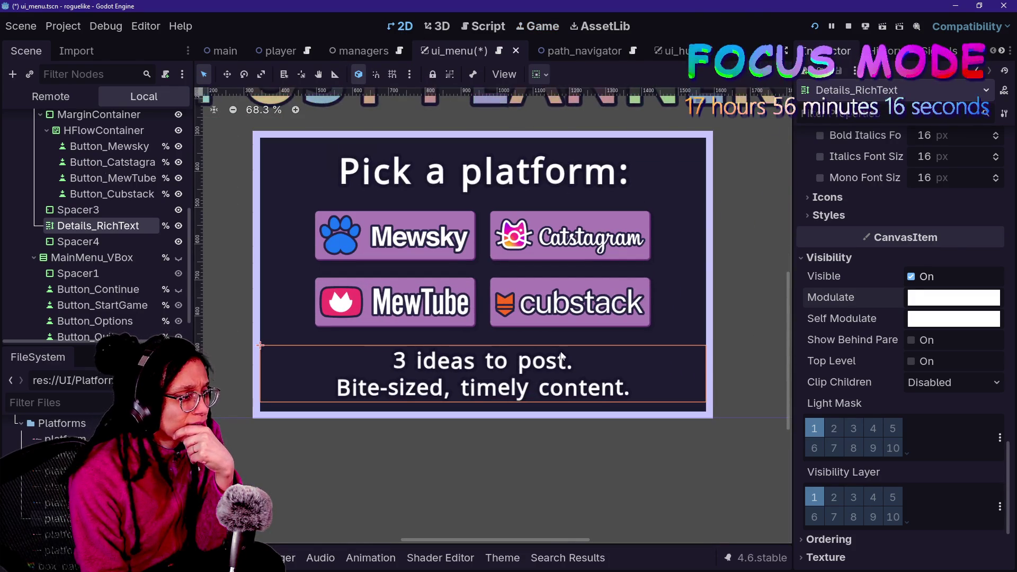
{"action": "left_click", "coordinate": [526, 27]}
{"action": "left_click", "coordinate": [954, 297]}
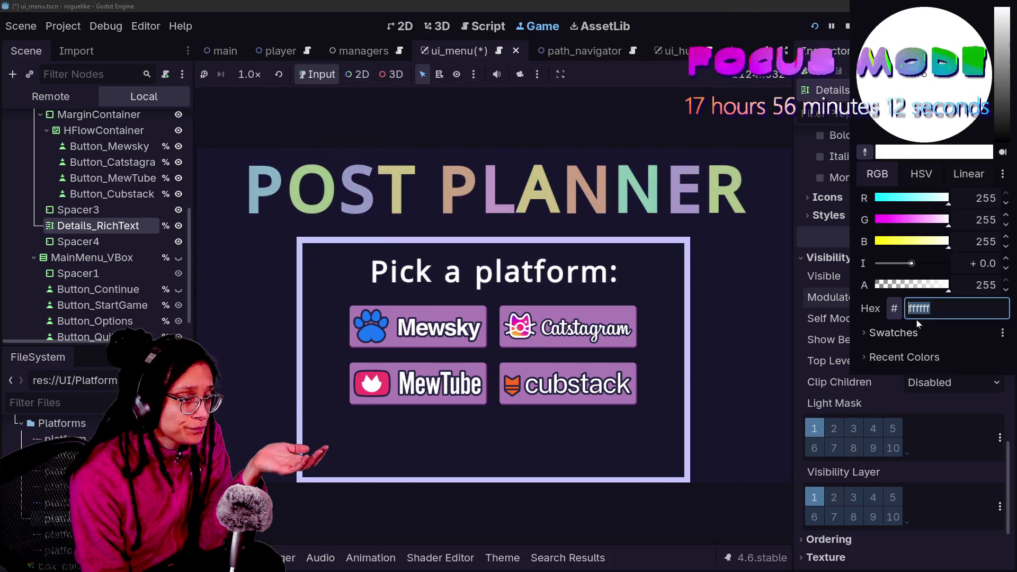
{"action": "left_click", "coordinate": [893, 286]}
{"action": "left_click", "coordinate": [837, 325]}
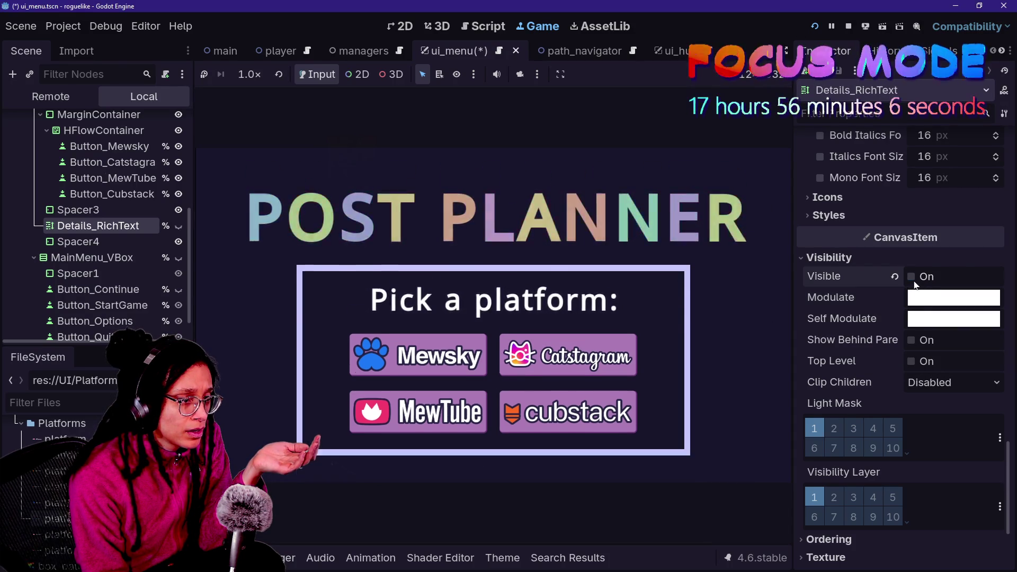
{"action": "key", "text": "F5"}
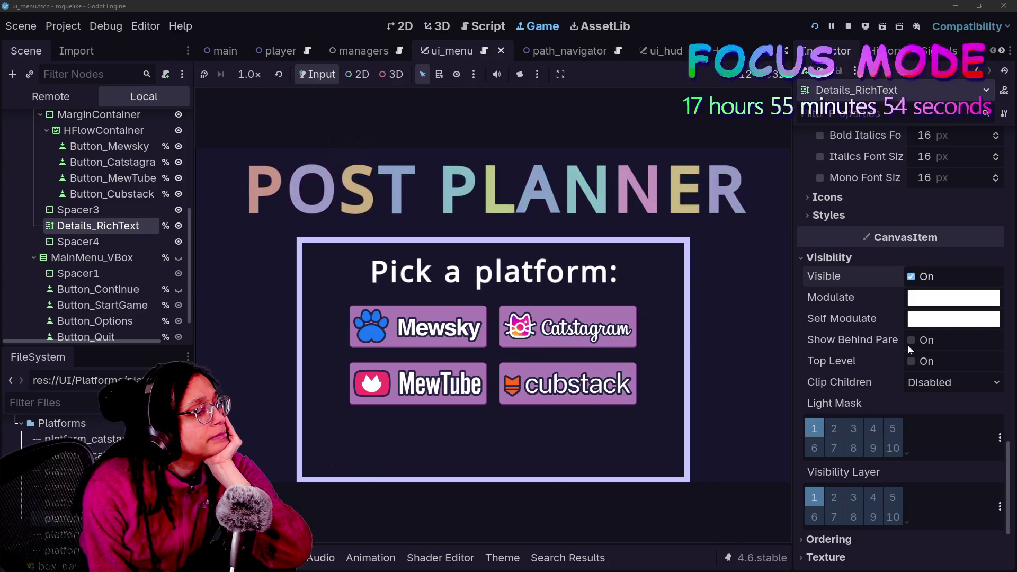
Set the modulate alpha to 00 for full transparency, rerun, then revert to opaque white
{"action": "left_click", "coordinate": [913, 310]}
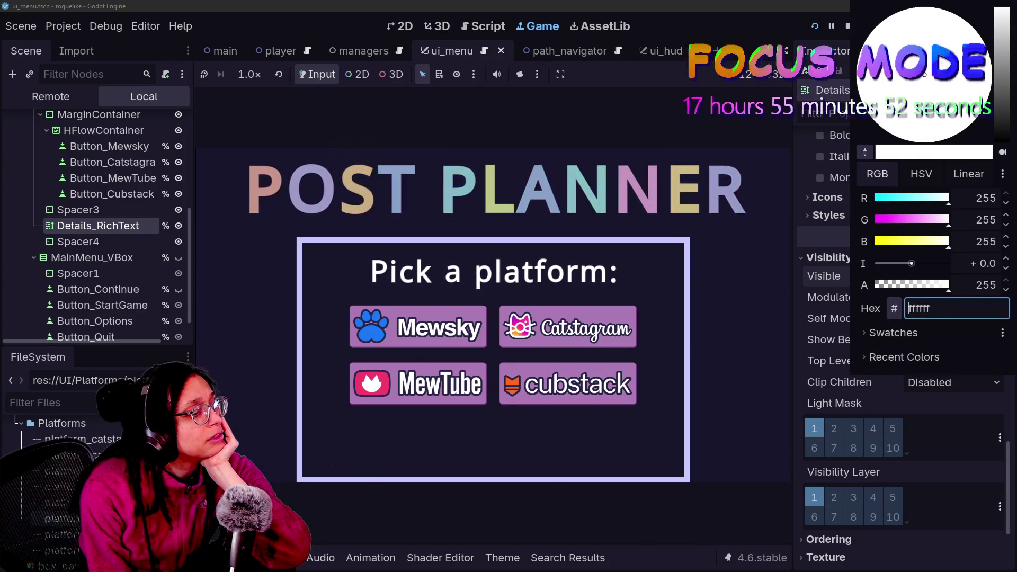
{"action": "type", "text": "00"}
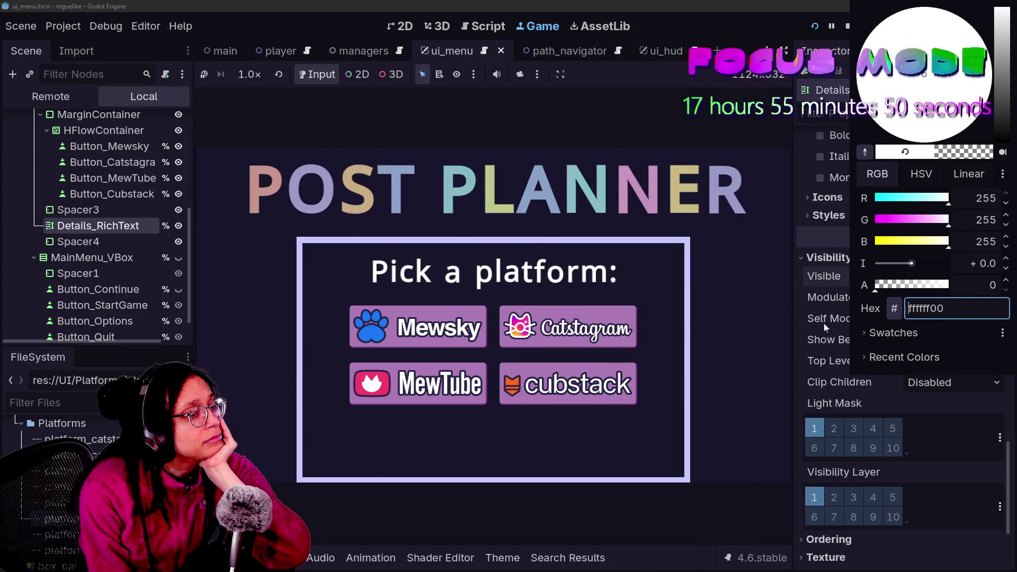
{"action": "left_click", "coordinate": [825, 326]}
{"action": "key", "text": "F5"}
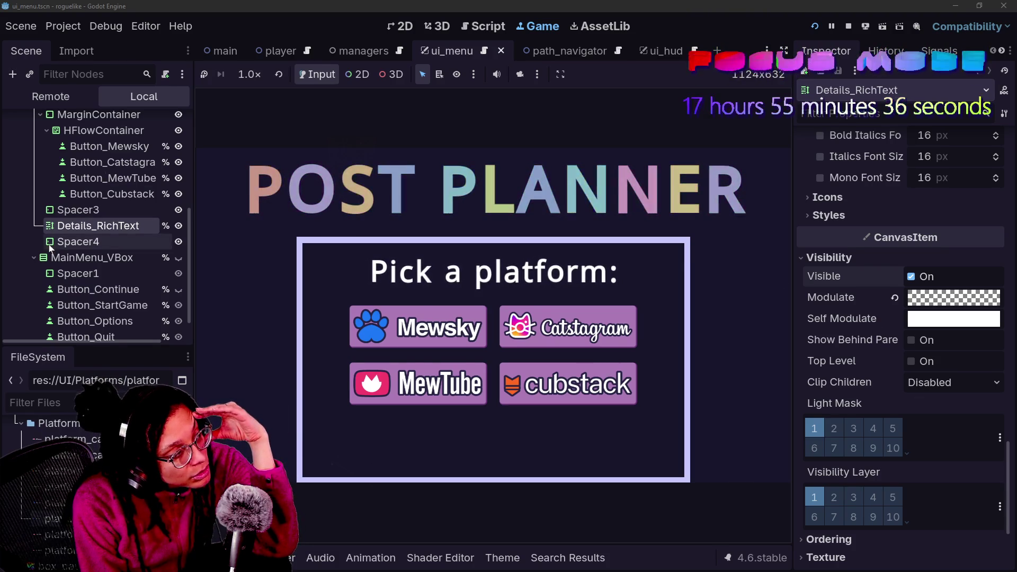
{"action": "left_click", "coordinate": [892, 302]}
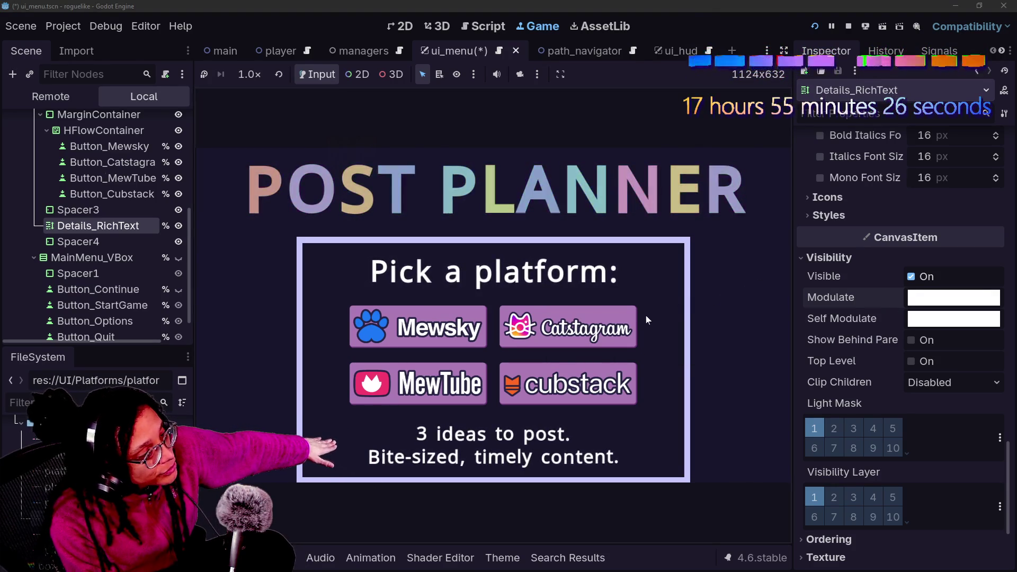
Revert Details_RichText's modulate to opaque white and open ui_menu.gd at the final_text assignment
{"action": "mouse_move", "coordinate": [629, 320]}
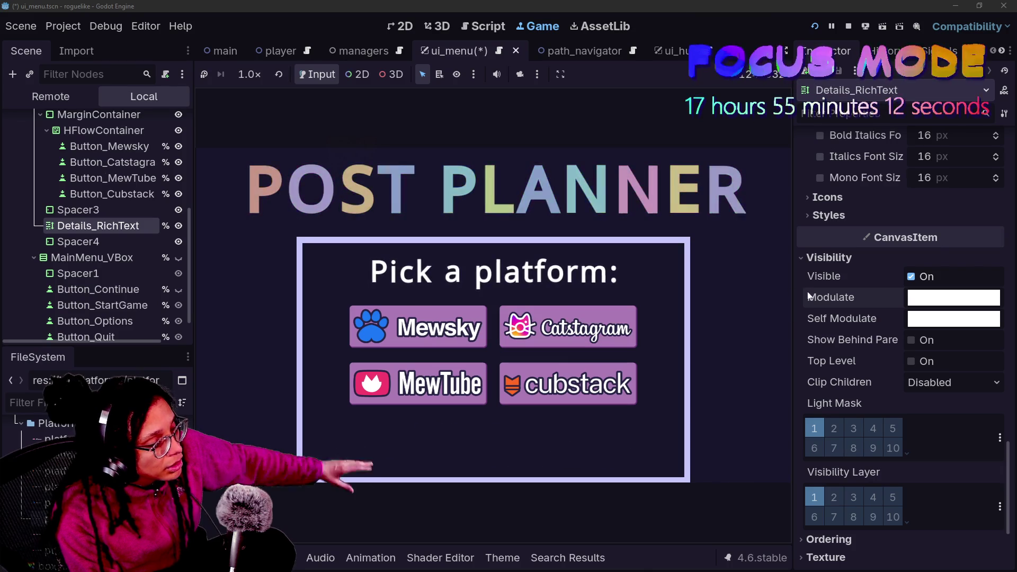
{"action": "key", "text": "ctrl+s"}
{"action": "left_click", "coordinate": [896, 297]}
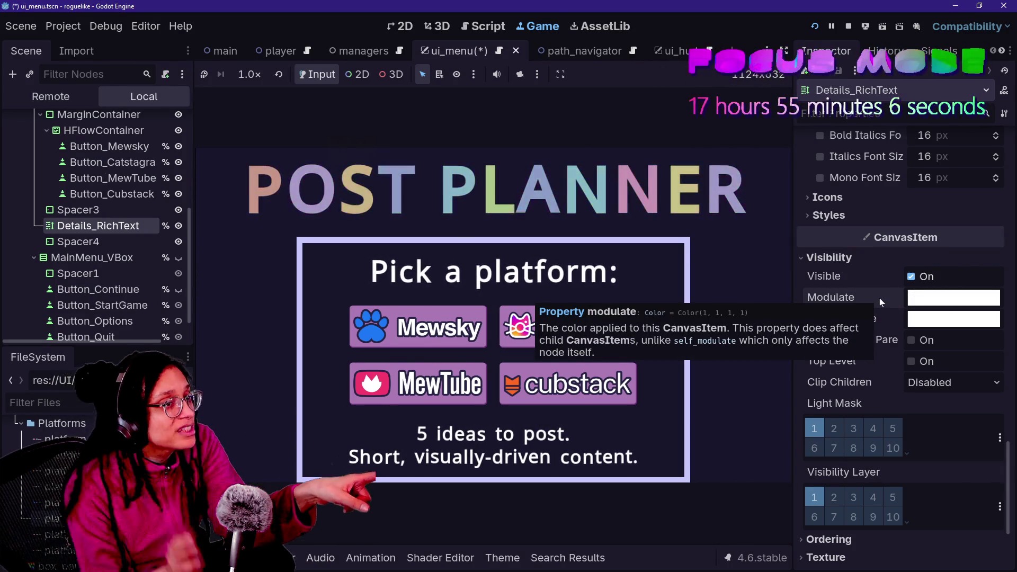
{"action": "left_click", "coordinate": [470, 27]}
{"action": "left_click", "coordinate": [657, 208]}
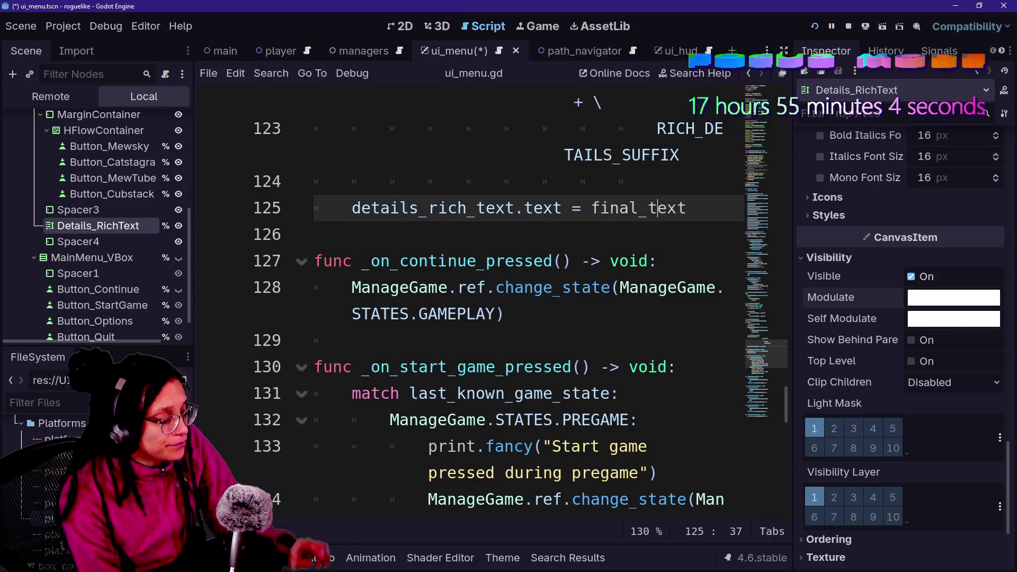
In full-width mode, scroll ui_menu.gd to the RICH_DETAILS_SUFFIX line near line 117
{"action": "key", "text": "ctrl+shift+F11"}
{"action": "scroll", "coordinate": [530, 302], "scroll_direction": "up", "scroll_amount": 10}
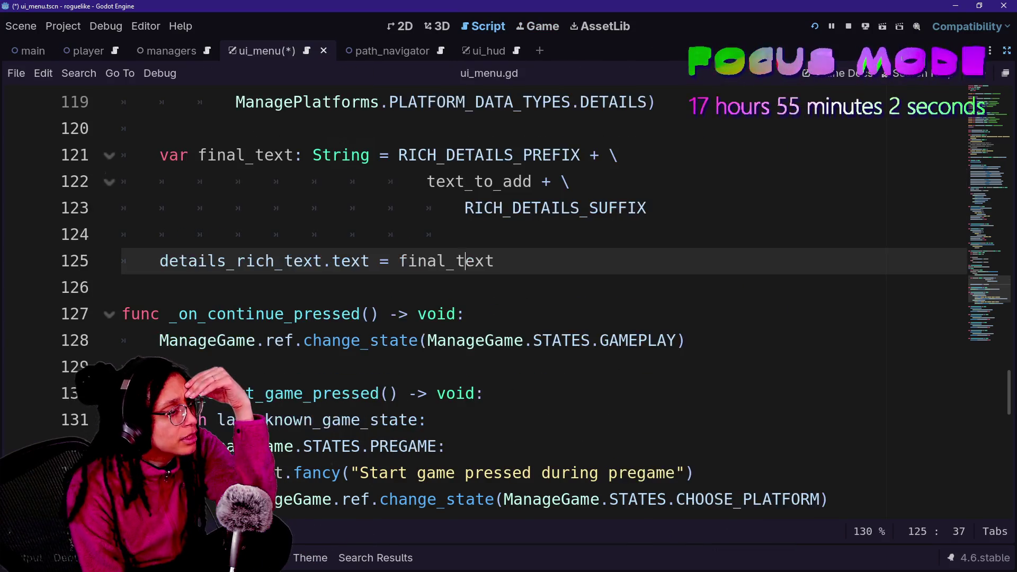
{"action": "scroll", "coordinate": [530, 302], "scroll_direction": "up", "scroll_amount": 8}
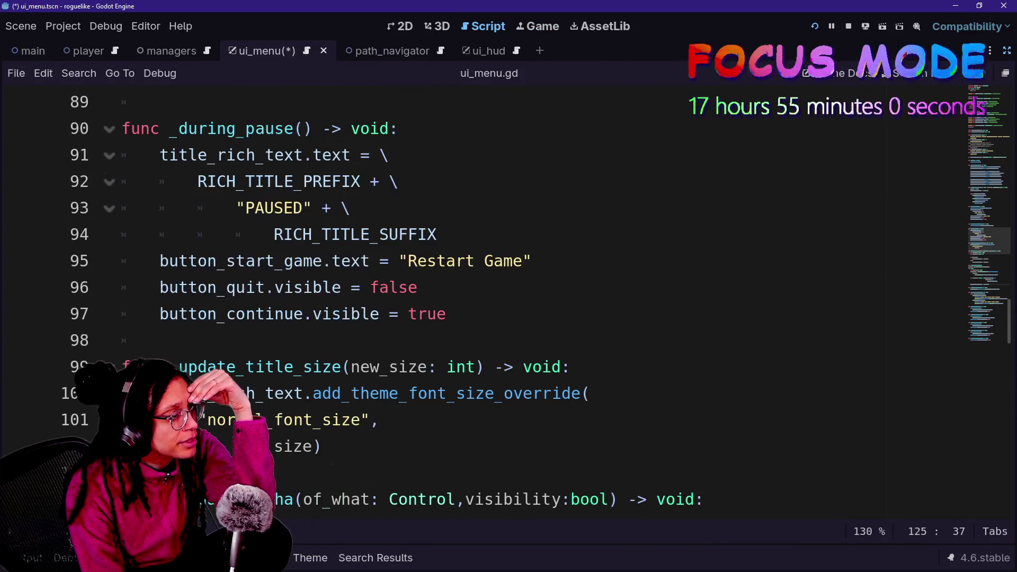
{"action": "scroll", "coordinate": [530, 302], "scroll_direction": "down", "scroll_amount": 17}
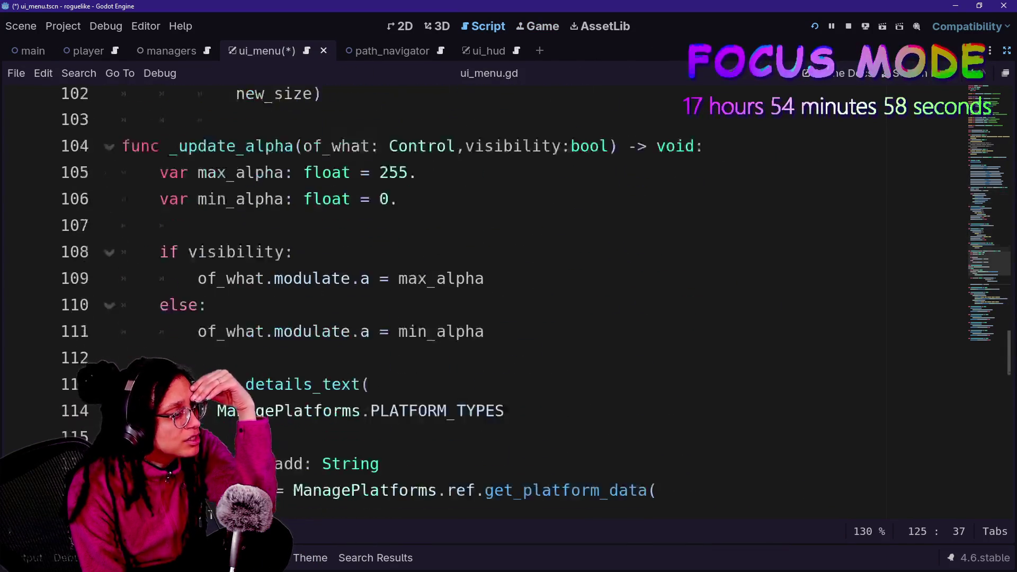
{"action": "scroll", "coordinate": [530, 302], "scroll_direction": "down", "scroll_amount": 4}
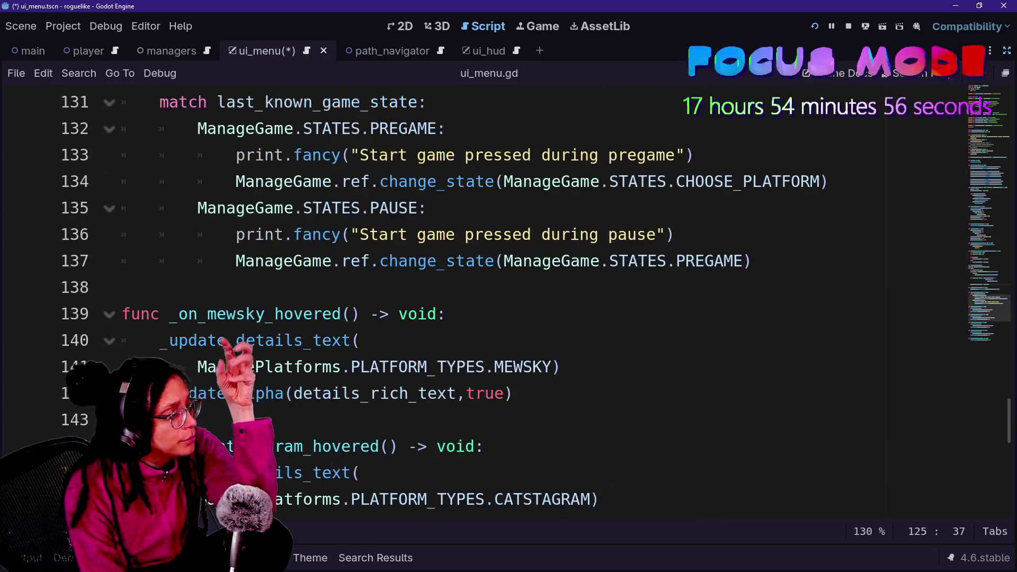
{"action": "scroll", "coordinate": [530, 302], "scroll_direction": "down", "scroll_amount": 9}
{"action": "scroll", "coordinate": [530, 302], "scroll_direction": "up", "scroll_amount": 18}
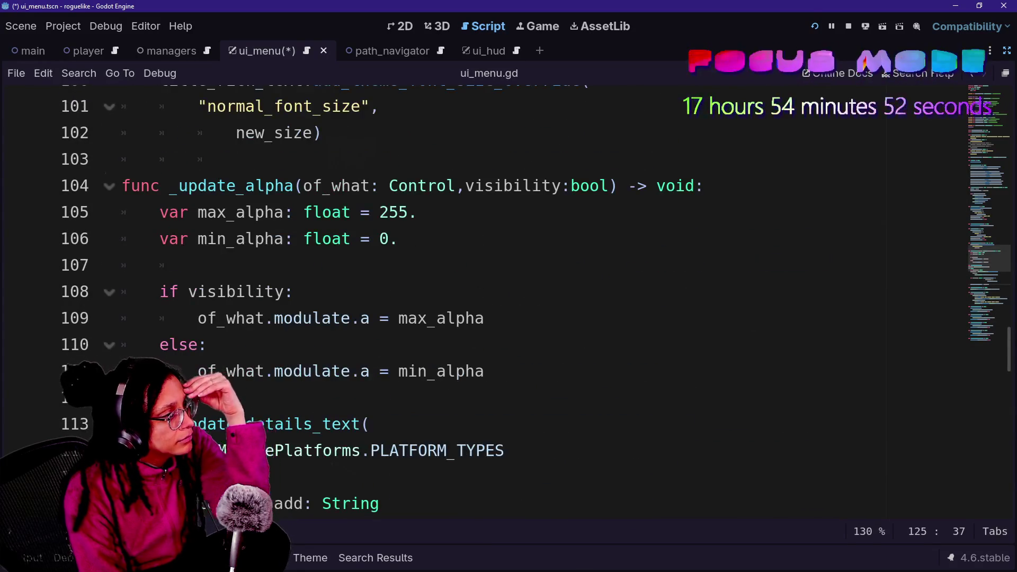
{"action": "key", "text": "Up"}
{"action": "key", "text": "Up"}
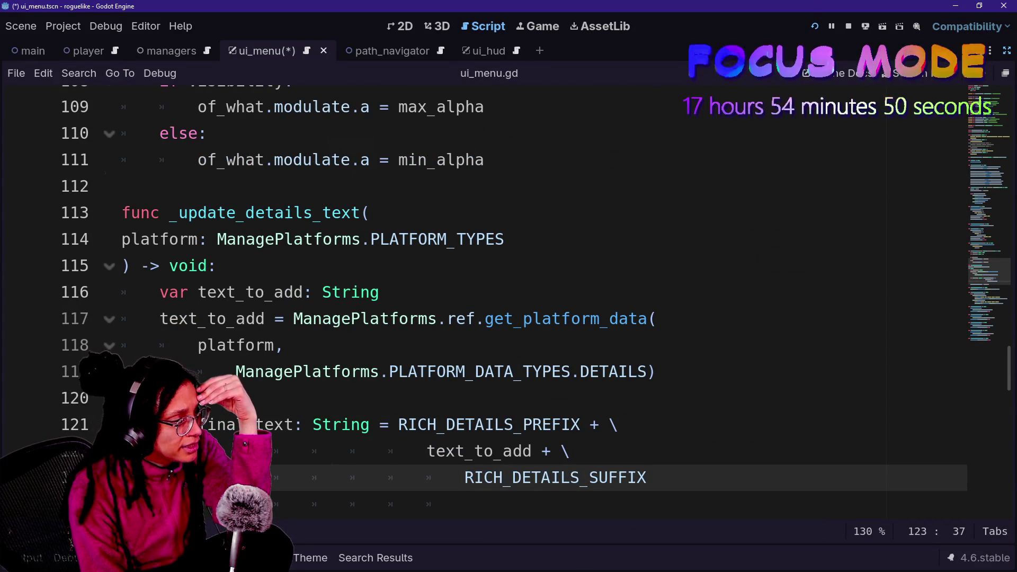
{"action": "right_click", "coordinate": [284, 317]}
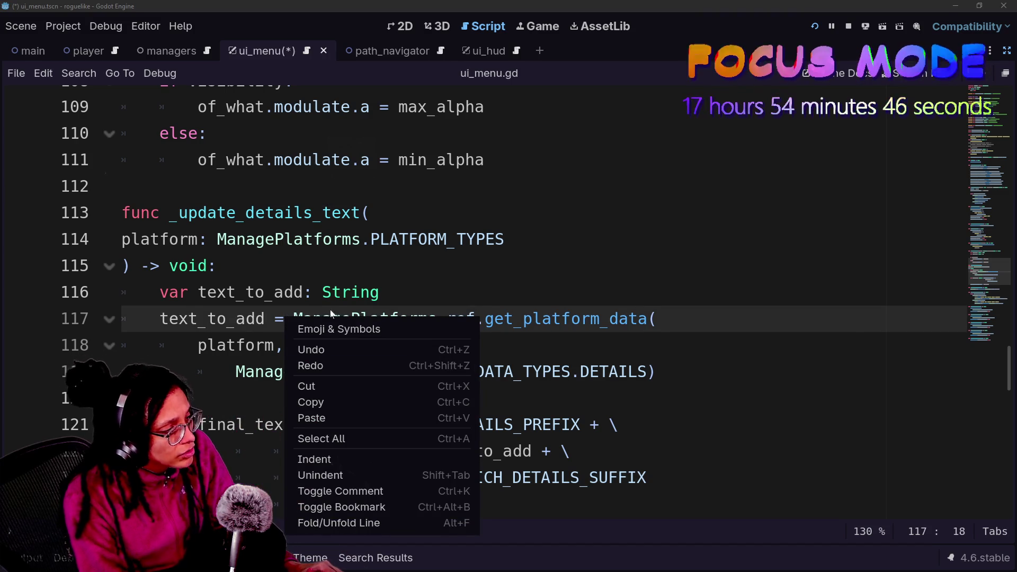
{"action": "key", "text": "Escape"}
{"action": "key", "text": "Down"}
{"action": "key", "text": "Down"}
{"action": "key", "text": "Down"}
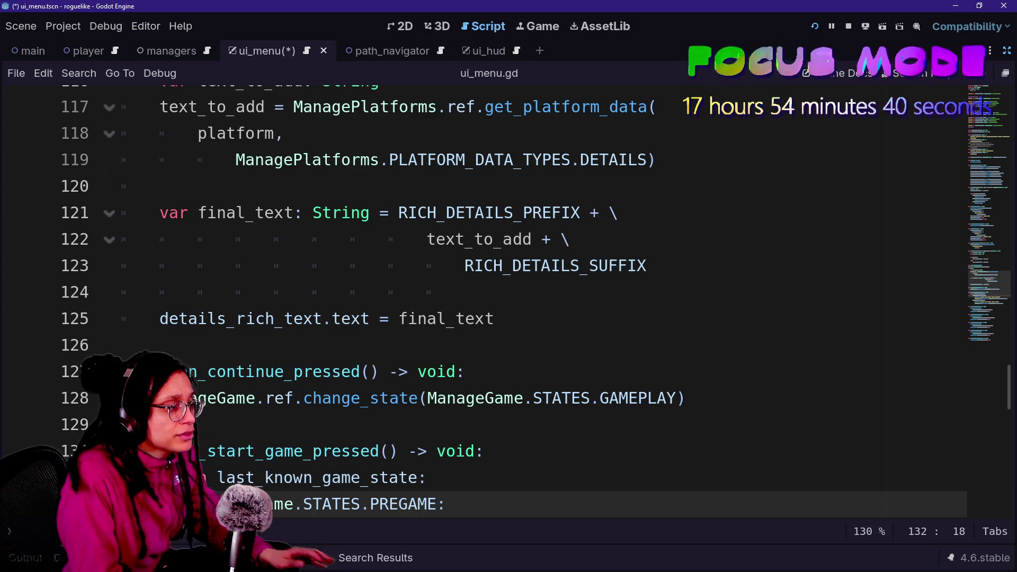
Jump to the RICH_DETAILS_PREFIX definition, restore the side panels and select Spacer3
{"action": "left_click", "coordinate": [492, 215]}
{"action": "left_click", "coordinate": [491, 217], "text": "ctrl"}
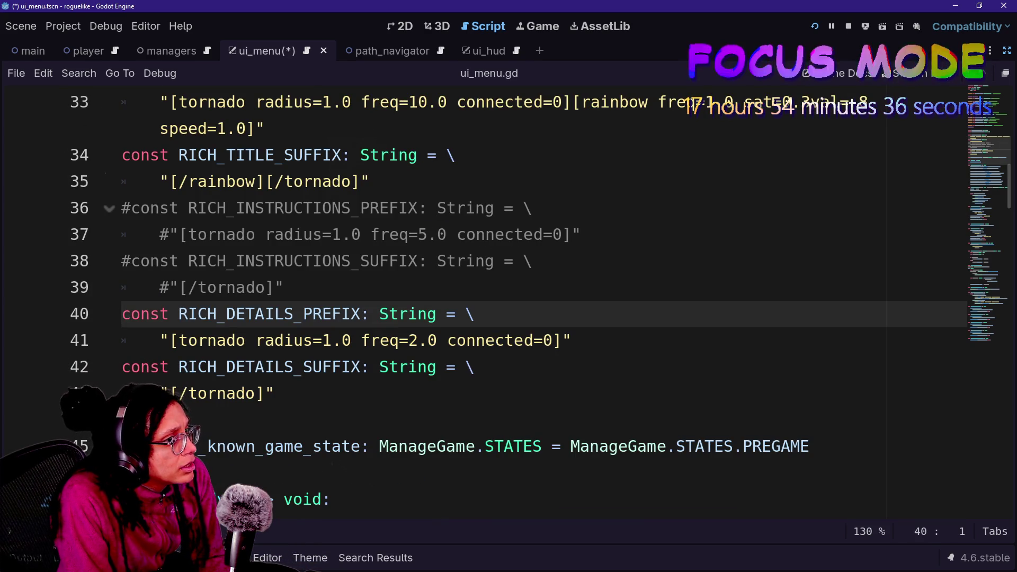
{"action": "left_click", "coordinate": [1006, 51]}
{"action": "left_click", "coordinate": [80, 210]}
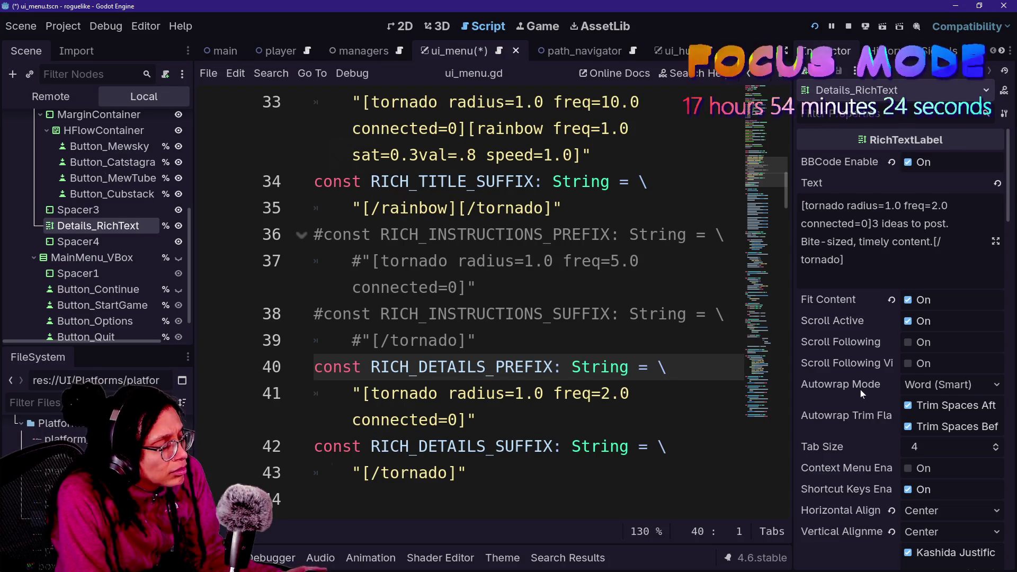
Scroll the Details_RichText Inspector down toward Theme Overrides > Fonts
{"action": "mouse_move", "coordinate": [860, 390]}
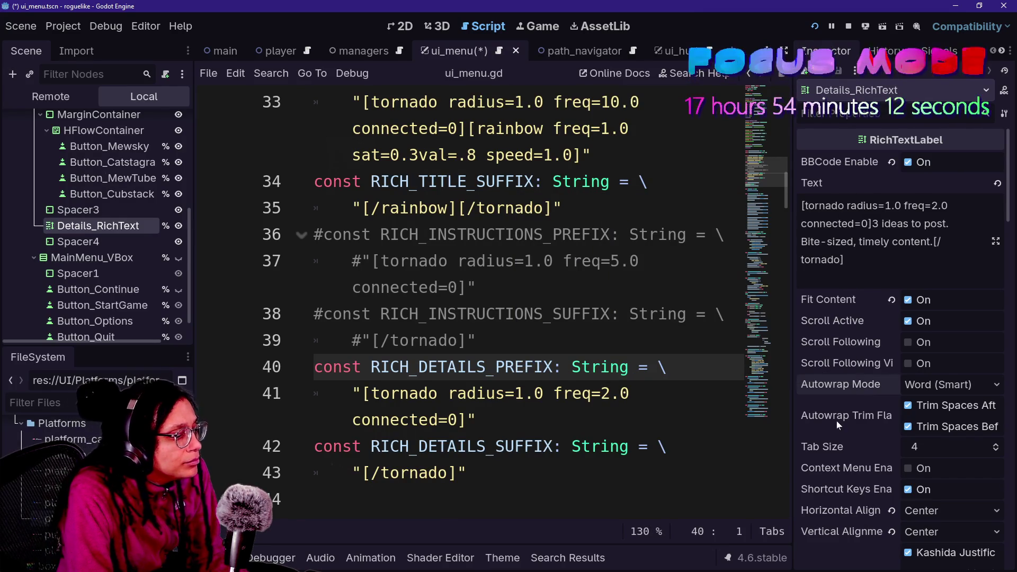
{"action": "scroll", "coordinate": [519, 297], "scroll_direction": "down", "scroll_amount": 6}
{"action": "scroll", "coordinate": [760, 173], "scroll_direction": "down", "scroll_amount": 4}
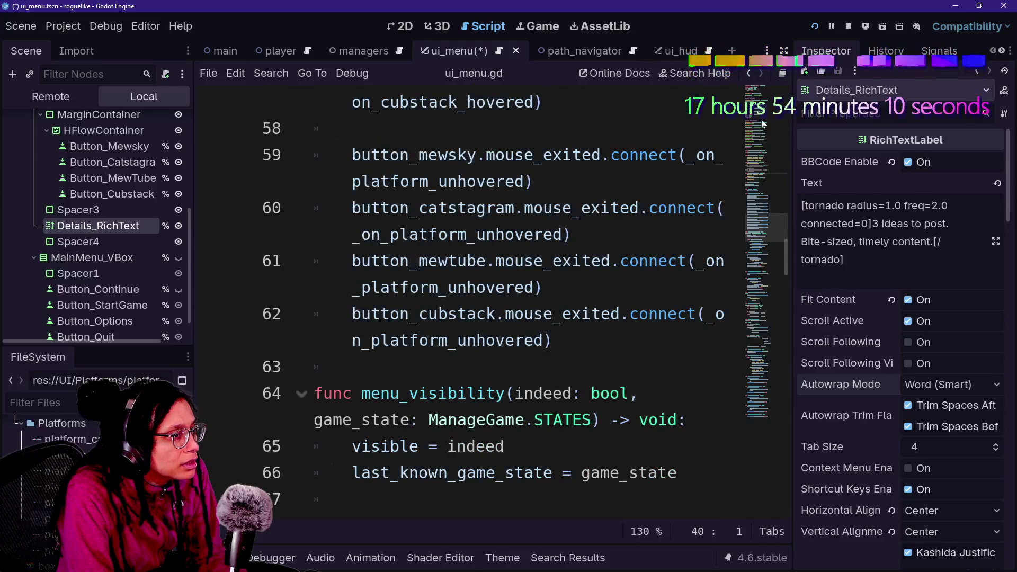
{"action": "left_click", "coordinate": [787, 53]}
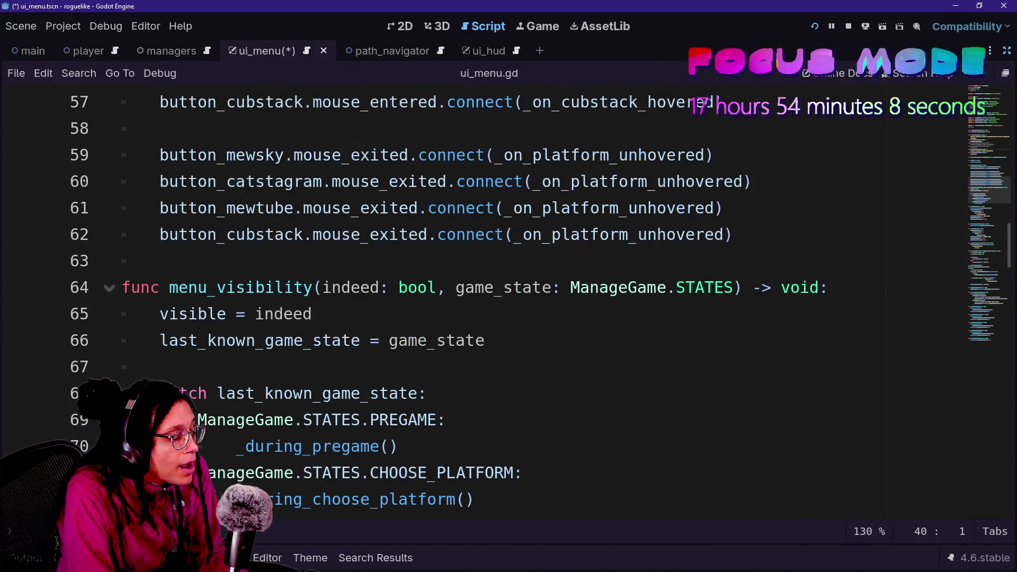
{"action": "scroll", "coordinate": [477, 297], "scroll_direction": "down", "scroll_amount": 1}
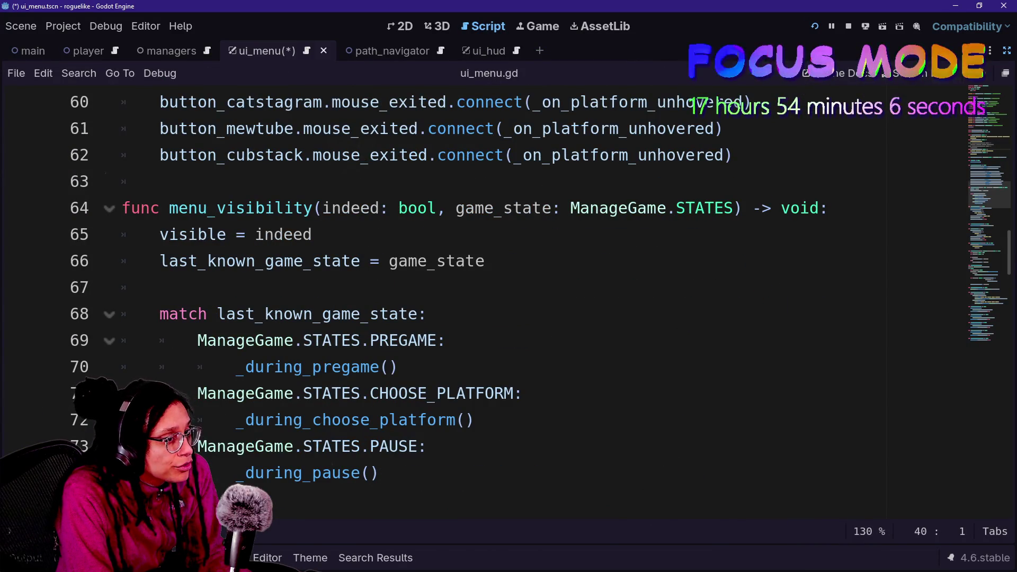
{"action": "left_click", "coordinate": [1006, 53]}
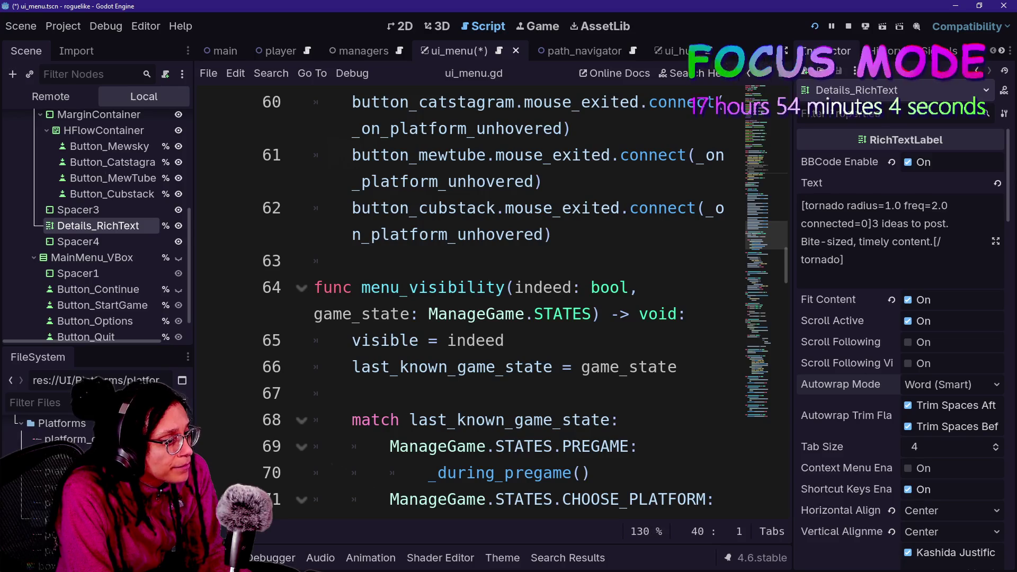
{"action": "scroll", "coordinate": [870, 364], "scroll_direction": "down", "scroll_amount": 15}
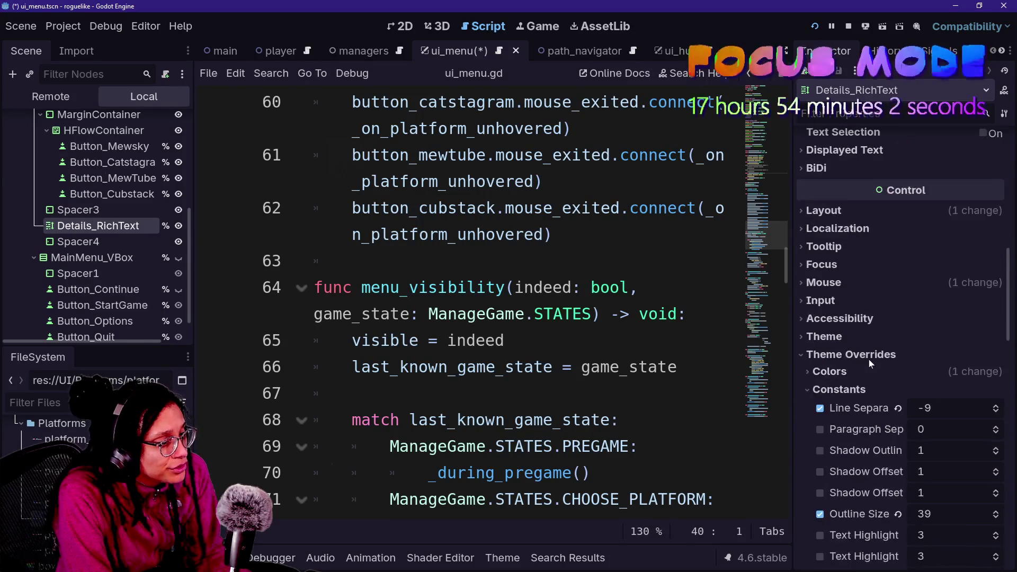
{"action": "scroll", "coordinate": [870, 363], "scroll_direction": "down", "scroll_amount": 5}
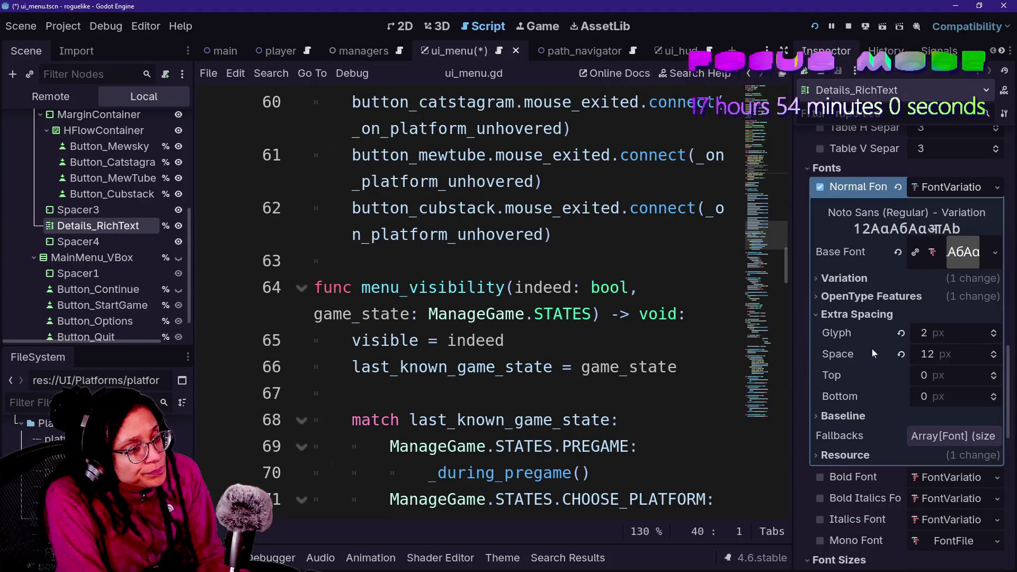
{"action": "scroll", "coordinate": [856, 343], "scroll_direction": "down", "scroll_amount": 4}
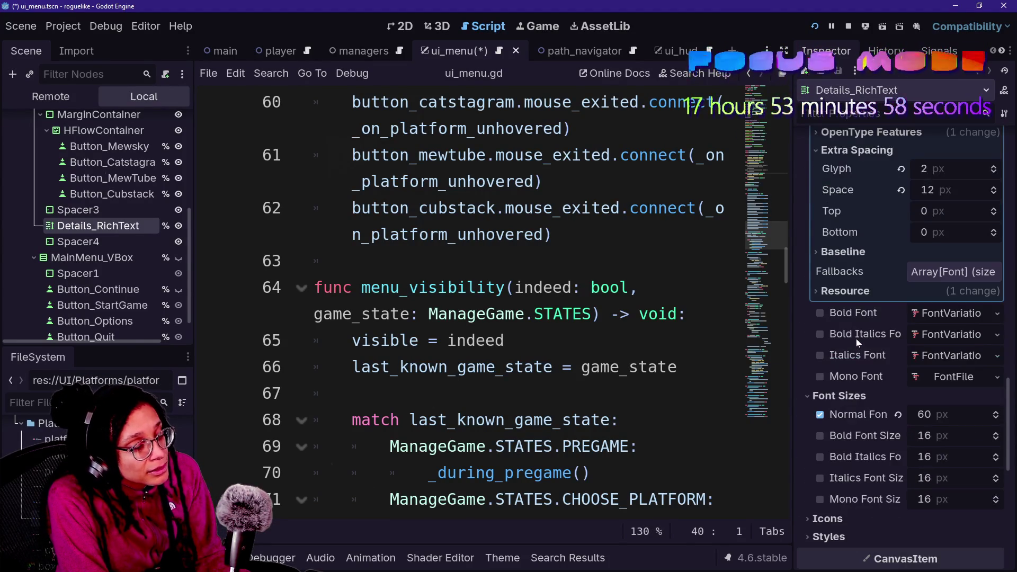
{"action": "scroll", "coordinate": [884, 317], "scroll_direction": "down", "scroll_amount": 4}
{"action": "scroll", "coordinate": [884, 318], "scroll_direction": "down", "scroll_amount": 4}
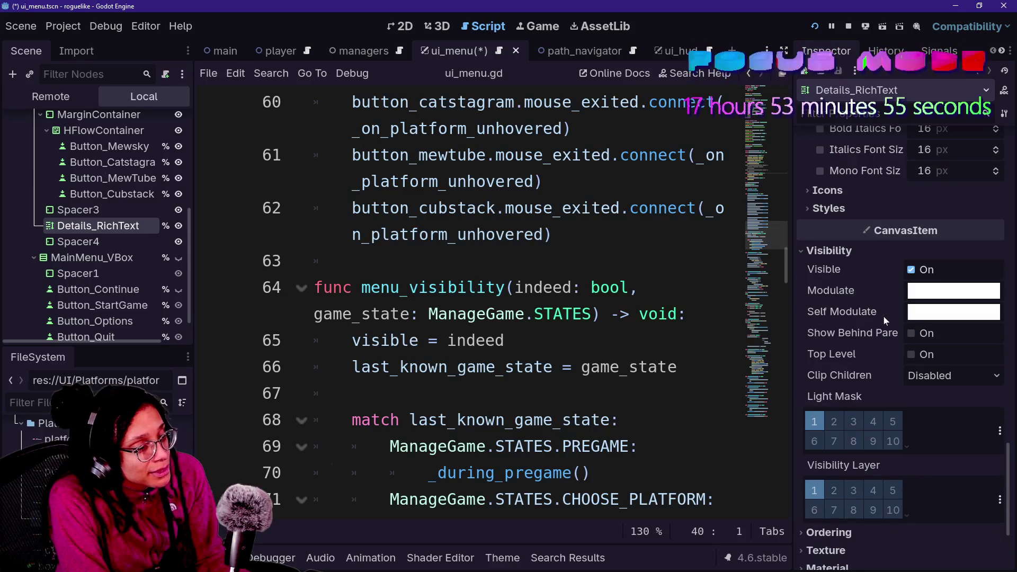
{"action": "left_click", "coordinate": [149, 240]}
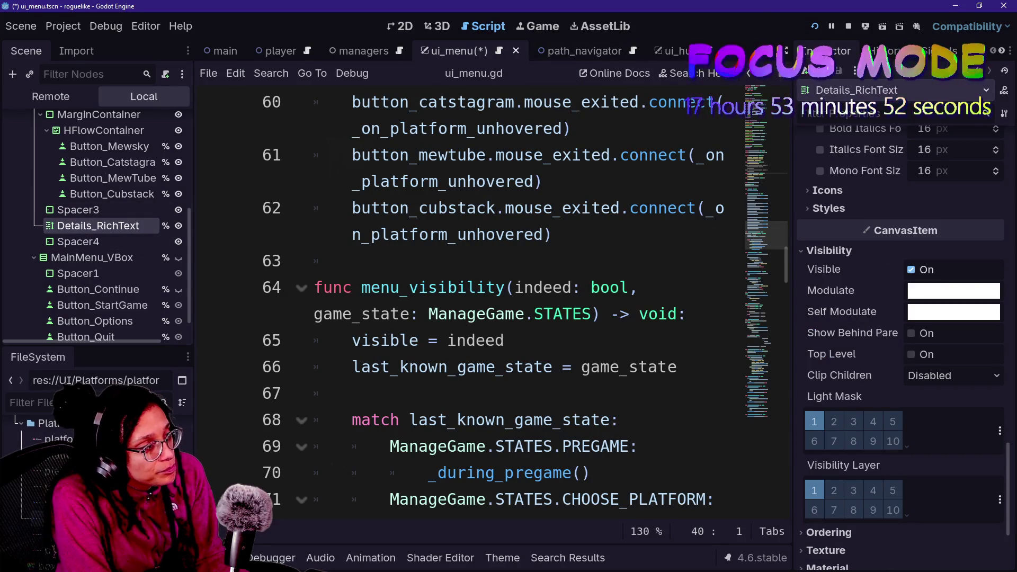
Expand Normal Font's variation settings to reveal Embolden 0.55
{"action": "scroll", "coordinate": [885, 294], "scroll_direction": "down", "scroll_amount": 5}
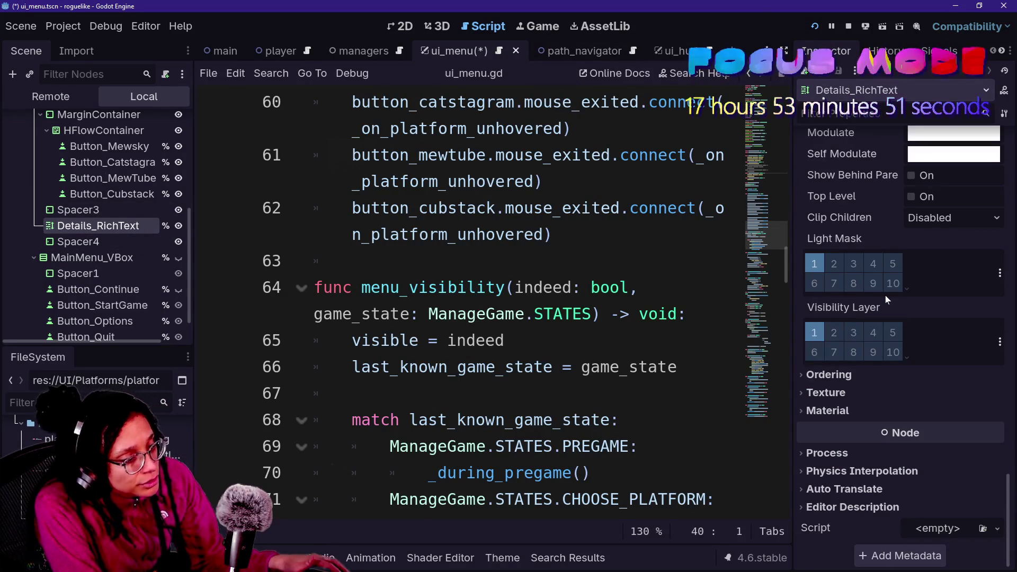
{"action": "scroll", "coordinate": [885, 295], "scroll_direction": "up", "scroll_amount": 10}
{"action": "scroll", "coordinate": [886, 300], "scroll_direction": "up", "scroll_amount": 3}
{"action": "scroll", "coordinate": [852, 352], "scroll_direction": "up", "scroll_amount": 5}
{"action": "scroll", "coordinate": [845, 271], "scroll_direction": "up", "scroll_amount": 2}
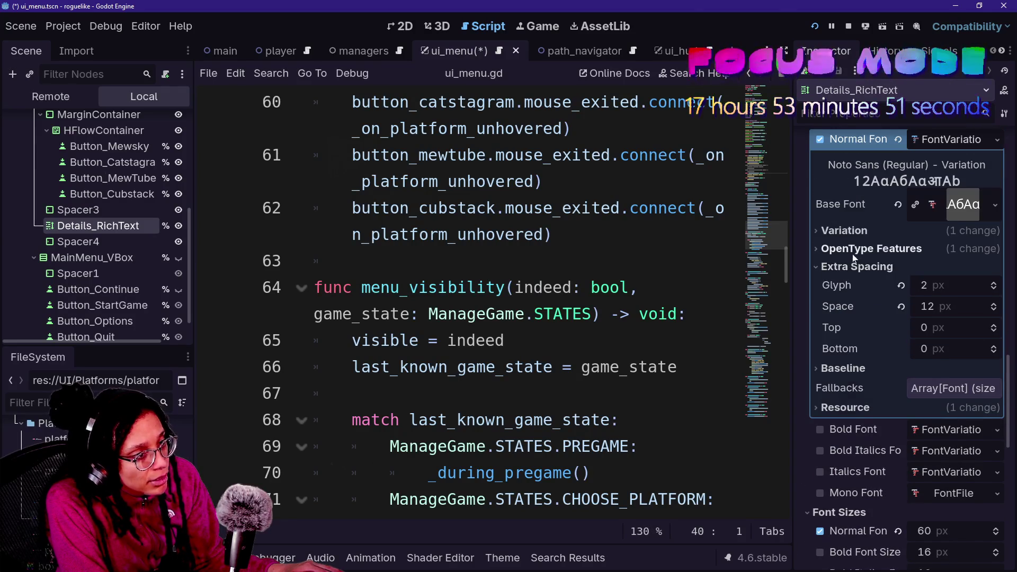
{"action": "left_click", "coordinate": [854, 249]}
{"action": "left_click", "coordinate": [856, 232]}
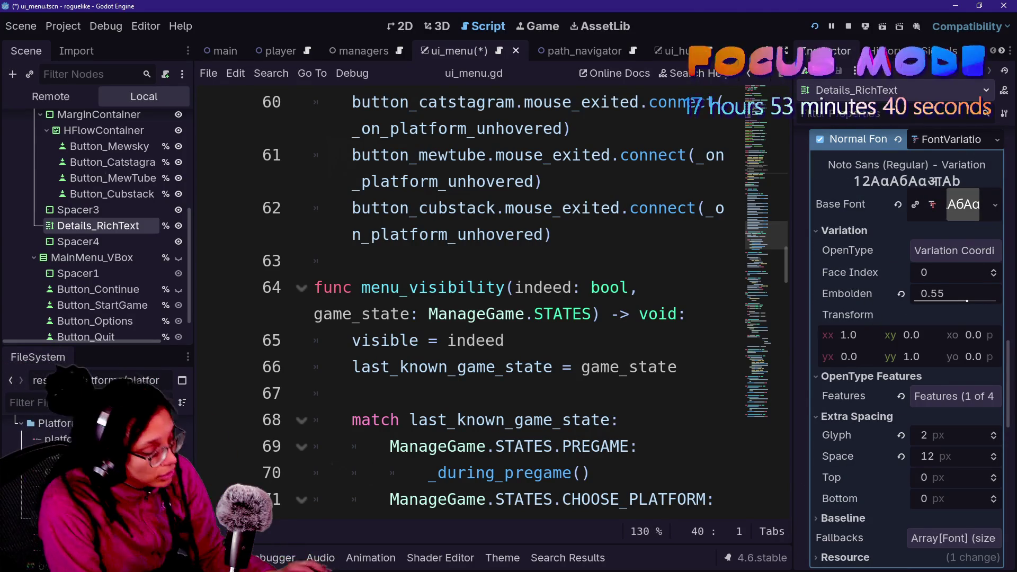
{"action": "left_click", "coordinate": [572, 314]}
Show ui_menu.gd full-width without side panels, down to the menu_visibility function
{"action": "key", "text": "ctrl+shift+F11"}
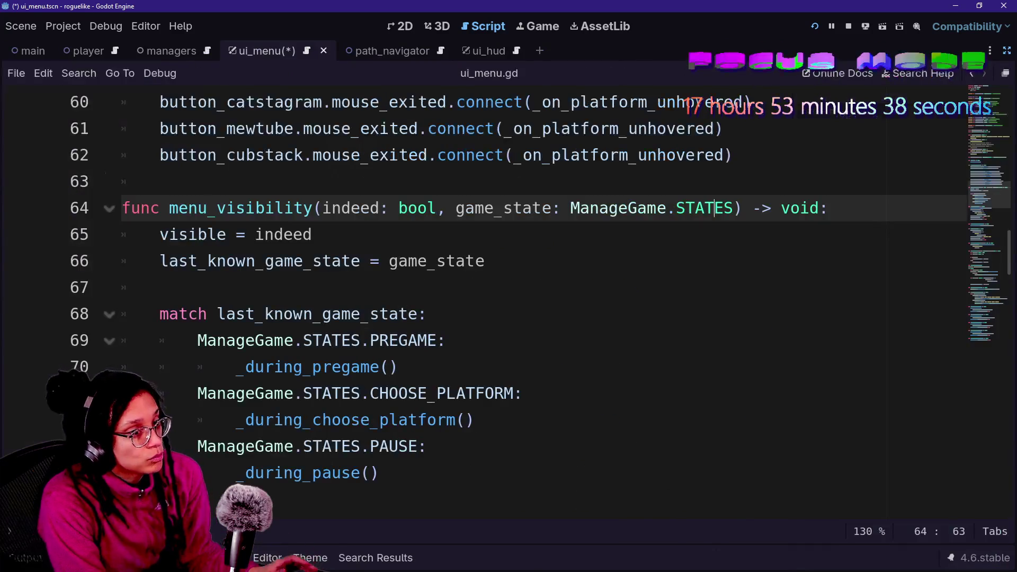
{"action": "scroll", "coordinate": [402, 334], "scroll_direction": "up", "scroll_amount": 5}
{"action": "scroll", "coordinate": [403, 333], "scroll_direction": "down", "scroll_amount": 3}
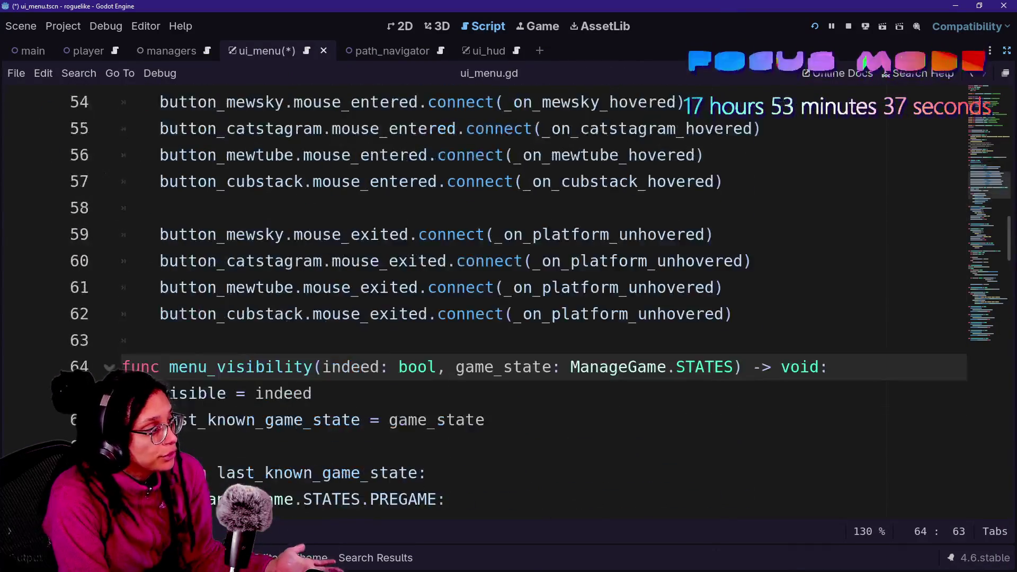
{"action": "scroll", "coordinate": [403, 297], "scroll_direction": "down", "scroll_amount": 9}
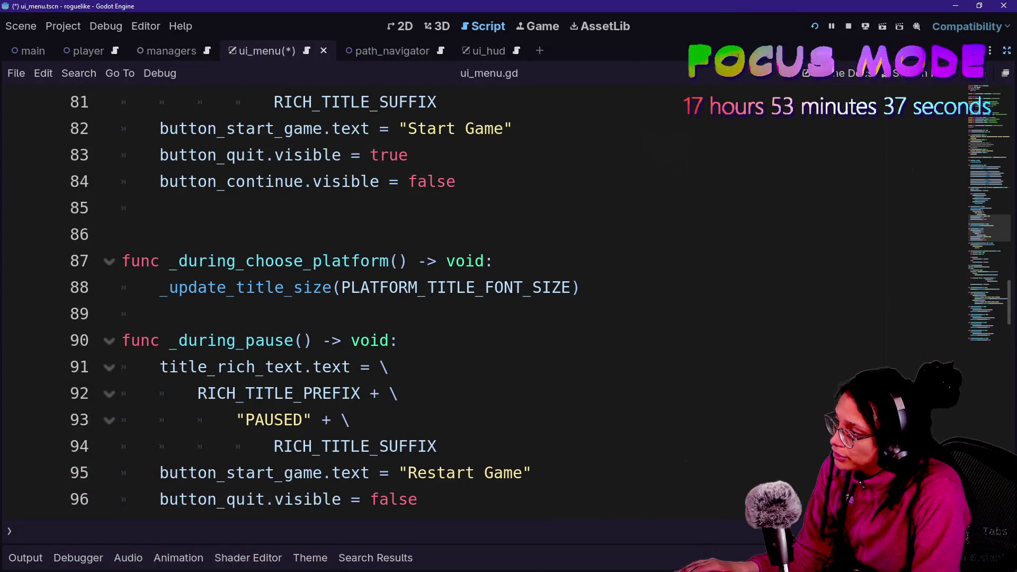
Insert a blank line 126 after details_rich_text.text = final_text
{"action": "scroll", "coordinate": [402, 297], "scroll_direction": "down", "scroll_amount": 6}
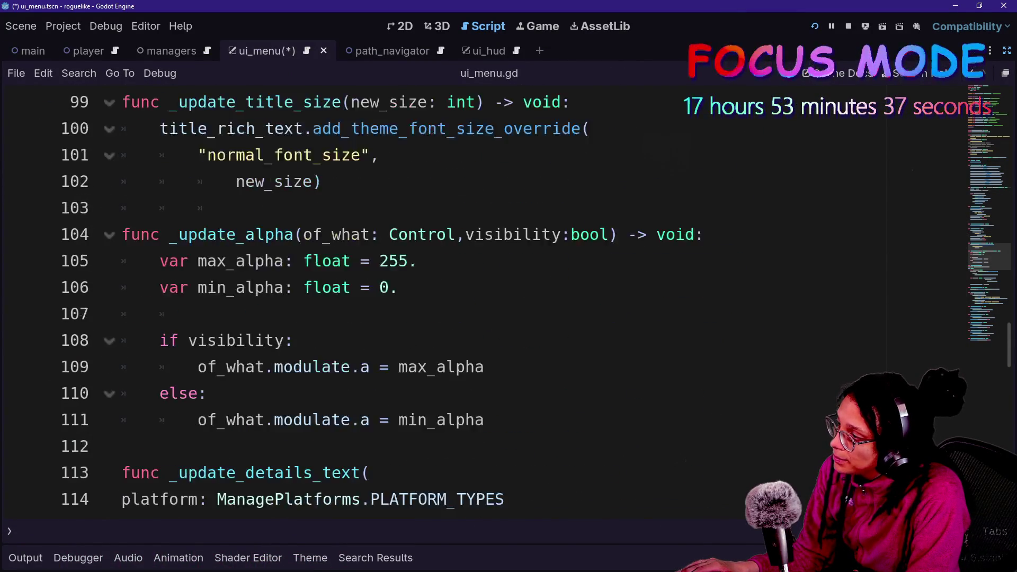
{"action": "scroll", "coordinate": [403, 296], "scroll_direction": "down", "scroll_amount": 3}
{"action": "left_click", "coordinate": [159, 420]}
{"action": "scroll", "coordinate": [403, 297], "scroll_direction": "down", "scroll_amount": 4}
{"action": "scroll", "coordinate": [403, 297], "scroll_direction": "down", "scroll_amount": 4}
{"action": "scroll", "coordinate": [403, 297], "scroll_direction": "up", "scroll_amount": 3}
{"action": "scroll", "coordinate": [402, 297], "scroll_direction": "up", "scroll_amount": 1}
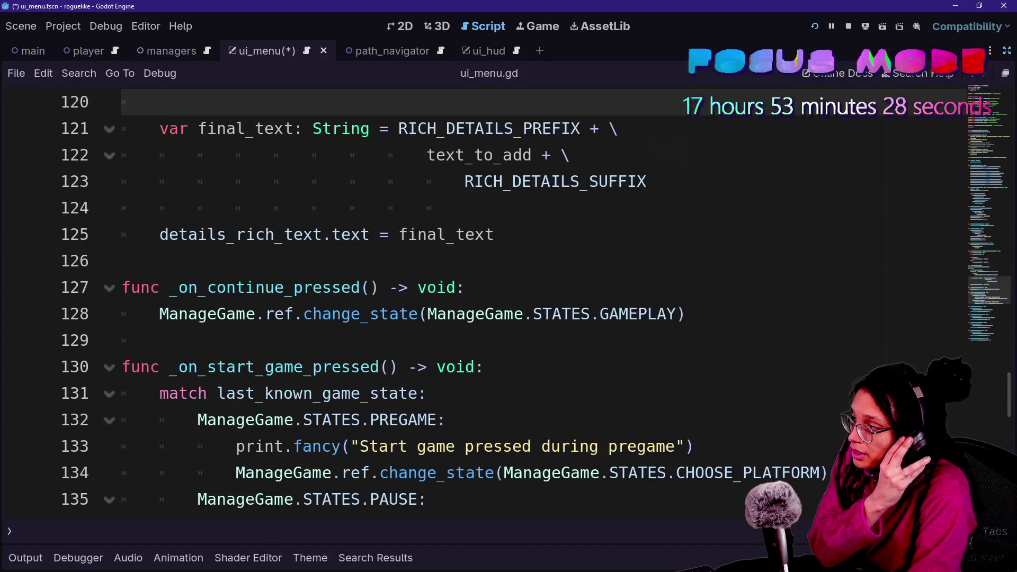
{"action": "left_click", "coordinate": [495, 234]}
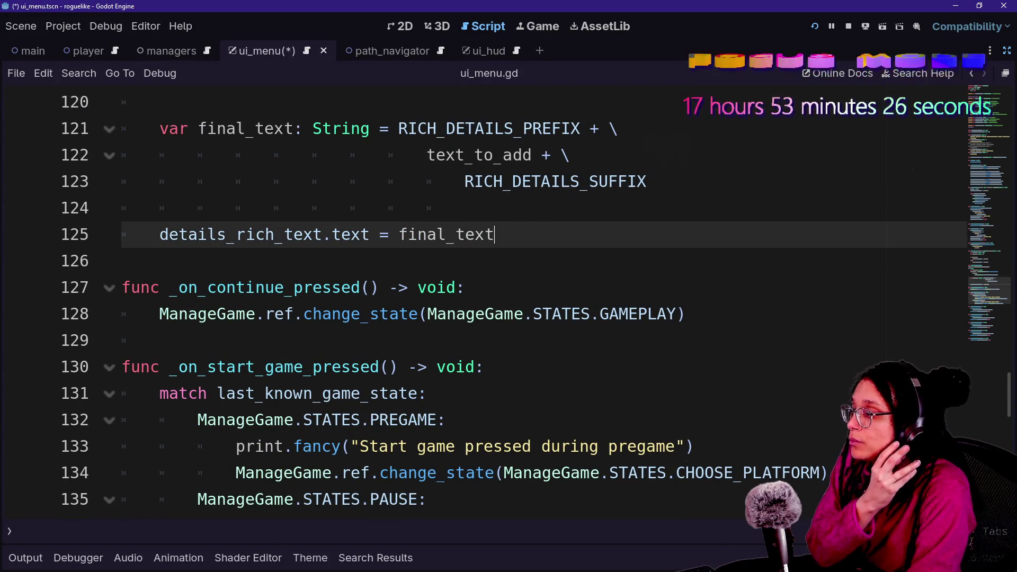
{"action": "key", "text": "Return"}
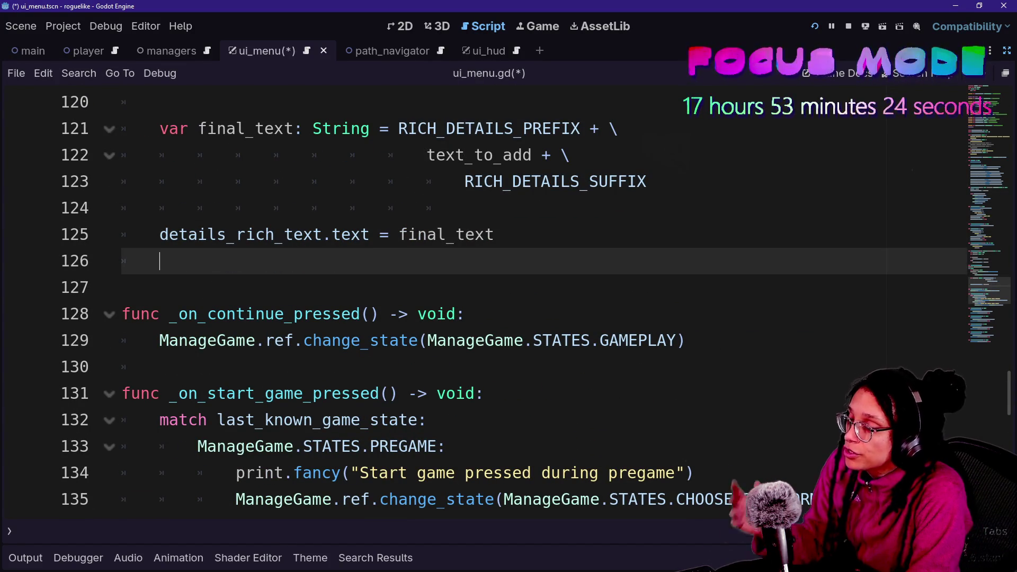
Bring the side panels back with the caret on the new line 126
{"action": "left_click", "coordinate": [1005, 71]}
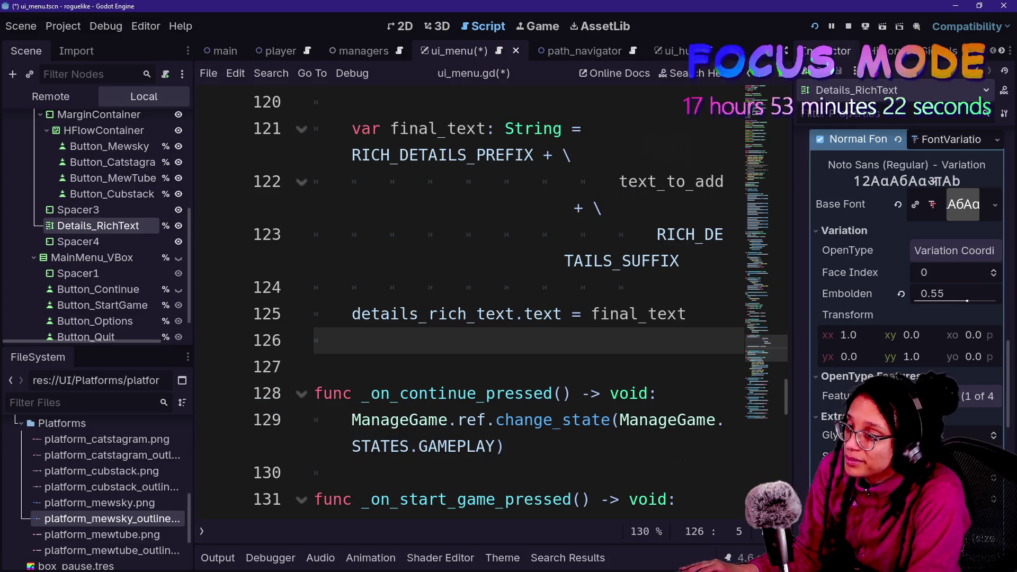
{"action": "left_click", "coordinate": [786, 52]}
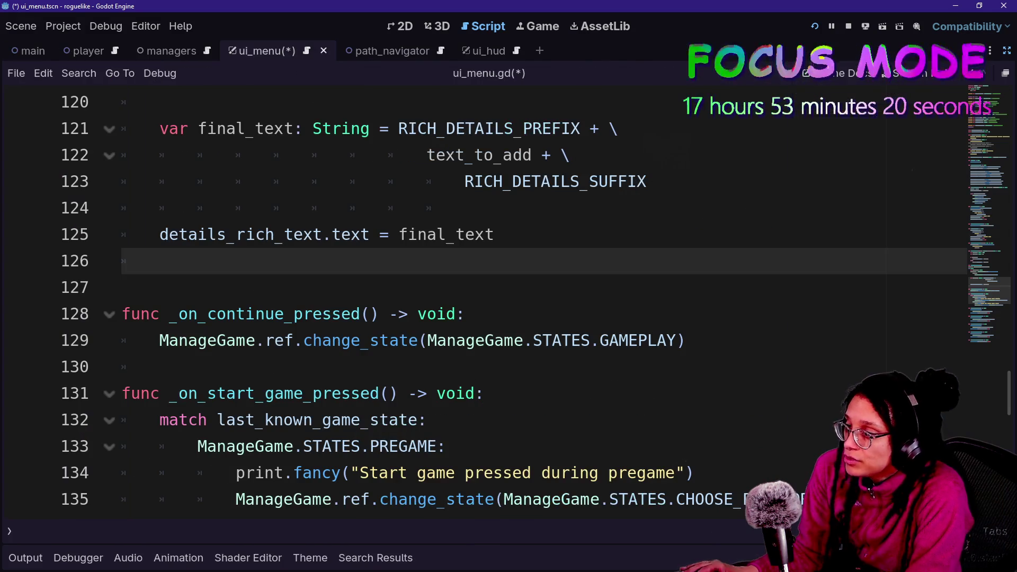
{"action": "key", "text": "Down"}
{"action": "left_click", "coordinate": [159, 261]}
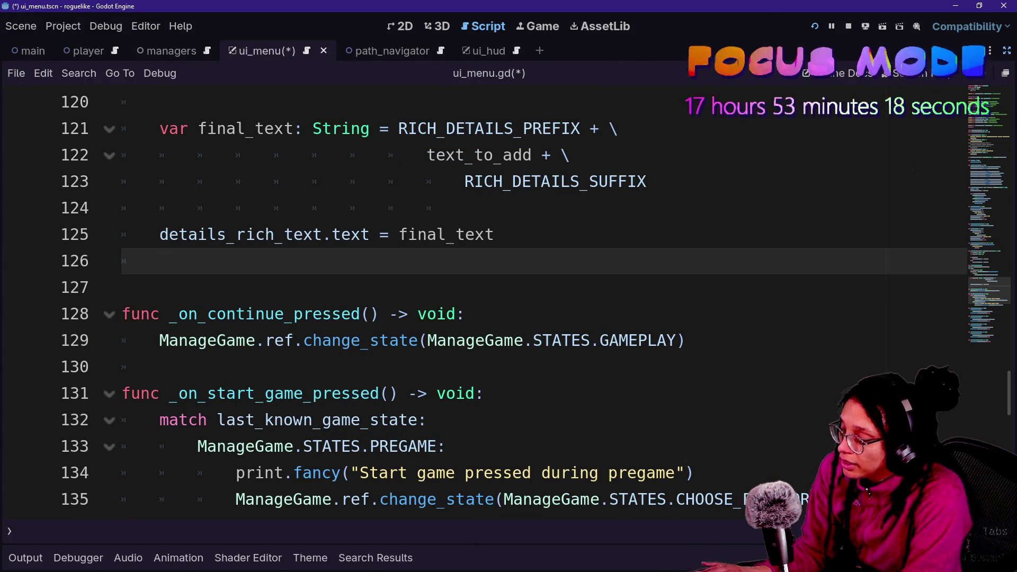
{"action": "left_click", "coordinate": [1006, 53]}
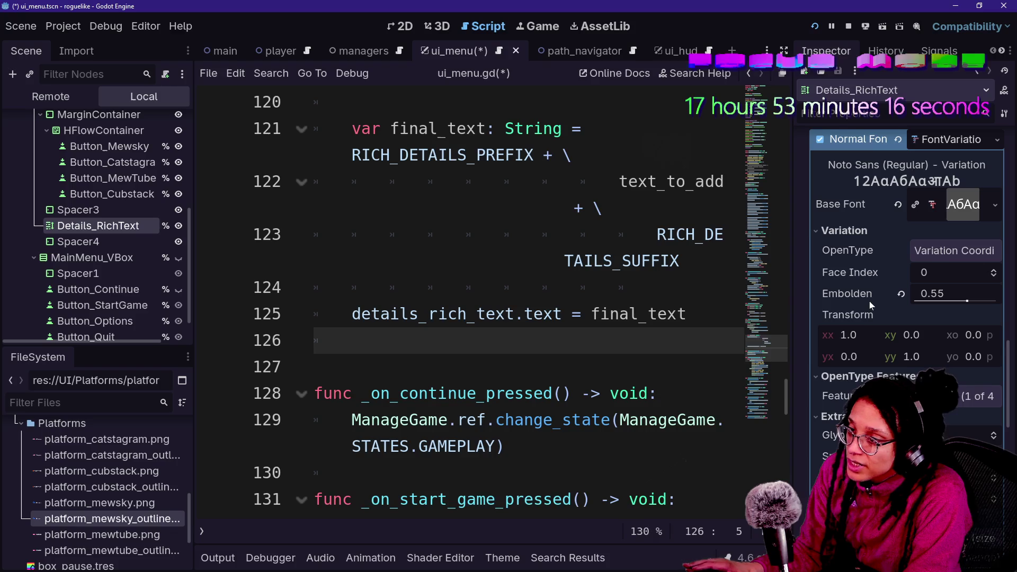
Drag the variation_embolden property path into line 126, undoing a stray normal_font drop
{"action": "mouse_move", "coordinate": [845, 292]}
{"action": "left_mouse_down"}
{"action": "mouse_move", "coordinate": [609, 310]}
{"action": "mouse_move", "coordinate": [551, 345]}
{"action": "left_mouse_up"}
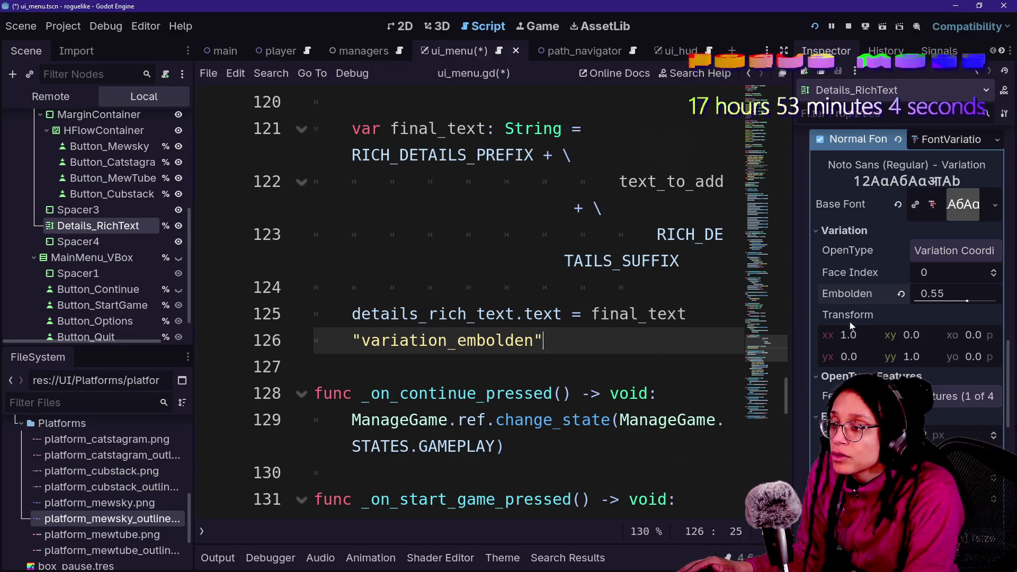
{"action": "mouse_move", "coordinate": [840, 230]}
{"action": "left_mouse_down"}
{"action": "mouse_move", "coordinate": [808, 246]}
{"action": "mouse_move", "coordinate": [932, 331]}
{"action": "mouse_move", "coordinate": [352, 340]}
{"action": "left_mouse_up"}
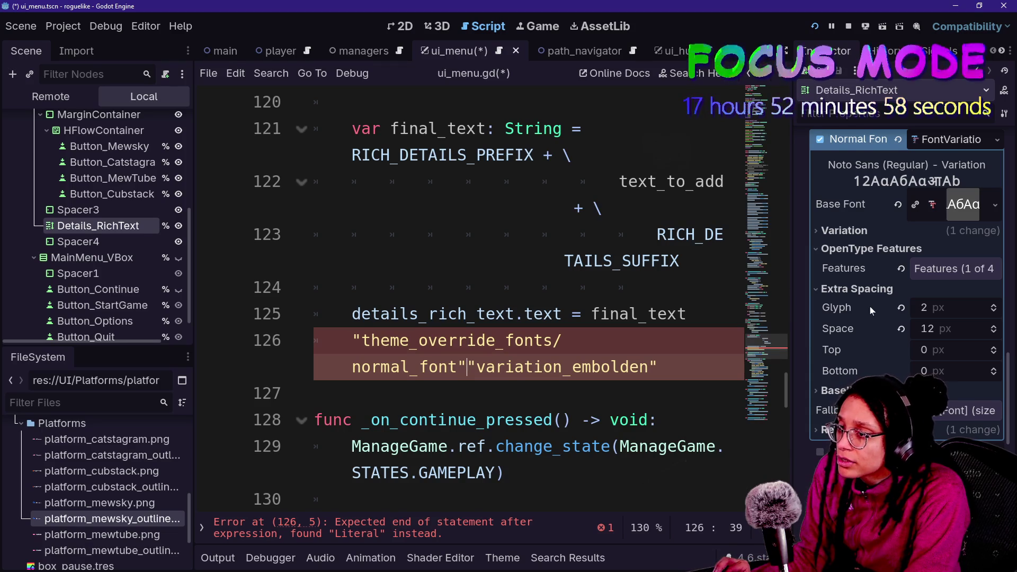
{"action": "key", "text": "ctrl+z"}
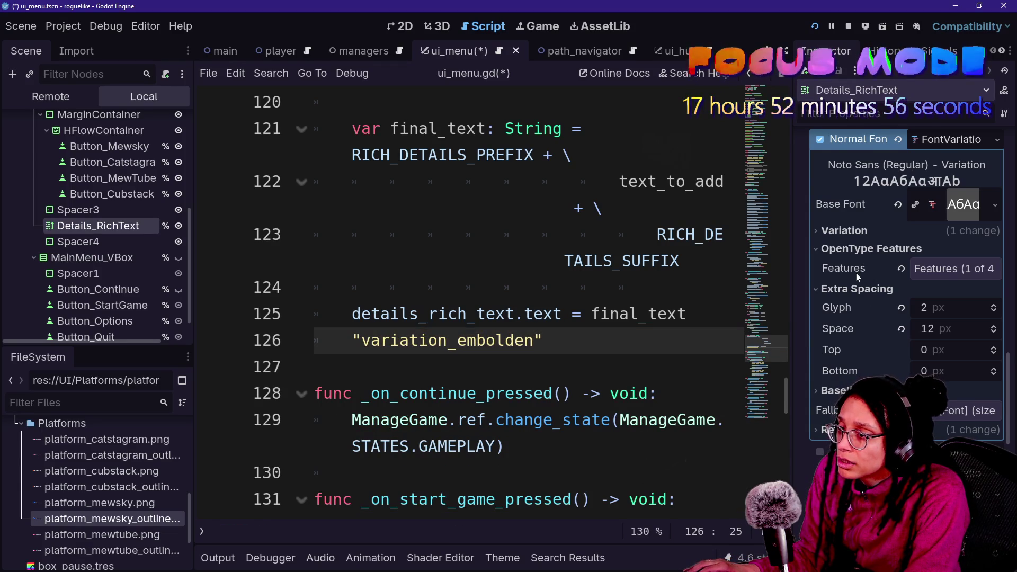
{"action": "left_click", "coordinate": [859, 289]}
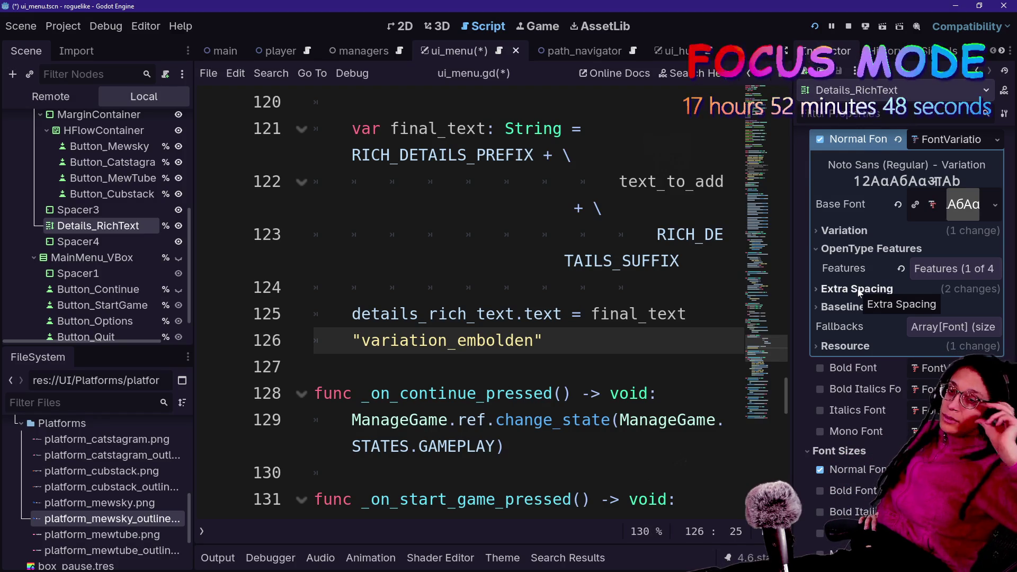
{"action": "left_click", "coordinate": [860, 290]}
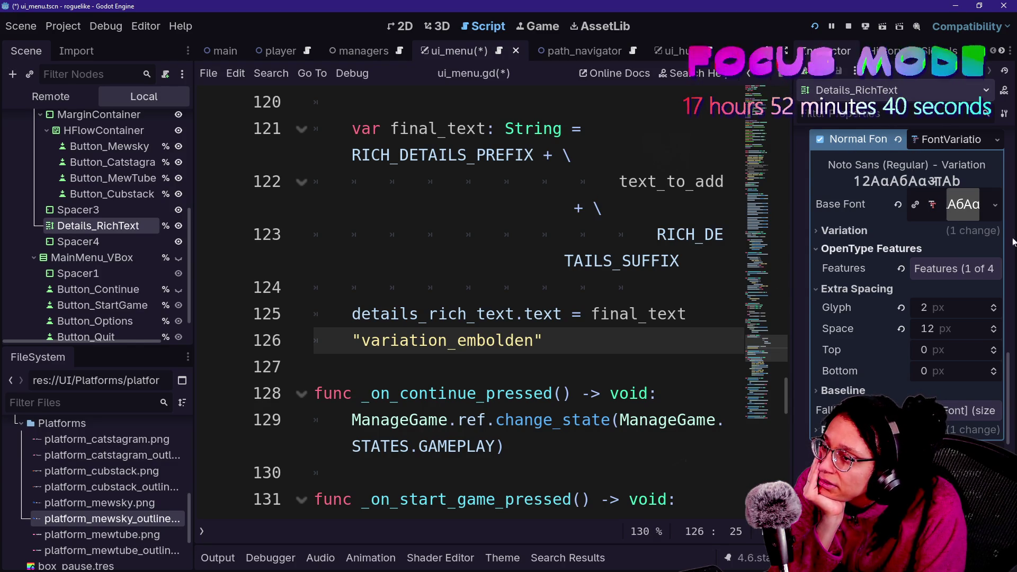
Drop the theme_override_fonts/normal_font path in and open an empty line above it
{"action": "mouse_move", "coordinate": [863, 140]}
{"action": "left_mouse_down"}
{"action": "mouse_move", "coordinate": [626, 291]}
{"action": "mouse_move", "coordinate": [361, 355]}
{"action": "mouse_move", "coordinate": [354, 341]}
{"action": "left_mouse_up"}
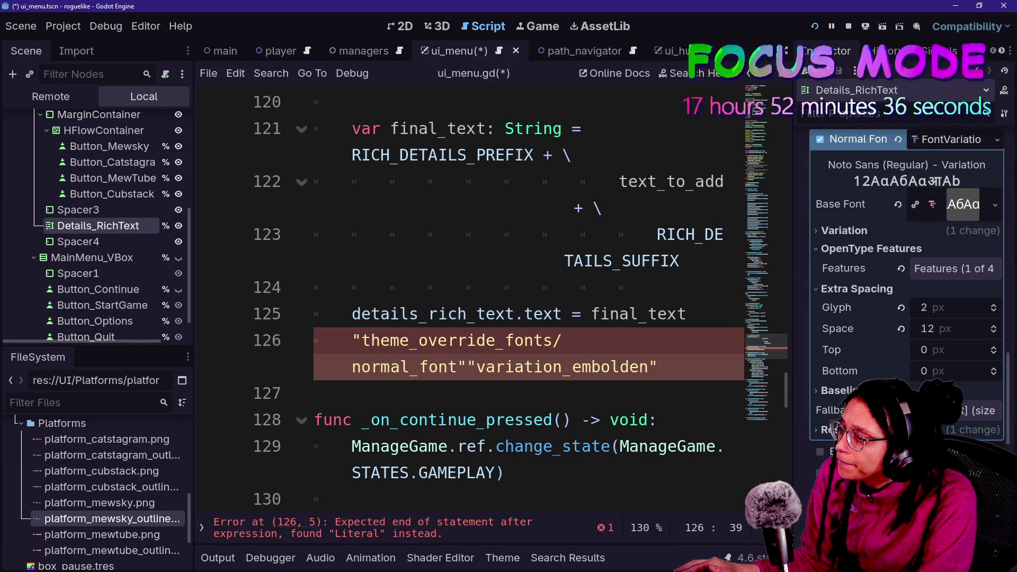
{"action": "key", "text": "Up"}
{"action": "key", "text": "Return"}
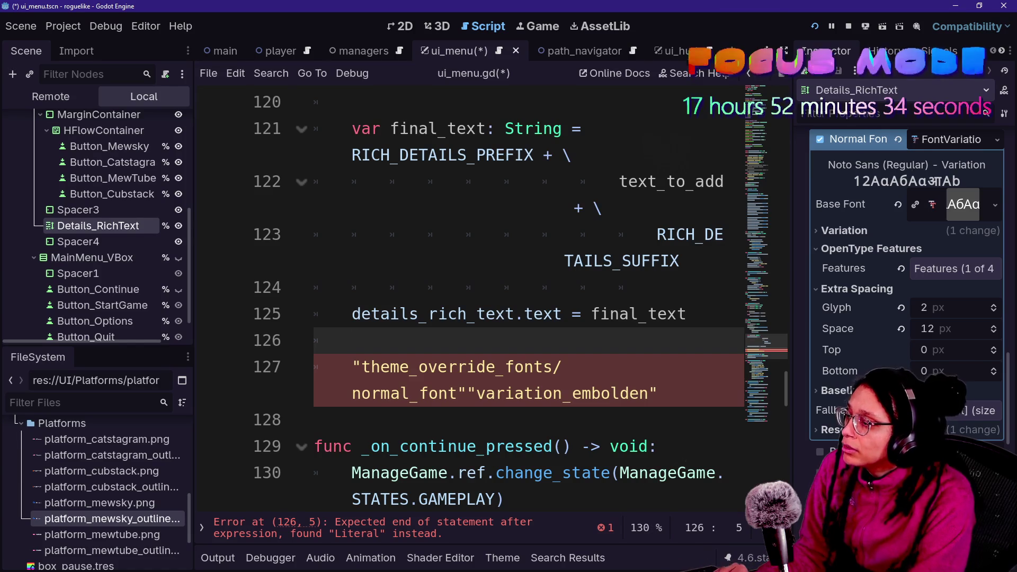
{"action": "key", "text": "Return"}
{"action": "key", "text": "Up"}
Write details_rich_text.theme_type_variation on line 126 using autocomplete
{"action": "type", "text": "details_"}
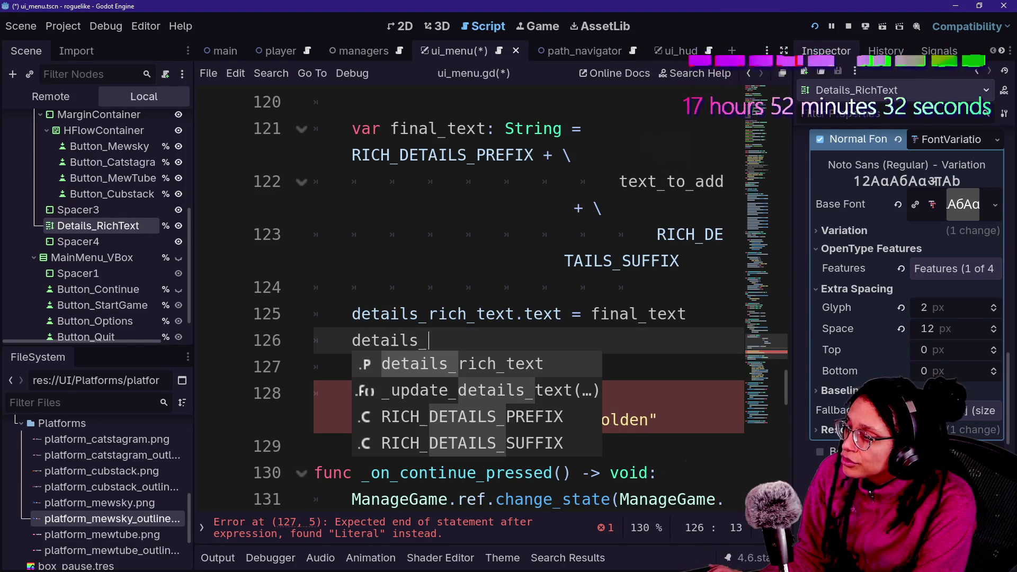
{"action": "key", "text": "Return"}
{"action": "type", "text": "."}
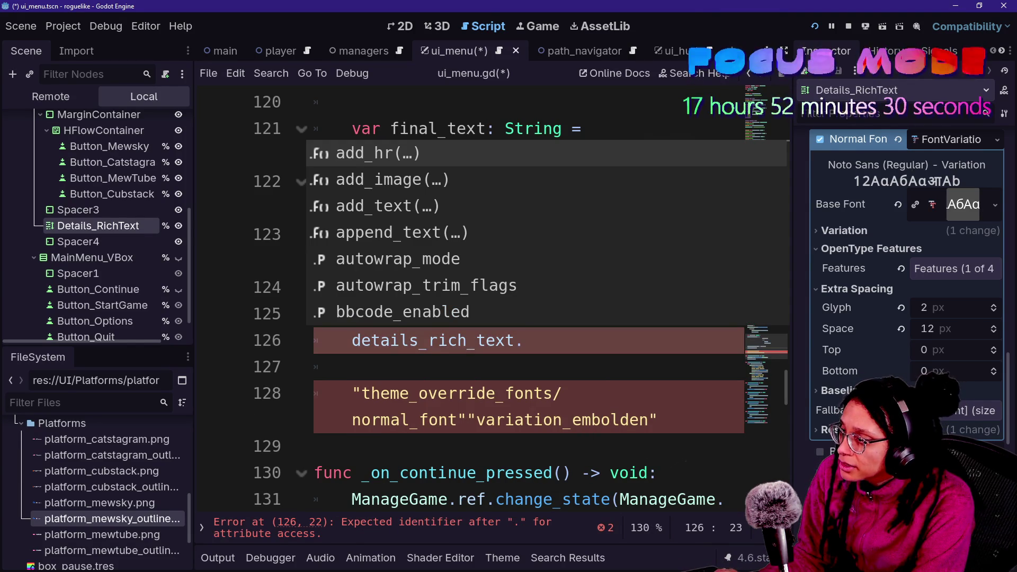
{"action": "type", "text": "theme"}
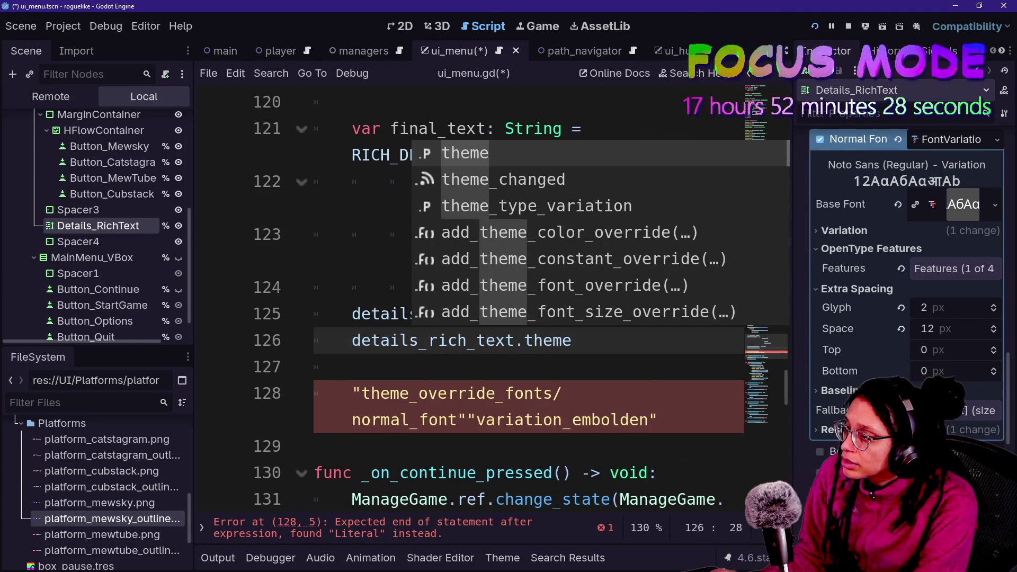
{"action": "key", "text": "Down"}
{"action": "key", "text": "Down"}
{"action": "key", "text": "Down"}
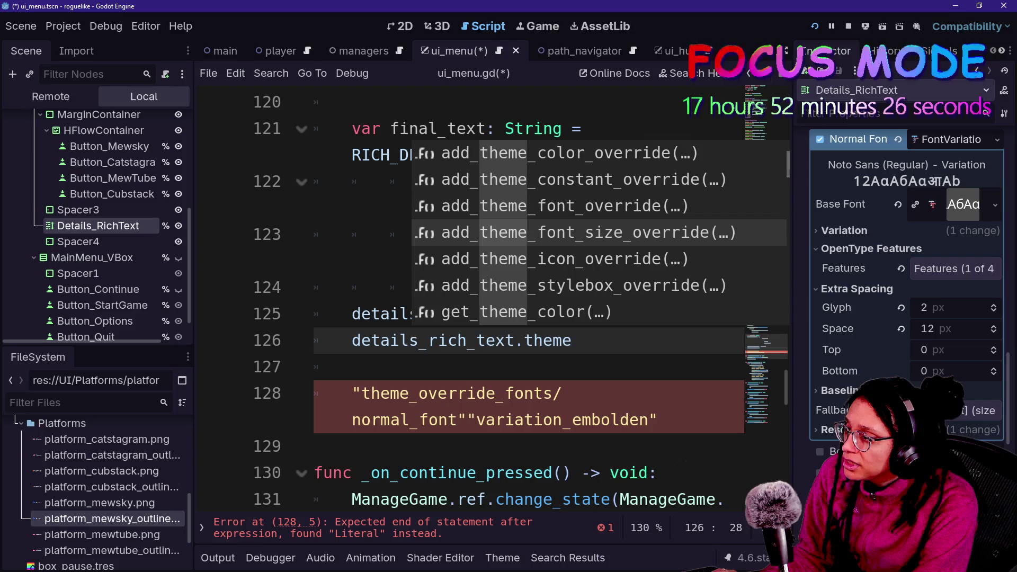
{"action": "key", "text": "Down"}
{"action": "key", "text": "Down"}
{"action": "key", "text": "Down"}
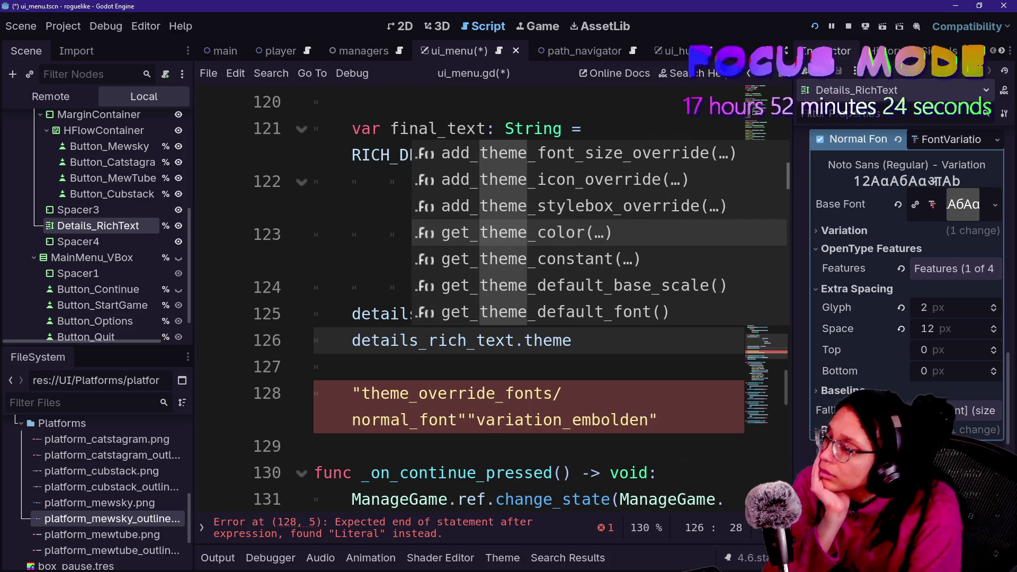
{"action": "key", "text": "Down"}
{"action": "key", "text": "Down"}
{"action": "key", "text": "Down"}
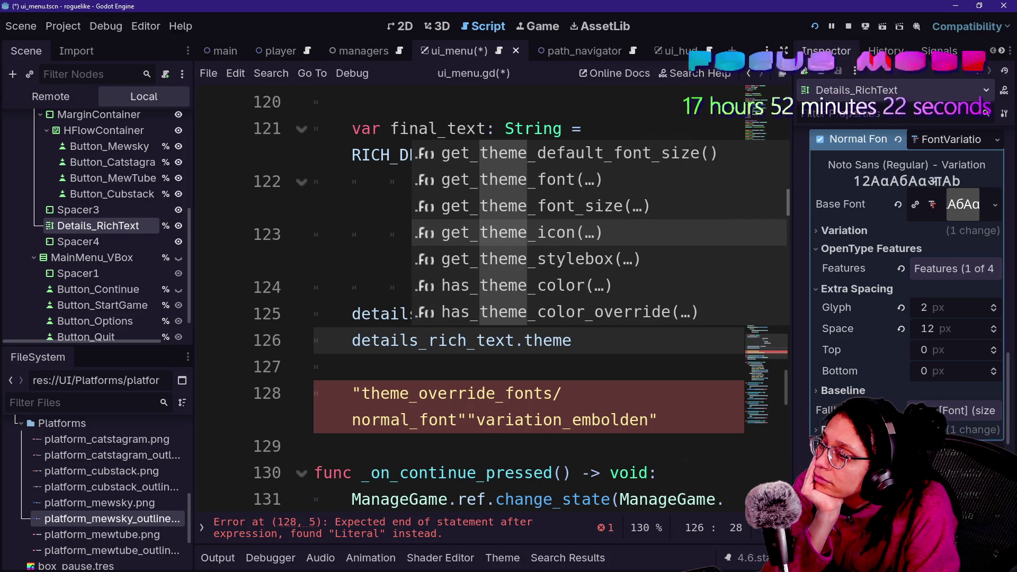
{"action": "key", "text": "Down"}
{"action": "key", "text": "Down"}
{"action": "key", "text": "Down"}
{"action": "key", "text": "Down"}
{"action": "key", "text": "Down"}
{"action": "key", "text": "Down"}
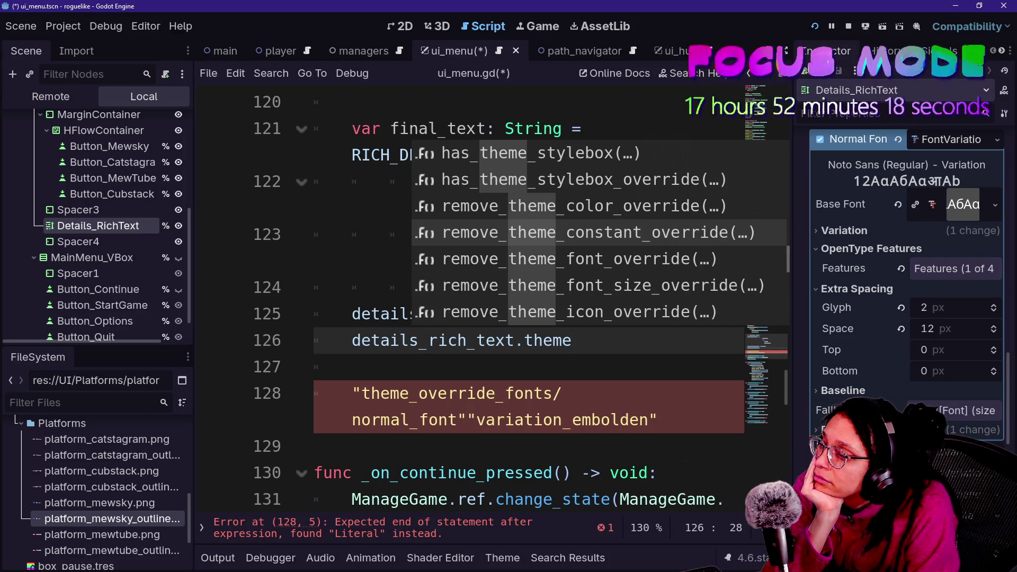
{"action": "type", "text": "bol"}
{"action": "key", "text": "BackSpace"}
{"action": "key", "text": "BackSpace"}
{"action": "key", "text": "BackSpace"}
{"action": "key", "text": "BackSpace"}
{"action": "key", "text": "BackSpace"}
{"action": "key", "text": "BackSpace"}
{"action": "type", "text": "old"}
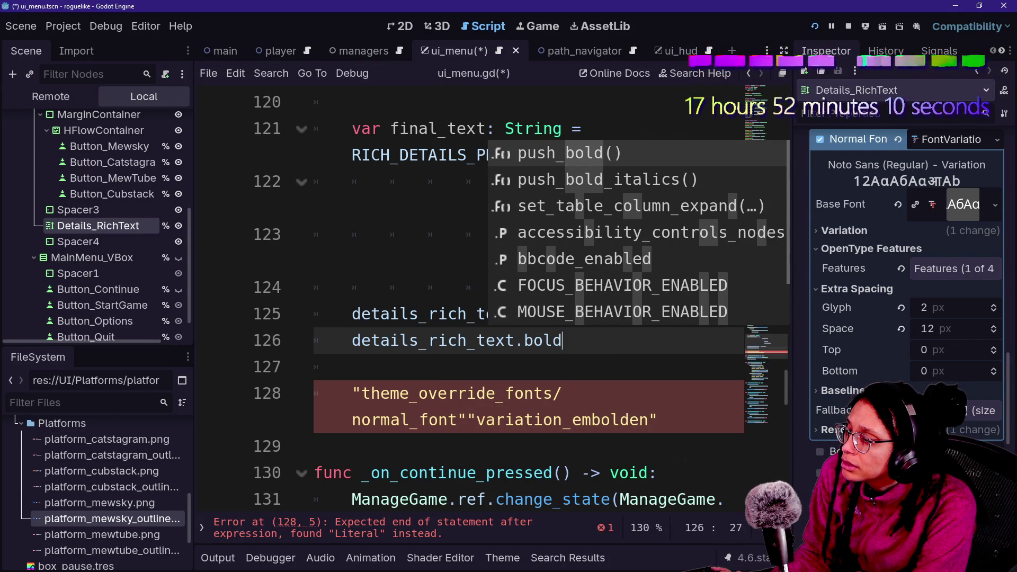
{"action": "key", "text": "BackSpace"}
{"action": "key", "text": "BackSpace"}
{"action": "key", "text": "BackSpace"}
{"action": "key", "text": "BackSpace"}
{"action": "type", "text": "e"}
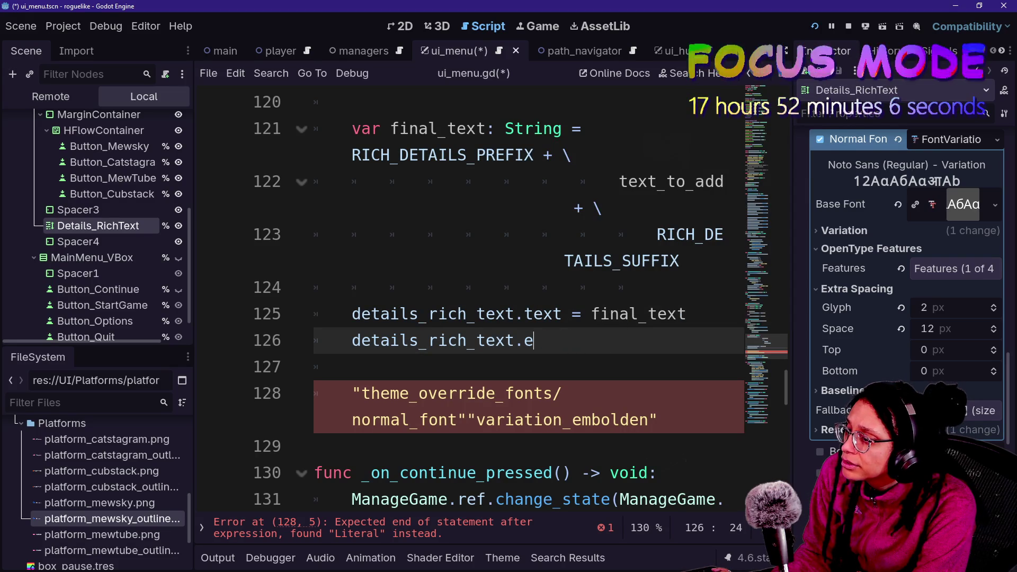
{"action": "type", "text": "mboldvaria"}
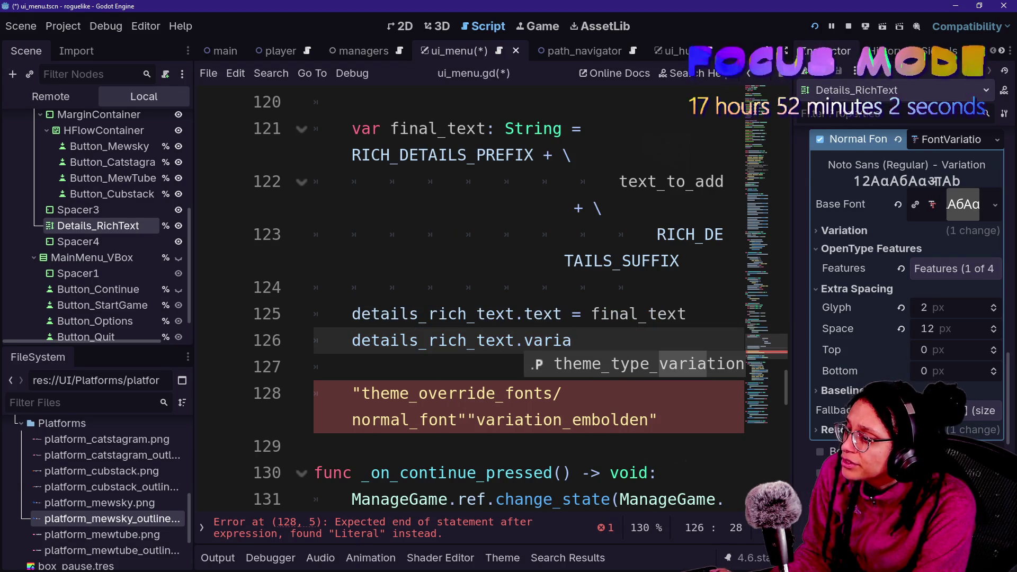
{"action": "key", "text": "Return"}
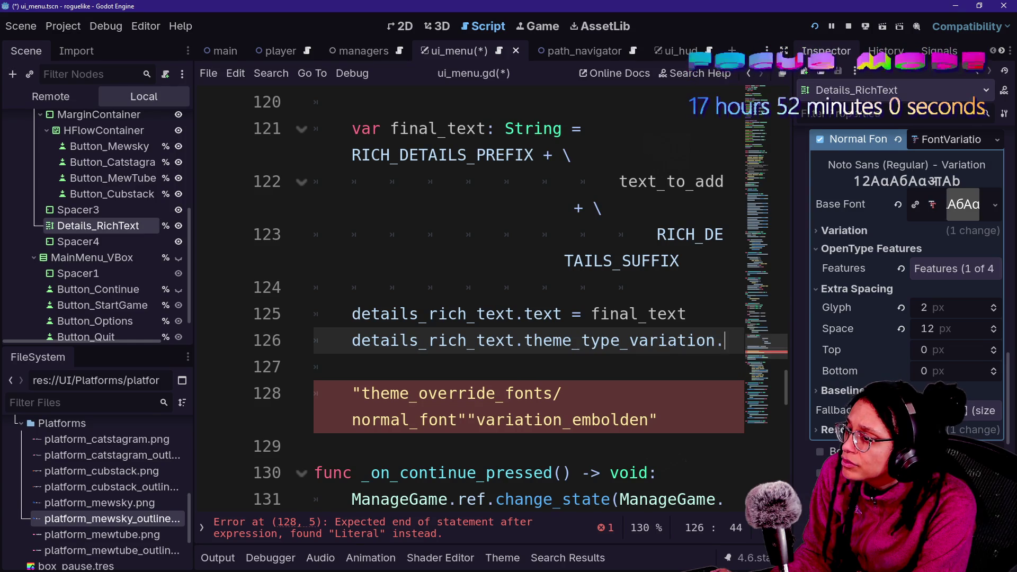
Browse suggestions for a bold variation value, then open the theme_type_variation documentation
{"action": "type", "text": "embo"}
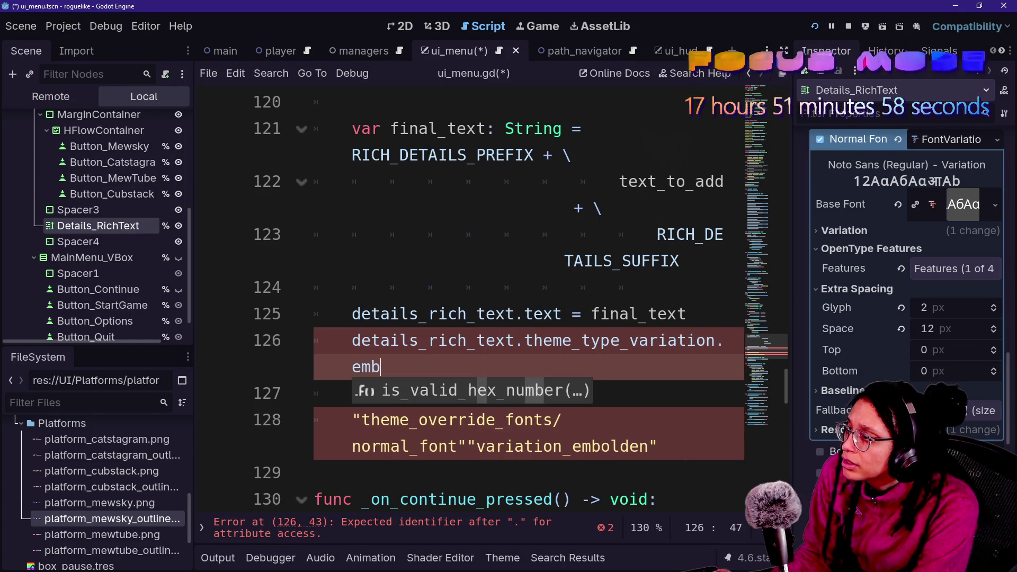
{"action": "key", "text": "BackSpace"}
{"action": "key", "text": "BackSpace"}
{"action": "key", "text": "BackSpace"}
{"action": "key", "text": "BackSpace"}
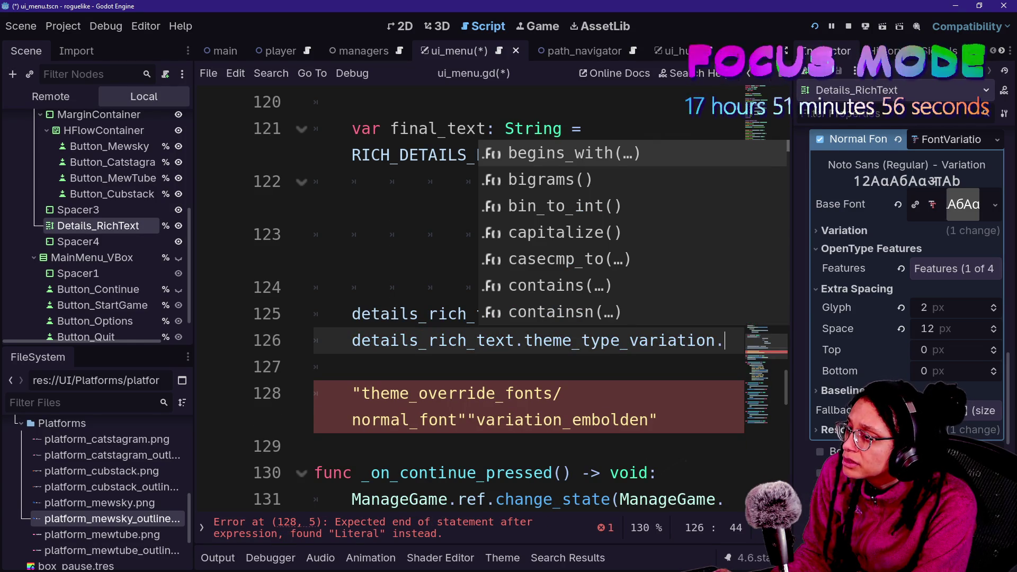
{"action": "left_click", "coordinate": [315, 367]}
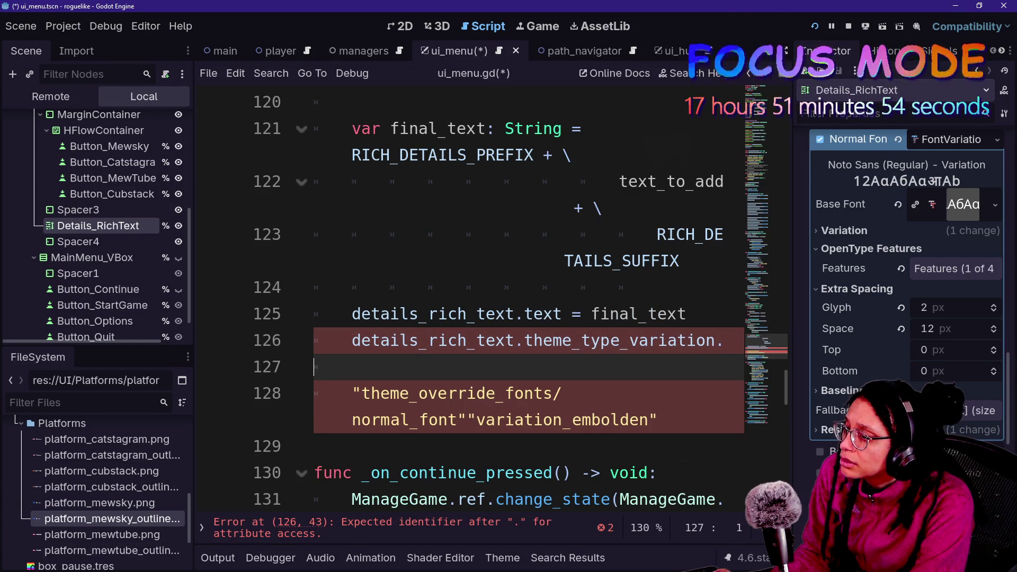
{"action": "left_click", "coordinate": [725, 340]}
{"action": "key", "text": "ctrl+space"}
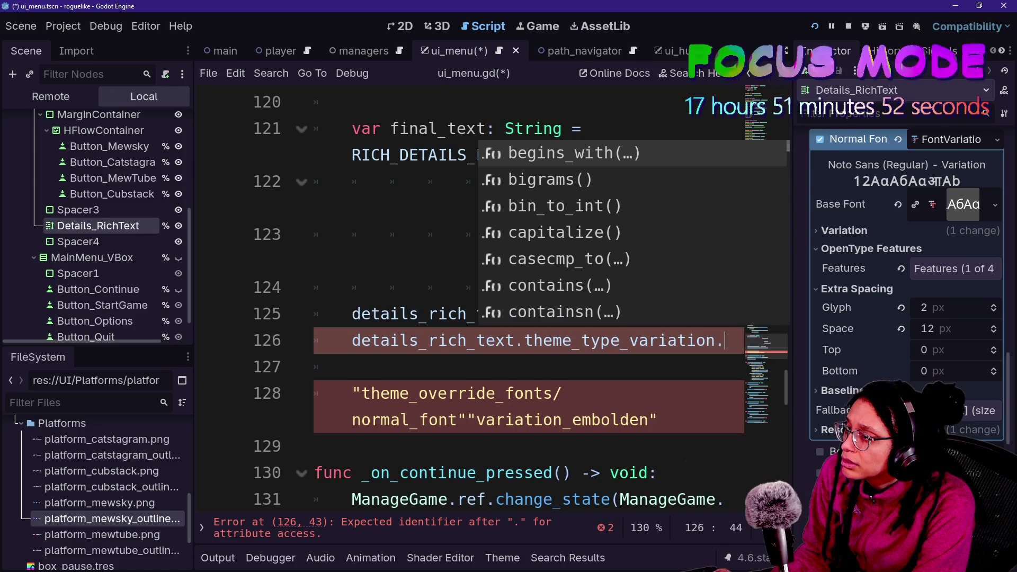
{"action": "key", "text": "Down"}
{"action": "key", "text": "Down"}
{"action": "key", "text": "Down"}
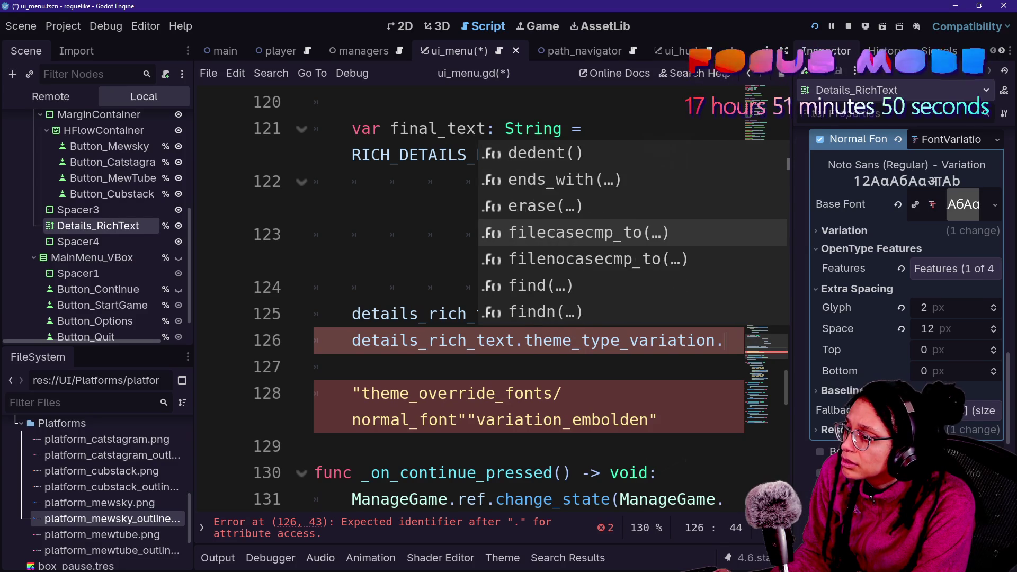
{"action": "key", "text": "Down"}
{"action": "key", "text": "Down"}
{"action": "key", "text": "Down"}
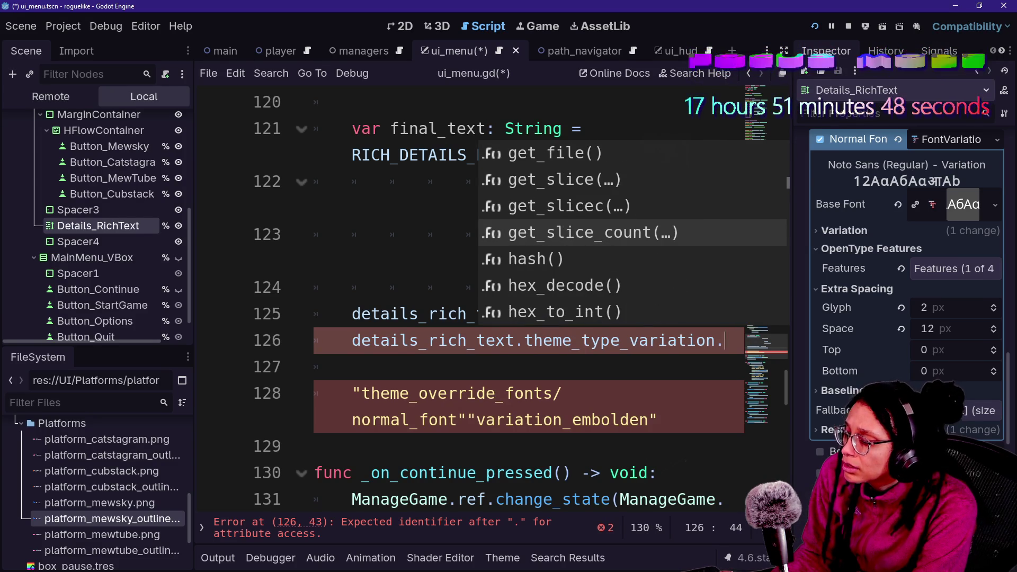
{"action": "type", "text": "bold"}
{"action": "key", "text": "BackSpace"}
{"action": "key", "text": "BackSpace"}
{"action": "key", "text": "BackSpace"}
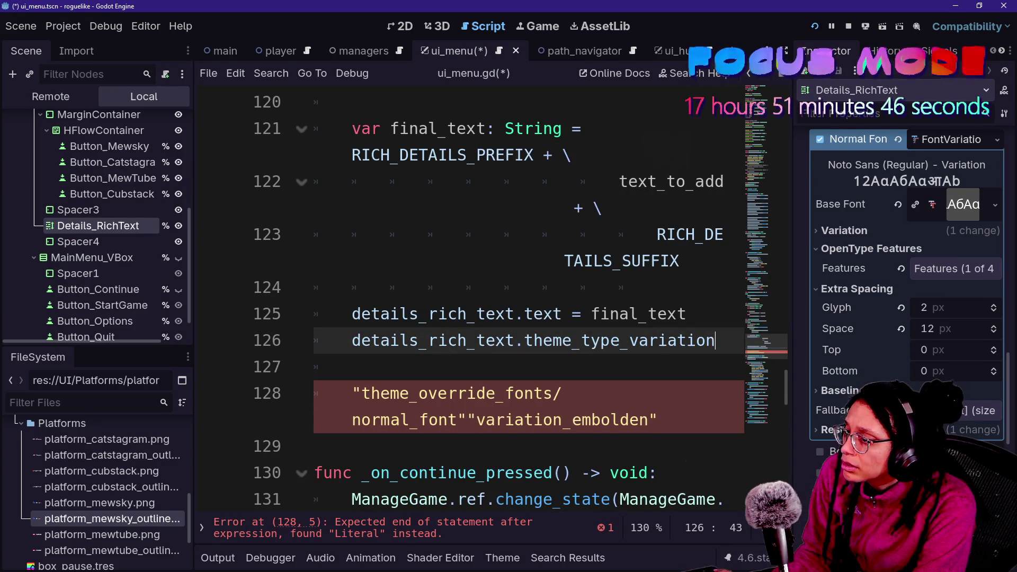
{"action": "key", "text": "alt+F1"}
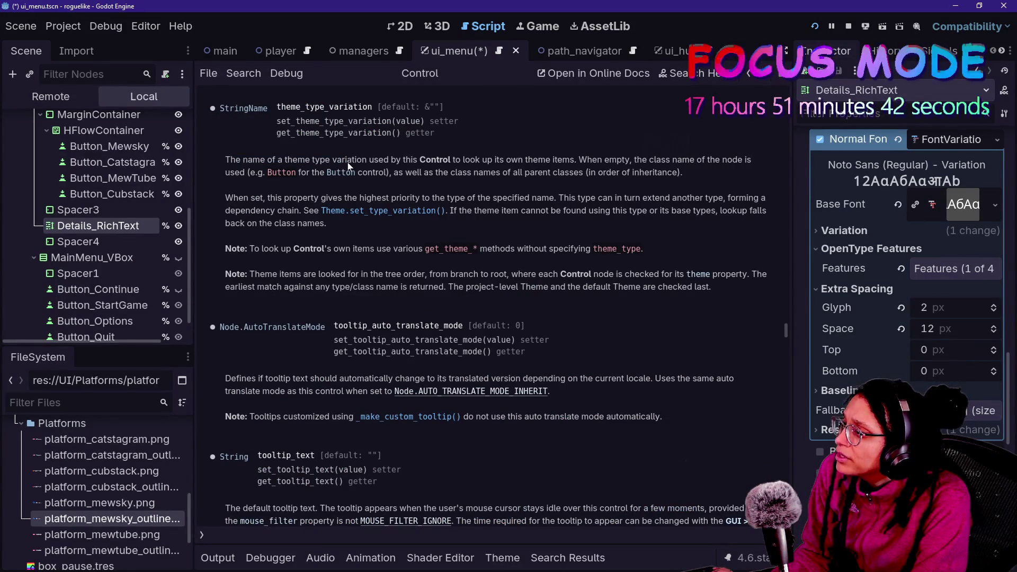
Read the theme_type_variation and Theme.set_type_variation help, then return to ui_menu.gd
{"action": "left_click_drag", "start_coordinate": [471, 162], "coordinate": [686, 174]}
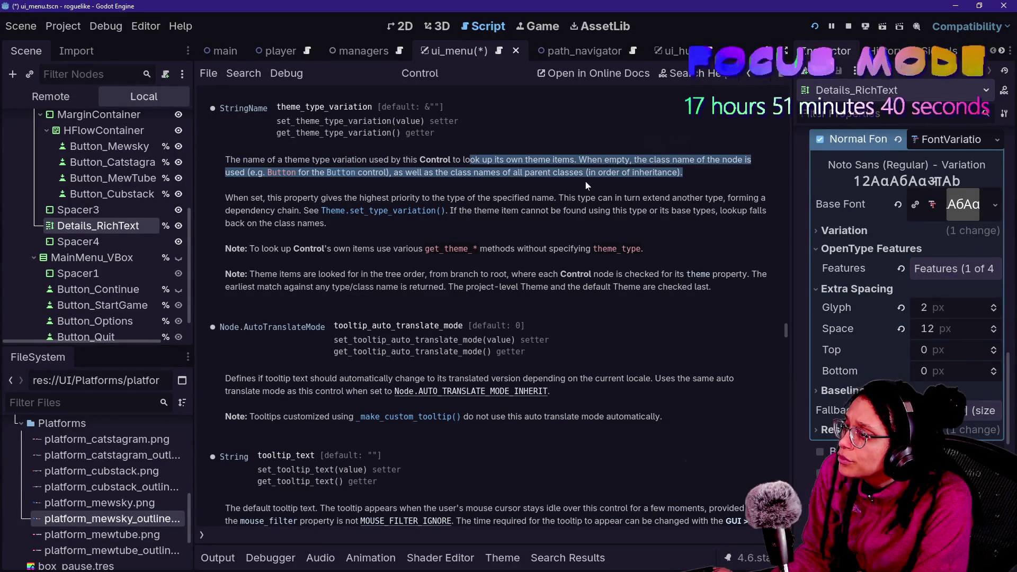
{"action": "left_click", "coordinate": [581, 202]}
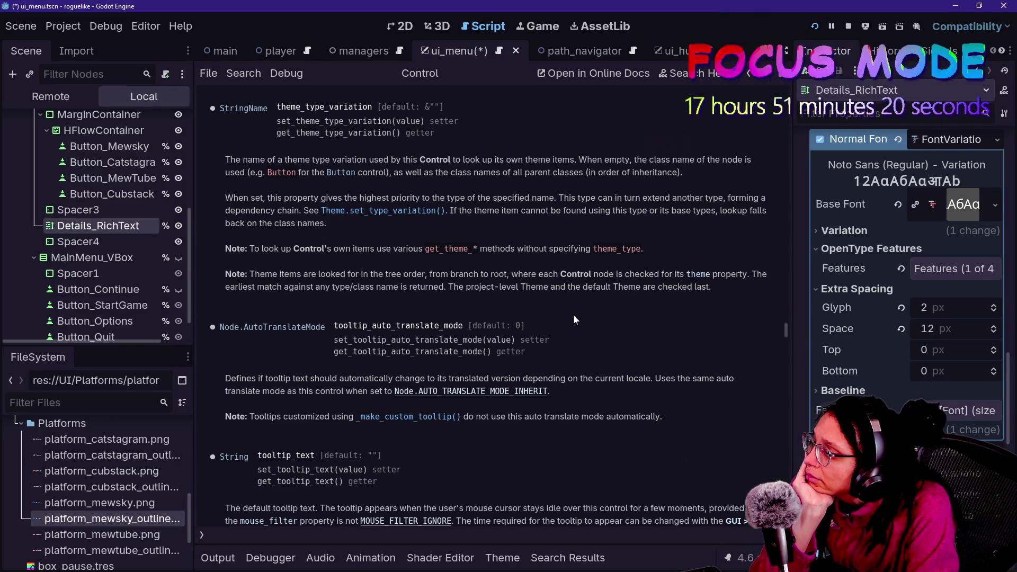
{"action": "scroll", "coordinate": [550, 313], "scroll_direction": "up", "scroll_amount": 2}
{"action": "left_click", "coordinate": [381, 265]}
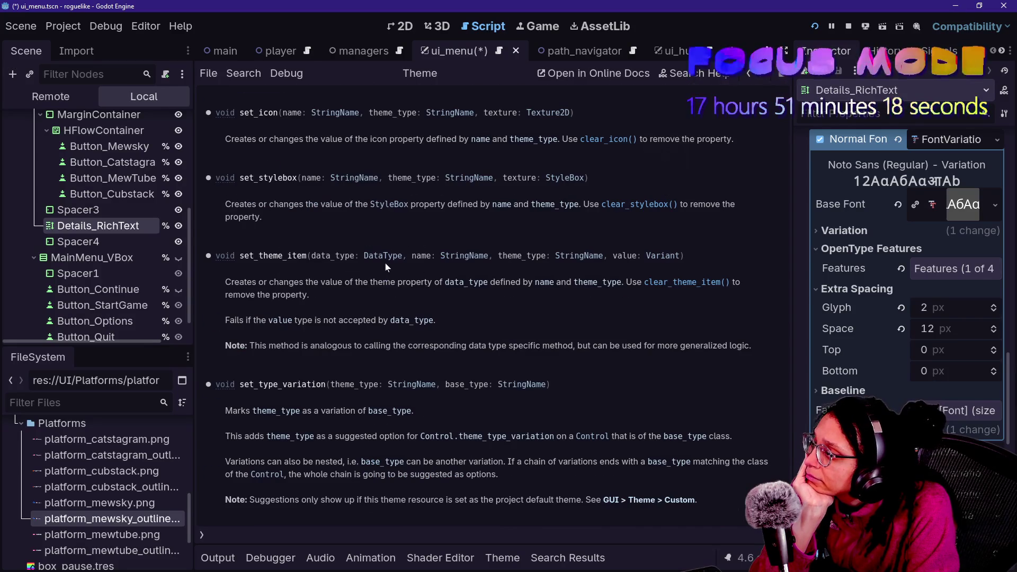
{"action": "scroll", "coordinate": [219, 187], "scroll_direction": "up", "scroll_amount": 2}
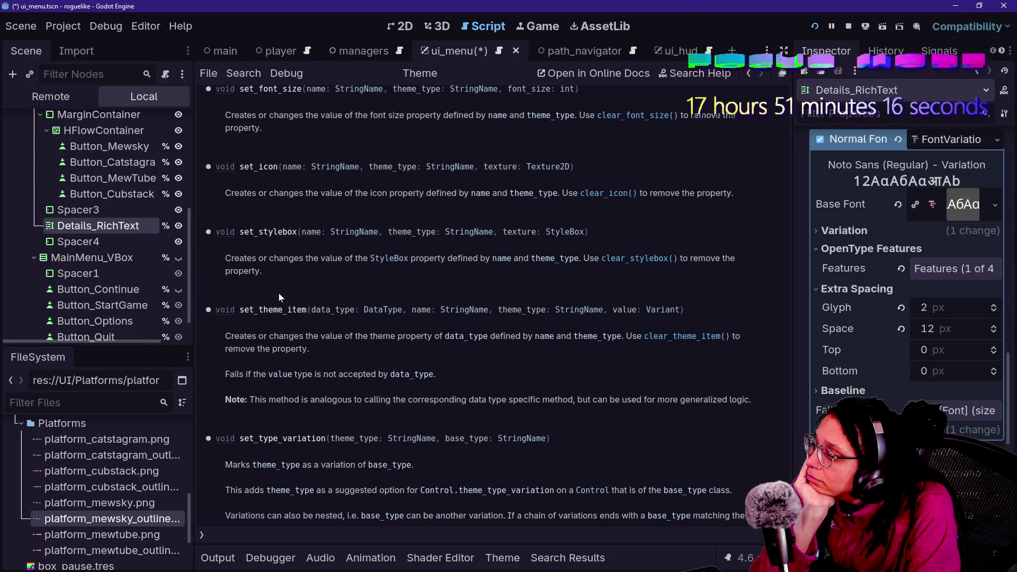
{"action": "scroll", "coordinate": [279, 297], "scroll_direction": "down", "scroll_amount": 2}
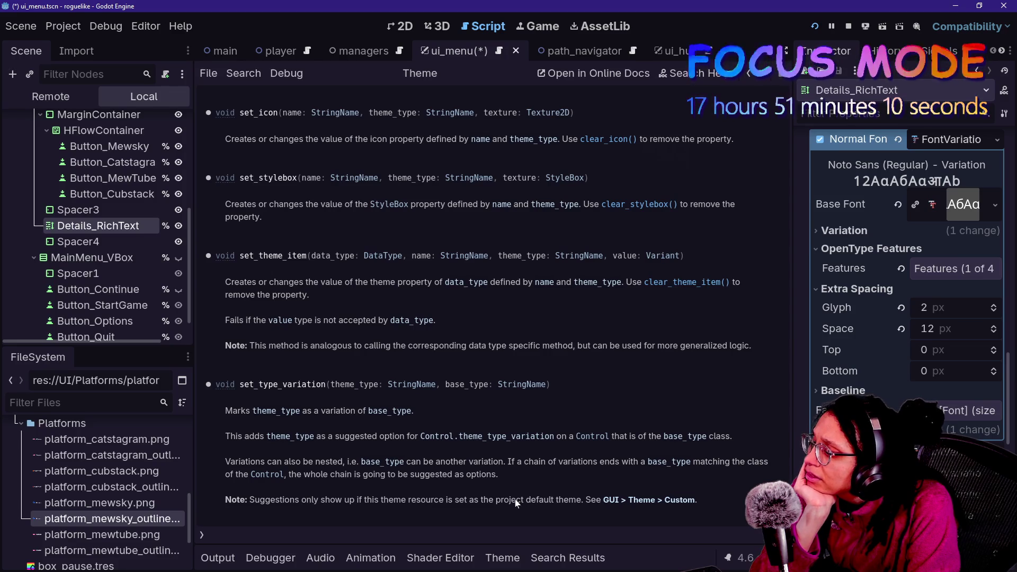
{"action": "left_click", "coordinate": [749, 74]}
{"action": "left_click", "coordinate": [751, 80]}
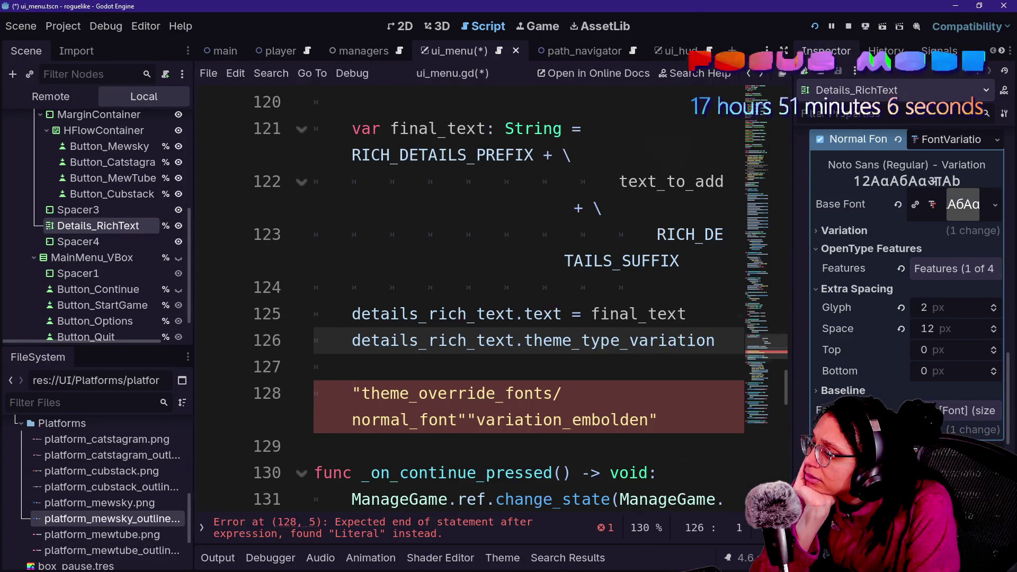
{"action": "scroll", "coordinate": [477, 297], "scroll_direction": "down", "scroll_amount": 2}
{"action": "scroll", "coordinate": [339, 339], "scroll_direction": "down", "scroll_amount": 2}
{"action": "scroll", "coordinate": [339, 339], "scroll_direction": "up", "scroll_amount": 2}
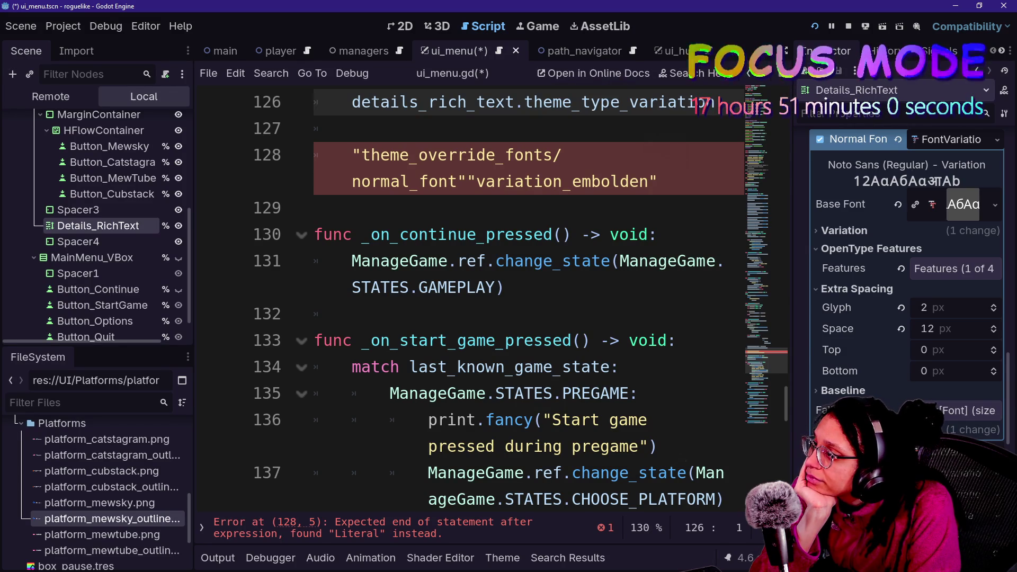
{"action": "scroll", "coordinate": [476, 297], "scroll_direction": "up", "scroll_amount": 1}
{"action": "scroll", "coordinate": [477, 297], "scroll_direction": "up", "scroll_amount": 3}
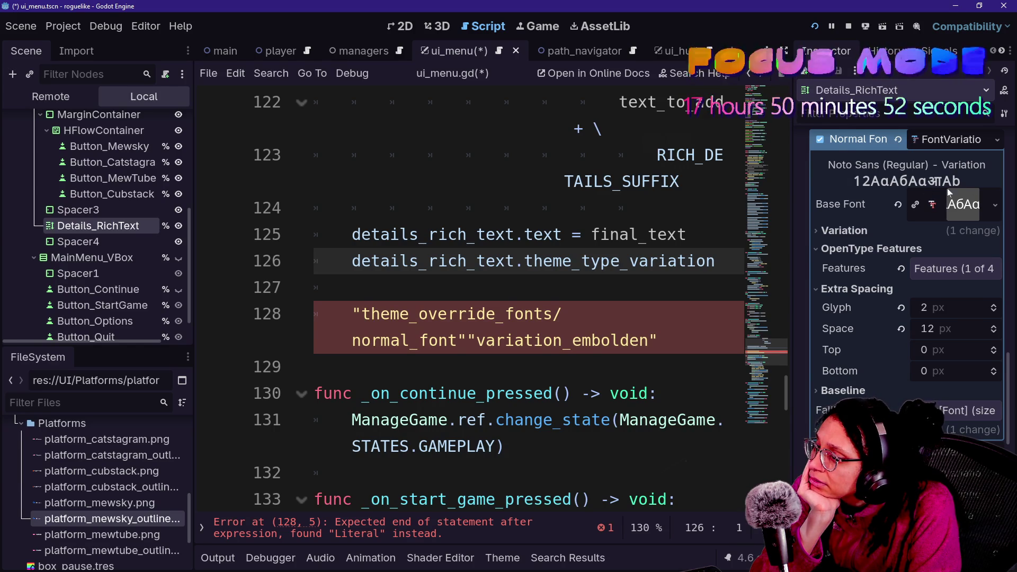
{"action": "left_click", "coordinate": [945, 139]}
Save the font variation resource as details_font_variation.tres in a newly created res://UI/FontVariations folder
{"action": "left_click", "coordinate": [895, 328]}
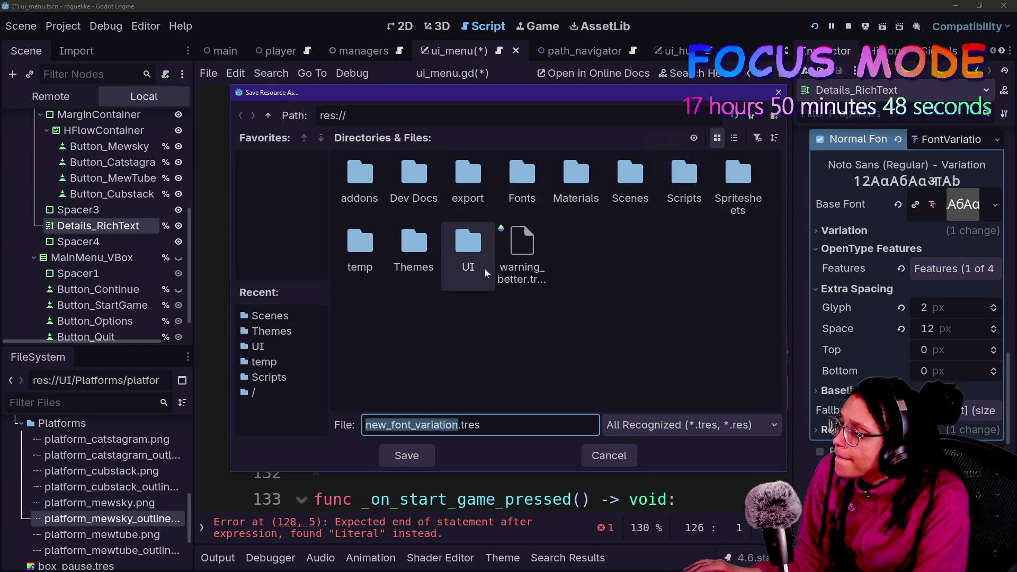
{"action": "double_click", "coordinate": [458, 242]}
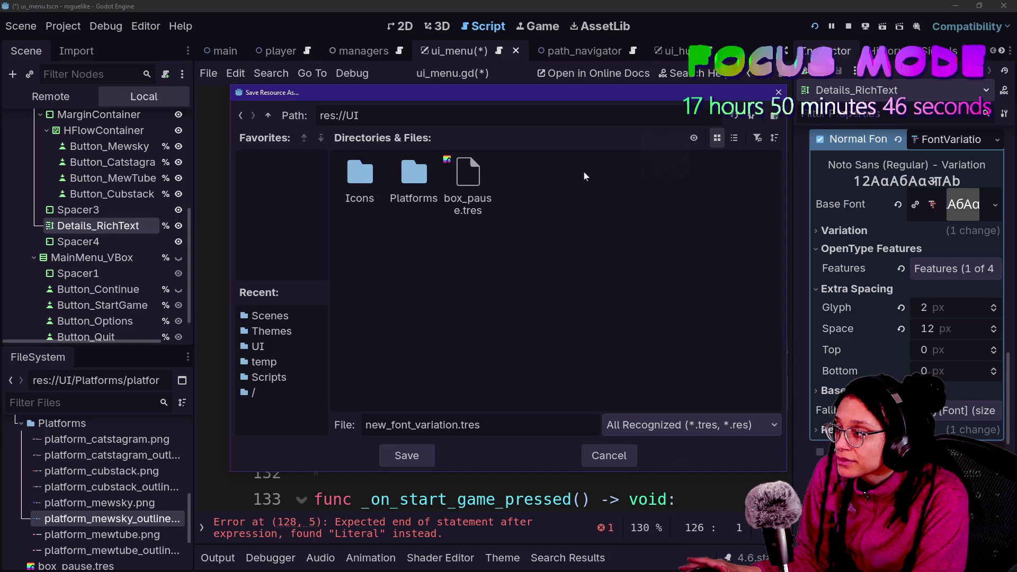
{"action": "left_click", "coordinate": [774, 117]}
{"action": "type", "text": "Font"}
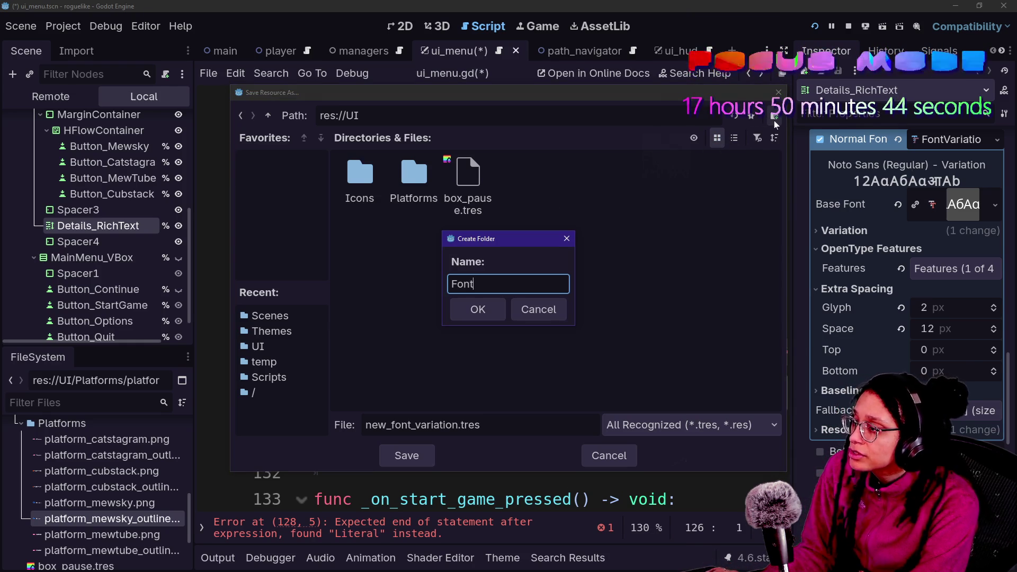
{"action": "type", "text": "Variations"}
{"action": "key", "text": "Return"}
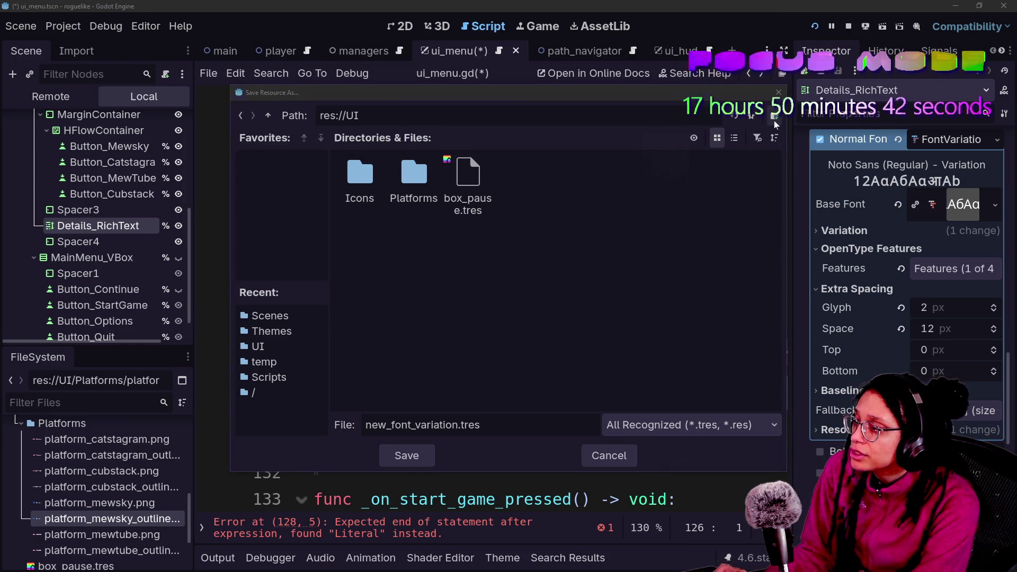
{"action": "left_click", "coordinate": [386, 425]}
{"action": "type", "text": "details"}
{"action": "key", "text": "Return"}
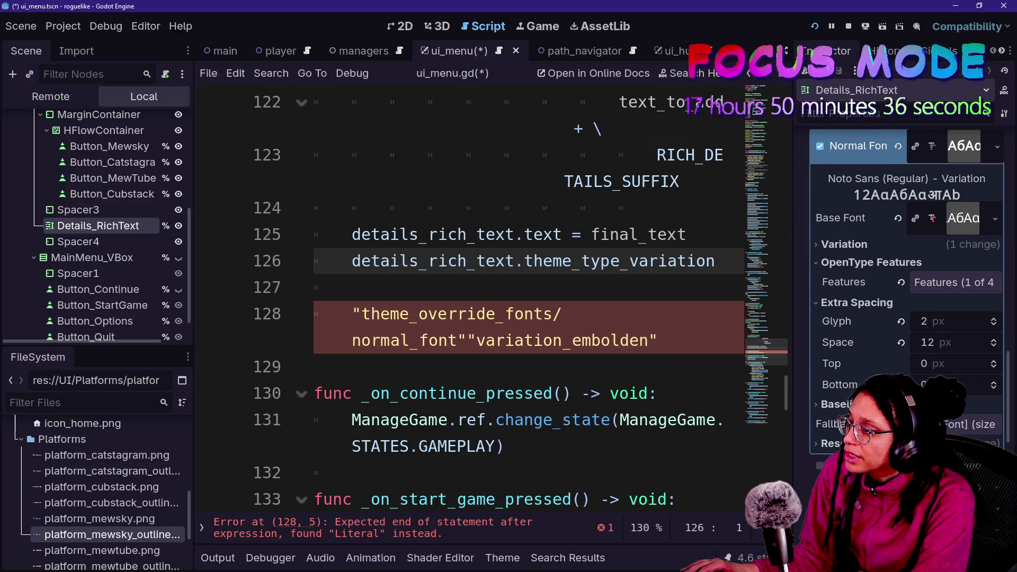
Delete the broken string code on lines 127-128 and remove the leftover empty line
{"action": "key", "text": "Down"}
{"action": "key", "text": "Down"}
{"action": "key", "text": "End"}
{"action": "key", "text": "shift+Home"}
{"action": "key", "text": "shift+Up"}
{"action": "key", "text": "BackSpace"}
{"action": "key", "text": "BackSpace"}
{"action": "key", "text": "BackSpace"}
{"action": "key", "text": "BackSpace"}
{"action": "key", "text": "BackSpace"}
{"action": "key", "text": "BackSpace"}
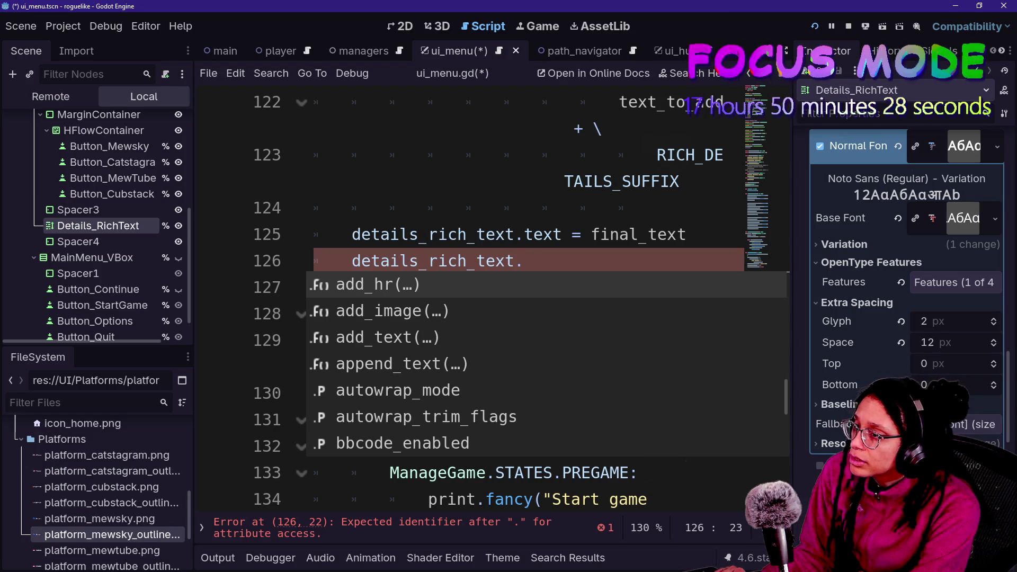
Write details_rich_text.add_theme_font_override("normal_font", on line 126 using autocomplete suggestions
{"action": "type", "text": "normal_"}
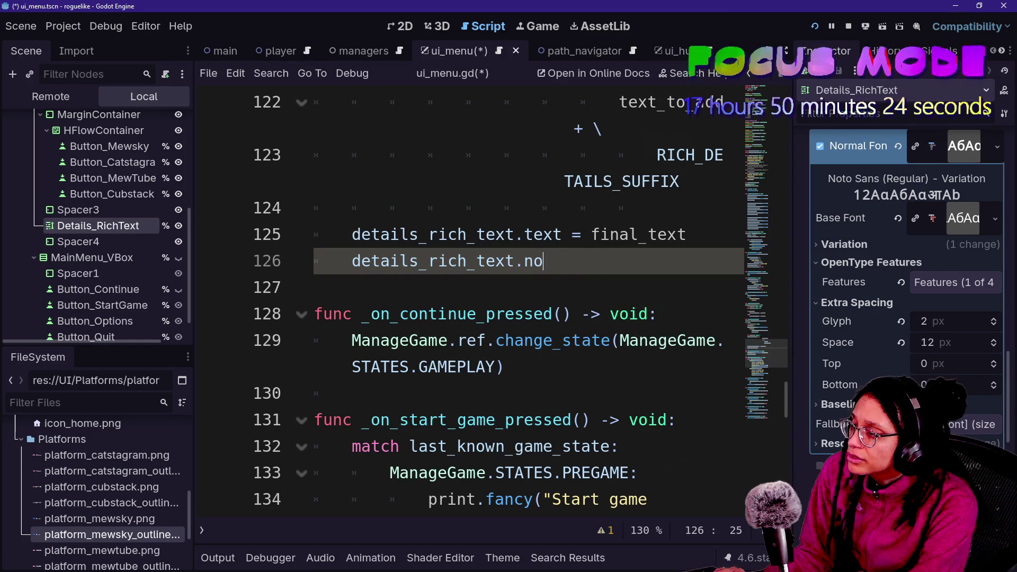
{"action": "type", "text": "heme"}
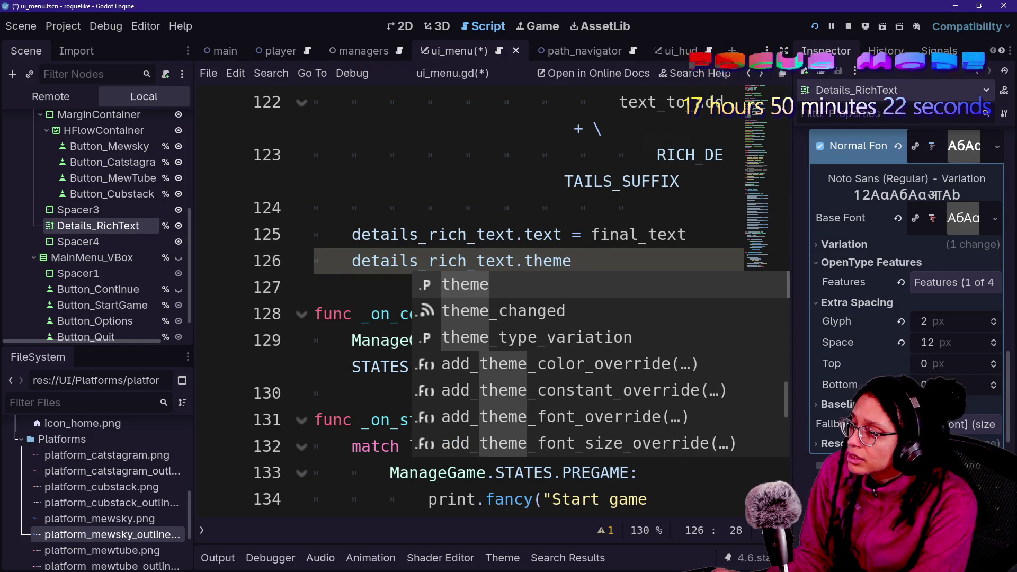
{"action": "type", "text": "_over"}
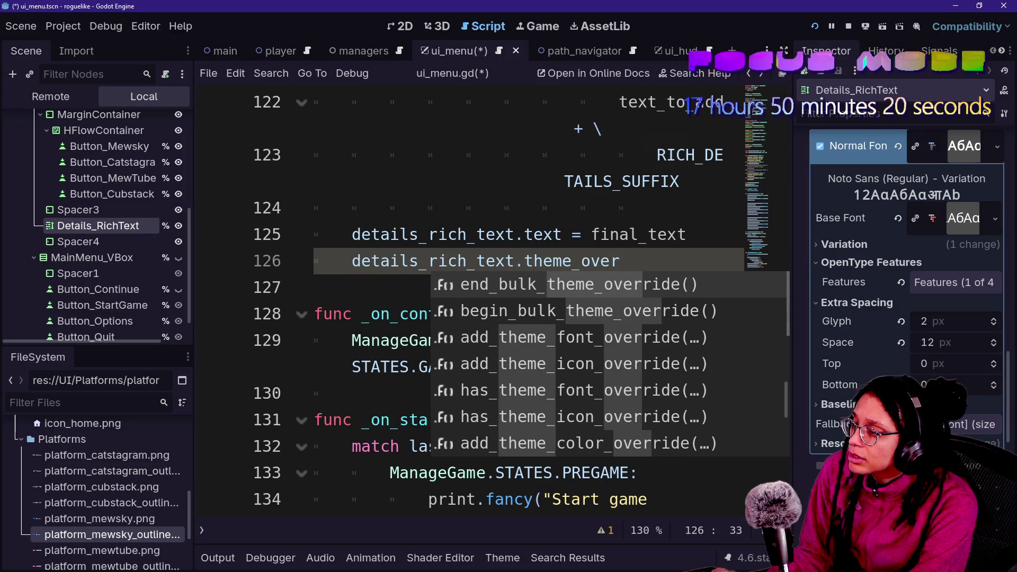
{"action": "key", "text": "Down"}
{"action": "key", "text": "Down"}
{"action": "key", "text": "Return"}
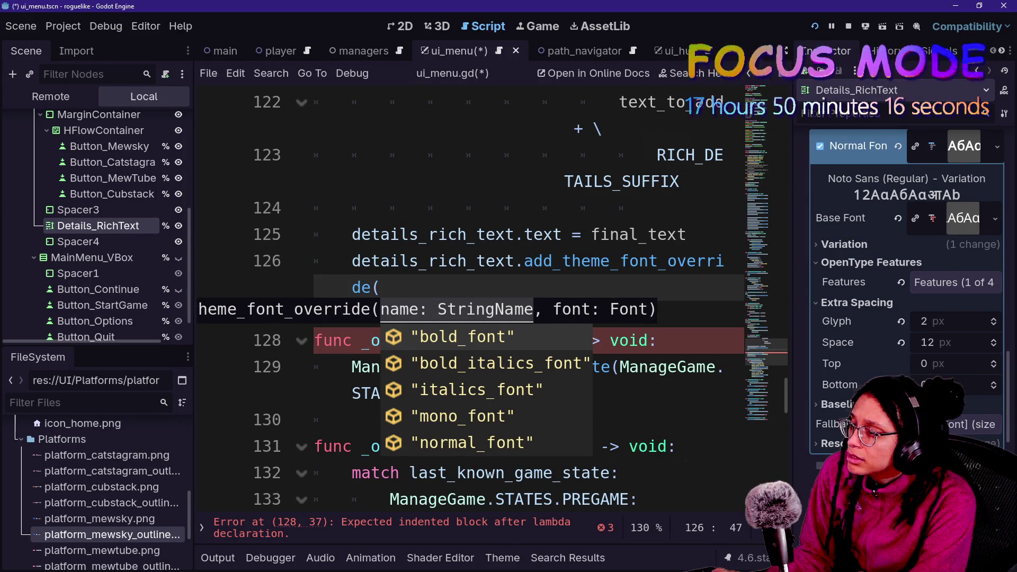
{"action": "key", "text": "Down"}
{"action": "key", "text": "Down"}
{"action": "key", "text": "Down"}
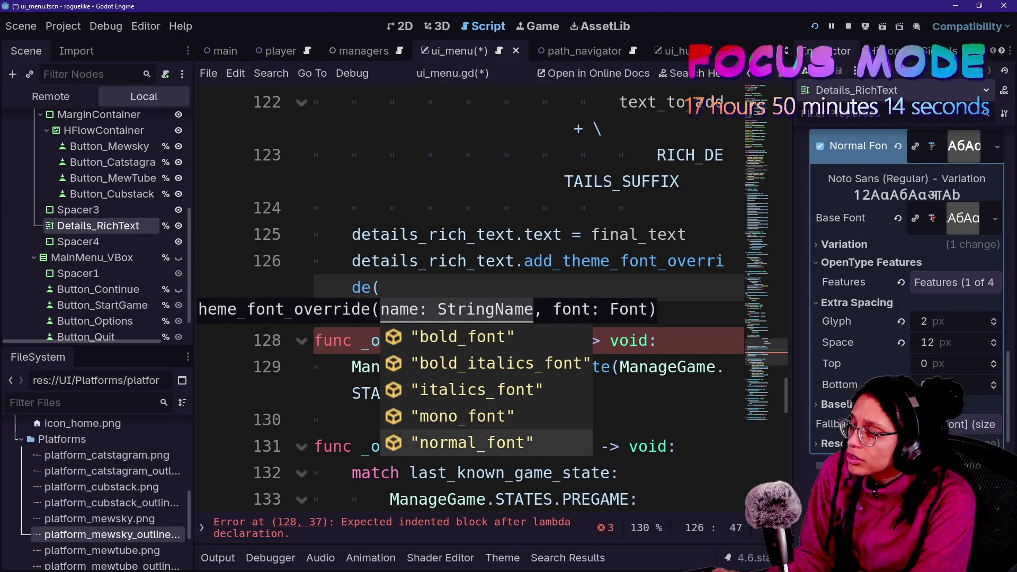
{"action": "key", "text": "Return"}
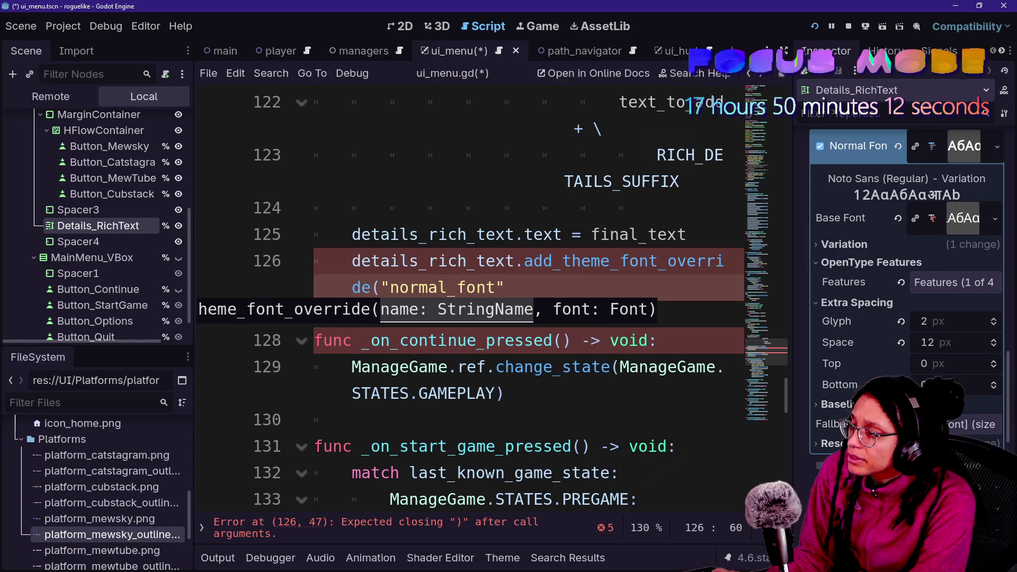
Filter the FileSystem for 'variation' and try dropping a details_font_variation.tres preload, then undo it
{"action": "type", "text": ","}
{"action": "scroll", "coordinate": [471, 297], "scroll_direction": "up", "scroll_amount": 20}
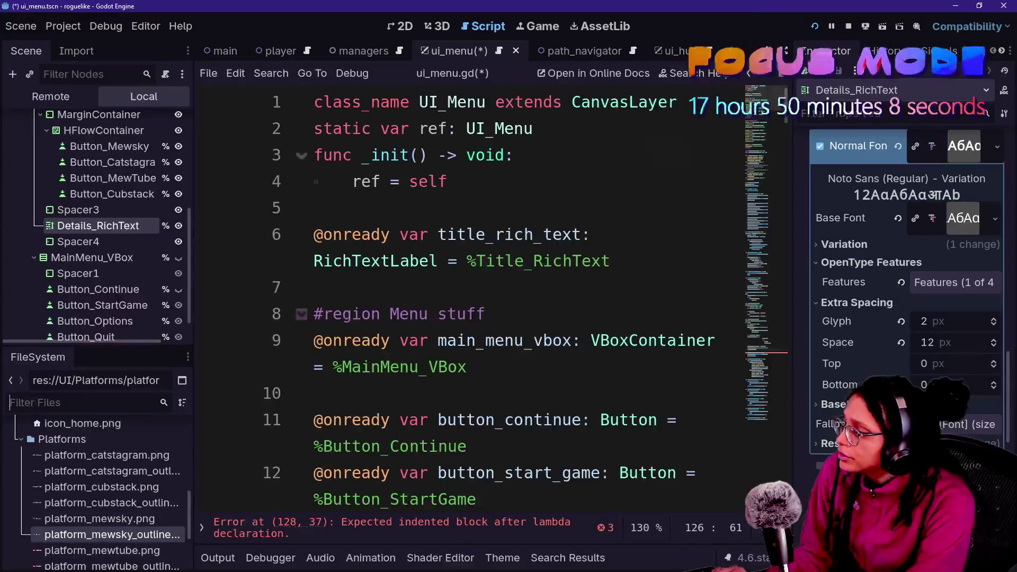
{"action": "type", "text": "variation"}
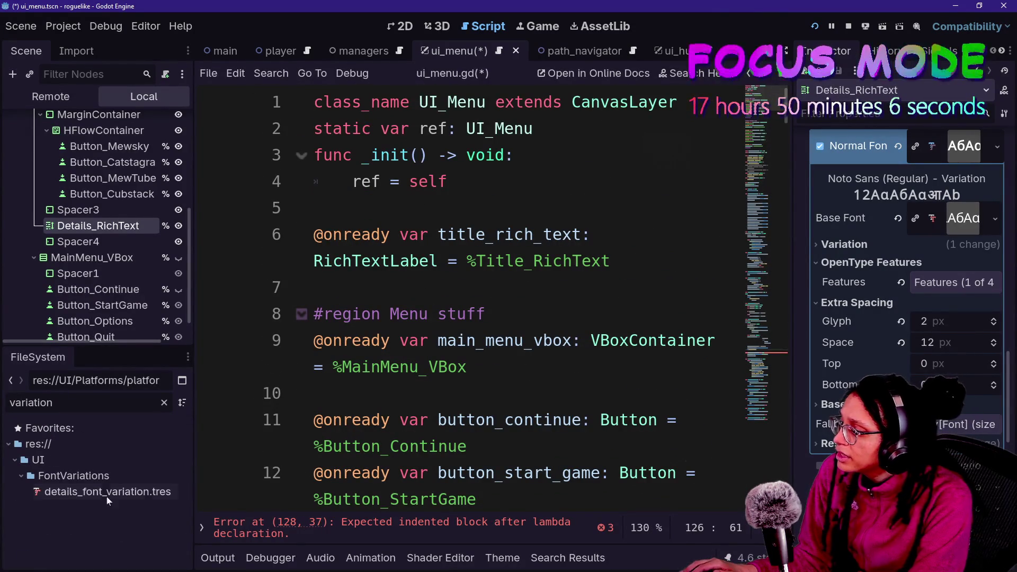
{"action": "left_click", "coordinate": [102, 493]}
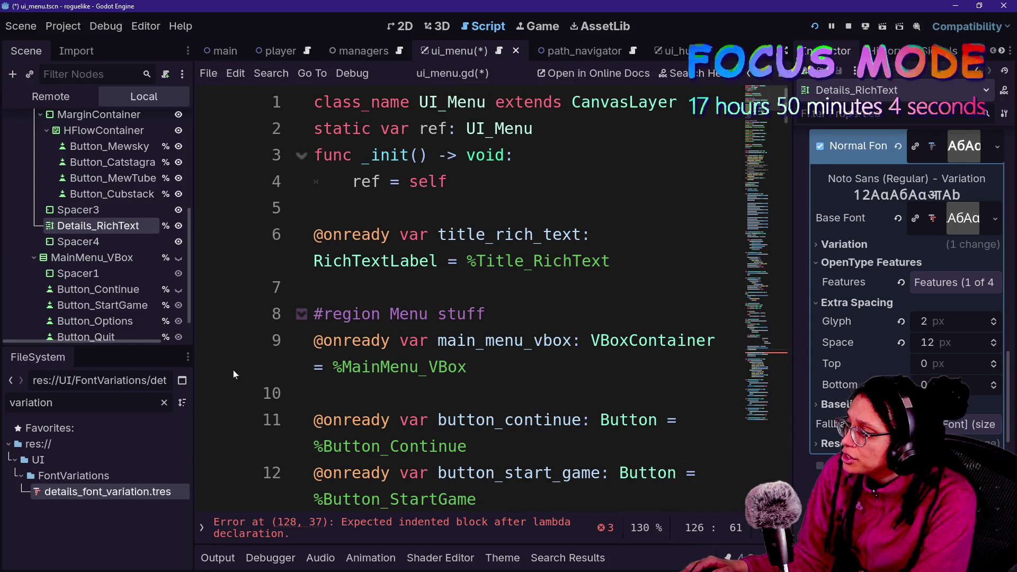
{"action": "scroll", "coordinate": [477, 297], "scroll_direction": "down", "scroll_amount": 10}
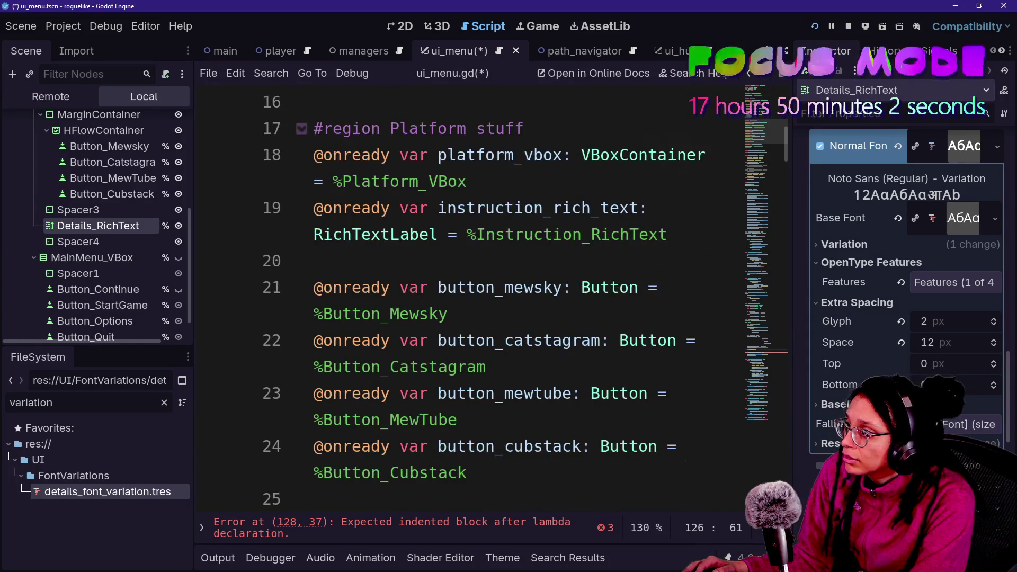
{"action": "scroll", "coordinate": [477, 297], "scroll_direction": "down", "scroll_amount": 2}
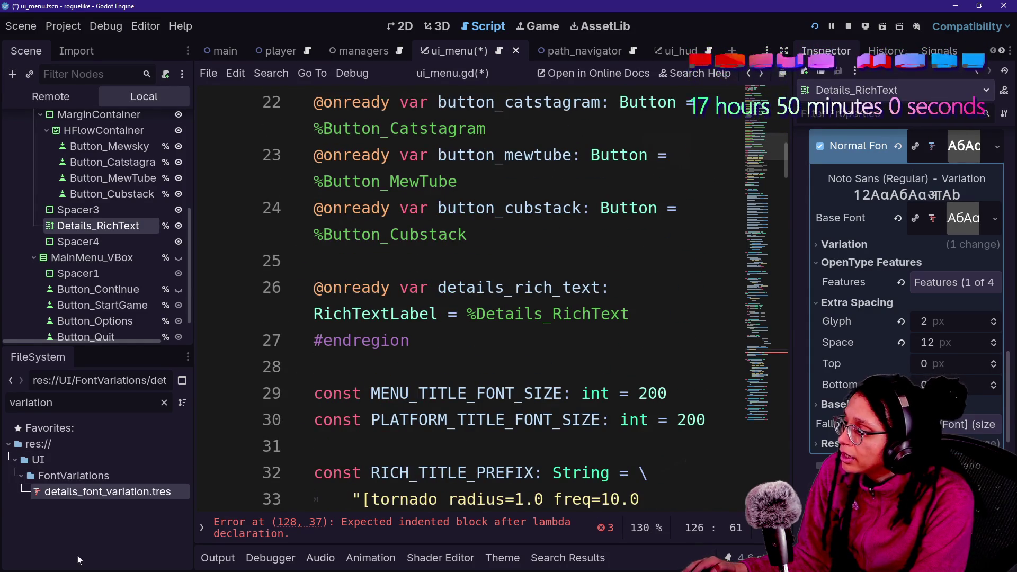
{"action": "mouse_move", "coordinate": [85, 493]}
{"action": "left_mouse_down"}
{"action": "mouse_move", "coordinate": [399, 434]}
{"action": "mouse_move", "coordinate": [713, 294]}
{"action": "mouse_move", "coordinate": [683, 315]}
{"action": "left_mouse_up"}
{"action": "key", "text": "ctrl+z"}
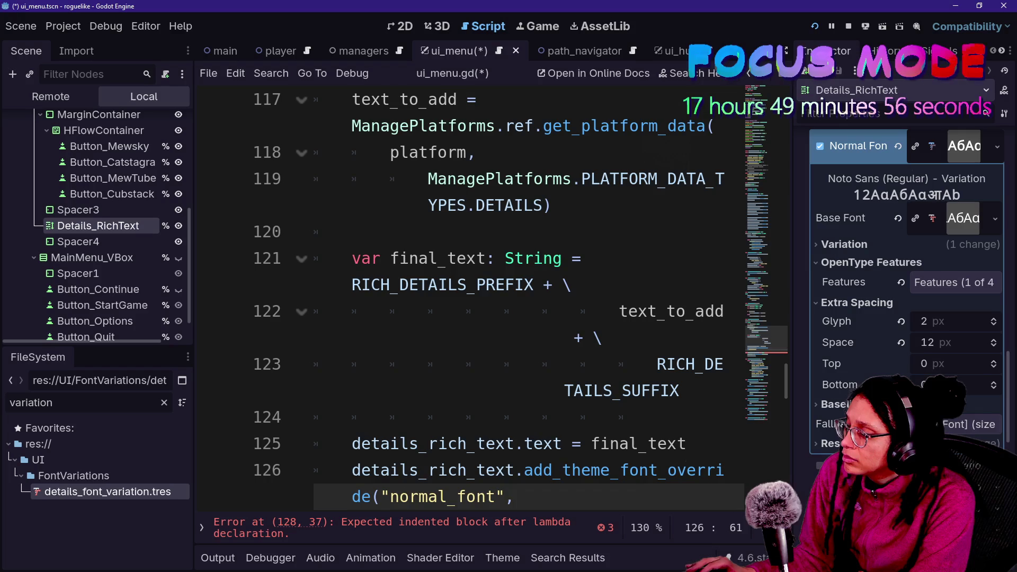
{"action": "key", "text": "ctrl+y"}
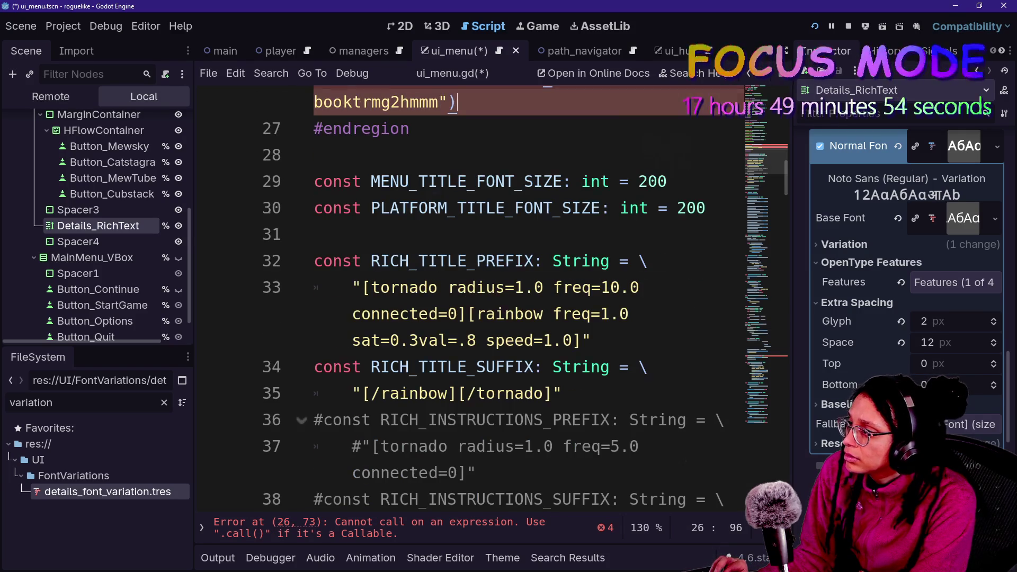
{"action": "key", "text": "ctrl+z"}
Add an empty line after the details_rich_text declaration on line 26
{"action": "scroll", "coordinate": [493, 302], "scroll_direction": "up", "scroll_amount": 10}
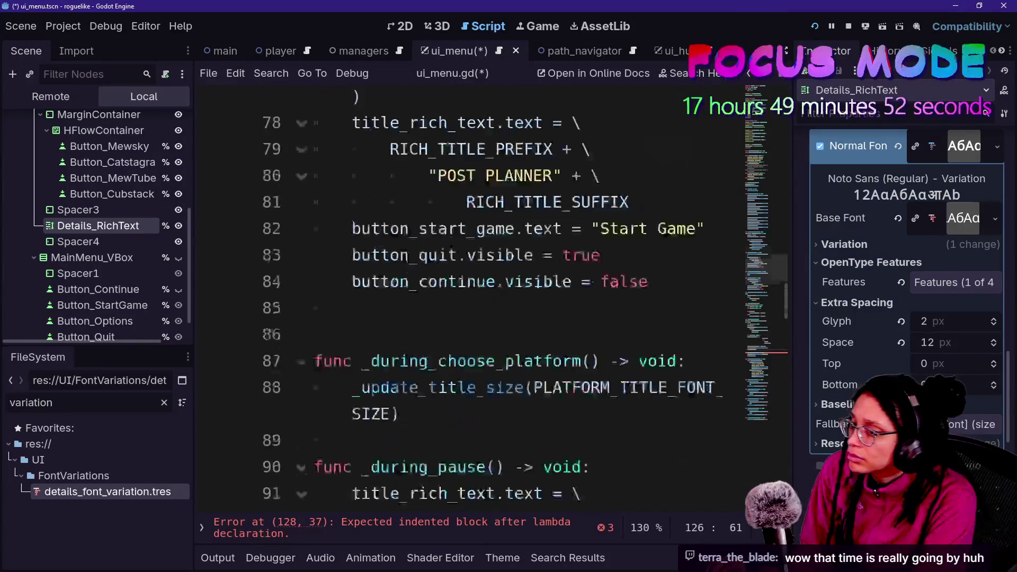
{"action": "scroll", "coordinate": [493, 303], "scroll_direction": "up", "scroll_amount": 20}
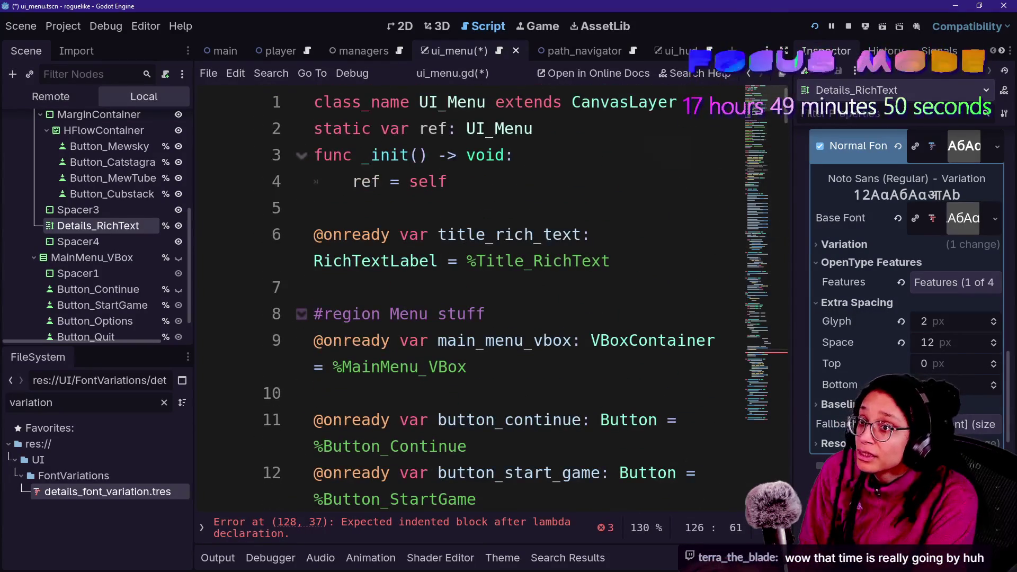
{"action": "left_click", "coordinate": [504, 420]}
{"action": "left_click", "coordinate": [476, 497]}
{"action": "scroll", "coordinate": [471, 302], "scroll_direction": "down", "scroll_amount": 3}
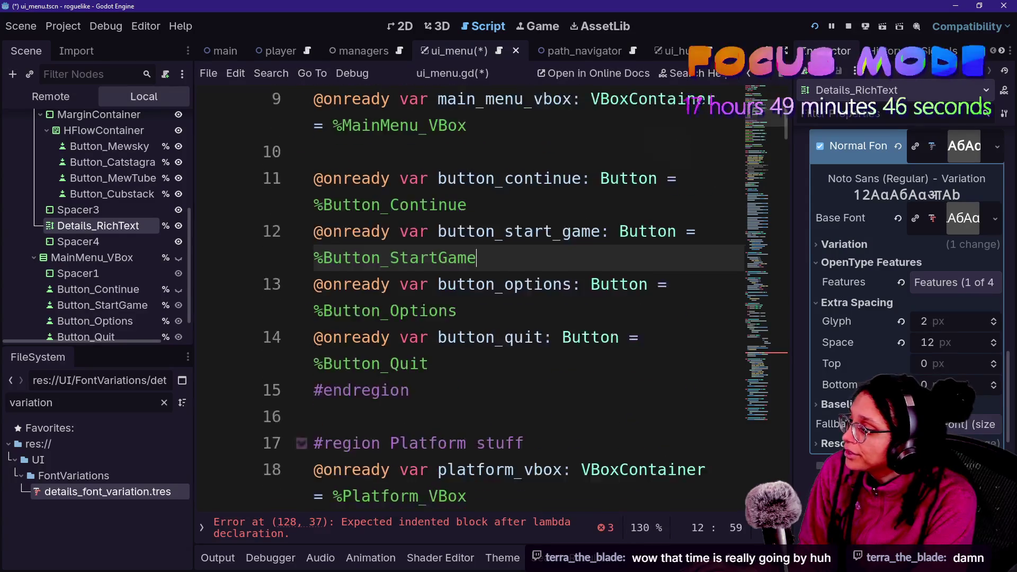
{"action": "left_click", "coordinate": [467, 364]}
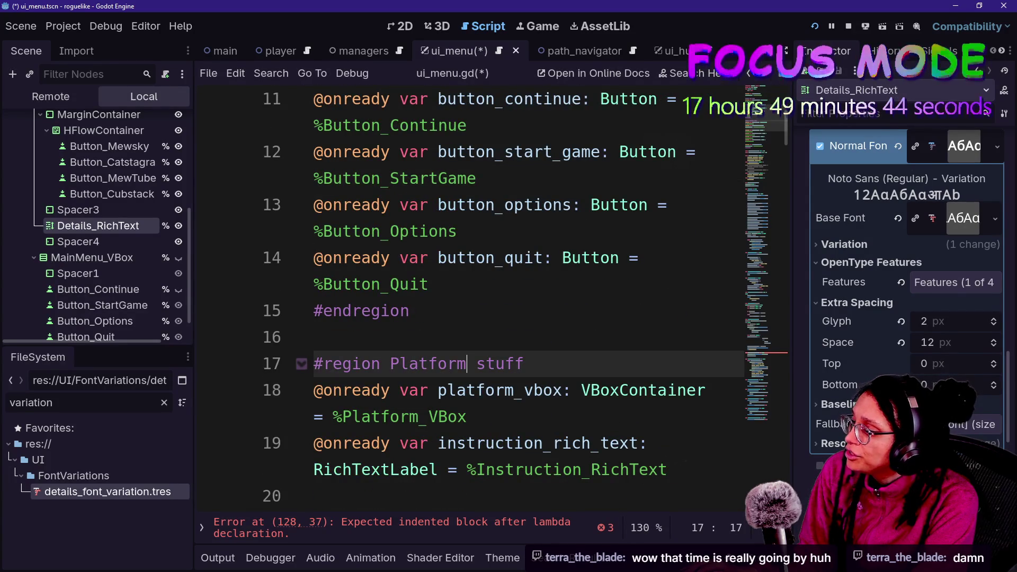
{"action": "scroll", "coordinate": [472, 302], "scroll_direction": "down", "scroll_amount": 2}
{"action": "scroll", "coordinate": [472, 302], "scroll_direction": "down", "scroll_amount": 5}
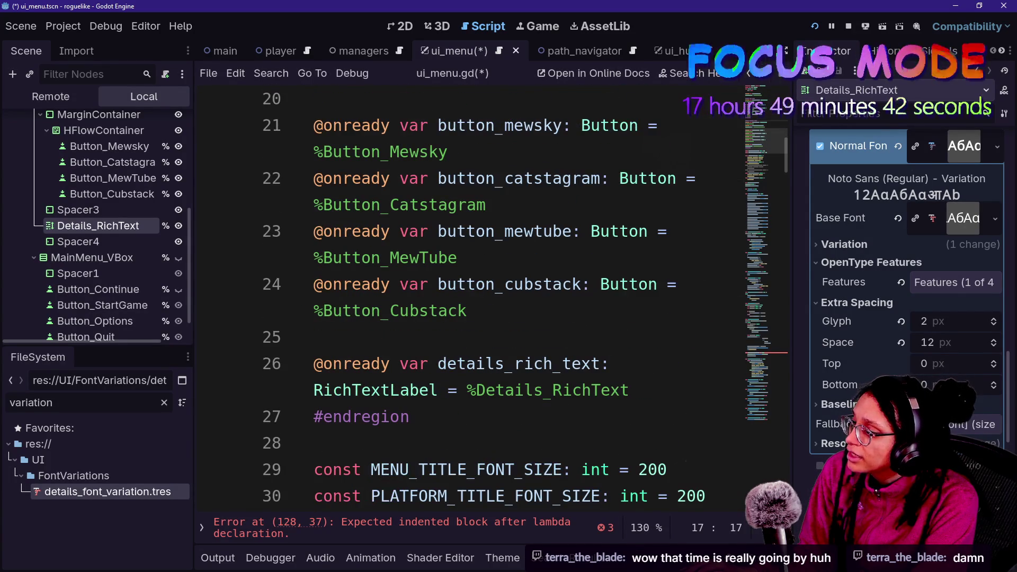
{"action": "left_click", "coordinate": [631, 390]}
{"action": "key", "text": "Return"}
{"action": "mouse_move", "coordinate": [98, 226]}
{"action": "left_mouse_down"}
{"action": "mouse_move", "coordinate": [336, 344]}
{"action": "mouse_move", "coordinate": [379, 421]}
{"action": "left_mouse_up"}
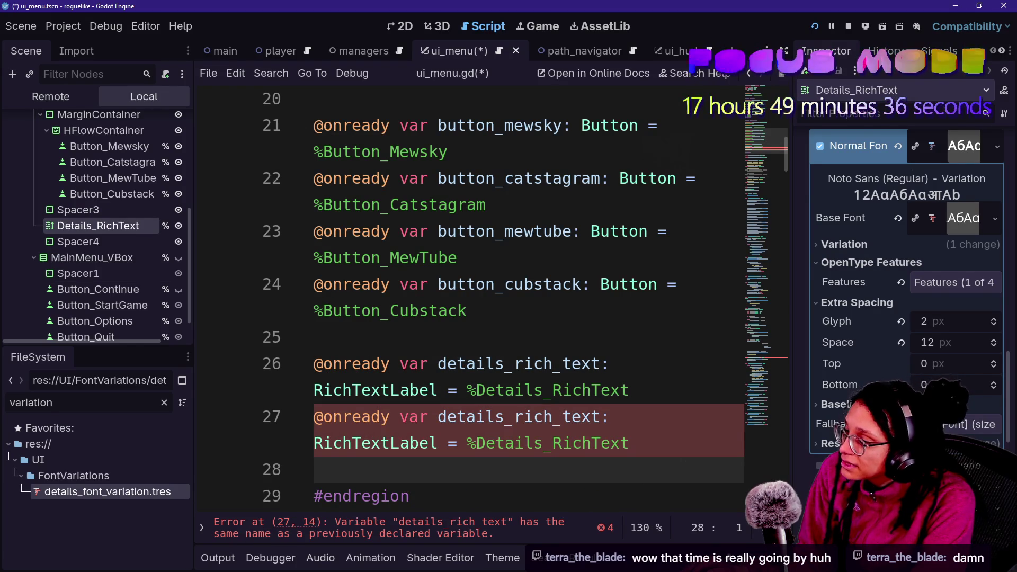
{"action": "key", "text": "ctrl+z"}
Drop the DETAILS_FONT_VARIATION preload constant, move it above details_rich_text, and save the script
{"action": "mouse_move", "coordinate": [138, 493]}
{"action": "left_mouse_down"}
{"action": "mouse_move", "coordinate": [312, 466]}
{"action": "mouse_move", "coordinate": [362, 418]}
{"action": "left_mouse_up"}
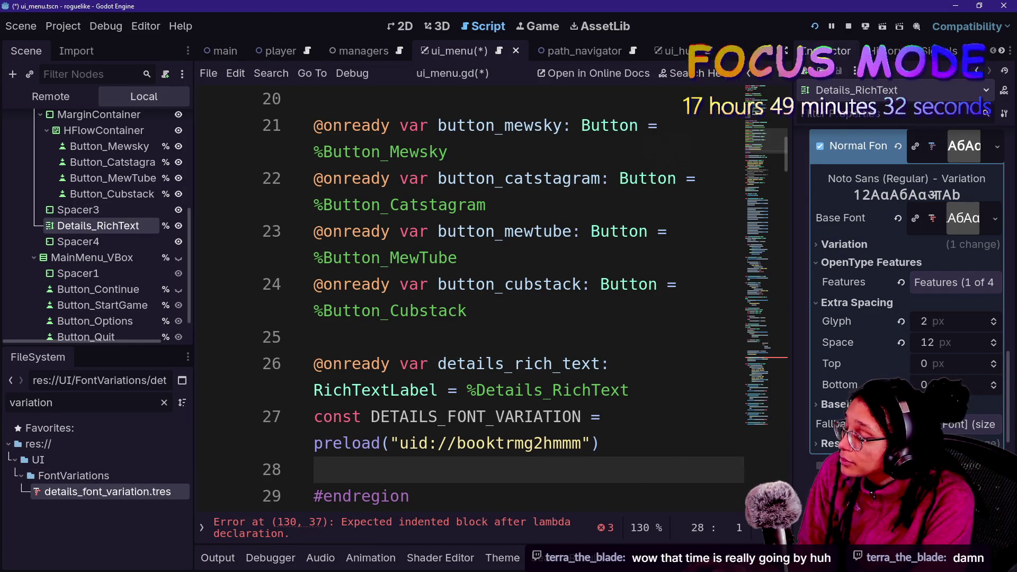
{"action": "left_click_drag", "start_coordinate": [600, 443], "coordinate": [314, 390]}
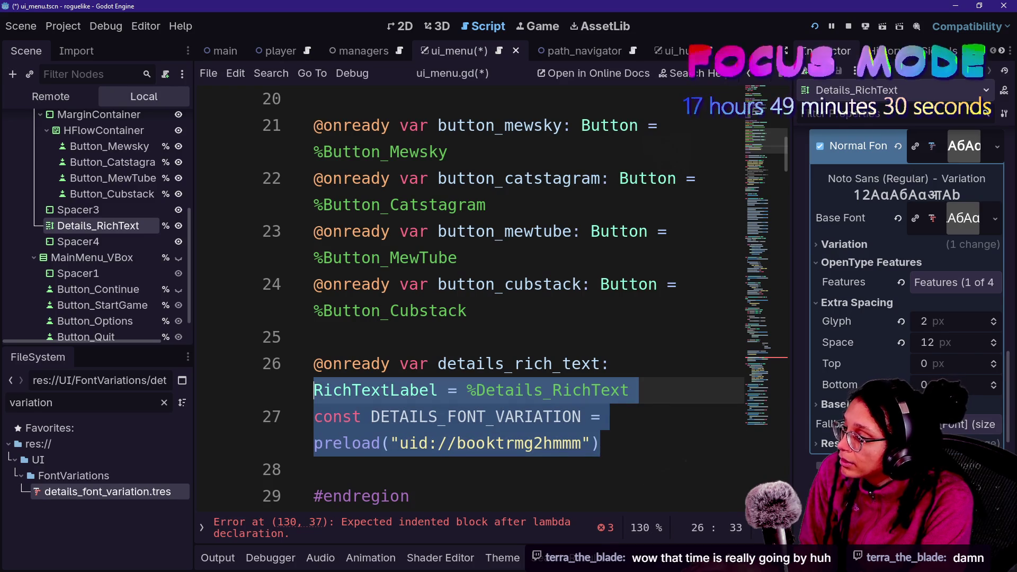
{"action": "left_click", "coordinate": [600, 443]}
{"action": "left_click_drag", "start_coordinate": [600, 443], "coordinate": [631, 390]}
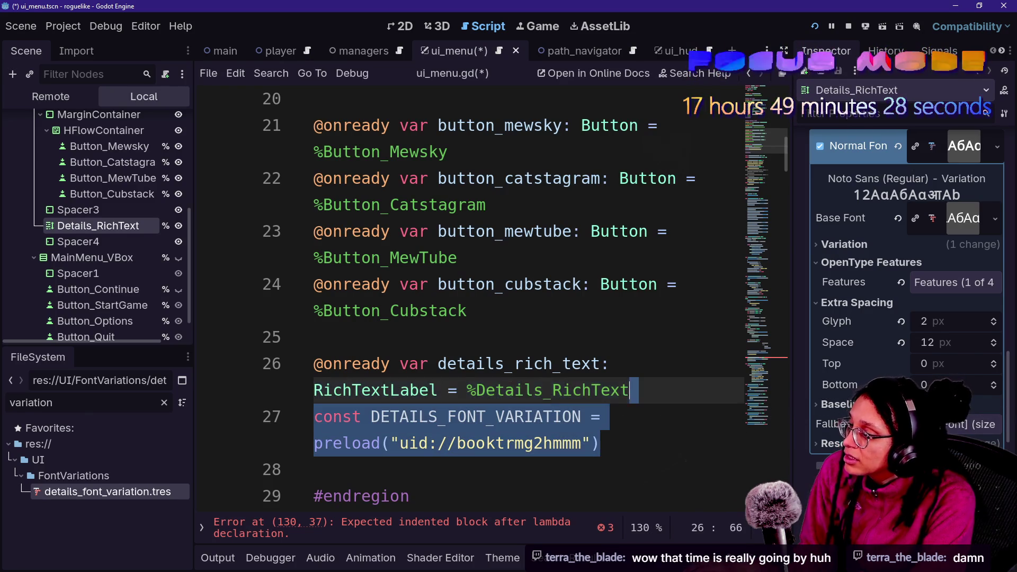
{"action": "key", "text": "ctrl+x"}
{"action": "key", "text": "Up"}
{"action": "key", "text": "ctrl+v"}
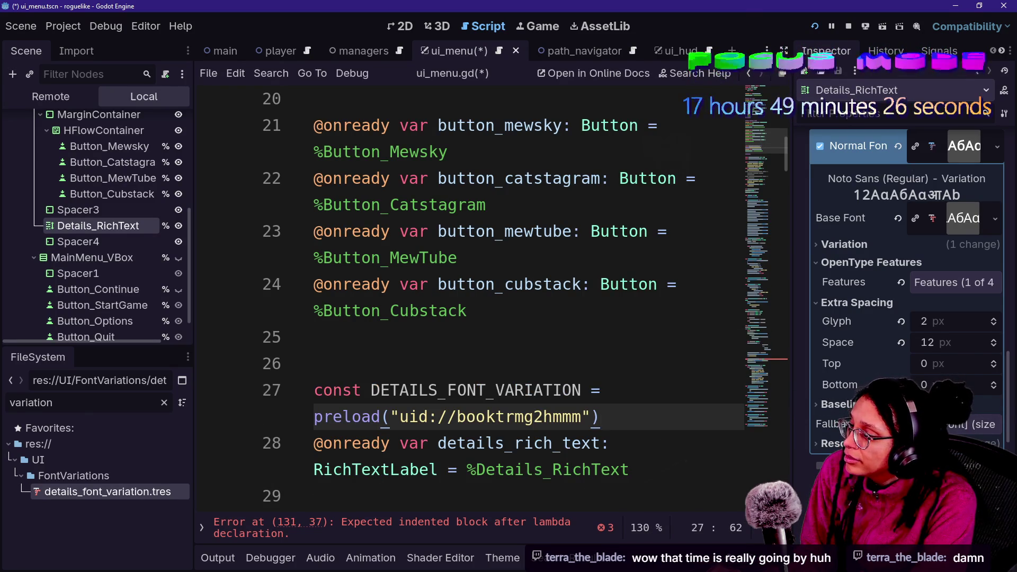
{"action": "scroll", "coordinate": [472, 297], "scroll_direction": "down", "scroll_amount": 1}
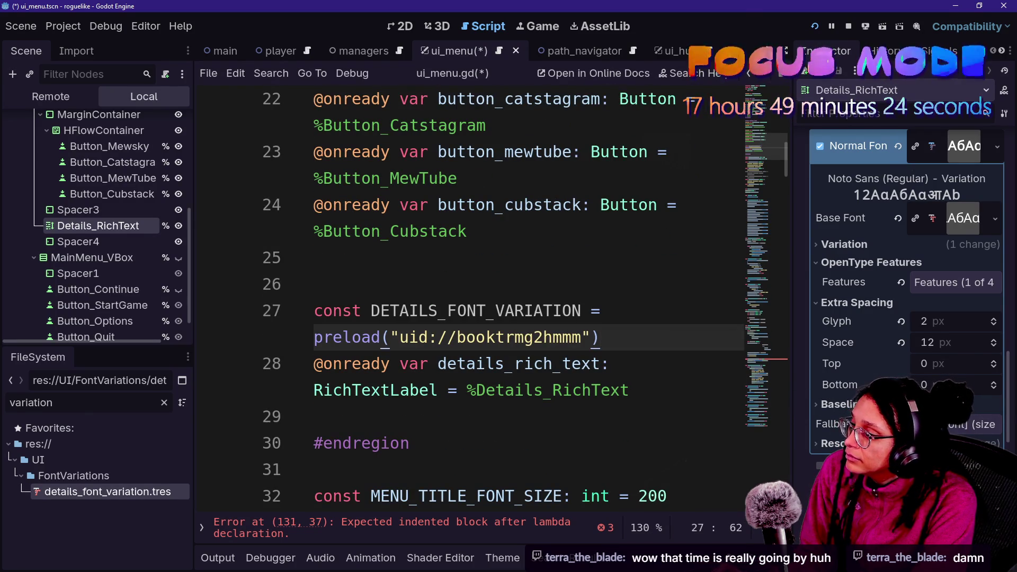
{"action": "key", "text": "ctrl+s"}
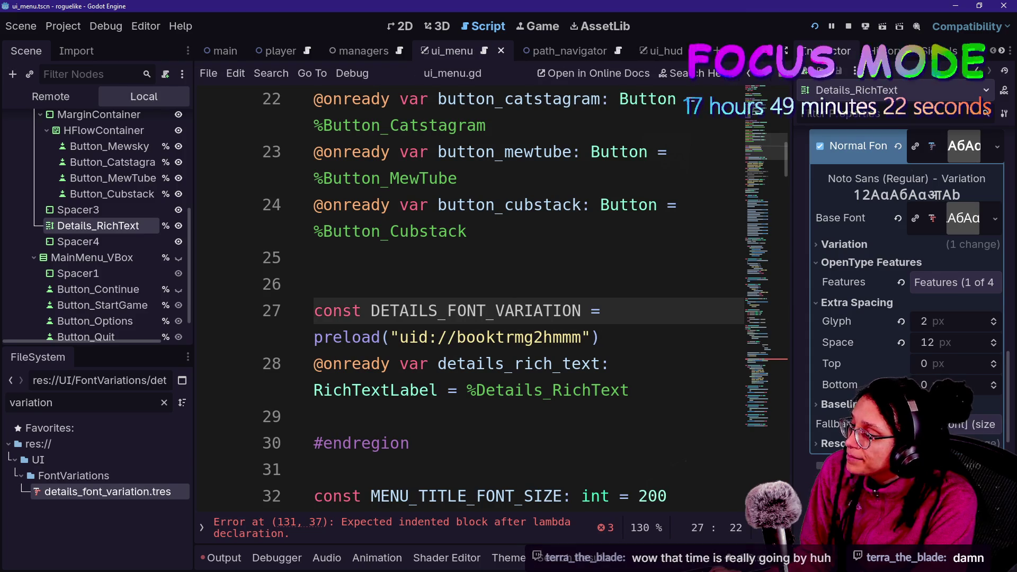
Give the DETAILS_FONT_VARIATION constant a ': Font' type and save the script
{"action": "left_click", "coordinate": [579, 311]}
{"action": "type", "text": ": Font"}
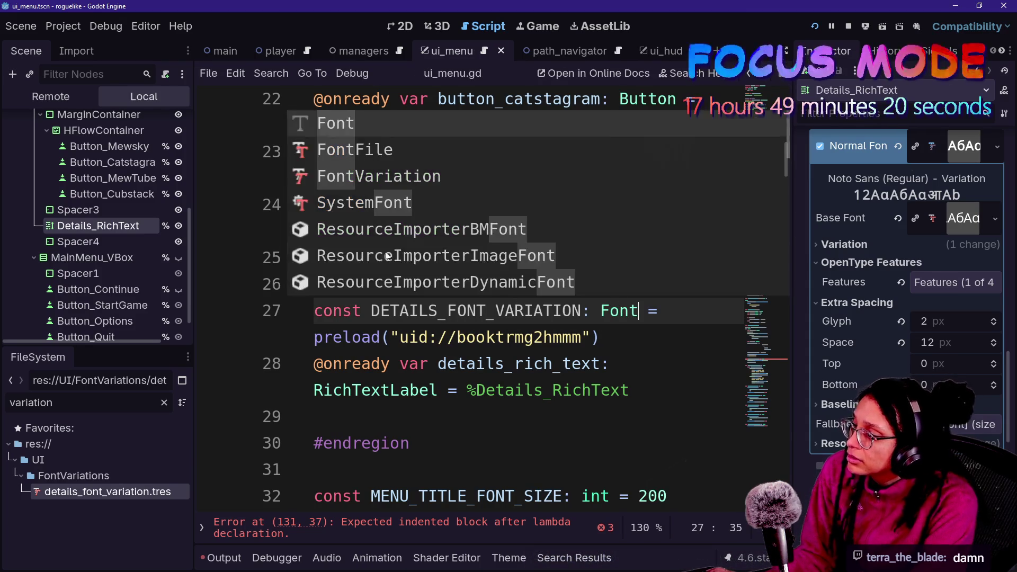
{"action": "left_click", "coordinate": [496, 364]}
{"action": "key", "text": "ctrl+s"}
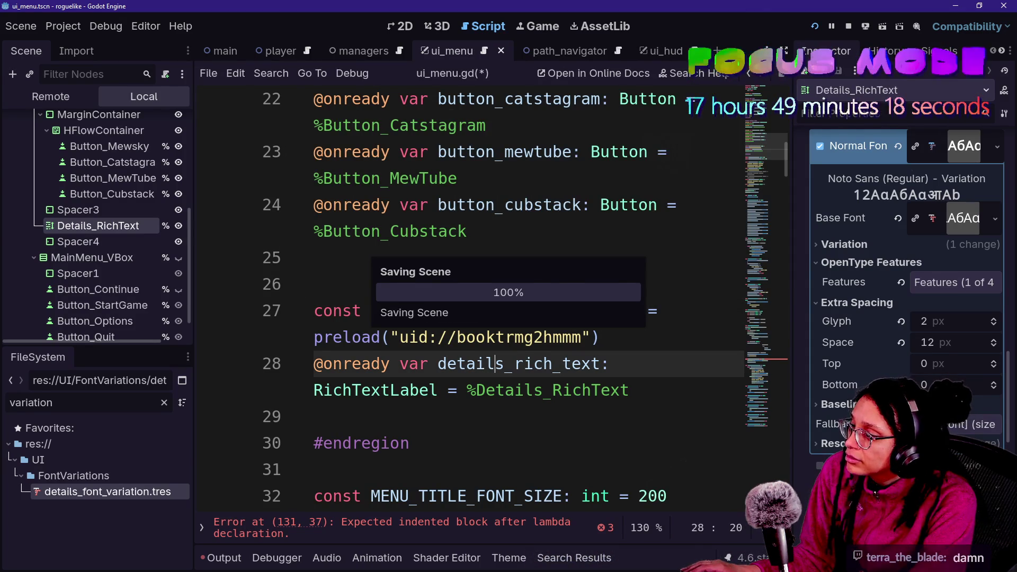
Finish the override call as add_theme_font_override("normal_font", DETAILS_FONT_VARIATION) and save
{"action": "left_click", "coordinate": [768, 356]}
{"action": "left_click", "coordinate": [764, 358]}
{"action": "left_click", "coordinate": [505, 401]}
{"action": "scroll", "coordinate": [477, 318], "scroll_direction": "down", "scroll_amount": 1}
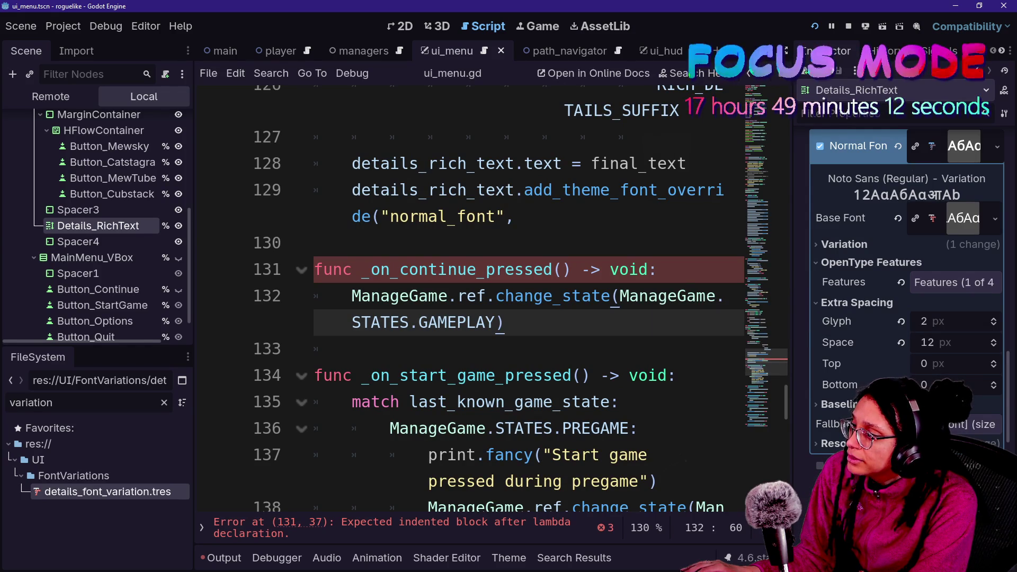
{"action": "scroll", "coordinate": [477, 318], "scroll_direction": "up", "scroll_amount": 2}
{"action": "left_click", "coordinate": [514, 375]}
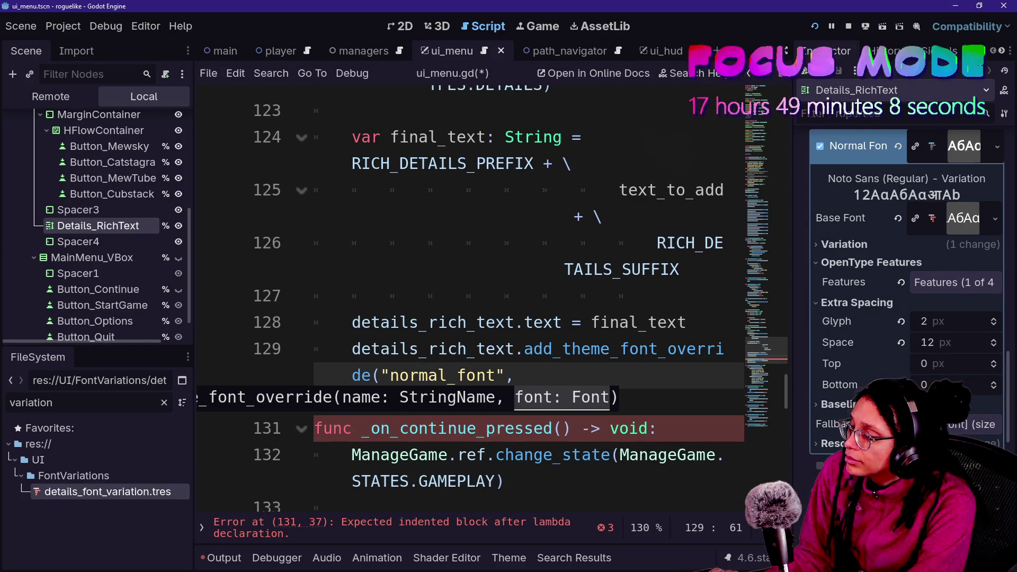
{"action": "type", "text": "DE"}
{"action": "key", "text": "Return"}
{"action": "type", "text": ")"}
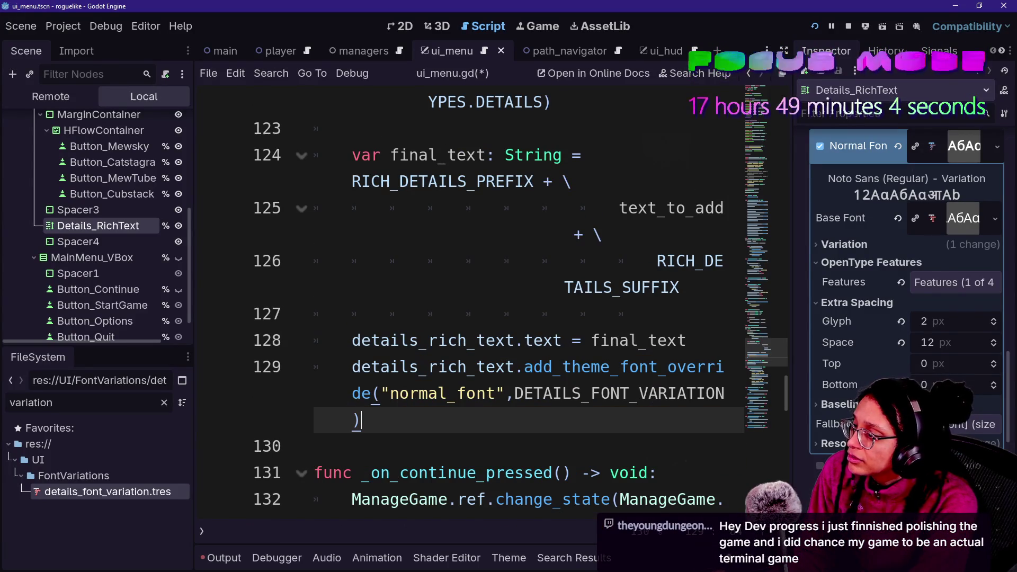
{"action": "left_click", "coordinate": [466, 259]}
{"action": "key", "text": "ctrl+s"}
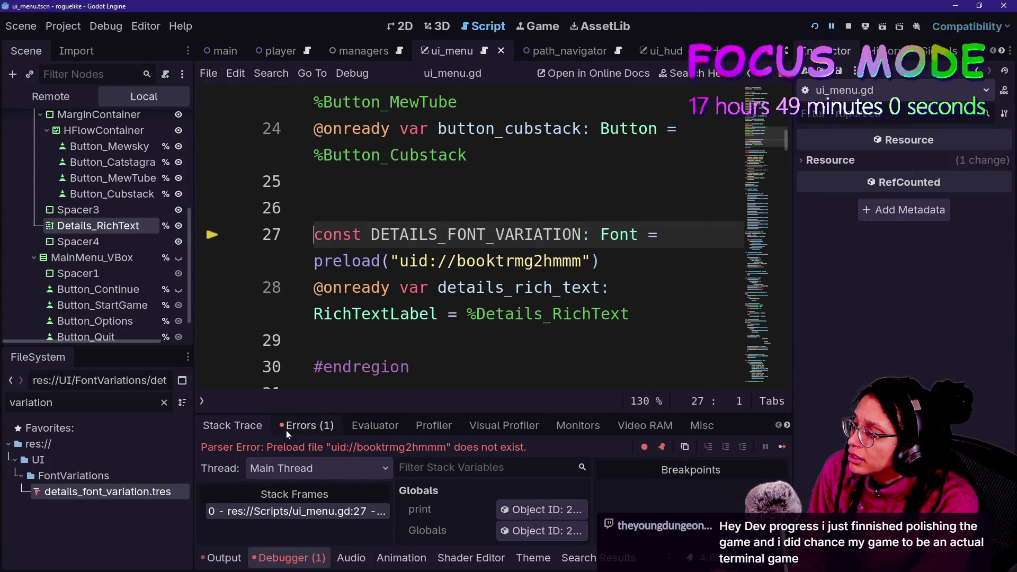
Run the project to launch the Post Planner menu with the debugger
{"action": "left_click", "coordinate": [811, 29]}
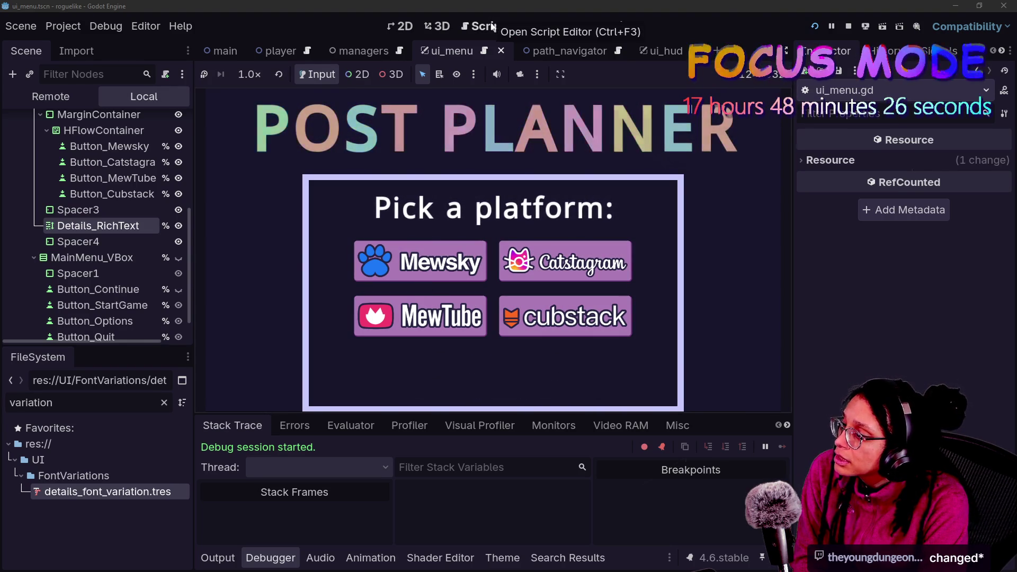
Expand the Remote scene tree down to the live Details_RichText label and inspect it
{"action": "left_click", "coordinate": [50, 96]}
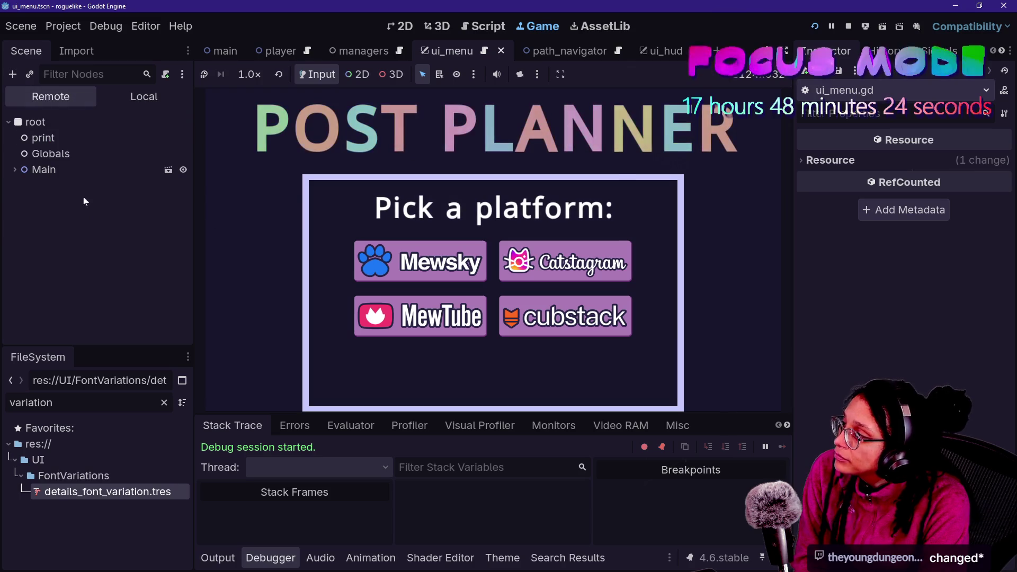
{"action": "left_click", "coordinate": [15, 168]}
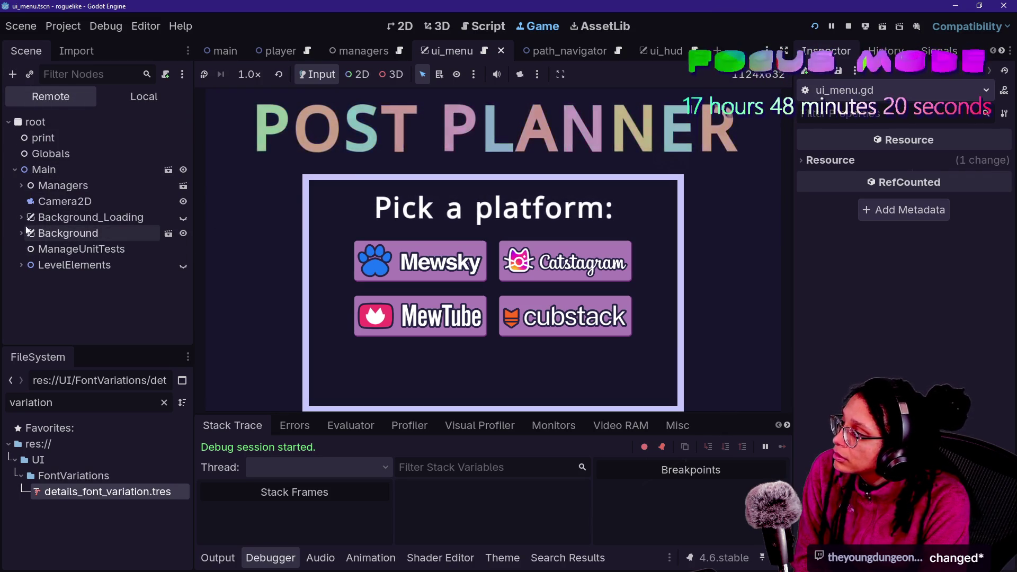
{"action": "left_click", "coordinate": [21, 186]}
{"action": "scroll", "coordinate": [74, 279], "scroll_direction": "down", "scroll_amount": 3}
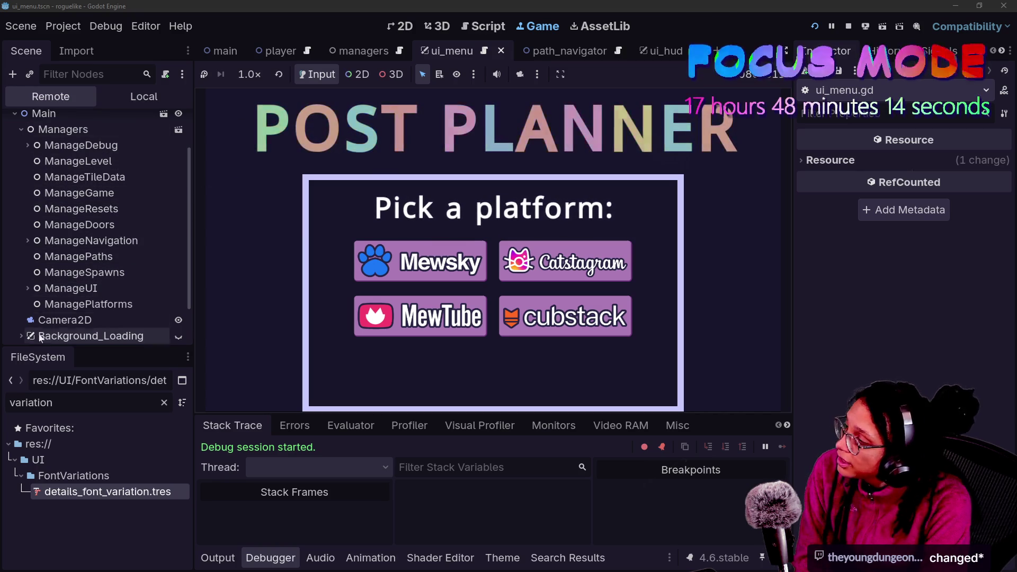
{"action": "left_click", "coordinate": [28, 289]}
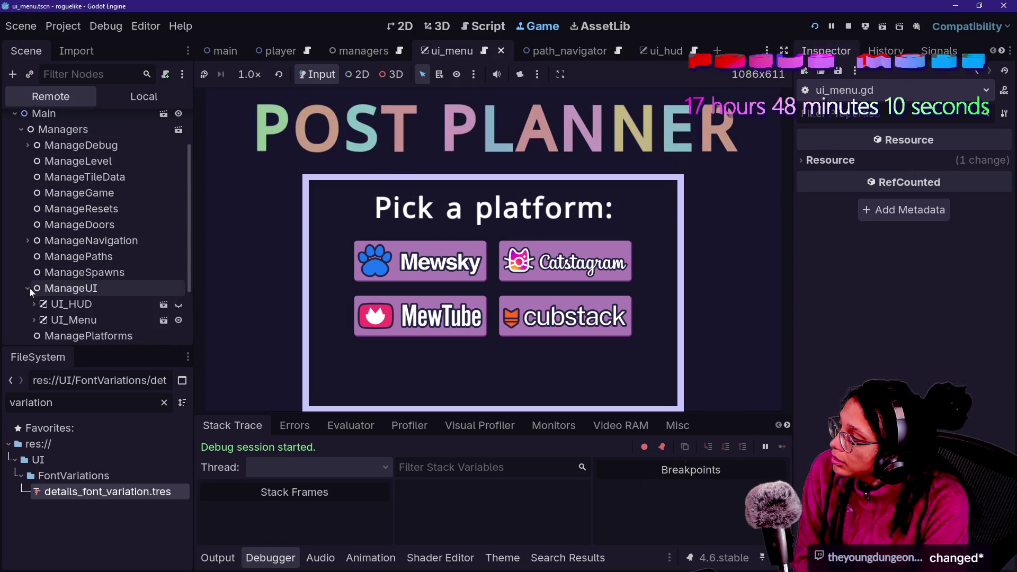
{"action": "left_click", "coordinate": [38, 323]}
{"action": "scroll", "coordinate": [37, 323], "scroll_direction": "down", "scroll_amount": 2}
{"action": "left_click", "coordinate": [40, 279]}
{"action": "scroll", "coordinate": [68, 326], "scroll_direction": "down", "scroll_amount": 2}
{"action": "left_click", "coordinate": [55, 258]}
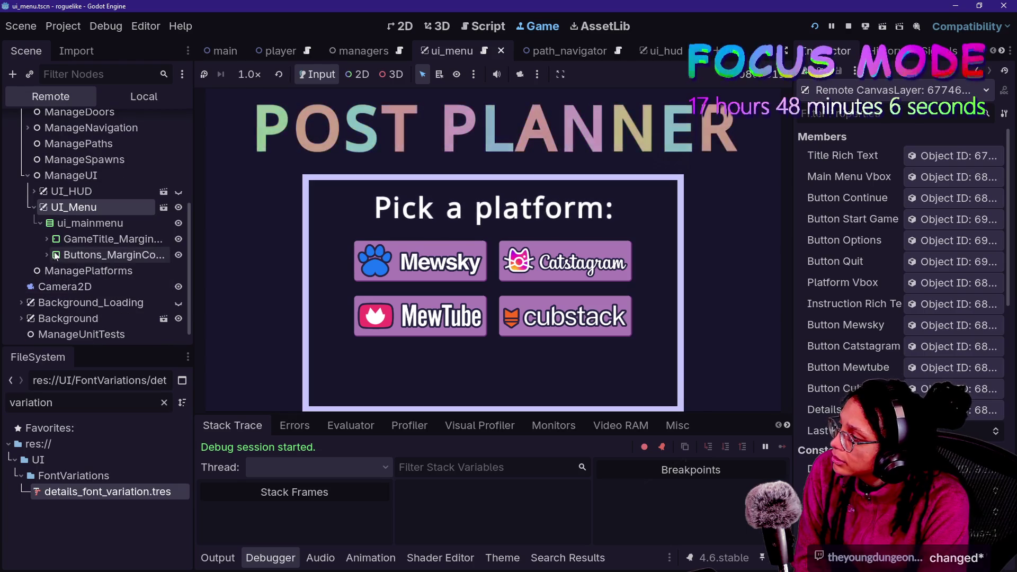
{"action": "left_click", "coordinate": [53, 271]}
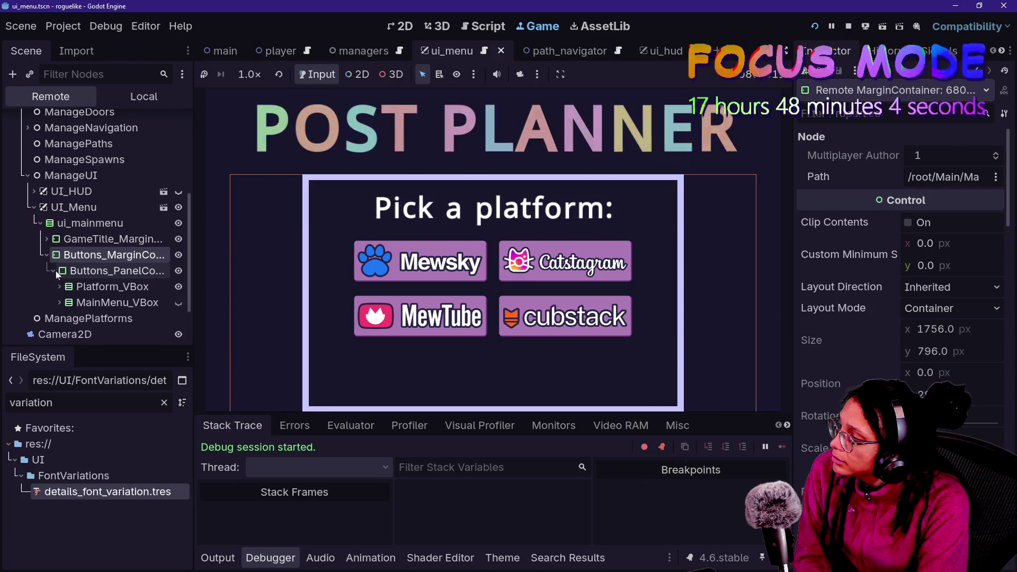
{"action": "left_click", "coordinate": [60, 286]}
{"action": "scroll", "coordinate": [58, 289], "scroll_direction": "down", "scroll_amount": 1}
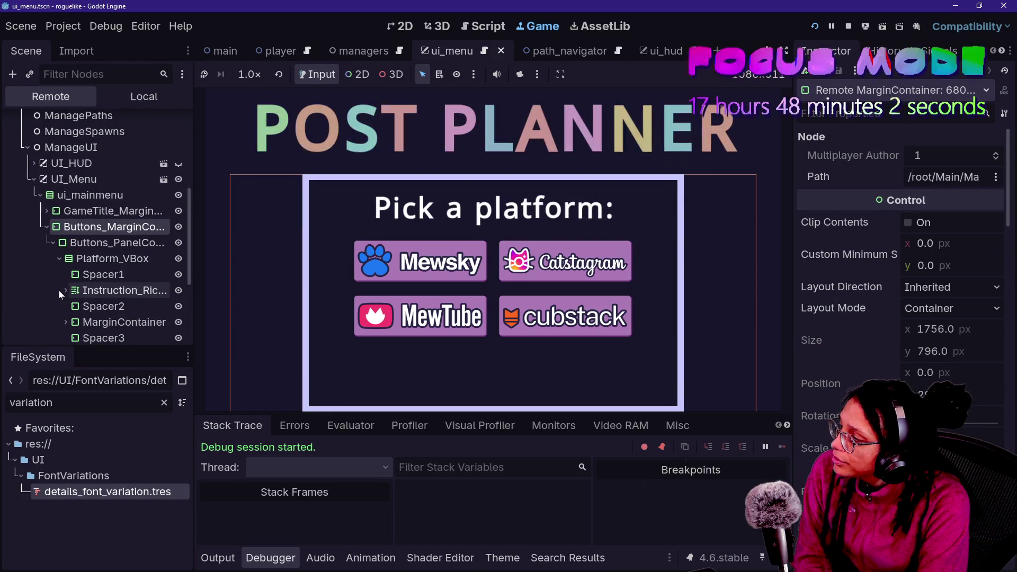
{"action": "scroll", "coordinate": [73, 312], "scroll_direction": "down", "scroll_amount": 3}
{"action": "left_click", "coordinate": [106, 267]}
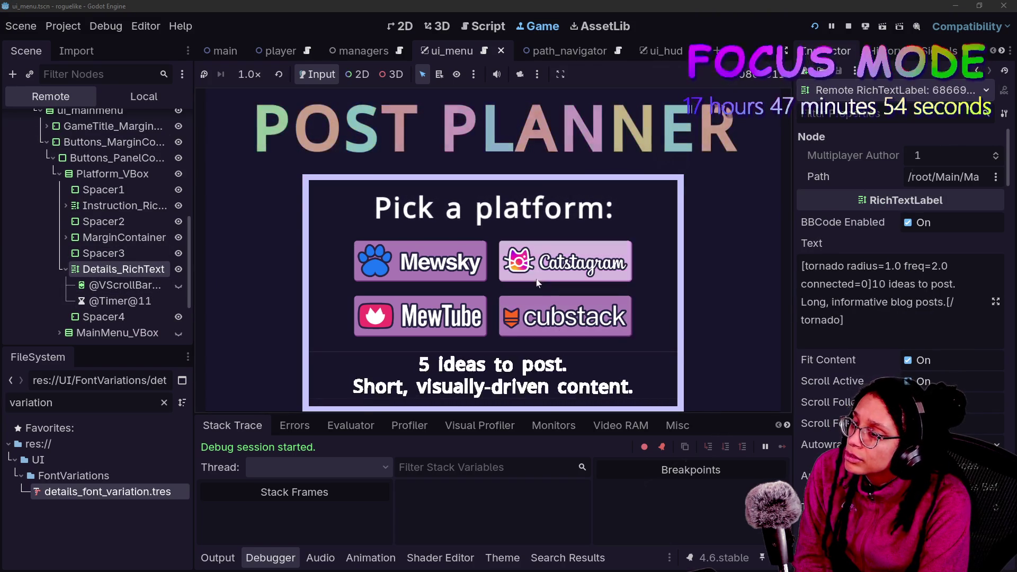
Lower the Normal Font variation's Embolden from 0.55 to 0.08, then stop the running game
{"action": "mouse_move", "coordinate": [557, 254]}
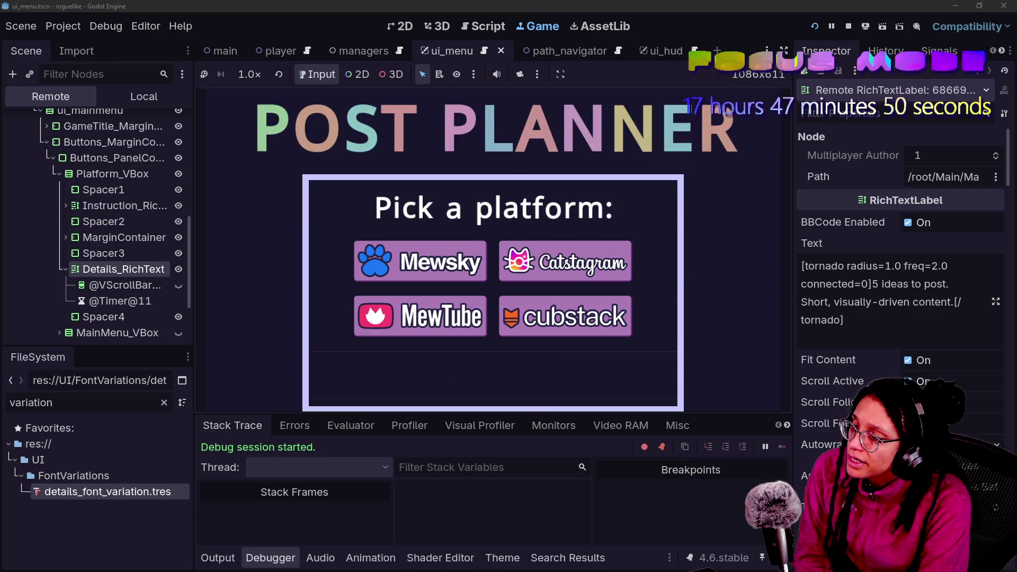
{"action": "scroll", "coordinate": [812, 431], "scroll_direction": "down", "scroll_amount": 15}
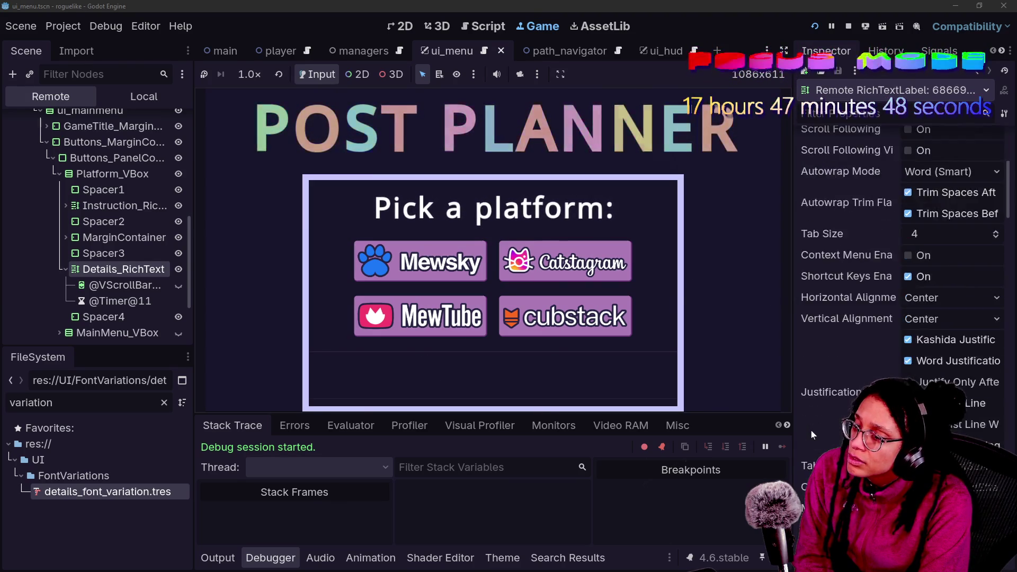
{"action": "scroll", "coordinate": [812, 430], "scroll_direction": "down", "scroll_amount": 15}
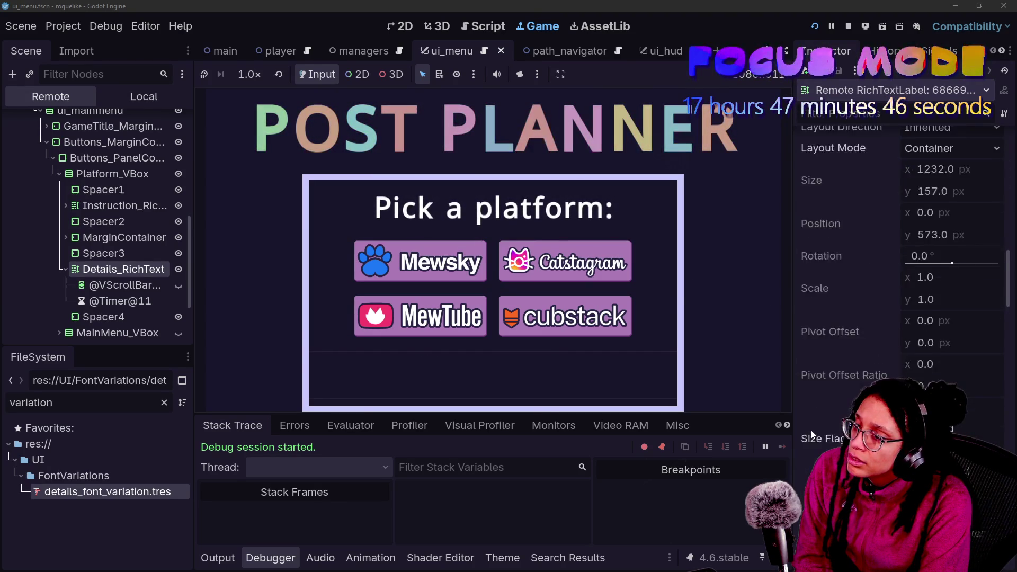
{"action": "scroll", "coordinate": [812, 431], "scroll_direction": "down", "scroll_amount": 20}
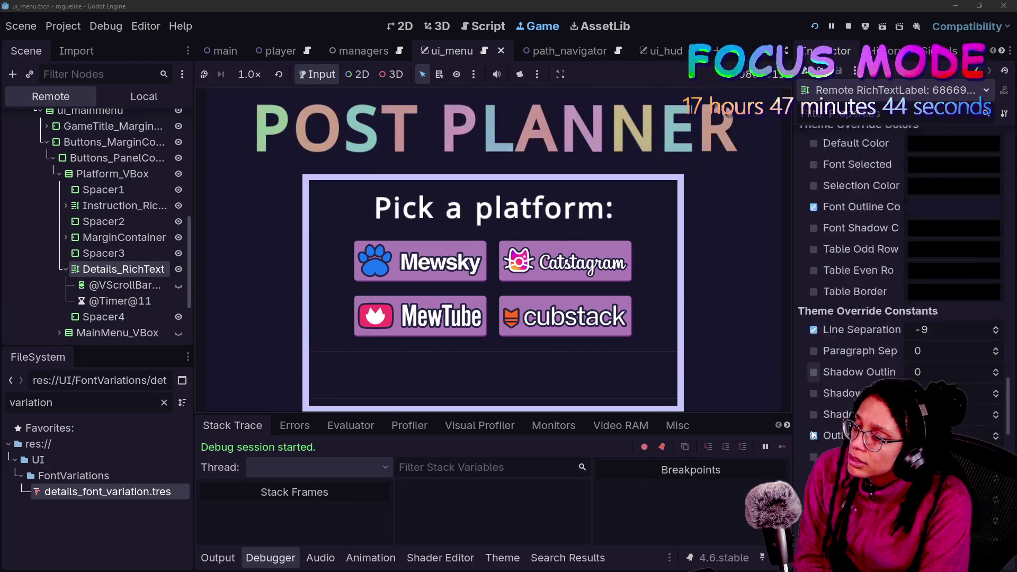
{"action": "scroll", "coordinate": [813, 434], "scroll_direction": "up", "scroll_amount": 15}
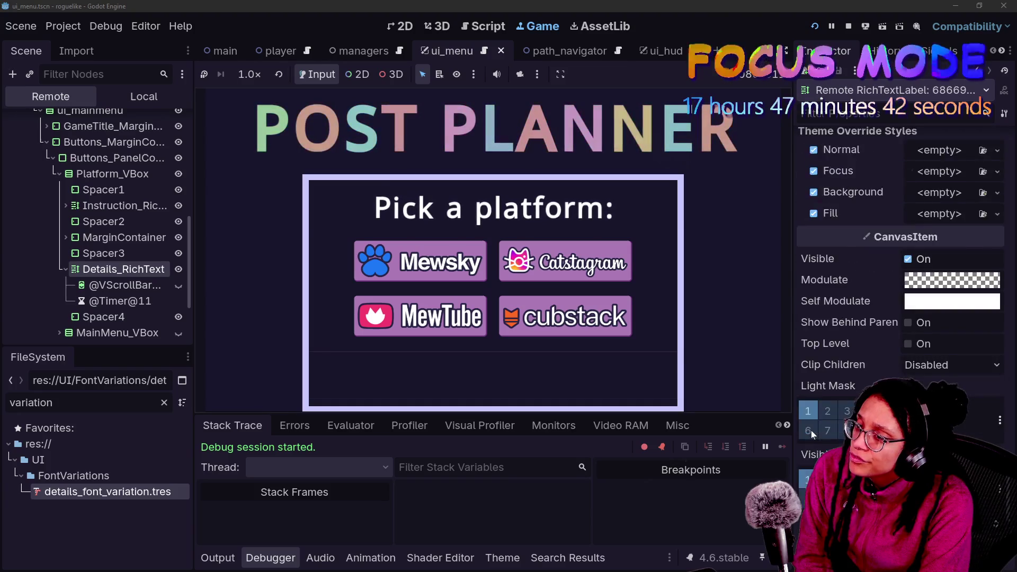
{"action": "scroll", "coordinate": [813, 434], "scroll_direction": "up", "scroll_amount": 15}
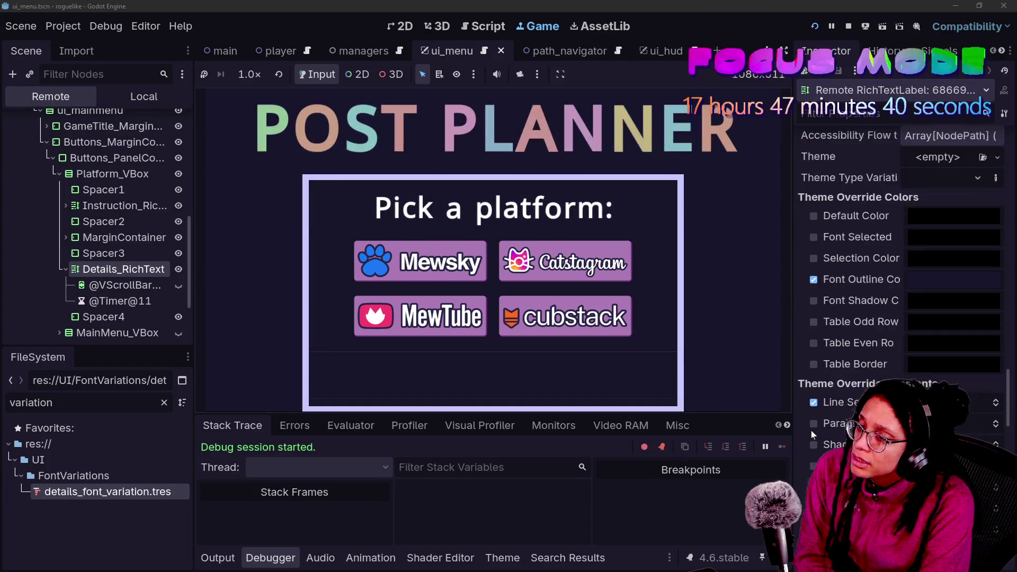
{"action": "scroll", "coordinate": [812, 430], "scroll_direction": "up", "scroll_amount": 5}
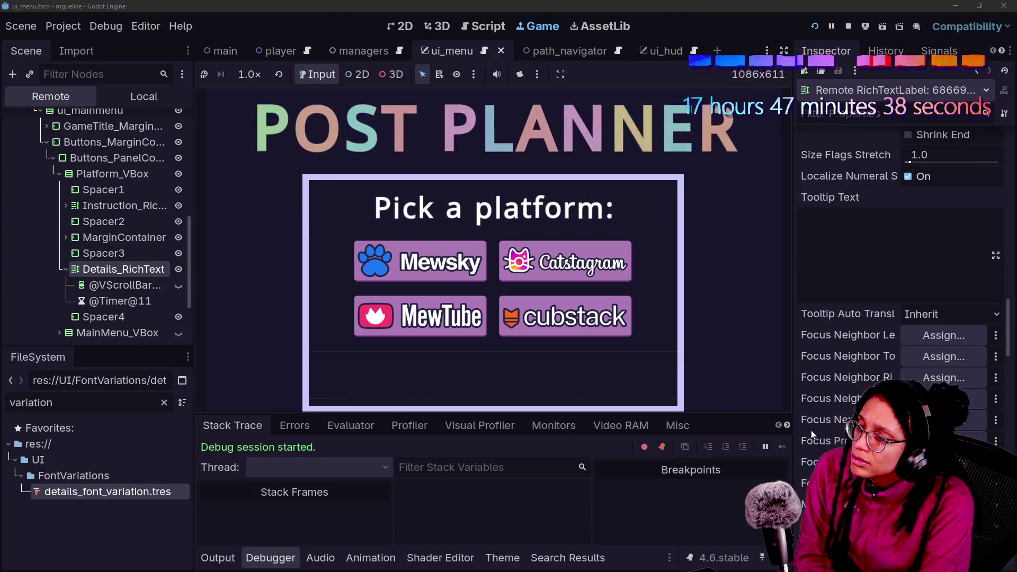
{"action": "scroll", "coordinate": [812, 430], "scroll_direction": "down", "scroll_amount": 20}
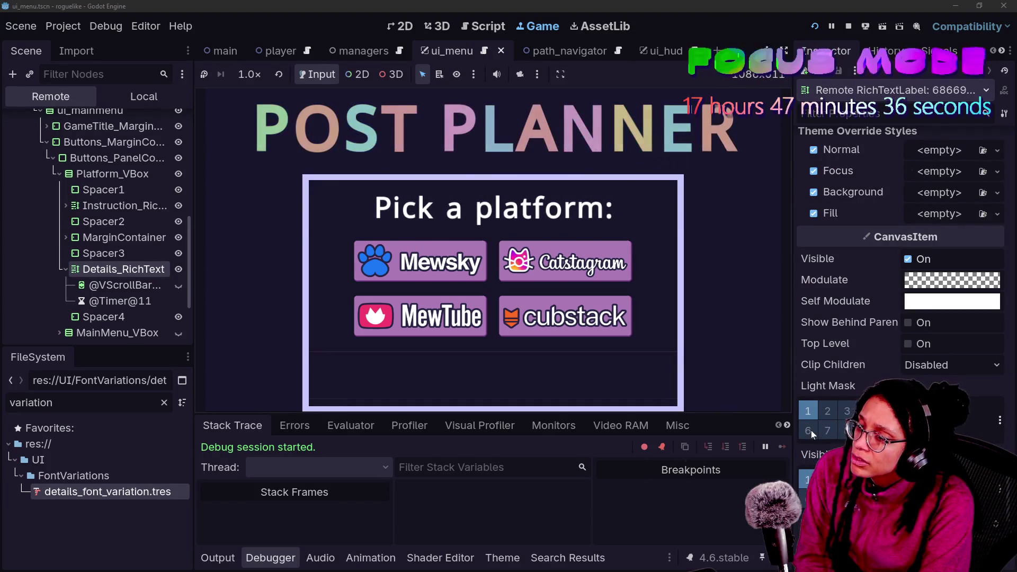
{"action": "scroll", "coordinate": [811, 431], "scroll_direction": "up", "scroll_amount": 5}
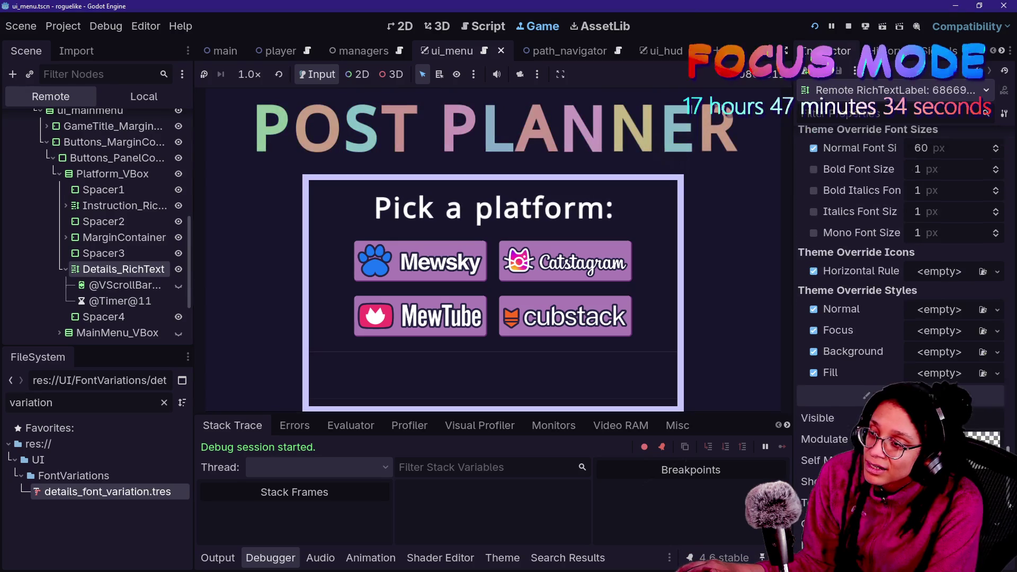
{"action": "scroll", "coordinate": [901, 275], "scroll_direction": "up", "scroll_amount": 2}
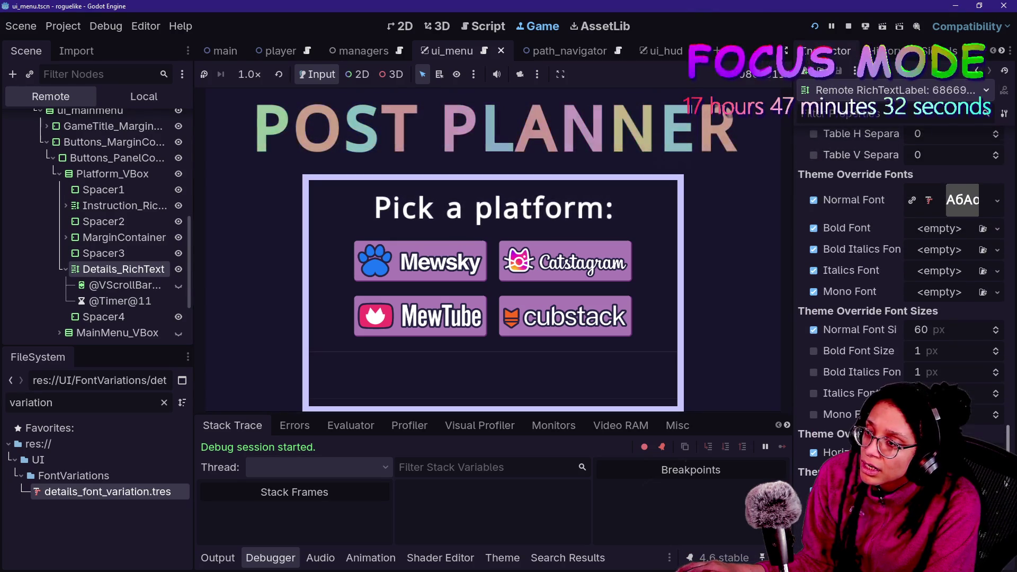
{"action": "scroll", "coordinate": [900, 276], "scroll_direction": "up", "scroll_amount": 1}
{"action": "left_click", "coordinate": [950, 265]}
{"action": "left_click", "coordinate": [946, 239]}
{"action": "left_click", "coordinate": [946, 239]}
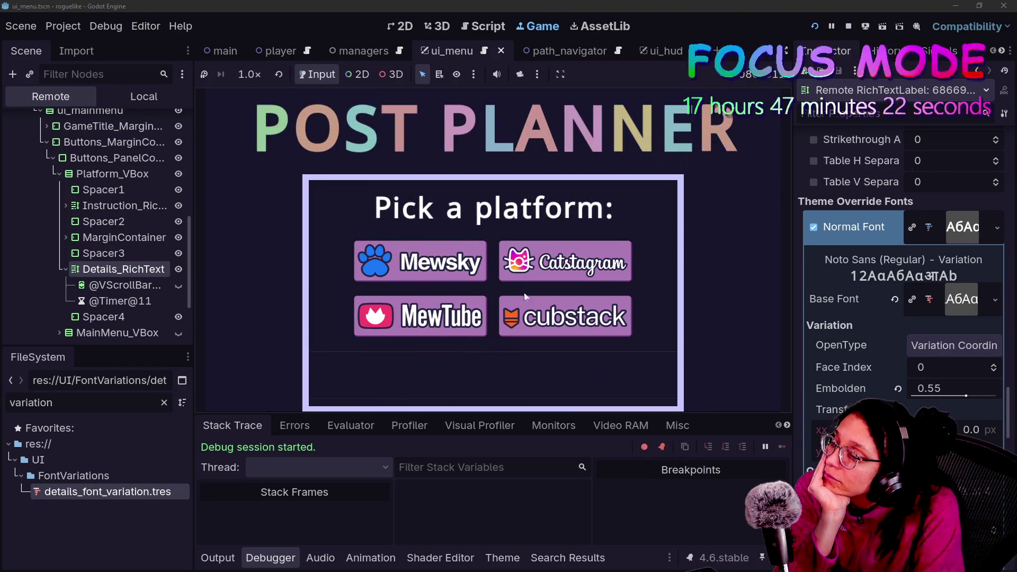
{"action": "left_click_drag", "start_coordinate": [961, 397], "coordinate": [957, 397]}
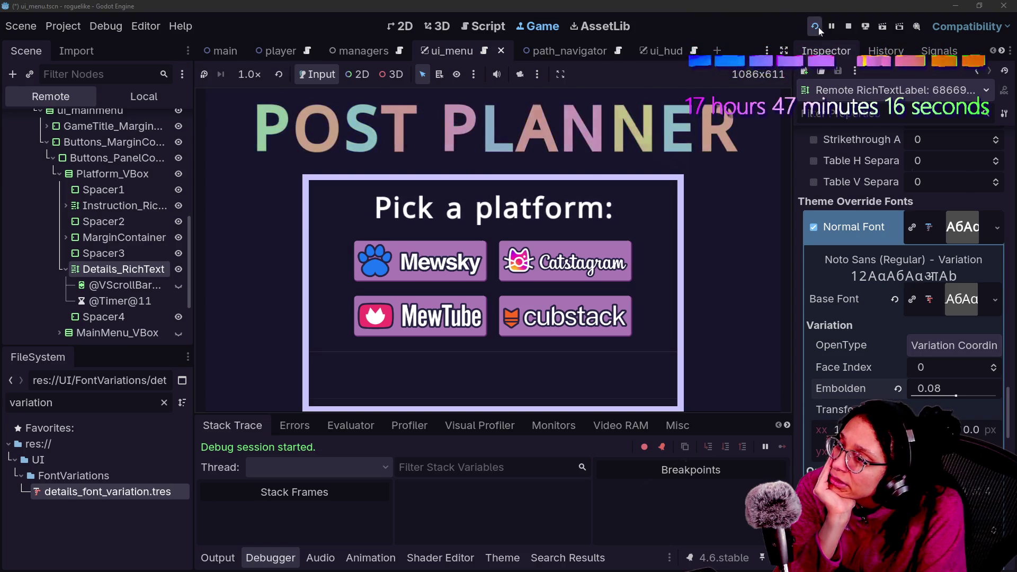
{"action": "left_click", "coordinate": [849, 27]}
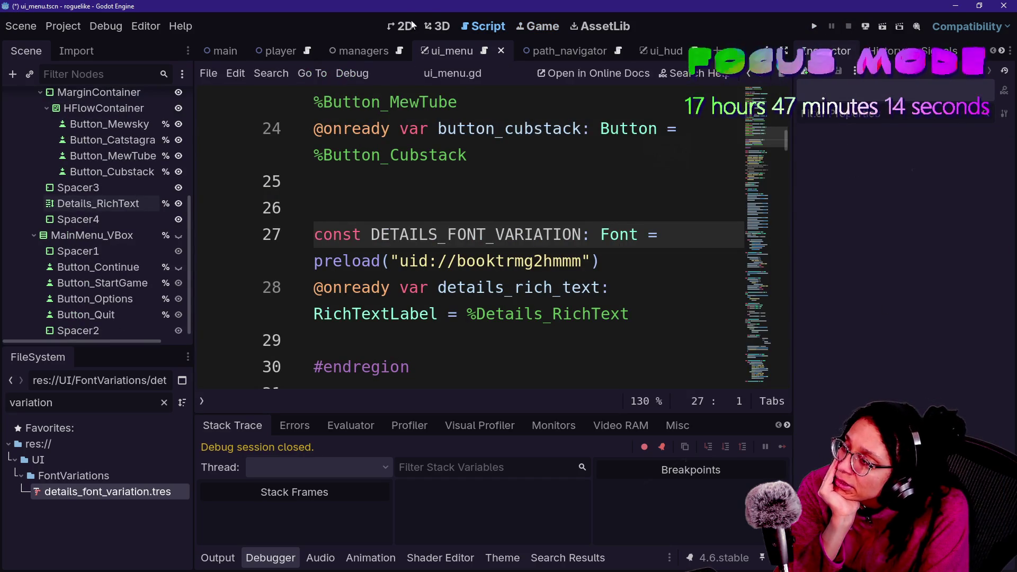
Revert the Details_RichText font variation's Embolden to 0.0 and relaunch the project
{"action": "left_click", "coordinate": [413, 26]}
{"action": "left_click", "coordinate": [100, 217]}
{"action": "left_click", "coordinate": [99, 208]}
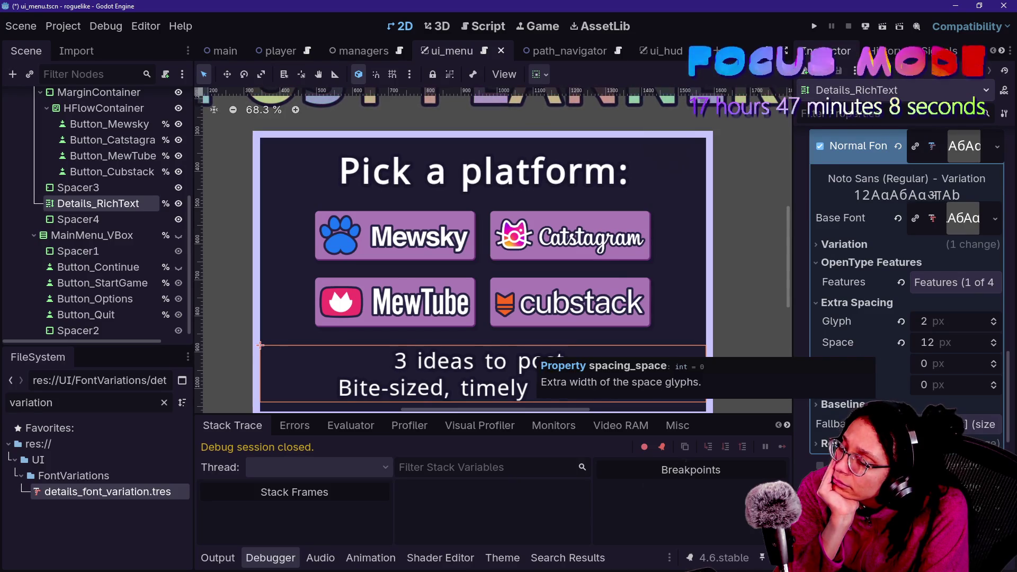
{"action": "left_click", "coordinate": [869, 245]}
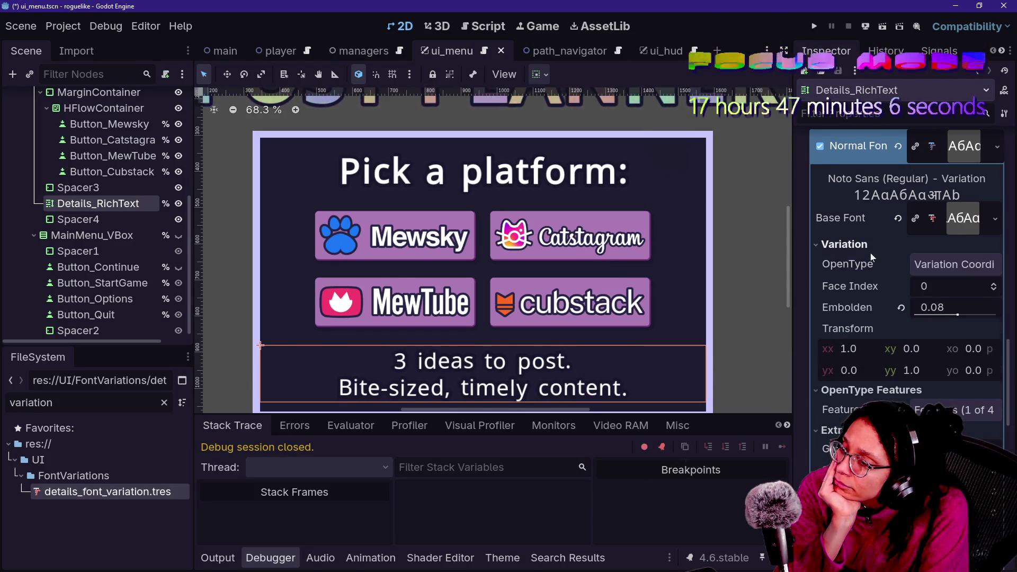
{"action": "left_click", "coordinate": [903, 308]}
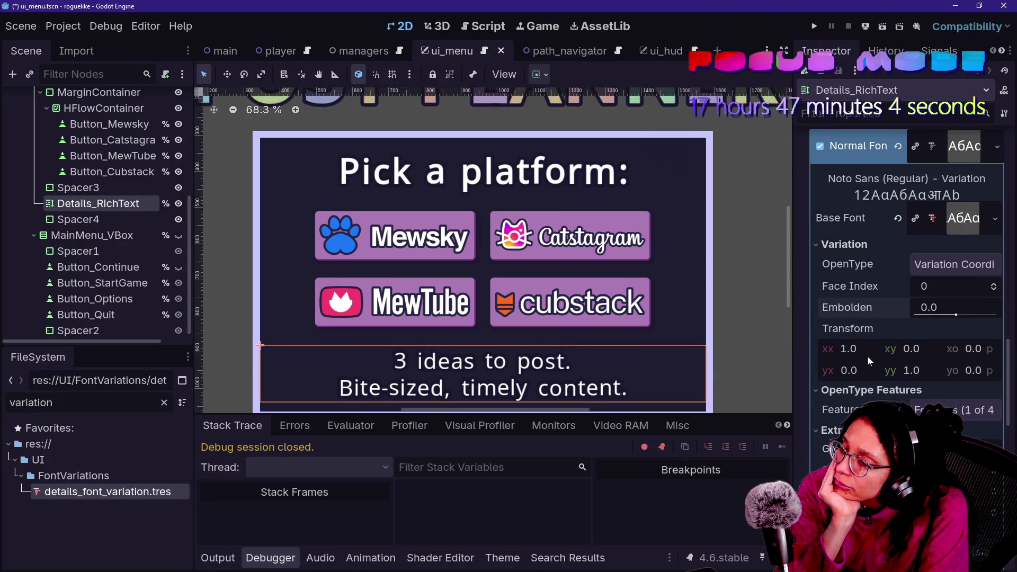
{"action": "left_click", "coordinate": [815, 28]}
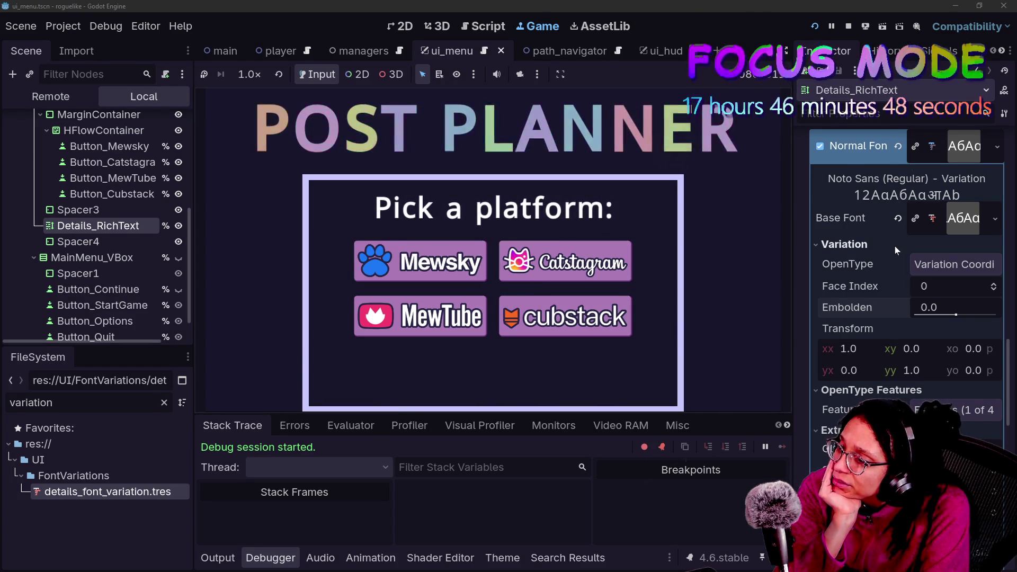
Set the Normal Font variation's Embolden to 2.0, then select the Spacer4 node
{"action": "scroll", "coordinate": [895, 246], "scroll_direction": "up", "scroll_amount": 5}
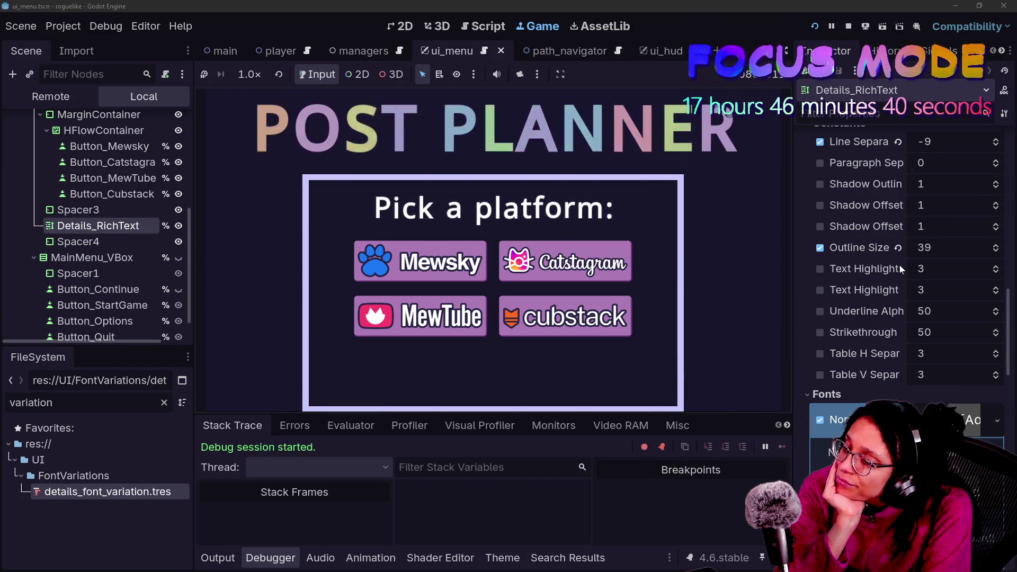
{"action": "scroll", "coordinate": [900, 265], "scroll_direction": "down", "scroll_amount": 5}
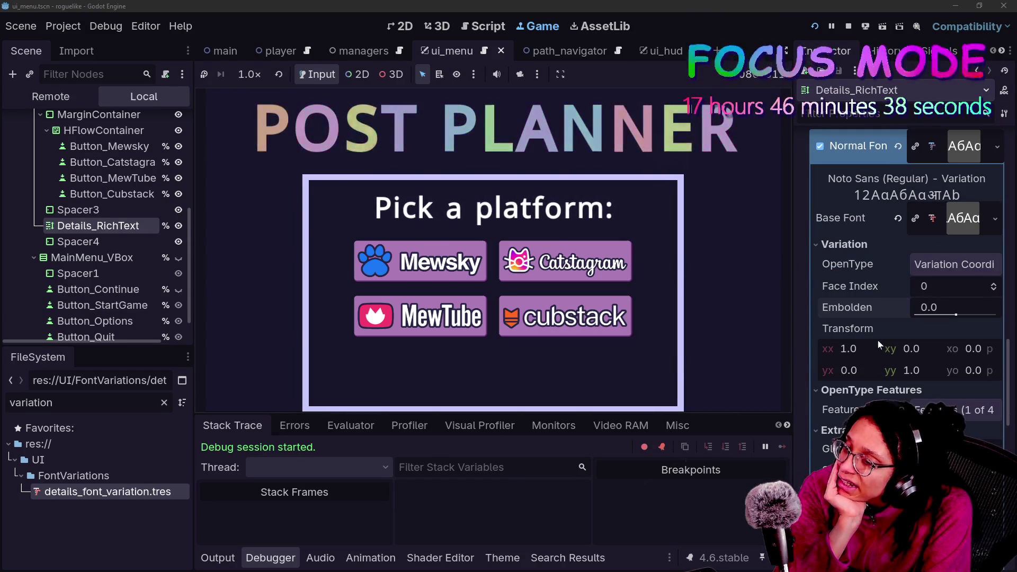
{"action": "scroll", "coordinate": [870, 325], "scroll_direction": "up", "scroll_amount": 3}
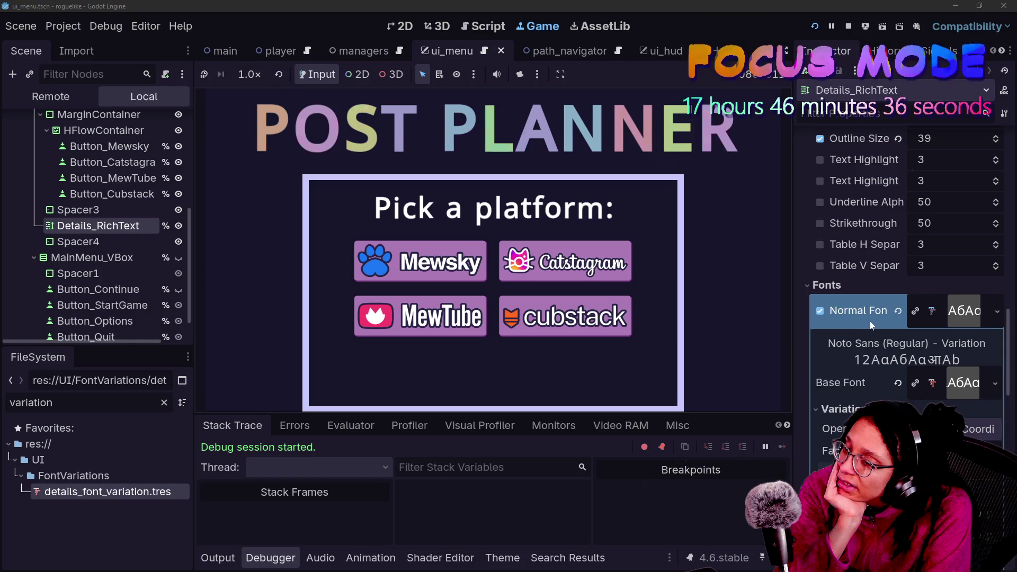
{"action": "scroll", "coordinate": [870, 321], "scroll_direction": "down", "scroll_amount": 4}
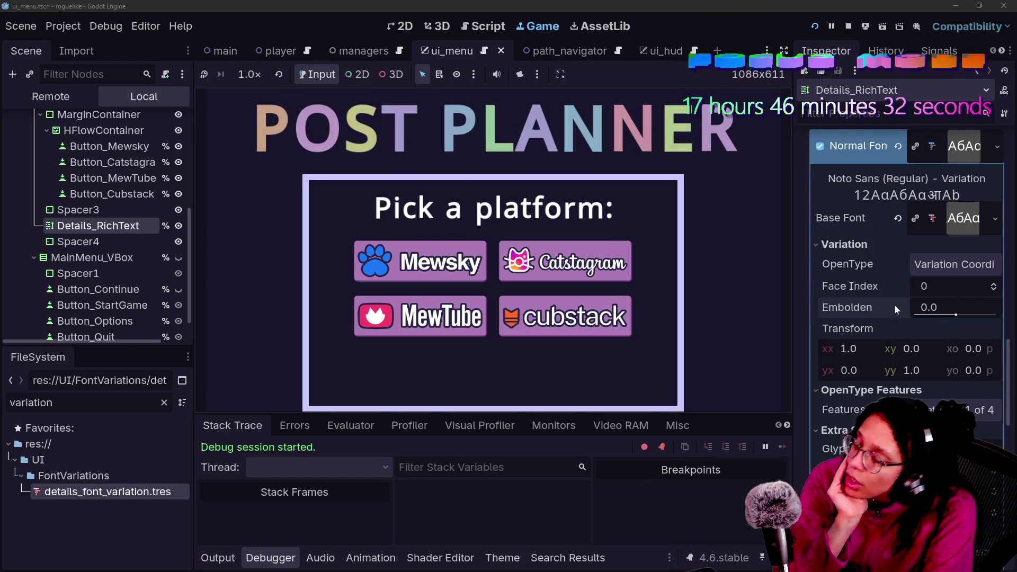
{"action": "left_click", "coordinate": [933, 307]}
{"action": "type", "text": "2"}
{"action": "key", "text": "Return"}
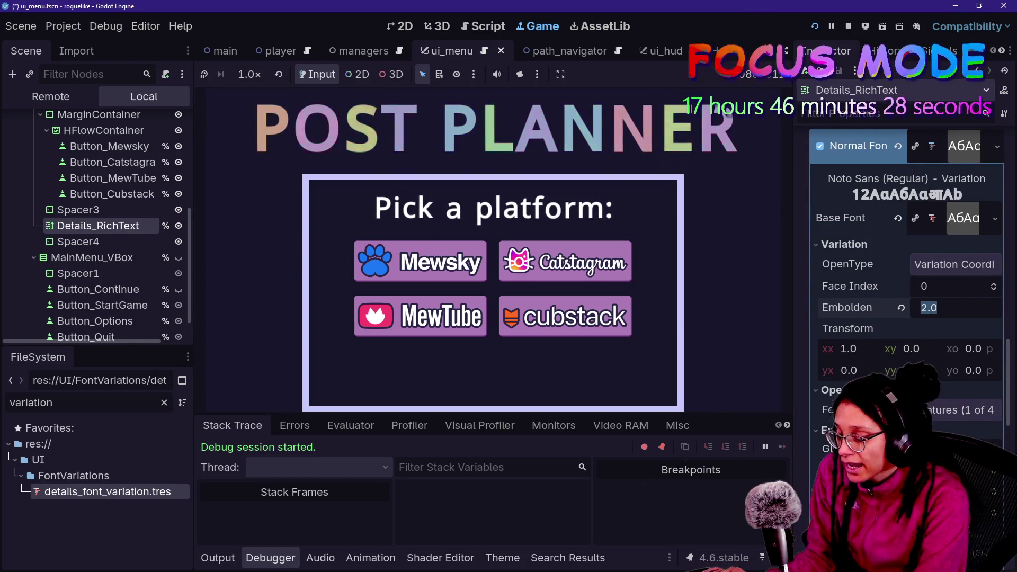
{"action": "scroll", "coordinate": [933, 139], "scroll_direction": "down", "scroll_amount": 5}
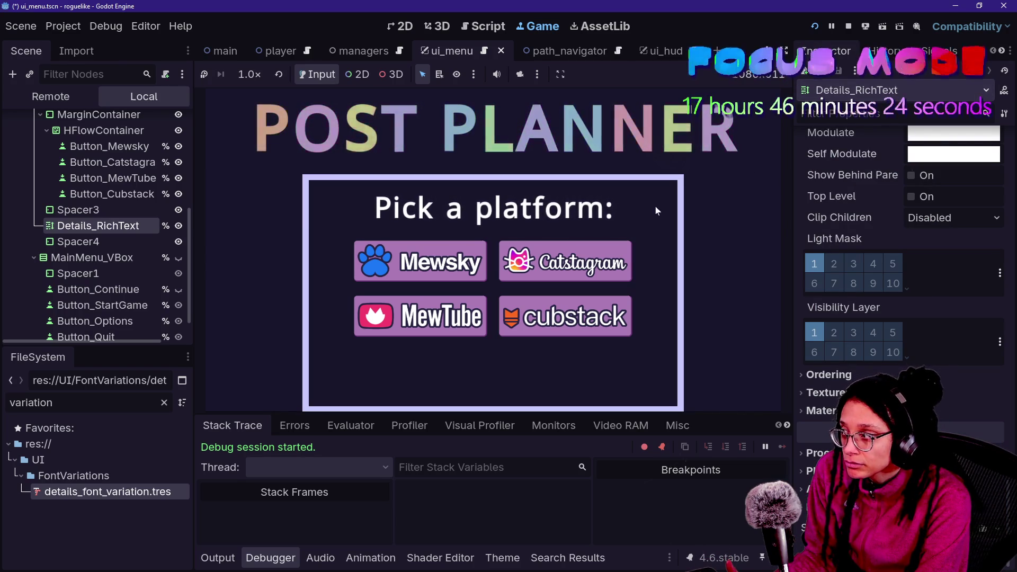
{"action": "left_click", "coordinate": [99, 241]}
{"action": "scroll", "coordinate": [89, 210], "scroll_direction": "down", "scroll_amount": 1}
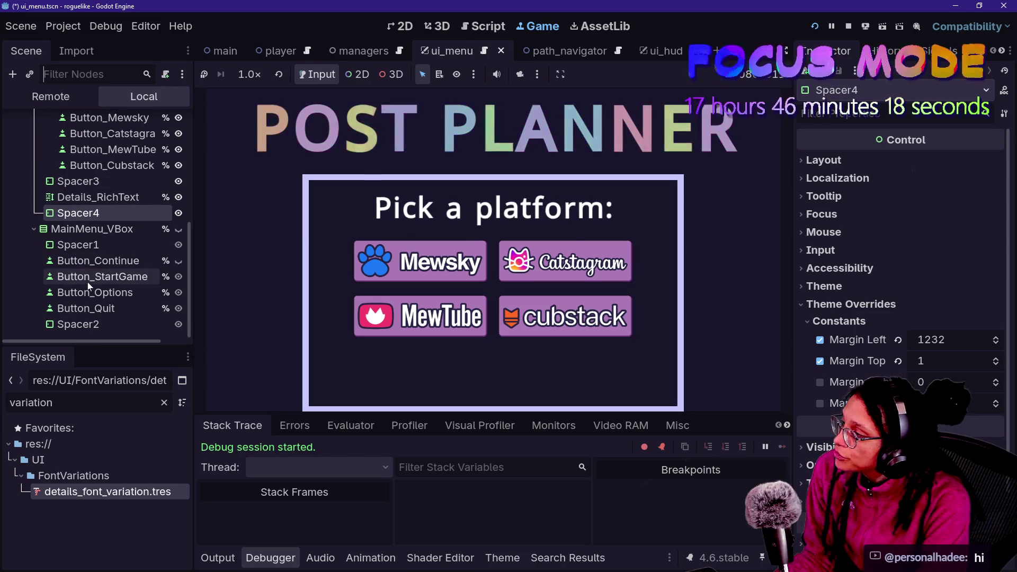
Check the live Details_RichText's Modulate colour in the Remote tree, then switch to ui_menu.gd
{"action": "left_click", "coordinate": [99, 198]}
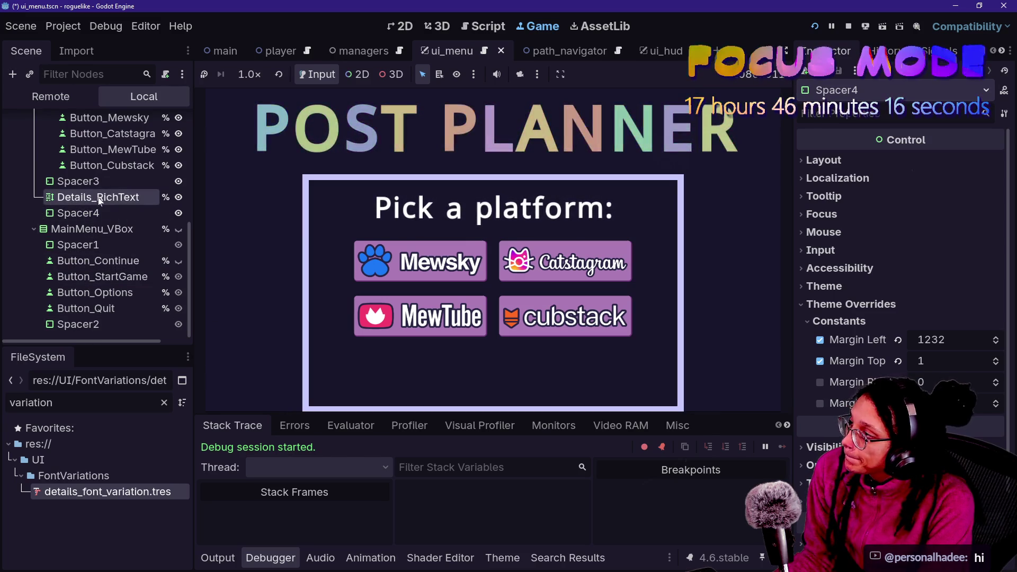
{"action": "left_click", "coordinate": [51, 97]}
{"action": "scroll", "coordinate": [872, 317], "scroll_direction": "down", "scroll_amount": 10}
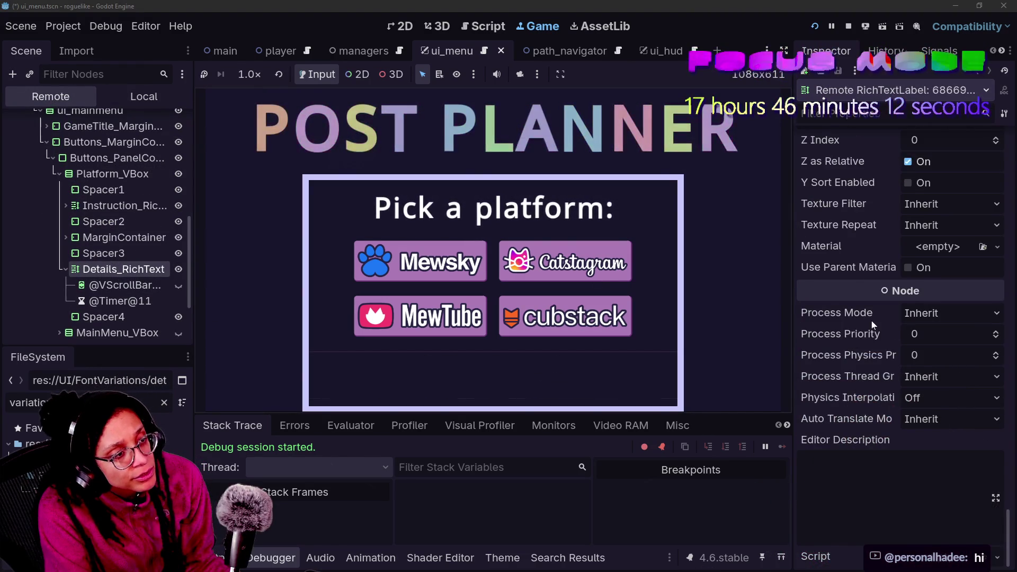
{"action": "scroll", "coordinate": [873, 321], "scroll_direction": "up", "scroll_amount": 8}
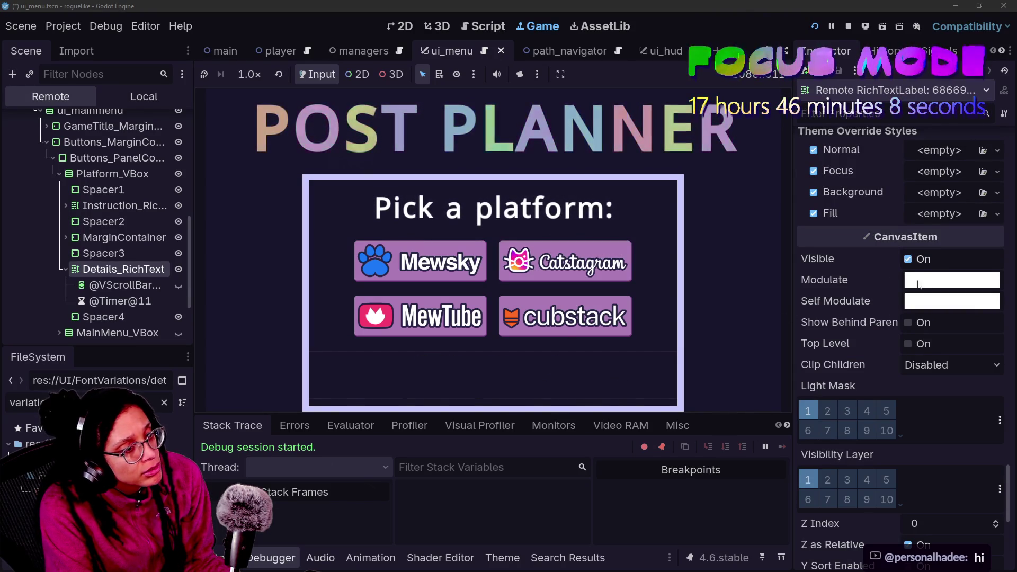
{"action": "left_click", "coordinate": [967, 282]}
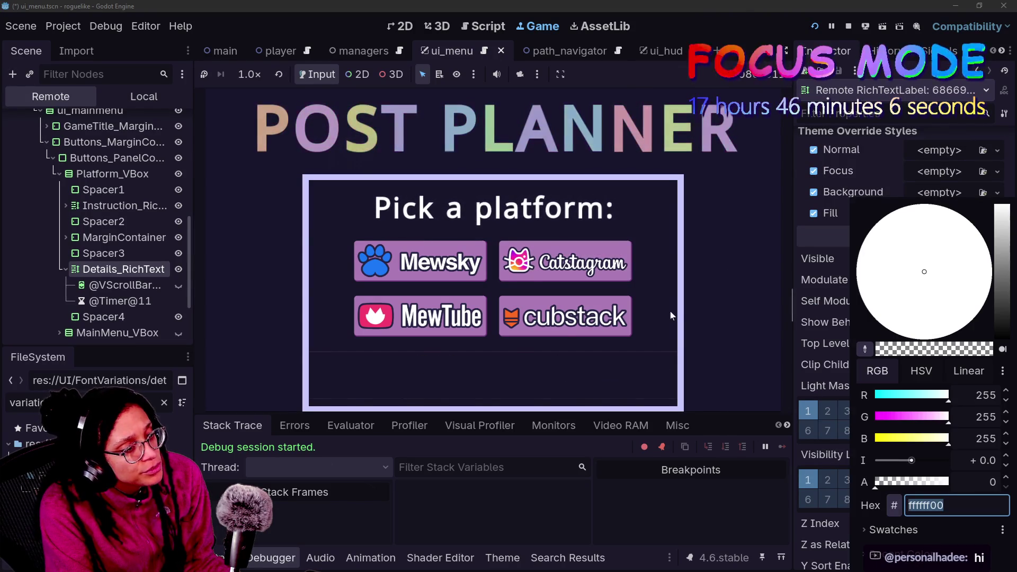
{"action": "left_click", "coordinate": [819, 303]}
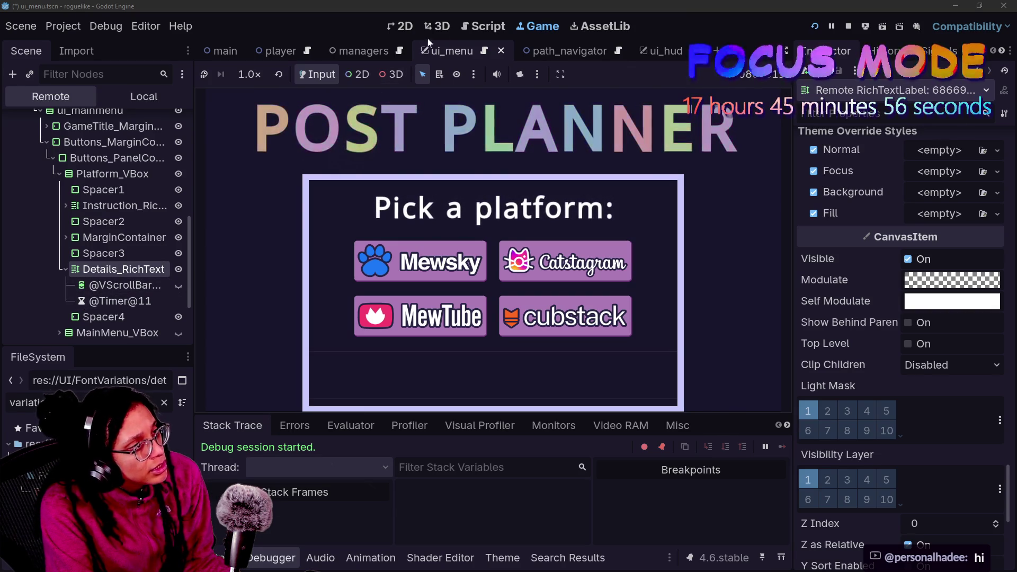
{"action": "left_click", "coordinate": [505, 25]}
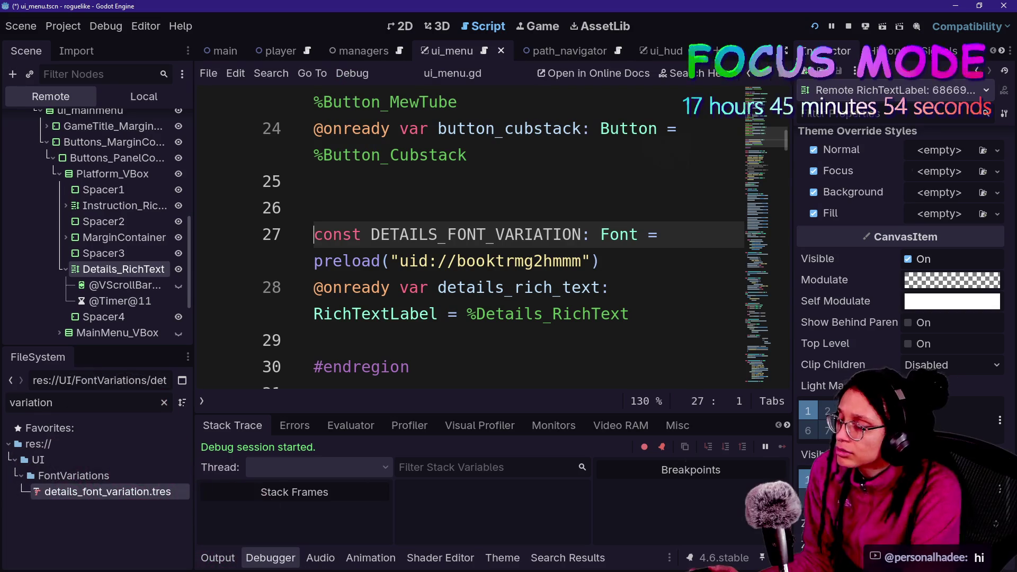
Delete the DETAILS_FONT_VARIATION constant and the add_theme_font_override line from ui_menu.gd
{"action": "left_click", "coordinate": [318, 340]}
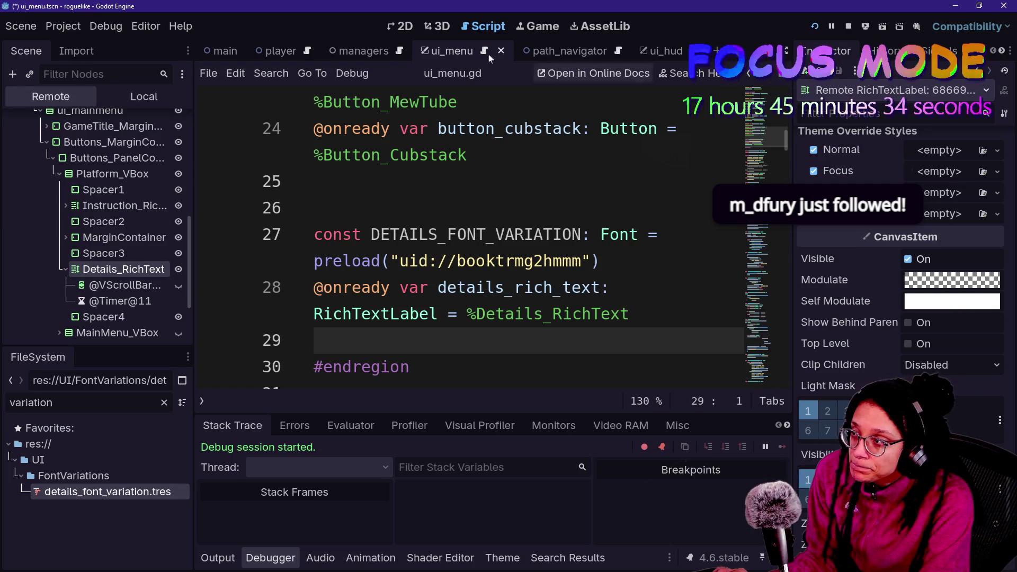
{"action": "left_click", "coordinate": [328, 182]}
{"action": "key", "text": "ctrl+shift+F11"}
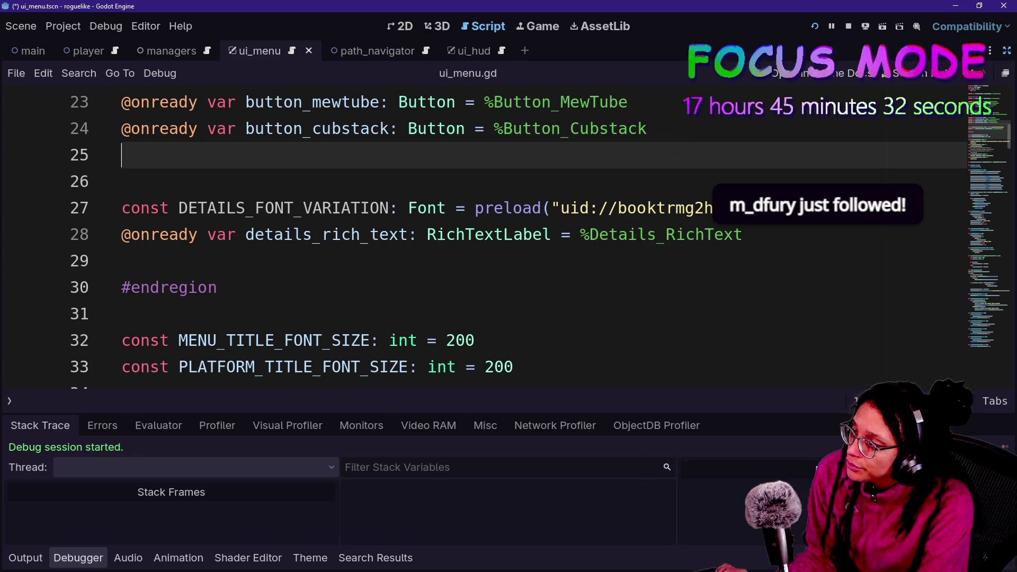
{"action": "key", "text": "shift+Down"}
{"action": "key", "text": "shift+Down"}
{"action": "key", "text": "shift+End"}
{"action": "key", "text": "BackSpace"}
{"action": "left_click", "coordinate": [307, 400]}
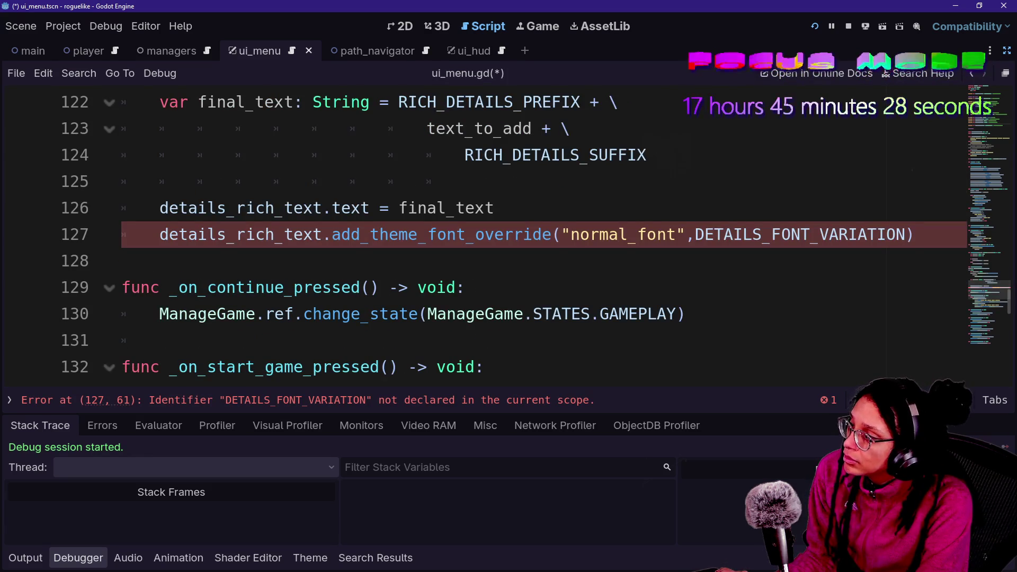
{"action": "key", "text": "End"}
{"action": "key", "text": "shift+Up"}
{"action": "key", "text": "BackSpace"}
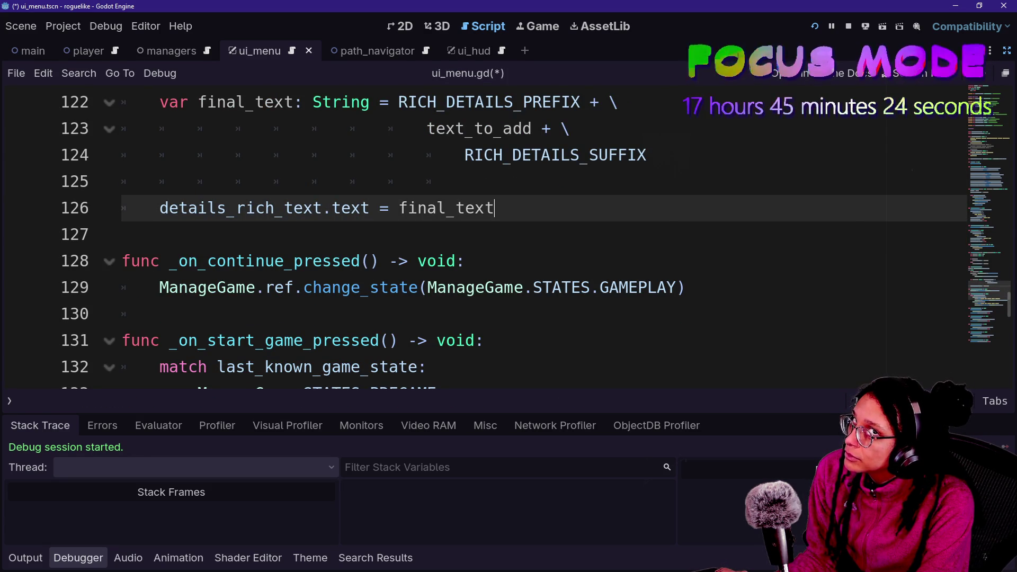
Change modulate.a to self_modulate.a on lines 110 and 112, then restart the game
{"action": "scroll", "coordinate": [477, 233], "scroll_direction": "up", "scroll_amount": 9}
{"action": "key", "text": "ctrl+f"}
{"action": "type", "text": "modulate"}
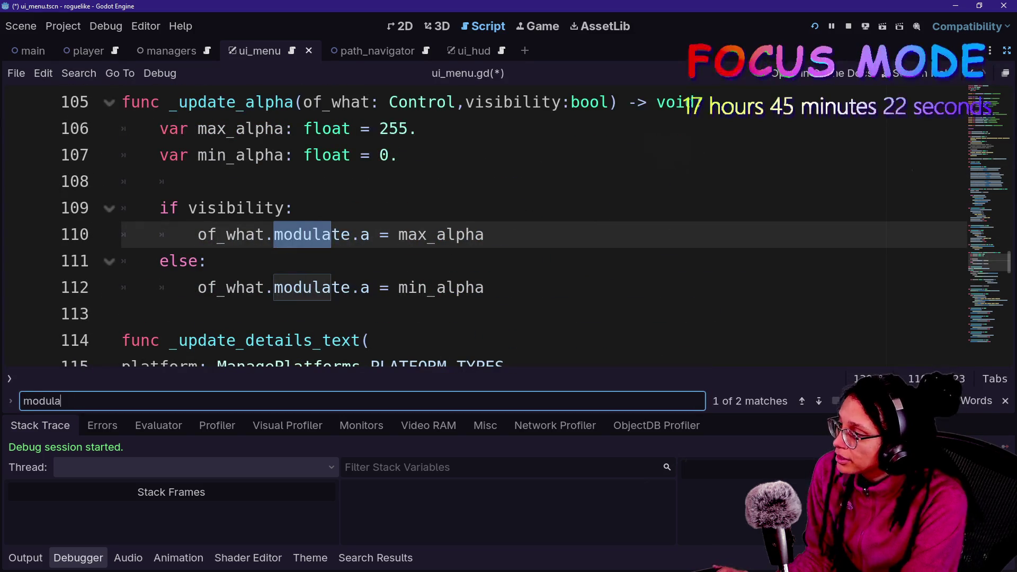
{"action": "left_click", "coordinate": [360, 235]}
{"action": "type", "text": "s"}
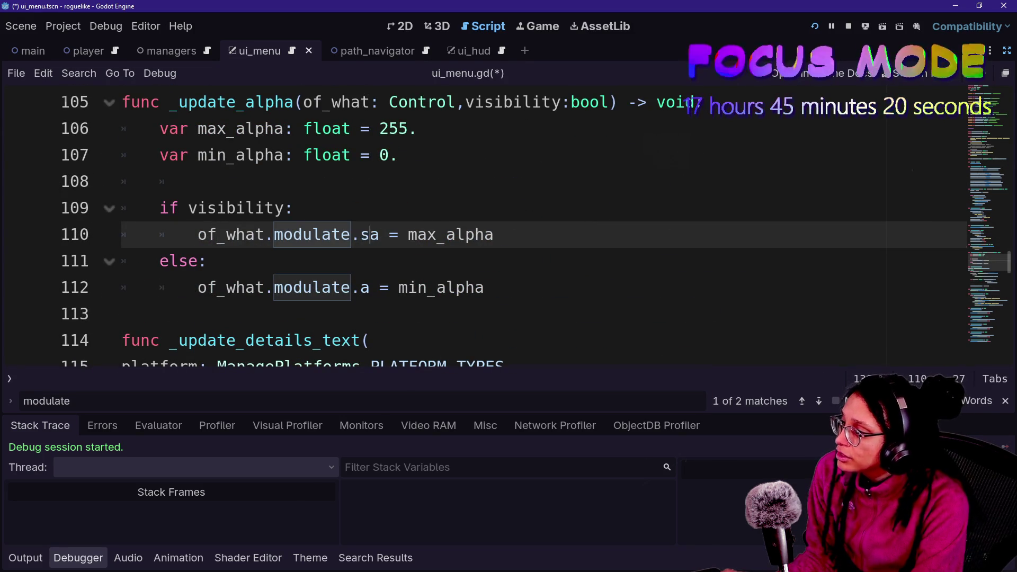
{"action": "key", "text": "BackSpace"}
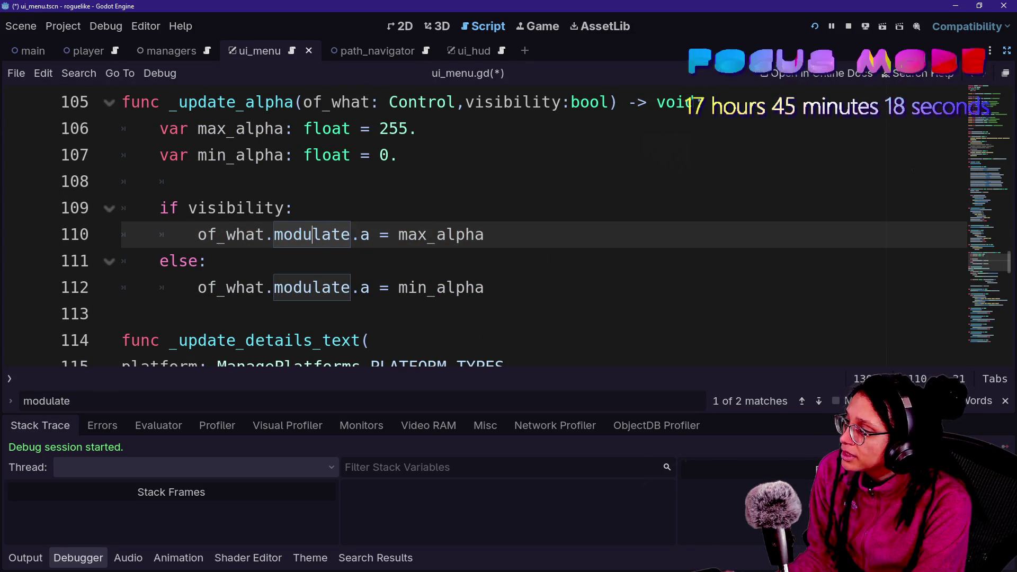
{"action": "left_click", "coordinate": [274, 234]}
{"action": "type", "text": "self_"}
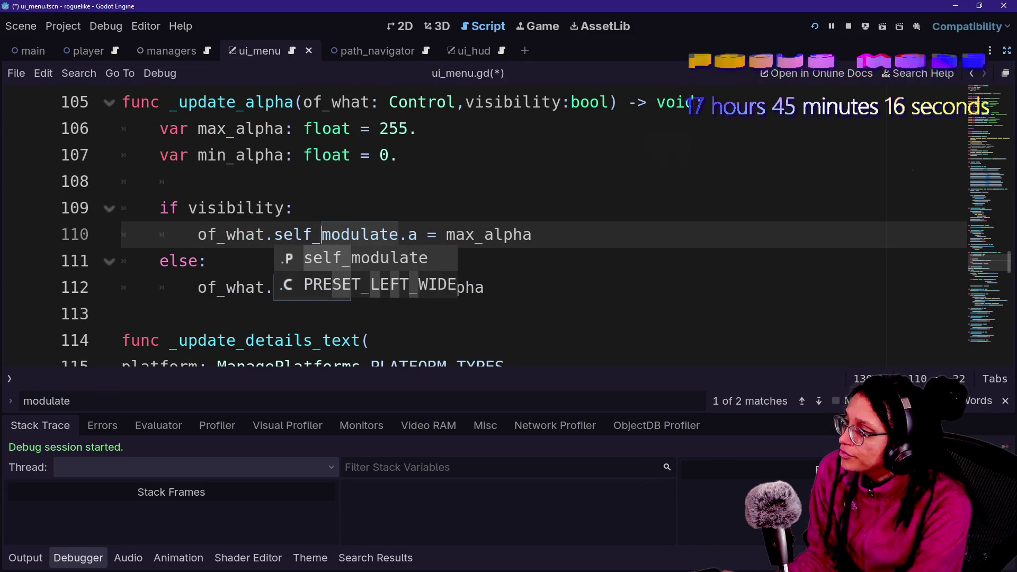
{"action": "left_click", "coordinate": [321, 288]}
{"action": "type", "text": "self_"}
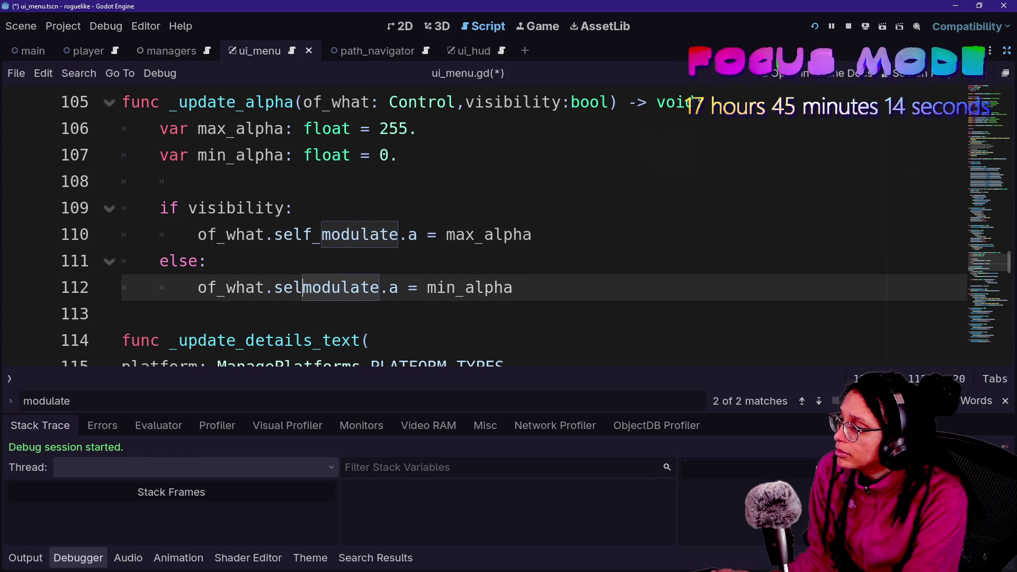
{"action": "left_click", "coordinate": [821, 31]}
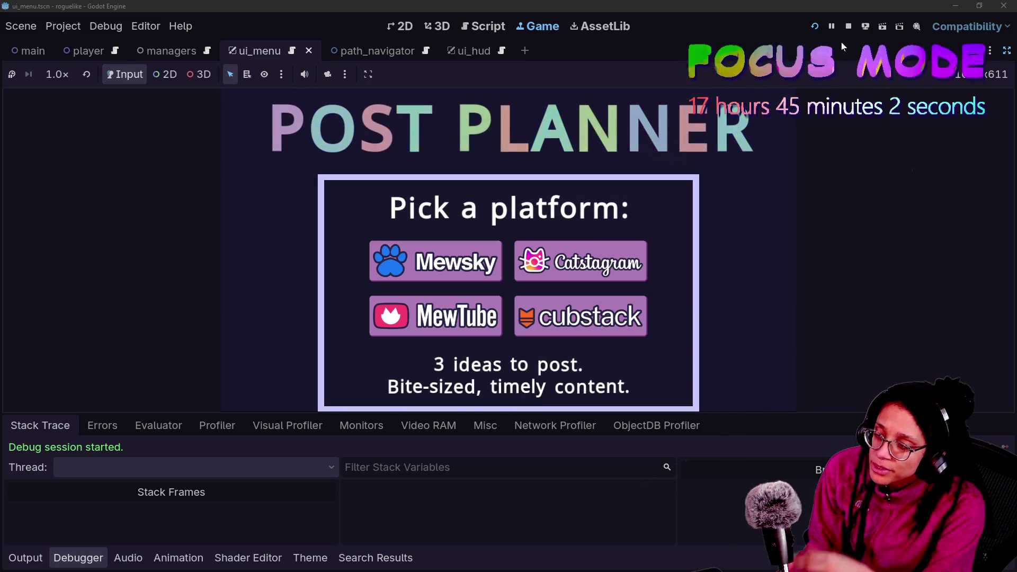
Restore the editor docks and select the Details_RichText node in Platform_VBox
{"action": "left_click", "coordinate": [1007, 51]}
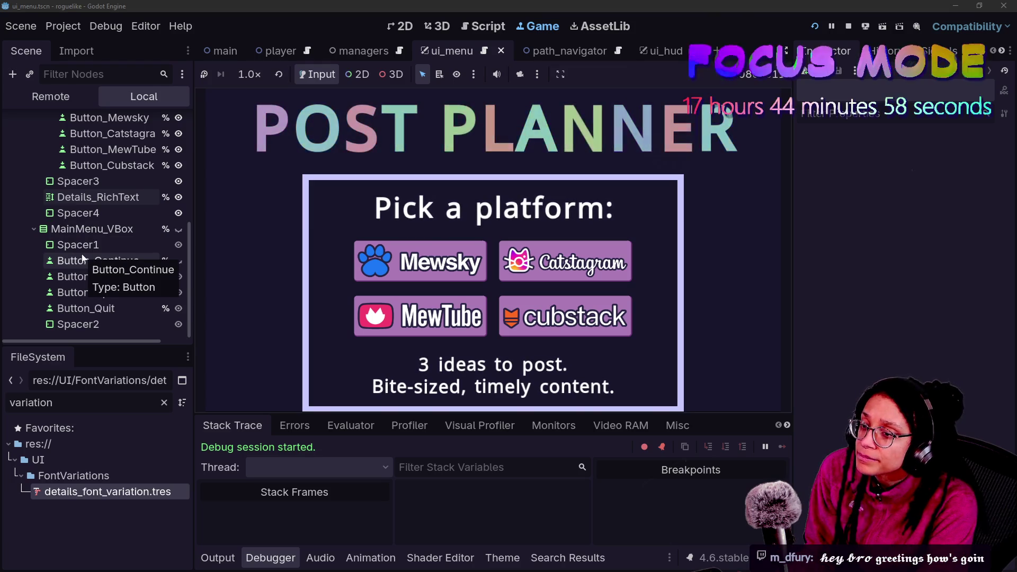
{"action": "left_click", "coordinate": [91, 229]}
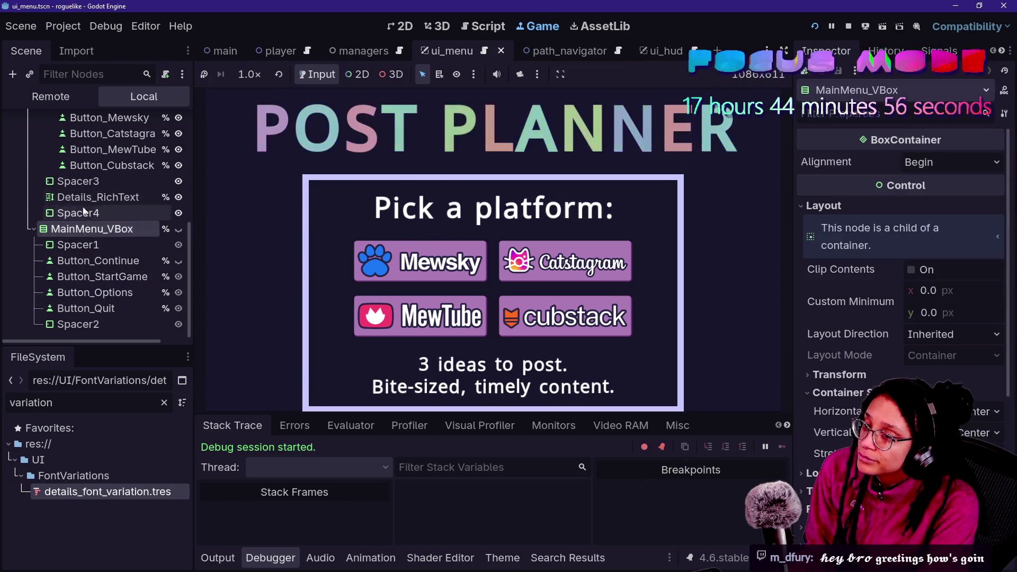
{"action": "left_click", "coordinate": [98, 197]}
{"action": "left_click", "coordinate": [103, 277]}
{"action": "left_click", "coordinate": [98, 197]}
{"action": "left_click", "coordinate": [86, 308]}
{"action": "left_click", "coordinate": [91, 229]}
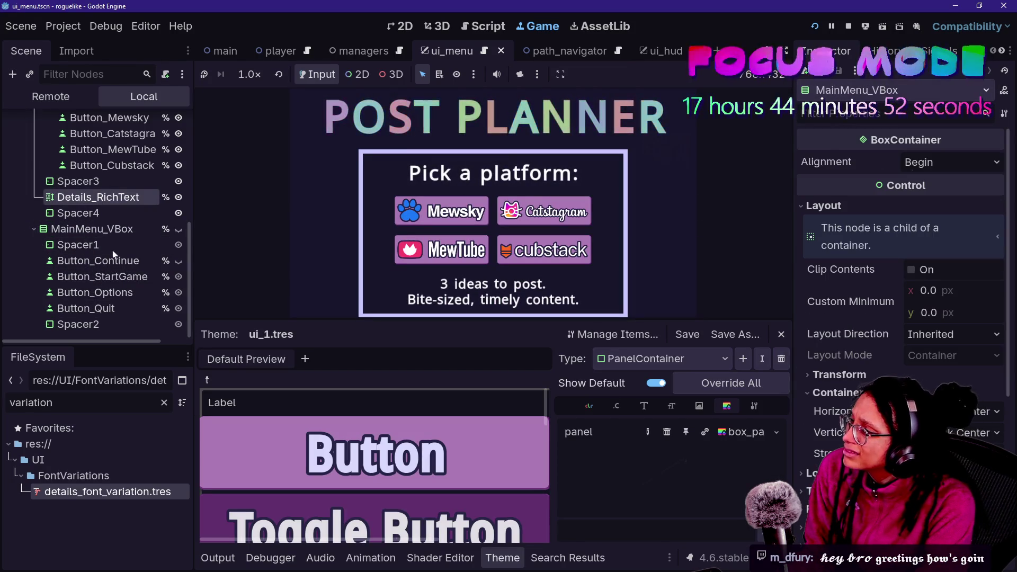
{"action": "left_click", "coordinate": [78, 245]}
{"action": "left_click", "coordinate": [79, 213]}
{"action": "left_click", "coordinate": [94, 198]}
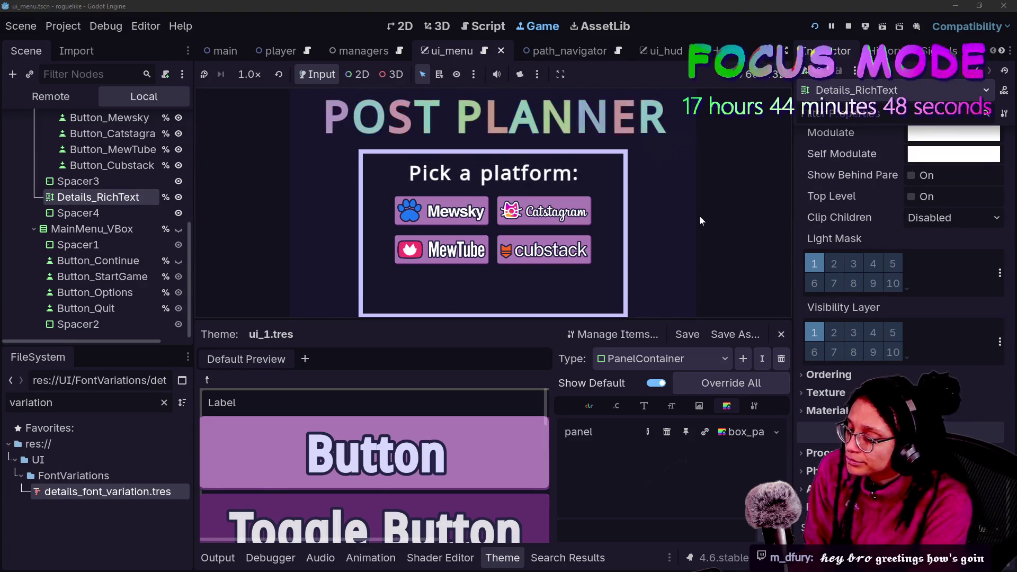
Make Details_RichText fully transparent by setting Self Modulate to ffffff00
{"action": "scroll", "coordinate": [863, 375], "scroll_direction": "up", "scroll_amount": 3}
{"action": "scroll", "coordinate": [865, 374], "scroll_direction": "down", "scroll_amount": 3}
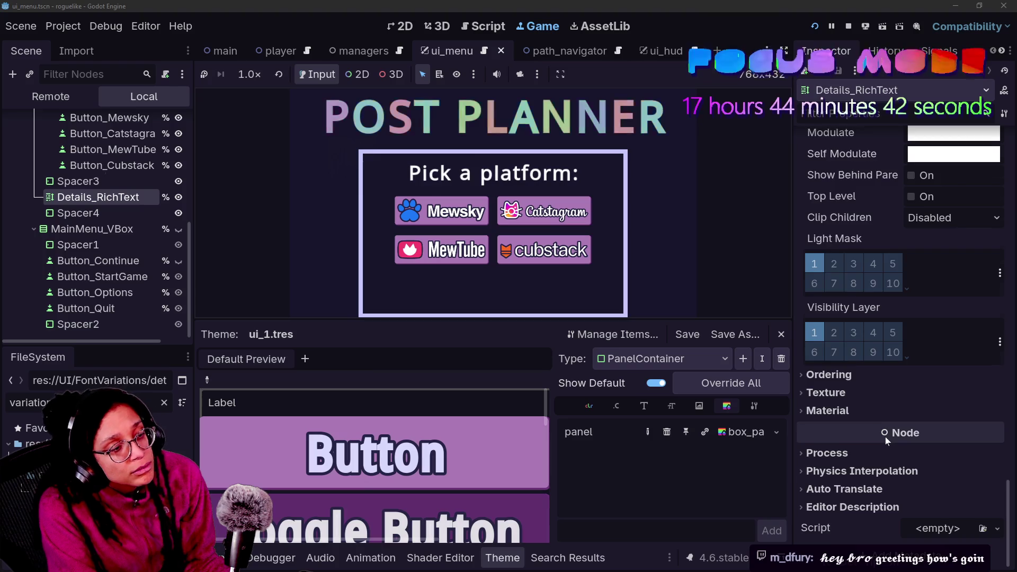
{"action": "scroll", "coordinate": [885, 436], "scroll_direction": "up", "scroll_amount": 5}
{"action": "scroll", "coordinate": [878, 384], "scroll_direction": "up", "scroll_amount": 1}
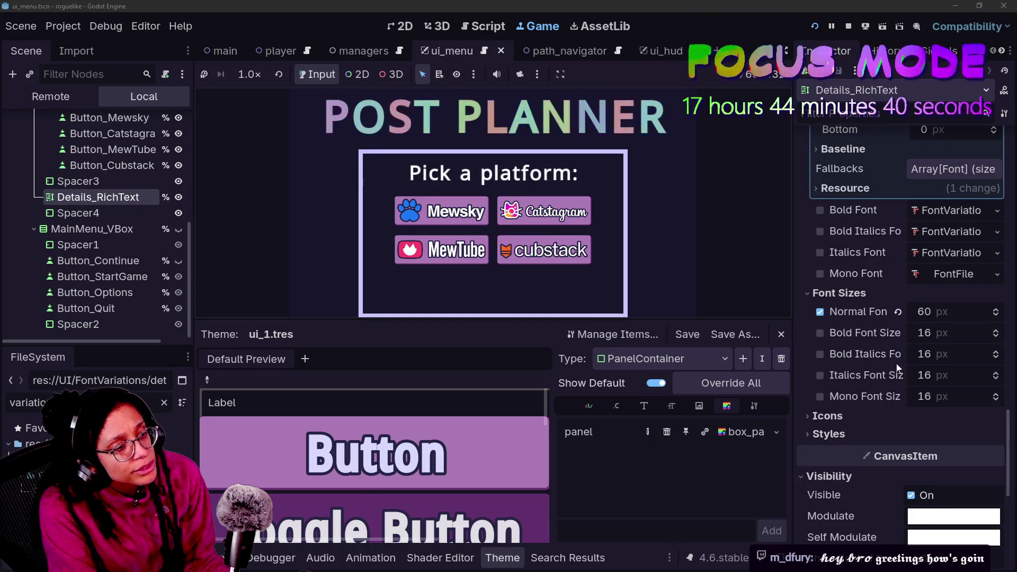
{"action": "scroll", "coordinate": [904, 300], "scroll_direction": "up", "scroll_amount": 5}
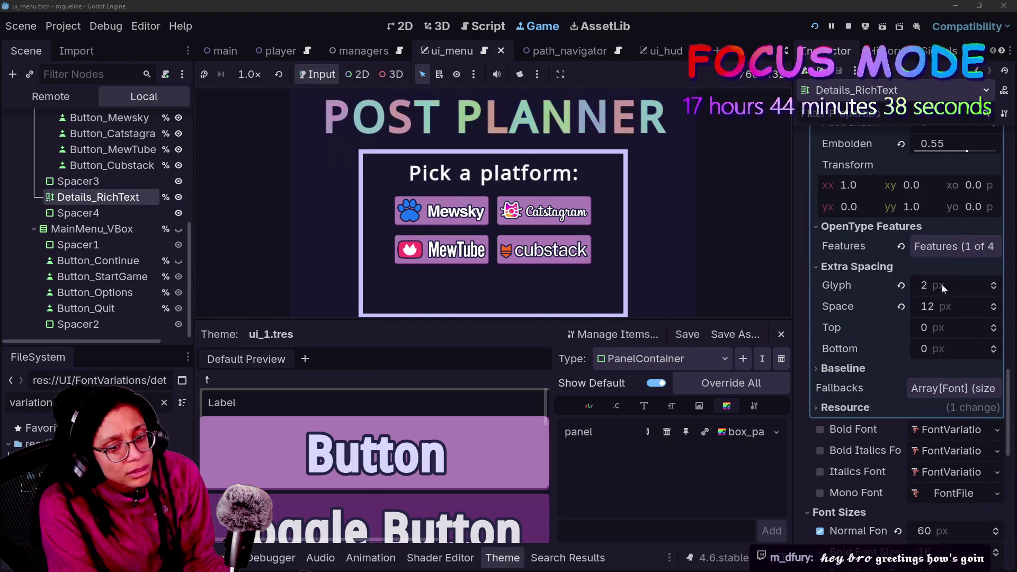
{"action": "scroll", "coordinate": [893, 309], "scroll_direction": "down", "scroll_amount": 1}
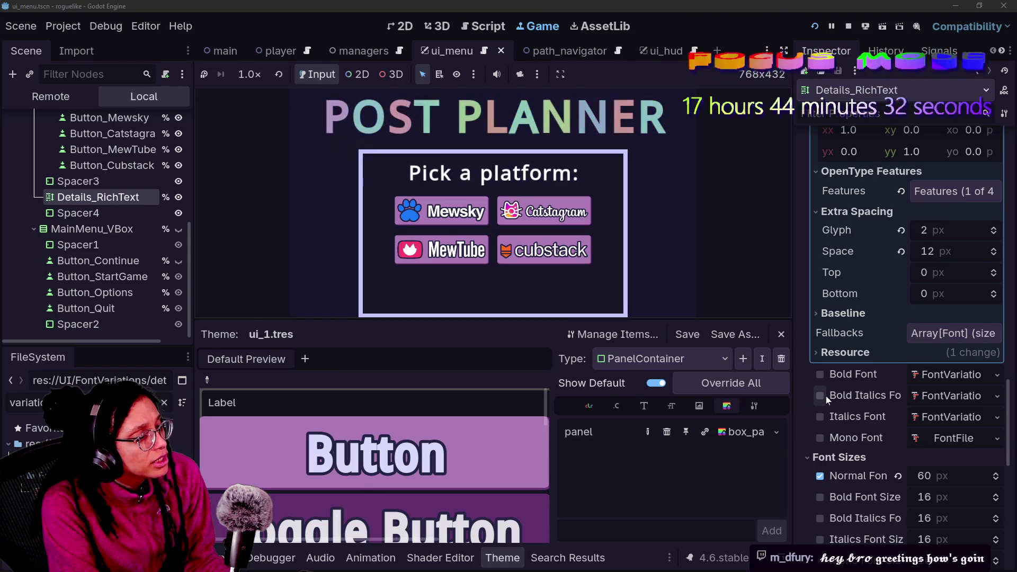
{"action": "scroll", "coordinate": [845, 302], "scroll_direction": "up", "scroll_amount": 2}
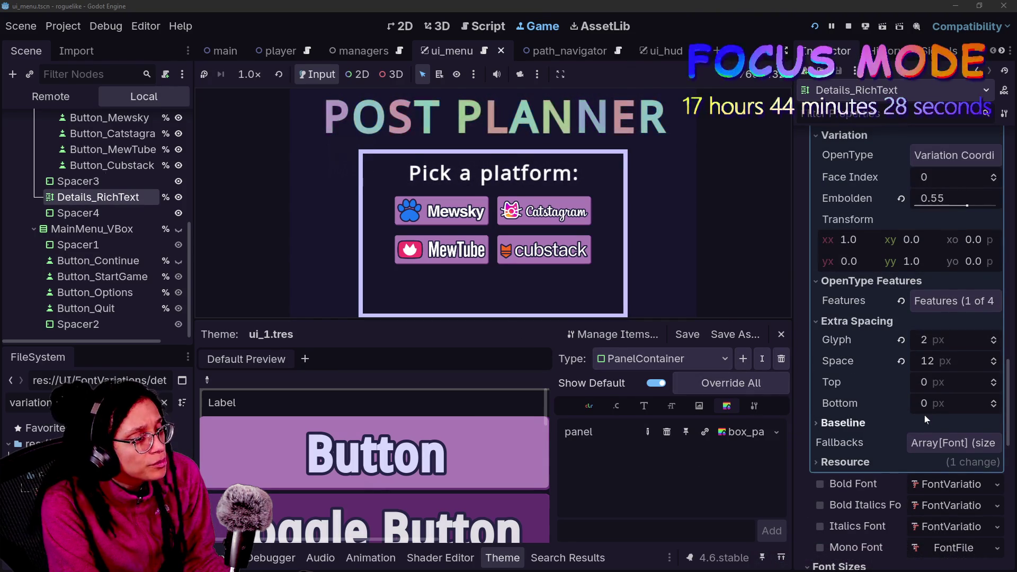
{"action": "left_click", "coordinate": [75, 213]}
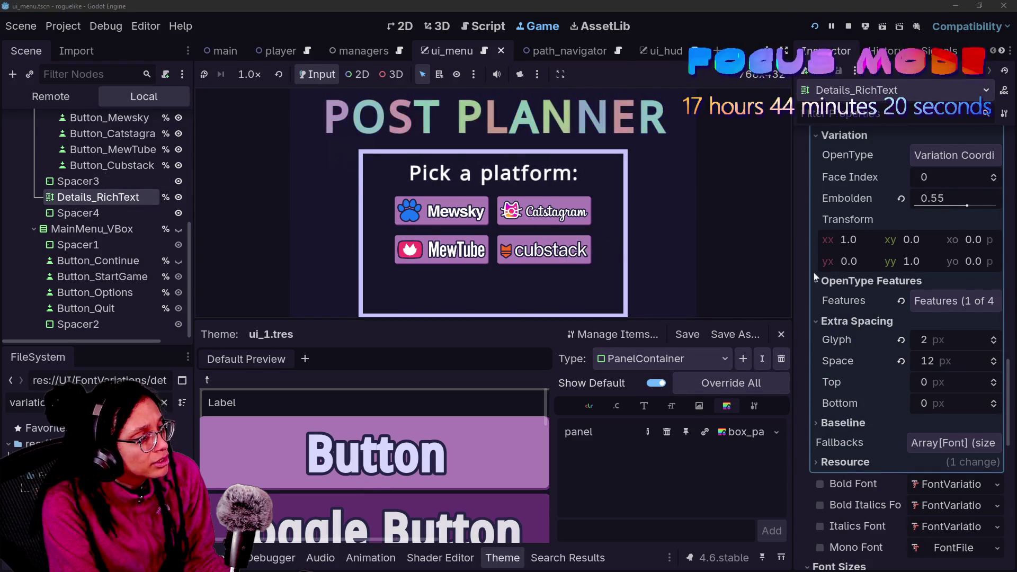
{"action": "scroll", "coordinate": [841, 288], "scroll_direction": "down", "scroll_amount": 10}
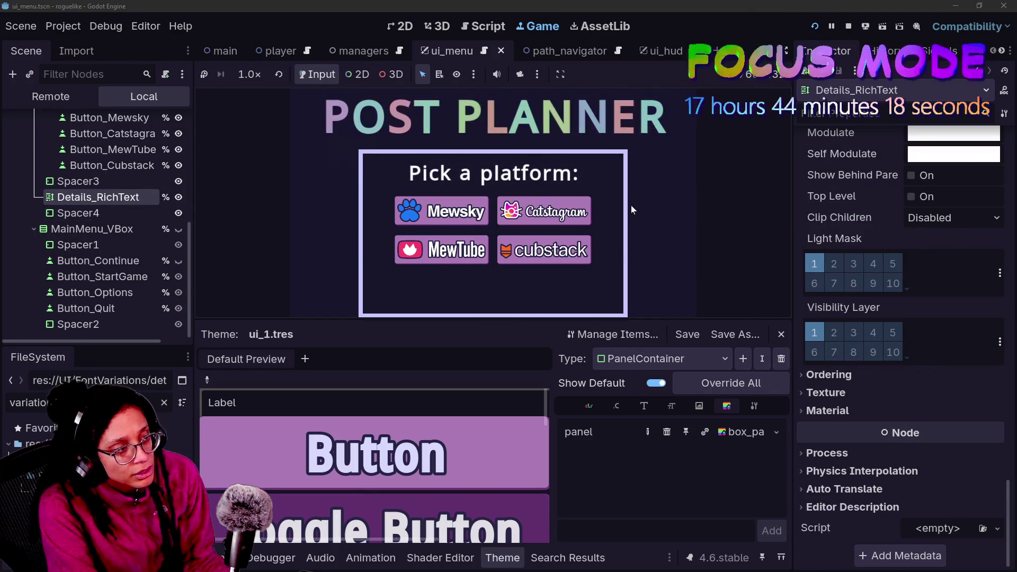
{"action": "left_click", "coordinate": [954, 153]}
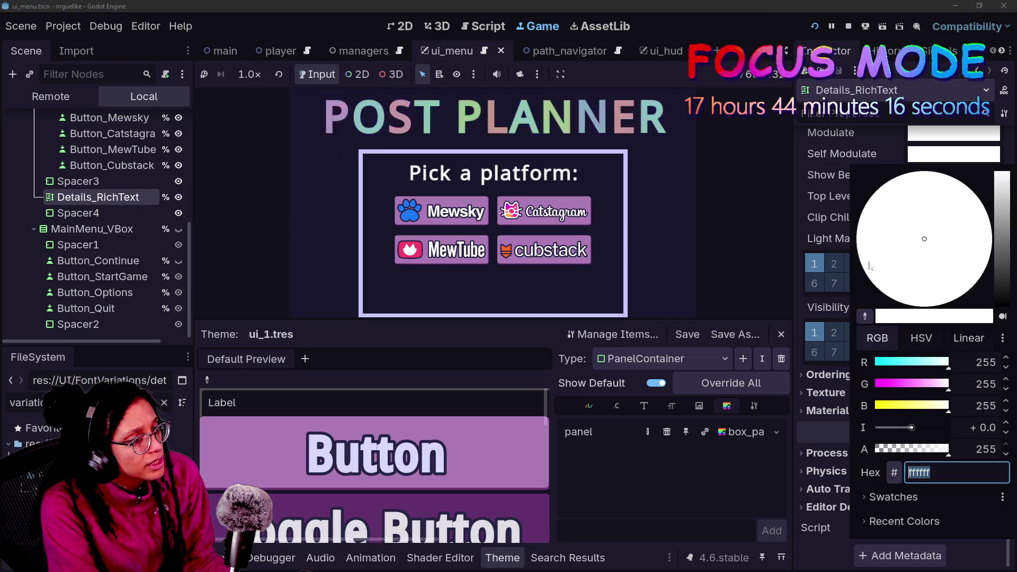
{"action": "type", "text": "ffffff00"}
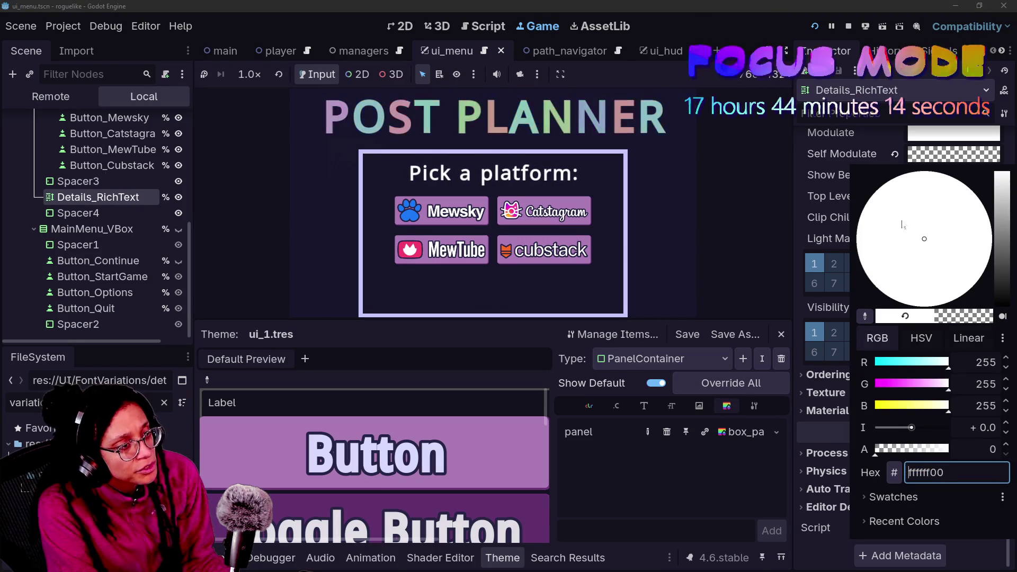
{"action": "left_click", "coordinate": [743, 196]}
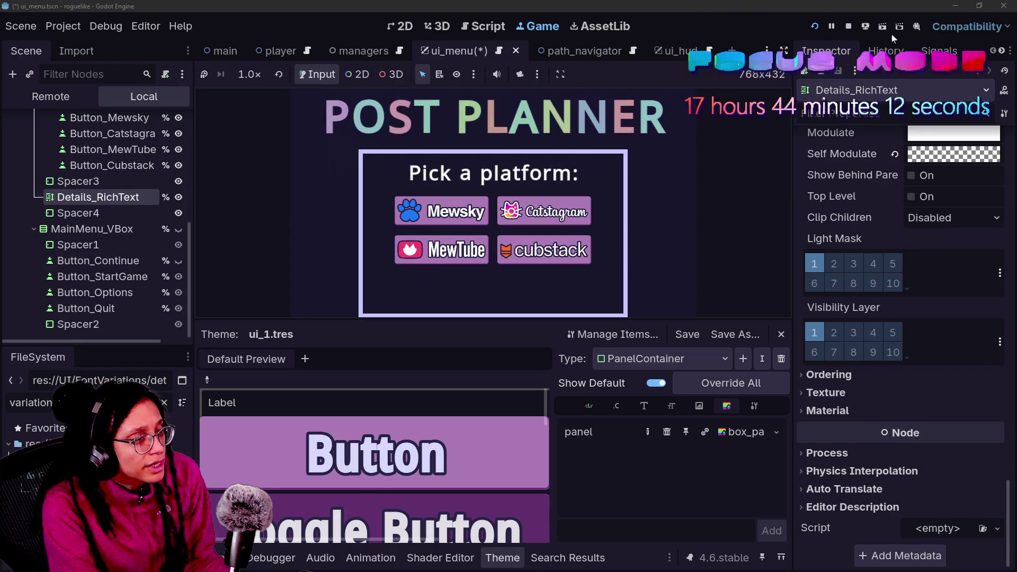
Clear the Outline Size theme override from 39 back to 0
{"action": "scroll", "coordinate": [860, 250], "scroll_direction": "up", "scroll_amount": 15}
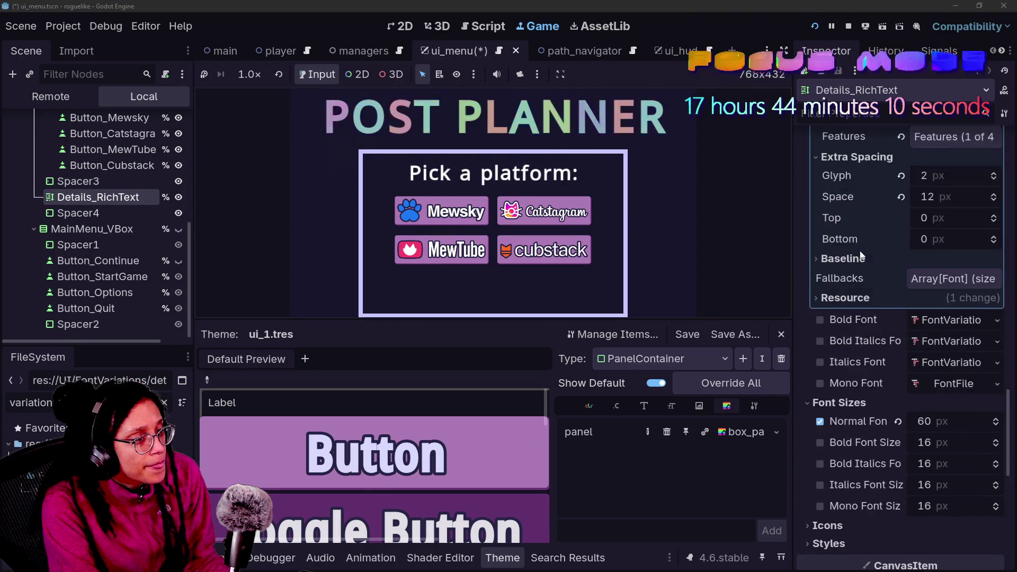
{"action": "scroll", "coordinate": [861, 253], "scroll_direction": "up", "scroll_amount": 10}
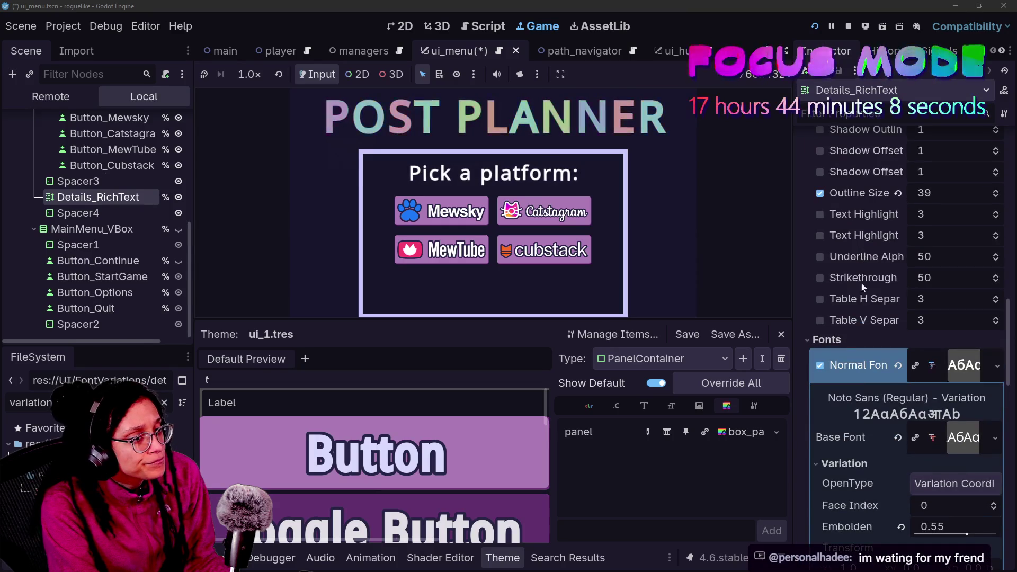
{"action": "scroll", "coordinate": [869, 328], "scroll_direction": "down", "scroll_amount": 5}
{"action": "scroll", "coordinate": [876, 361], "scroll_direction": "up", "scroll_amount": 5}
{"action": "scroll", "coordinate": [874, 323], "scroll_direction": "down", "scroll_amount": 2}
{"action": "left_click", "coordinate": [821, 302]}
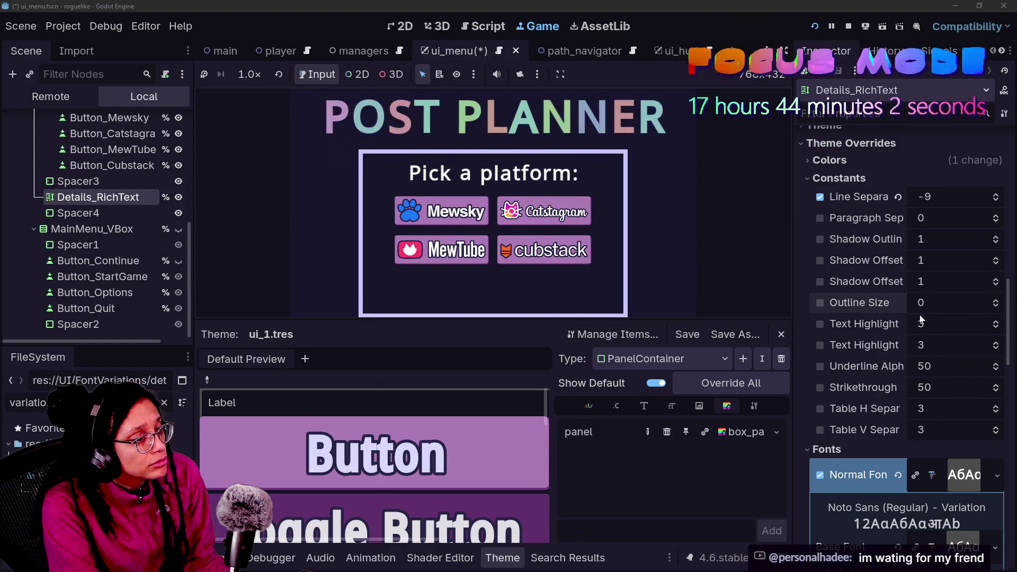
Stop the running Post Planner game
{"action": "left_click", "coordinate": [849, 27]}
{"action": "scroll", "coordinate": [828, 412], "scroll_direction": "down", "scroll_amount": 5}
{"action": "scroll", "coordinate": [827, 412], "scroll_direction": "down", "scroll_amount": 6}
{"action": "scroll", "coordinate": [828, 416], "scroll_direction": "down", "scroll_amount": 5}
{"action": "scroll", "coordinate": [828, 415], "scroll_direction": "up", "scroll_amount": 12}
{"action": "scroll", "coordinate": [828, 412], "scroll_direction": "up", "scroll_amount": 5}
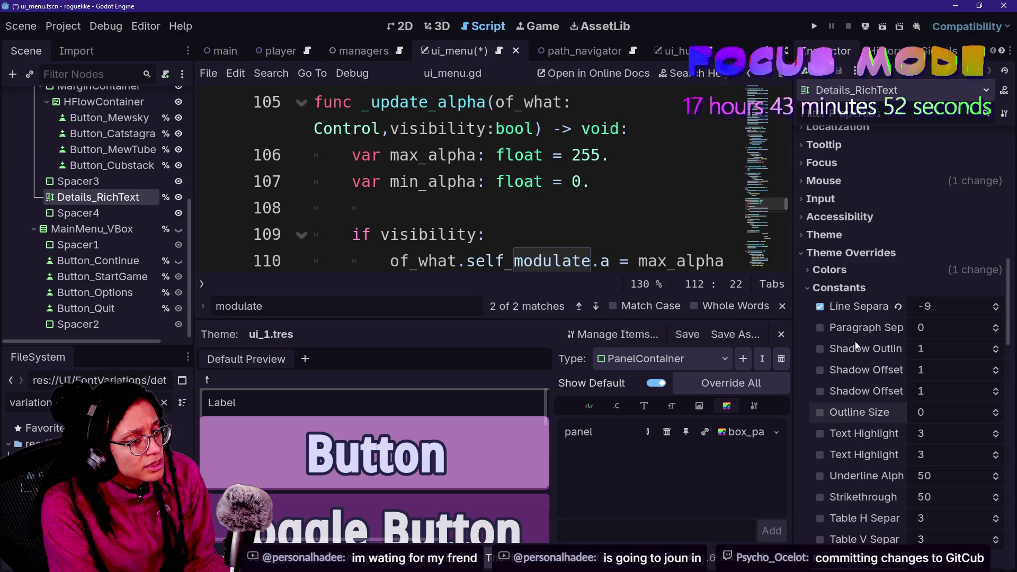
Save ui_menu, relaunch the game, and hover Catstagram, cubstack and MewTube to check the details text
{"action": "scroll", "coordinate": [874, 415], "scroll_direction": "down", "scroll_amount": 4}
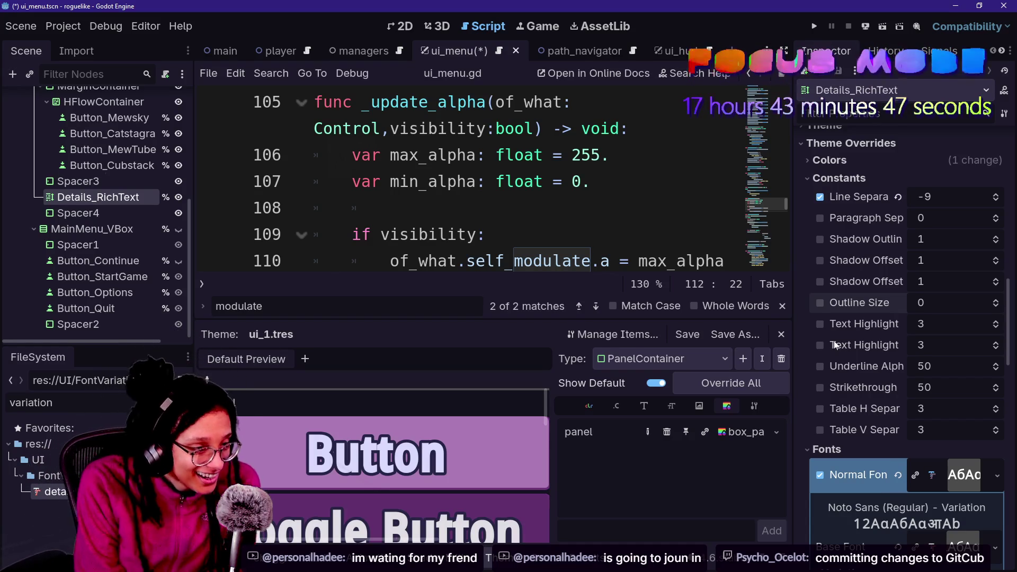
{"action": "left_click", "coordinate": [810, 31]}
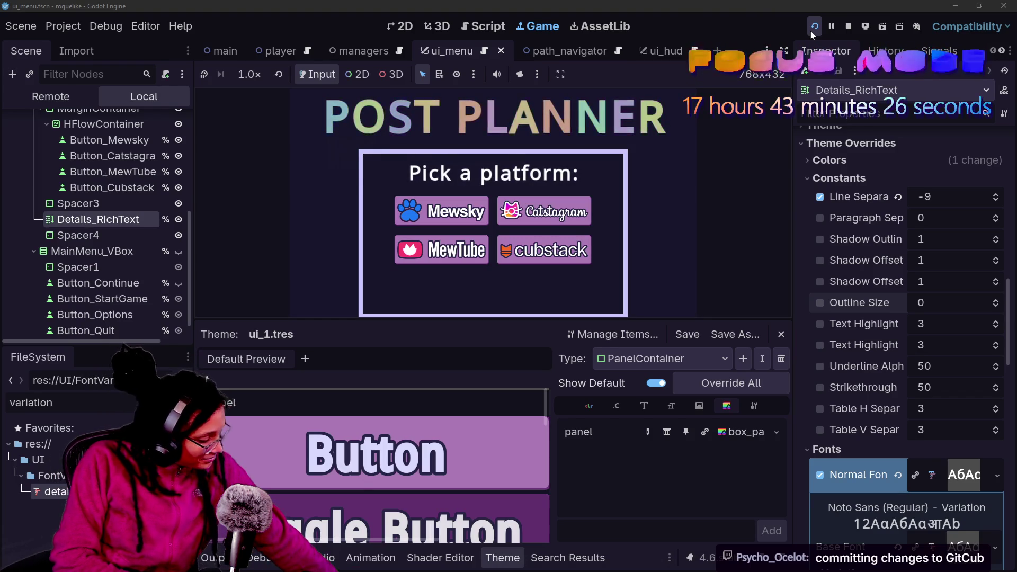
{"action": "mouse_move", "coordinate": [566, 225]}
{"action": "mouse_move", "coordinate": [578, 258]}
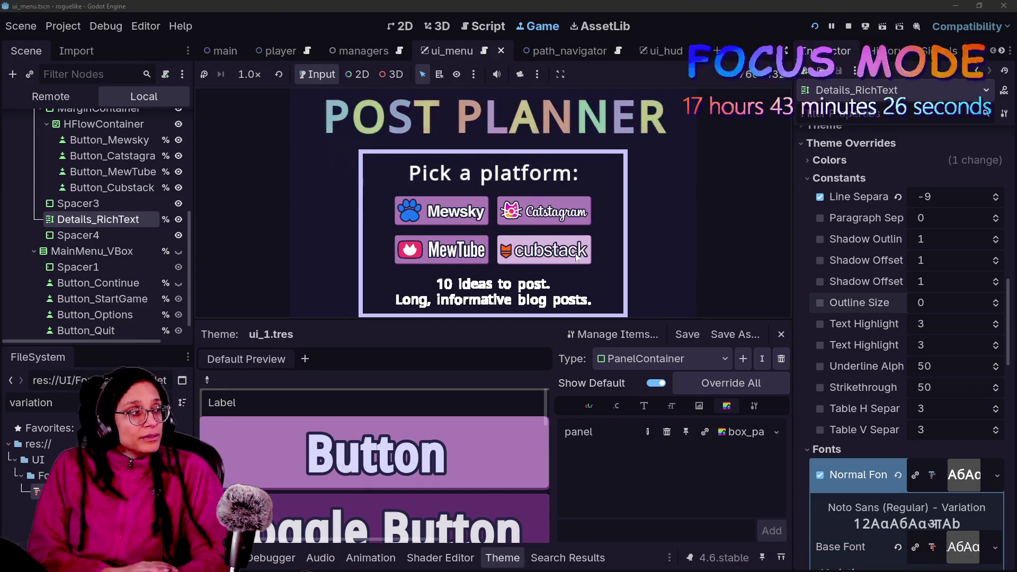
{"action": "mouse_move", "coordinate": [414, 257]}
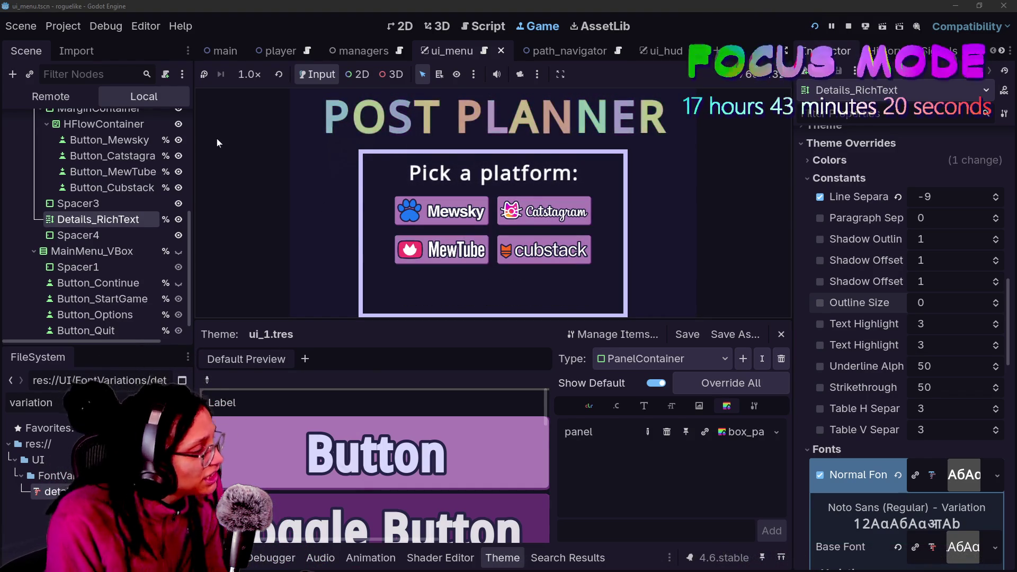
{"action": "left_click", "coordinate": [50, 96]}
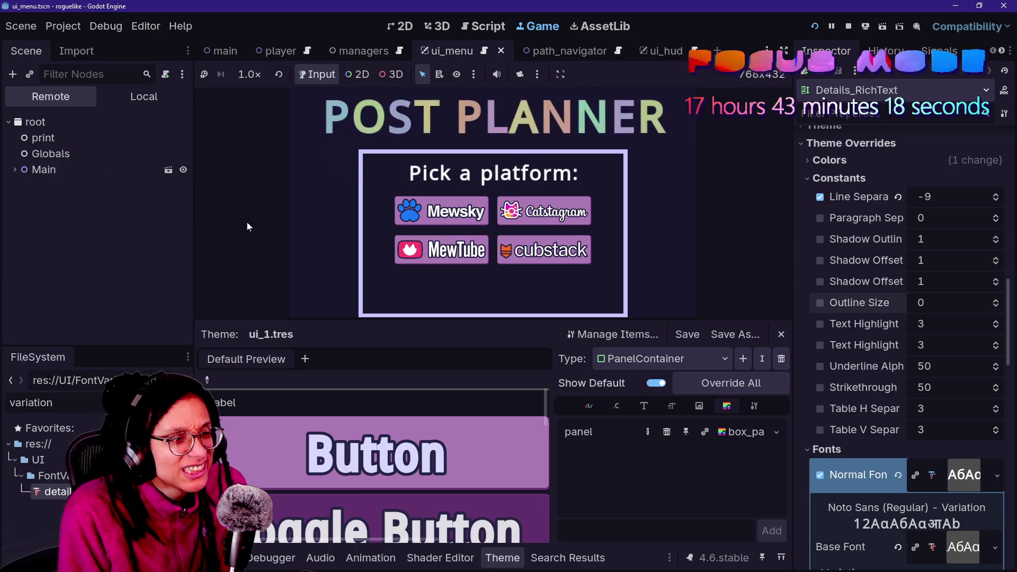
Expand the Main and Managers nodes in the remote scene tree
{"action": "left_click", "coordinate": [14, 170]}
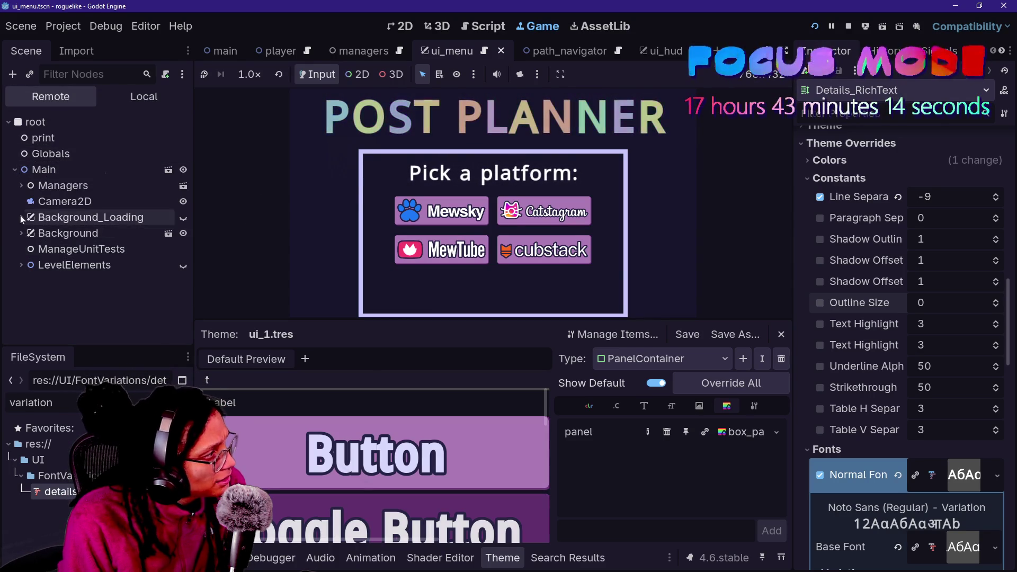
{"action": "left_click", "coordinate": [21, 186]}
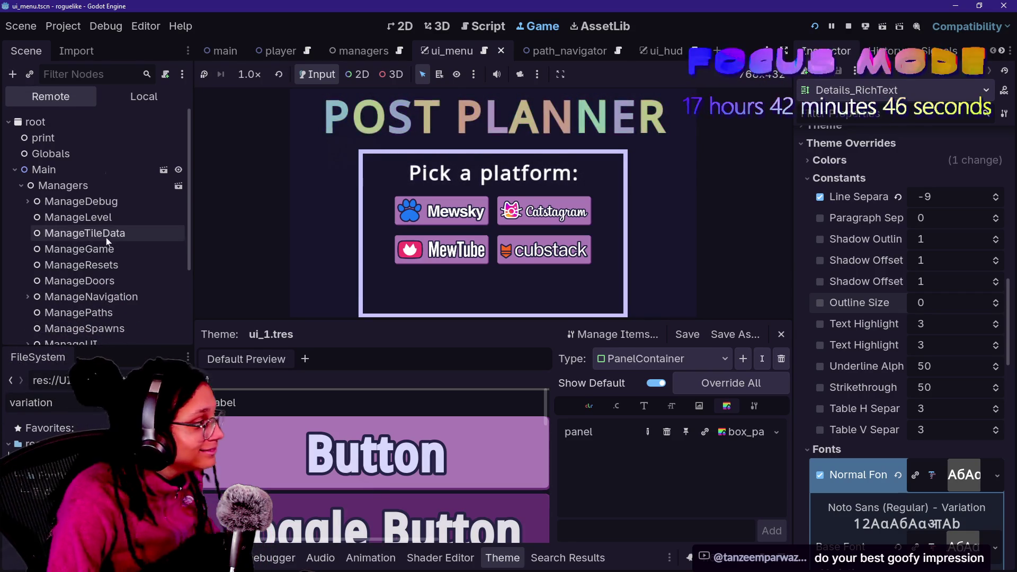
{"action": "scroll", "coordinate": [67, 229], "scroll_direction": "down", "scroll_amount": 3}
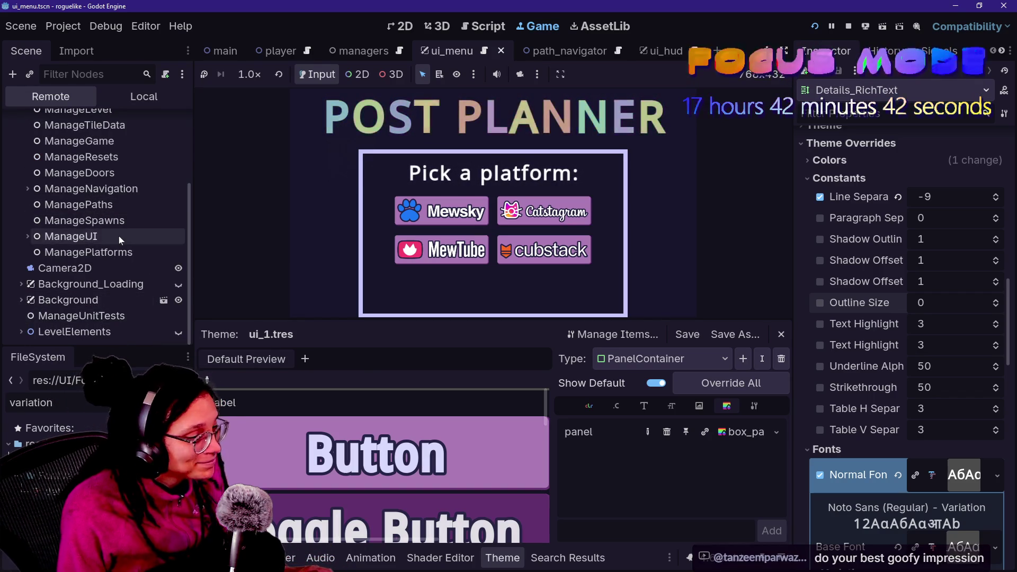
{"action": "scroll", "coordinate": [85, 233], "scroll_direction": "up", "scroll_amount": 3}
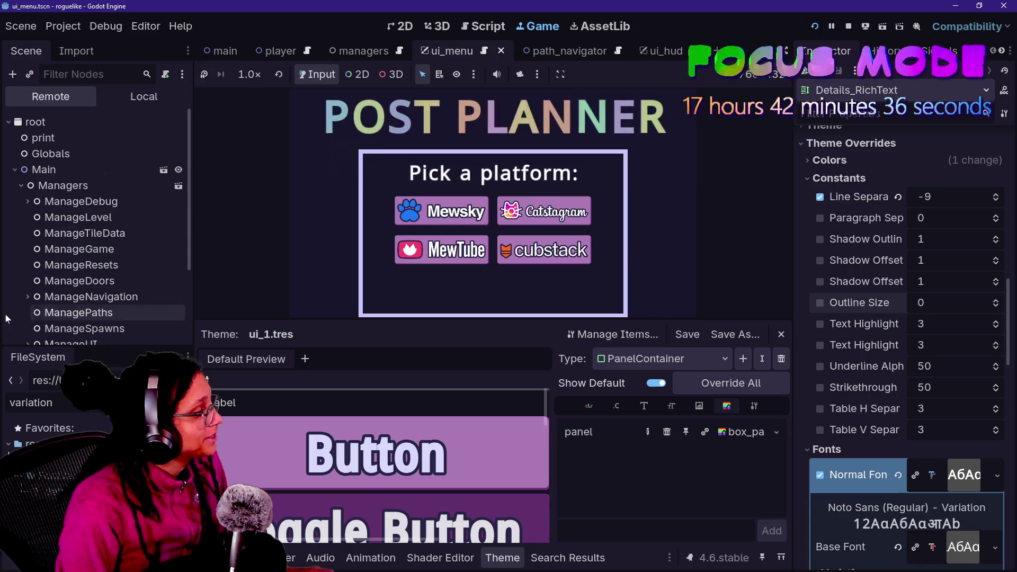
{"action": "scroll", "coordinate": [11, 301], "scroll_direction": "down", "scroll_amount": 2}
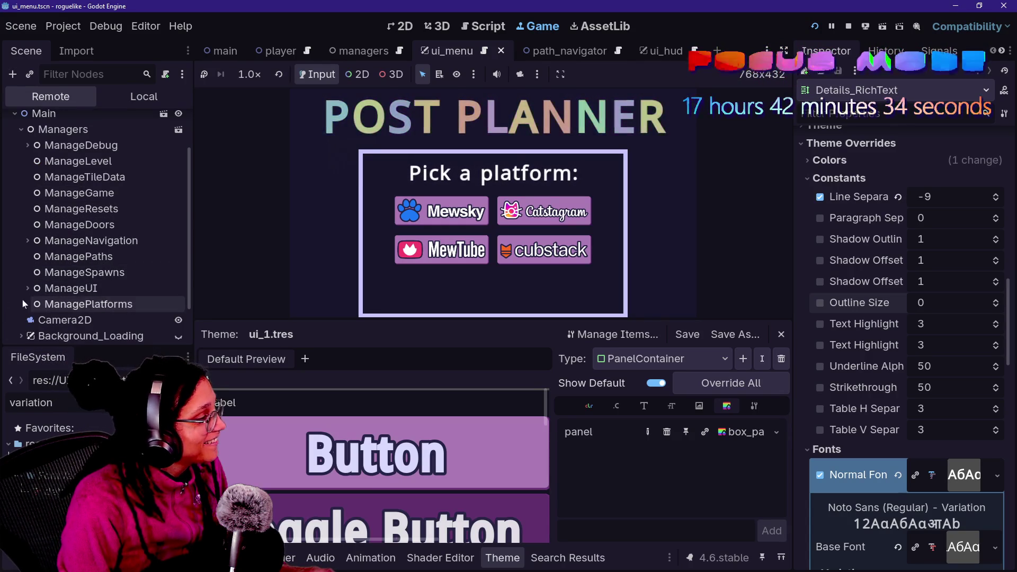
Expand ManageUI, UI_Menu, ui_mainmenu and its containers down to Platform_VBox and inspect the live Details_RichText
{"action": "left_click", "coordinate": [27, 288]}
{"action": "left_click", "coordinate": [33, 320]}
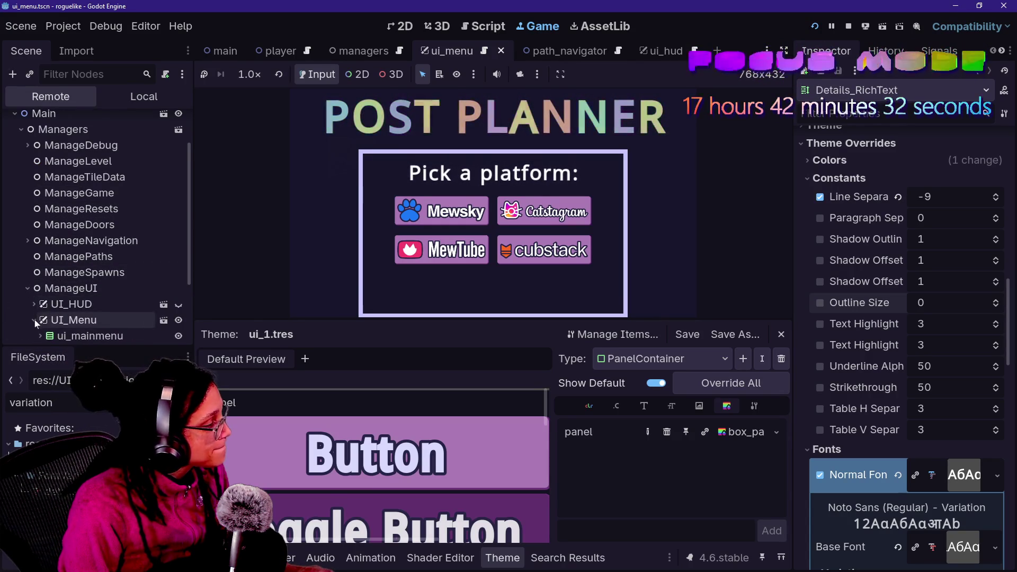
{"action": "scroll", "coordinate": [42, 262], "scroll_direction": "down", "scroll_amount": 3}
{"action": "left_click", "coordinate": [41, 251]}
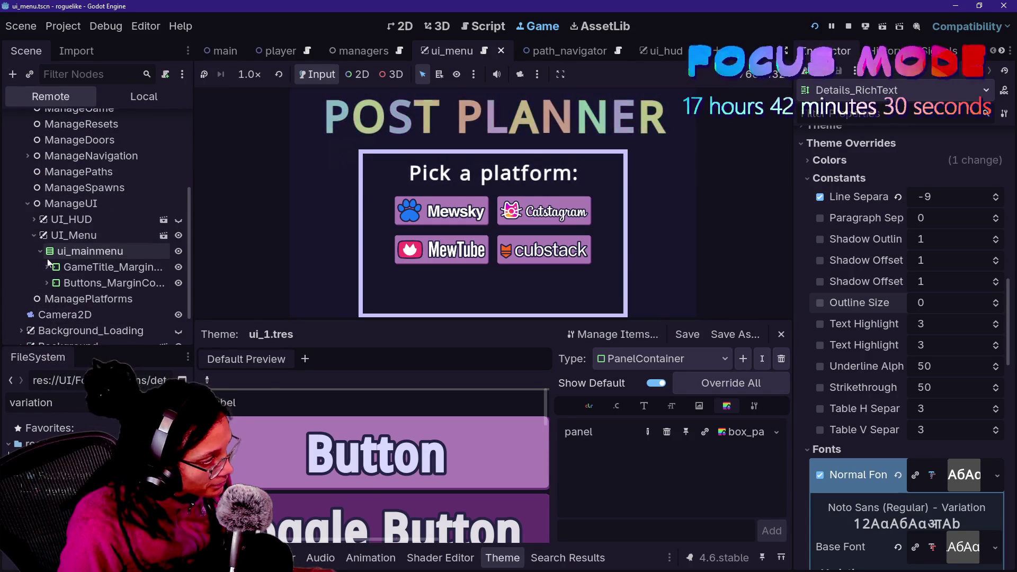
{"action": "left_click", "coordinate": [46, 282]}
{"action": "scroll", "coordinate": [47, 282], "scroll_direction": "down", "scroll_amount": 1}
{"action": "left_click", "coordinate": [53, 271]}
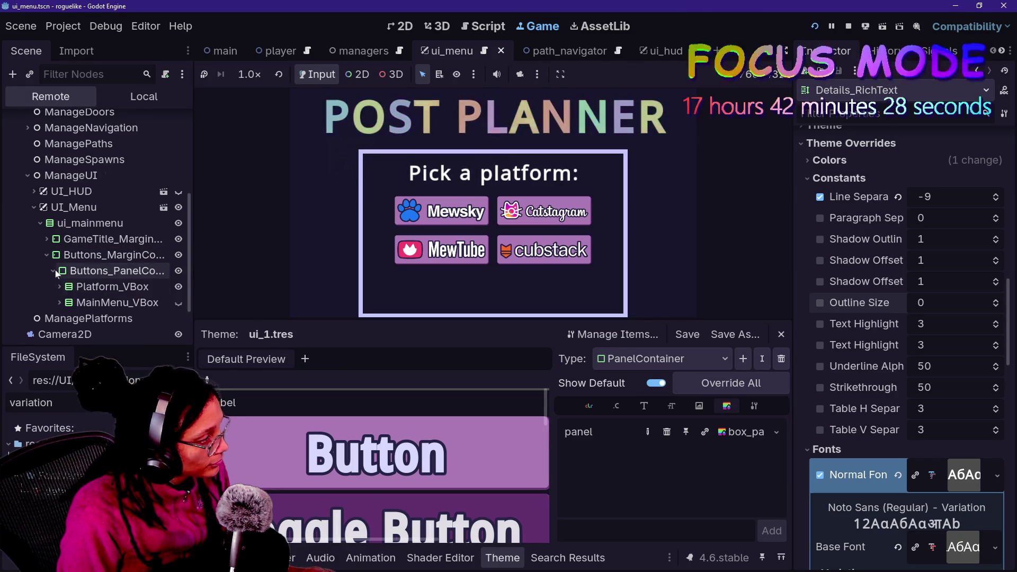
{"action": "scroll", "coordinate": [50, 264], "scroll_direction": "down", "scroll_amount": 1}
{"action": "left_click", "coordinate": [57, 260]}
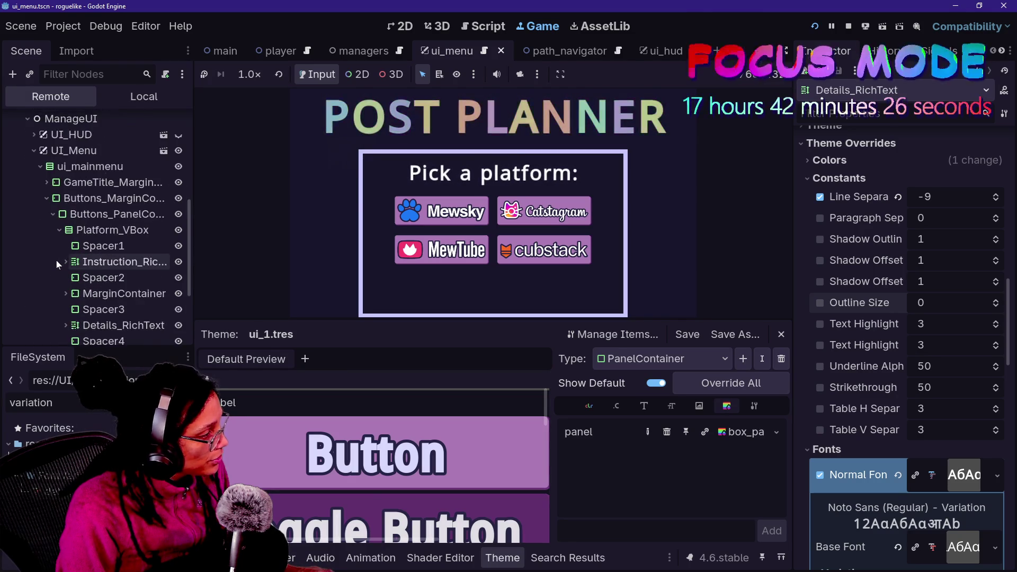
{"action": "scroll", "coordinate": [56, 259], "scroll_direction": "down", "scroll_amount": 3}
{"action": "left_click", "coordinate": [83, 272]}
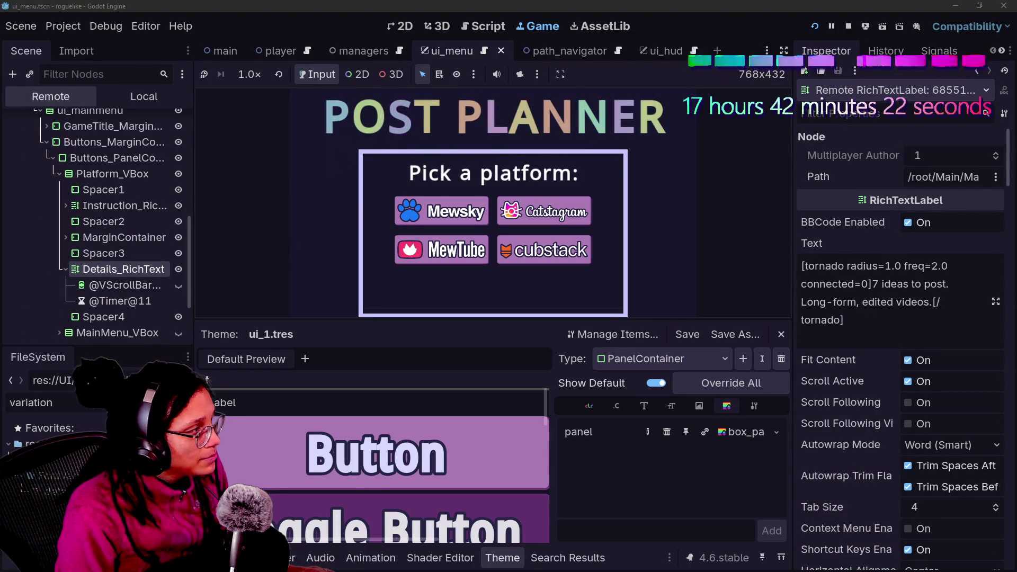
Review the live Details_RichText's theme overrides, including the shadow offset values
{"action": "scroll", "coordinate": [901, 344], "scroll_direction": "down", "scroll_amount": 8}
{"action": "scroll", "coordinate": [900, 328], "scroll_direction": "down", "scroll_amount": 10}
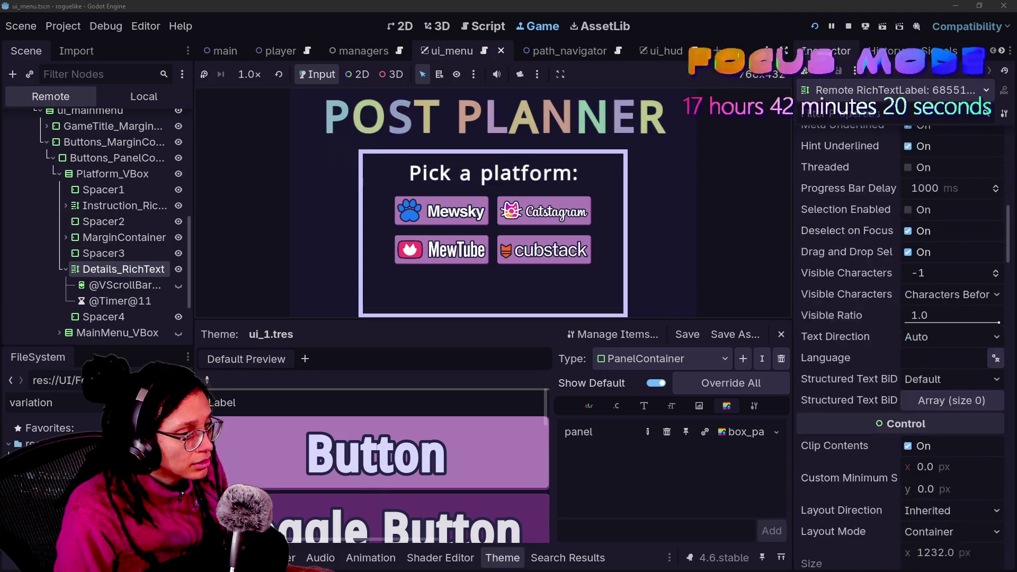
{"action": "scroll", "coordinate": [900, 328], "scroll_direction": "down", "scroll_amount": 12}
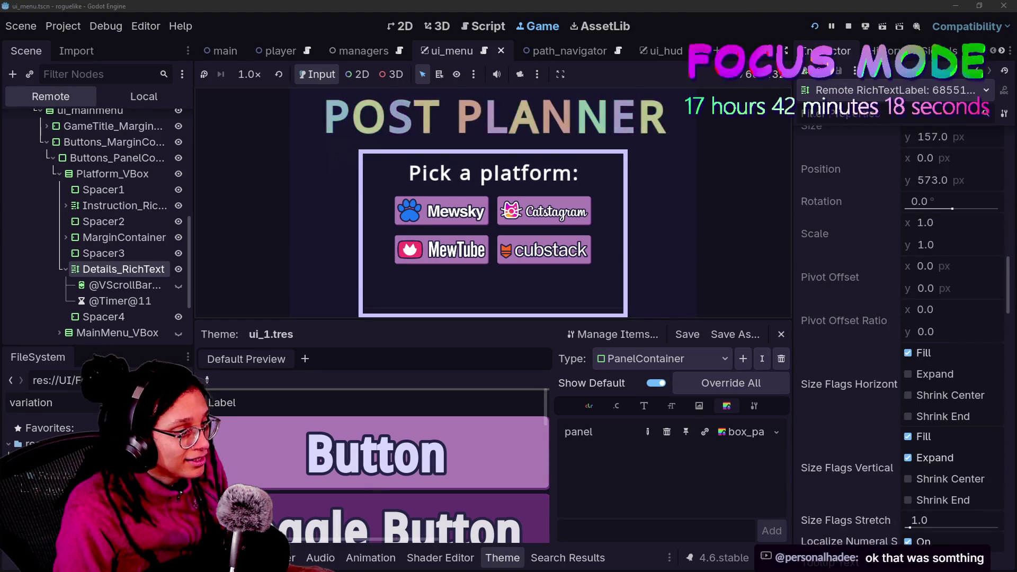
{"action": "scroll", "coordinate": [901, 328], "scroll_direction": "down", "scroll_amount": 13}
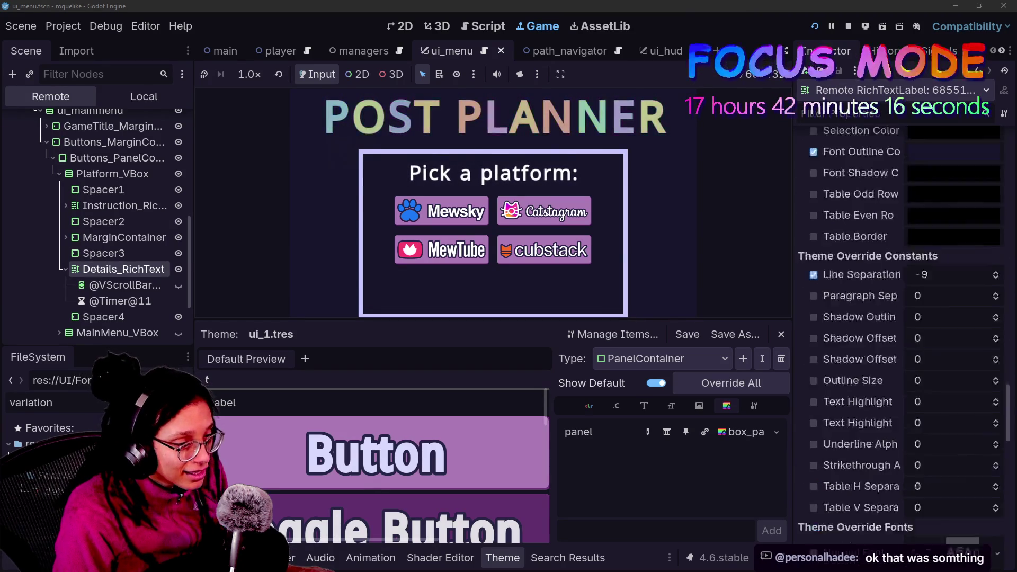
{"action": "scroll", "coordinate": [826, 265], "scroll_direction": "up", "scroll_amount": 9}
{"action": "scroll", "coordinate": [825, 267], "scroll_direction": "down", "scroll_amount": 3}
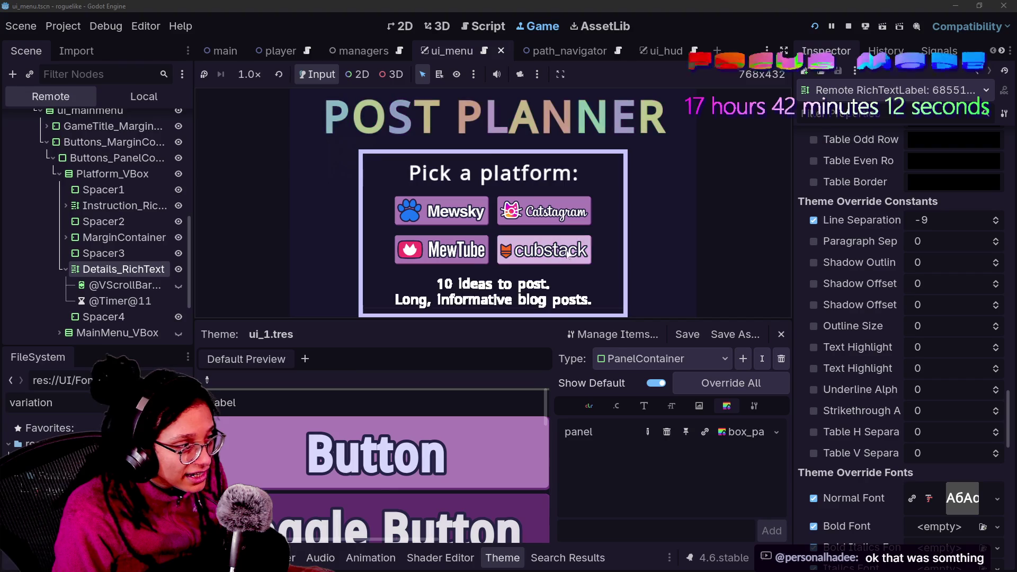
{"action": "left_click", "coordinate": [907, 305]}
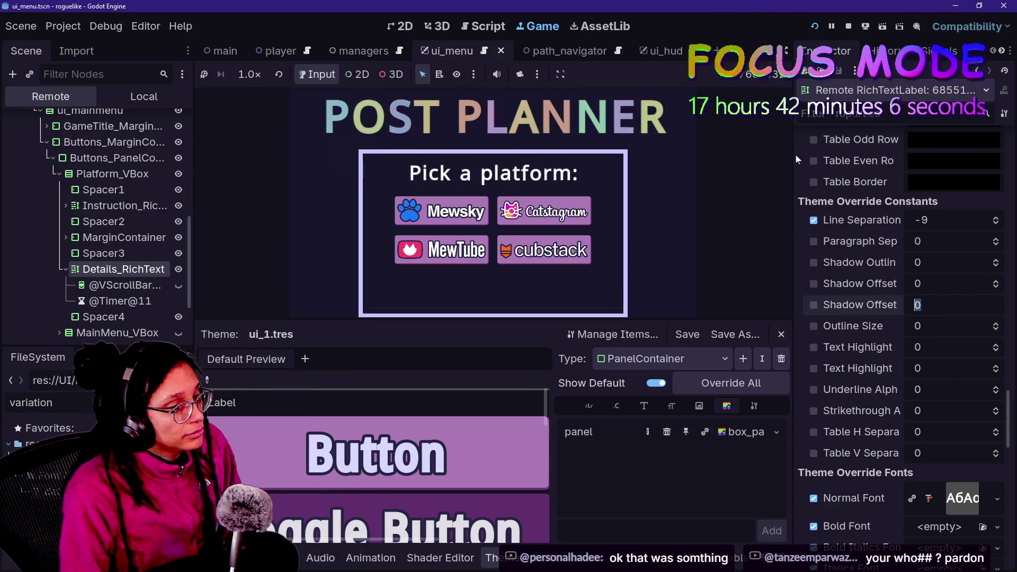
{"action": "scroll", "coordinate": [901, 318], "scroll_direction": "down", "scroll_amount": 10}
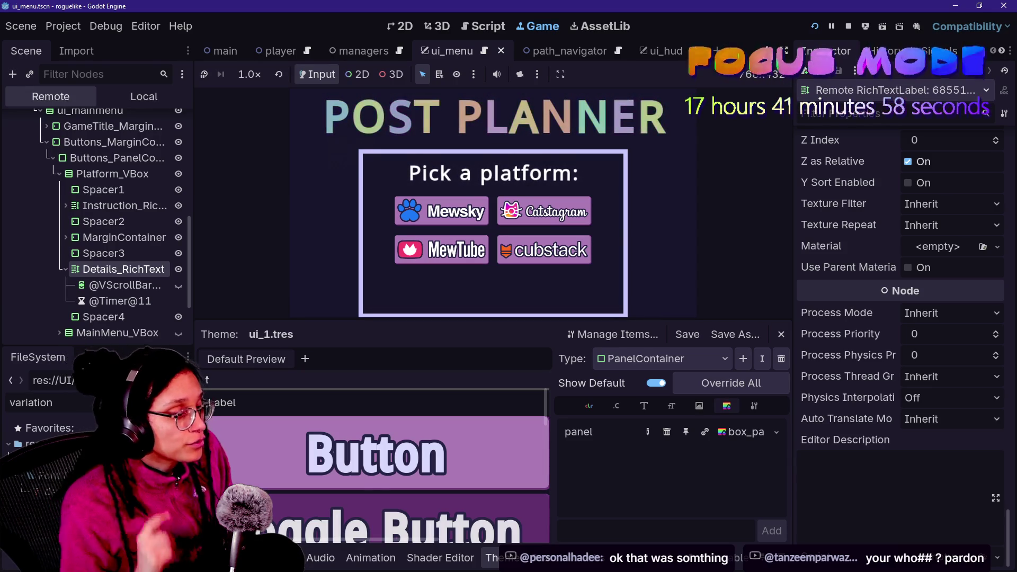
{"action": "scroll", "coordinate": [868, 209], "scroll_direction": "up", "scroll_amount": 3}
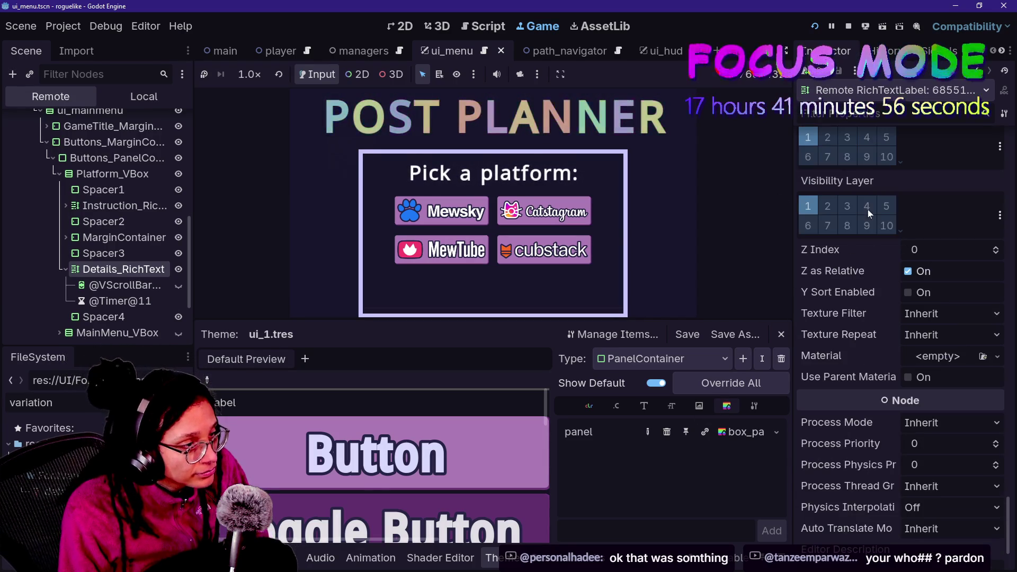
{"action": "mouse_move", "coordinate": [892, 286]}
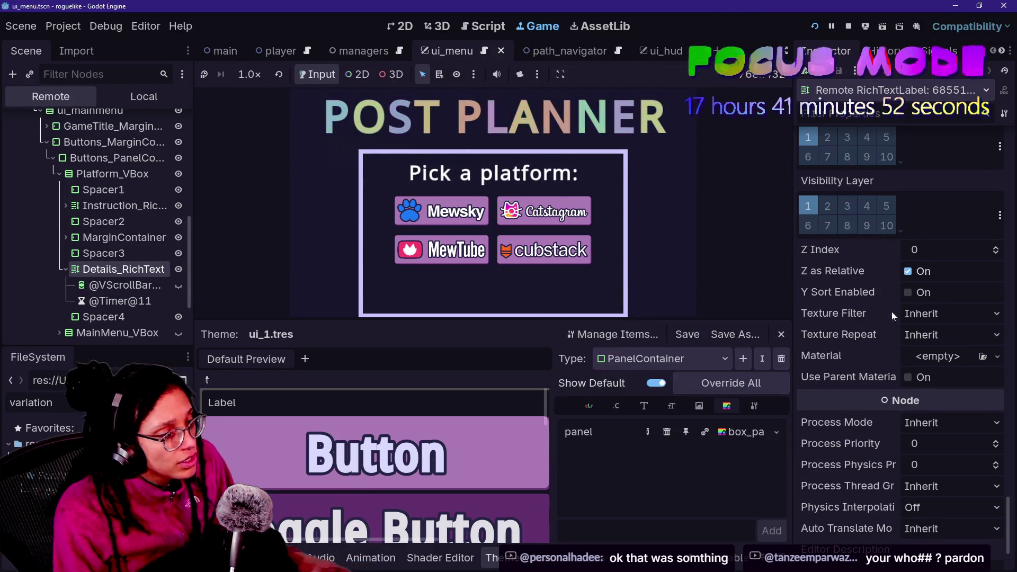
{"action": "scroll", "coordinate": [913, 388], "scroll_direction": "down", "scroll_amount": 1}
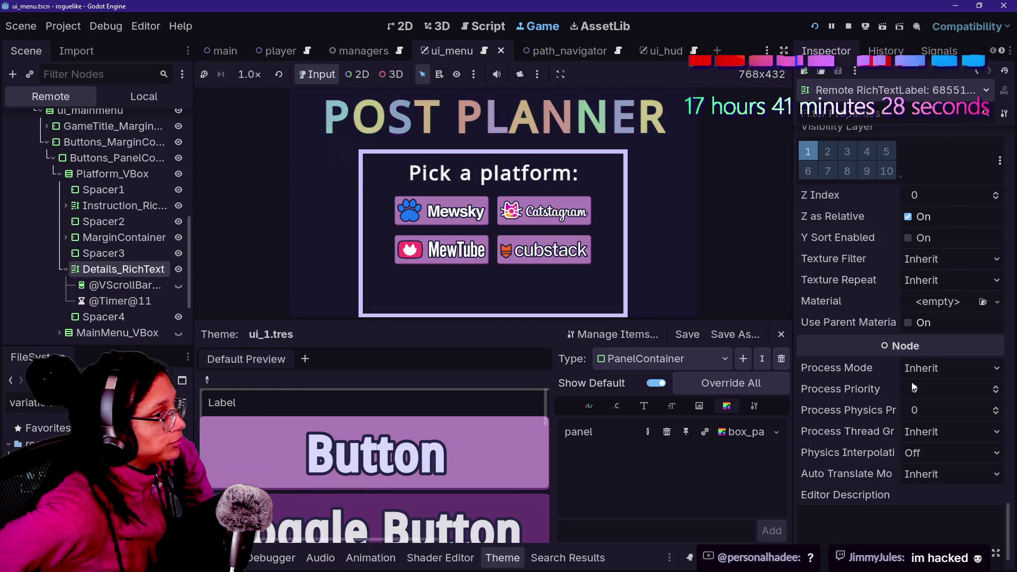
Hover the platform buttons, toggle the Font Outline Color override on and back off, and stop the game
{"action": "mouse_move", "coordinate": [548, 265]}
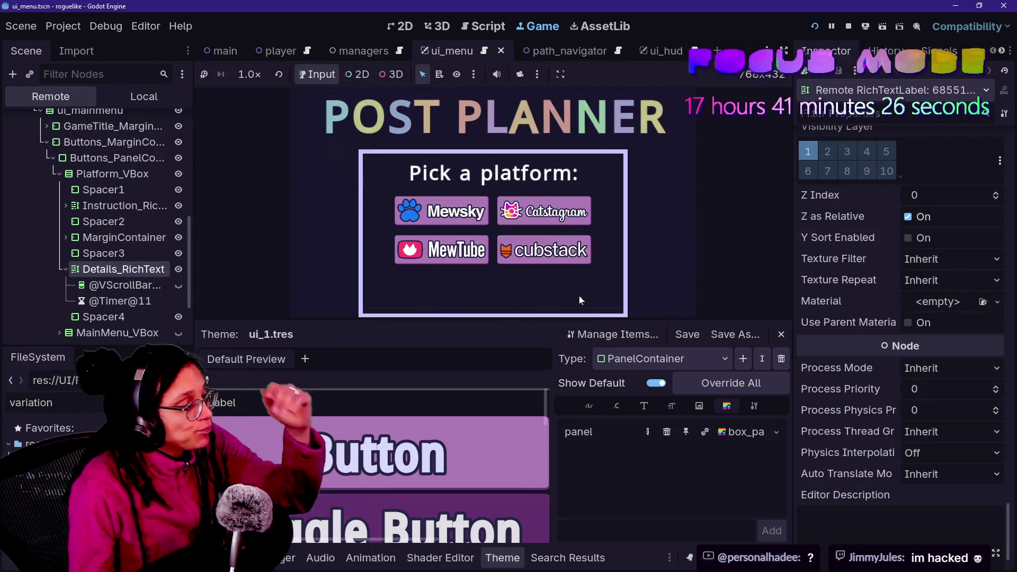
{"action": "mouse_move", "coordinate": [584, 213]}
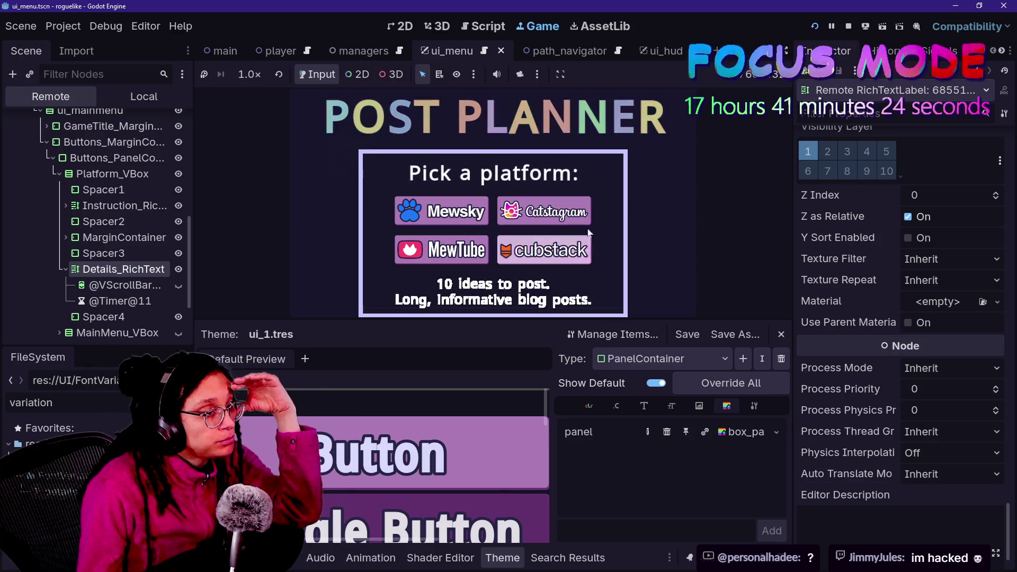
{"action": "scroll", "coordinate": [820, 286], "scroll_direction": "up", "scroll_amount": 4}
{"action": "scroll", "coordinate": [821, 286], "scroll_direction": "down", "scroll_amount": 3}
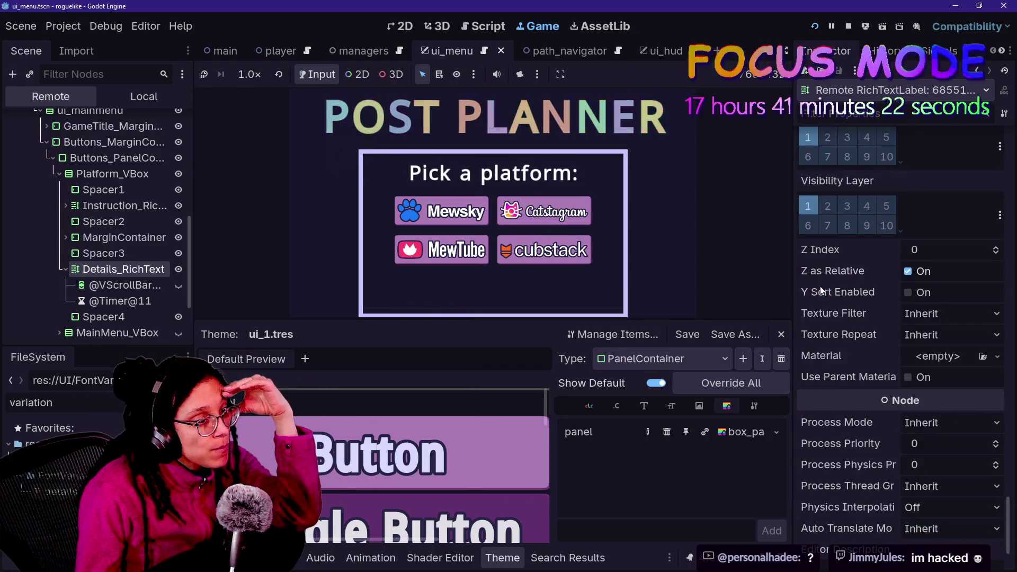
{"action": "scroll", "coordinate": [820, 286], "scroll_direction": "up", "scroll_amount": 4}
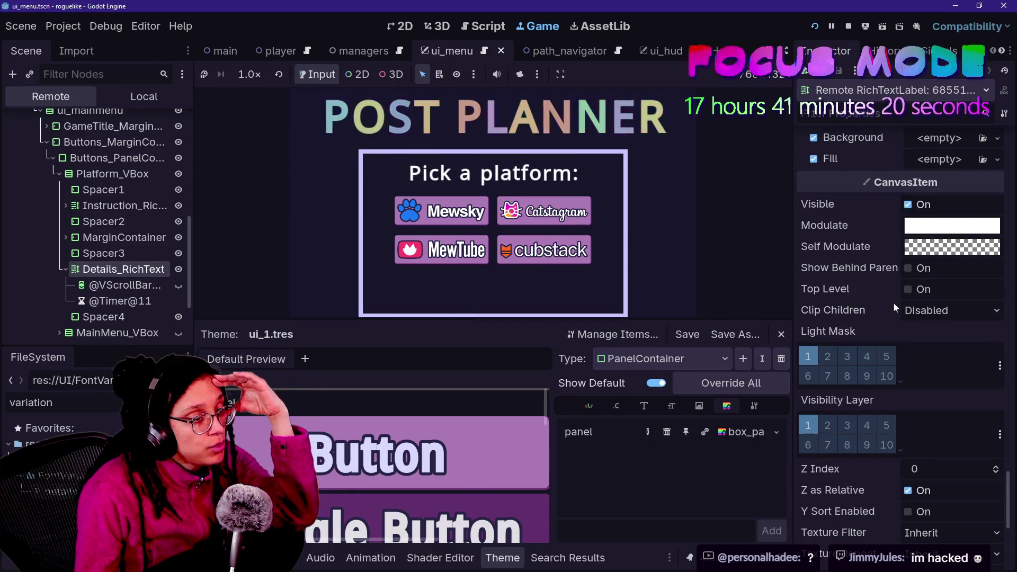
{"action": "scroll", "coordinate": [859, 318], "scroll_direction": "up", "scroll_amount": 5}
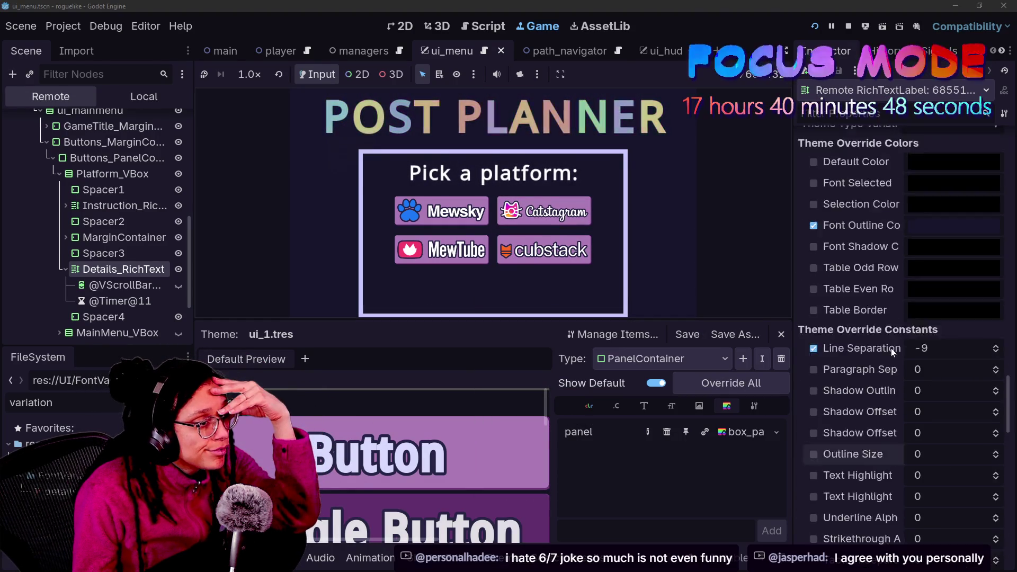
{"action": "left_click", "coordinate": [814, 280]}
{"action": "left_click", "coordinate": [815, 281]}
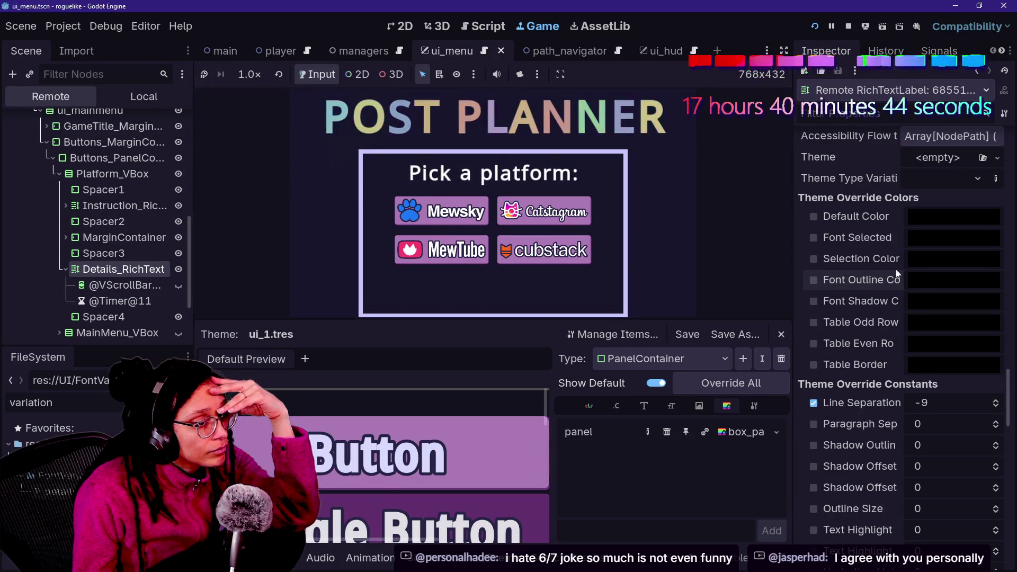
{"action": "left_click", "coordinate": [849, 26]}
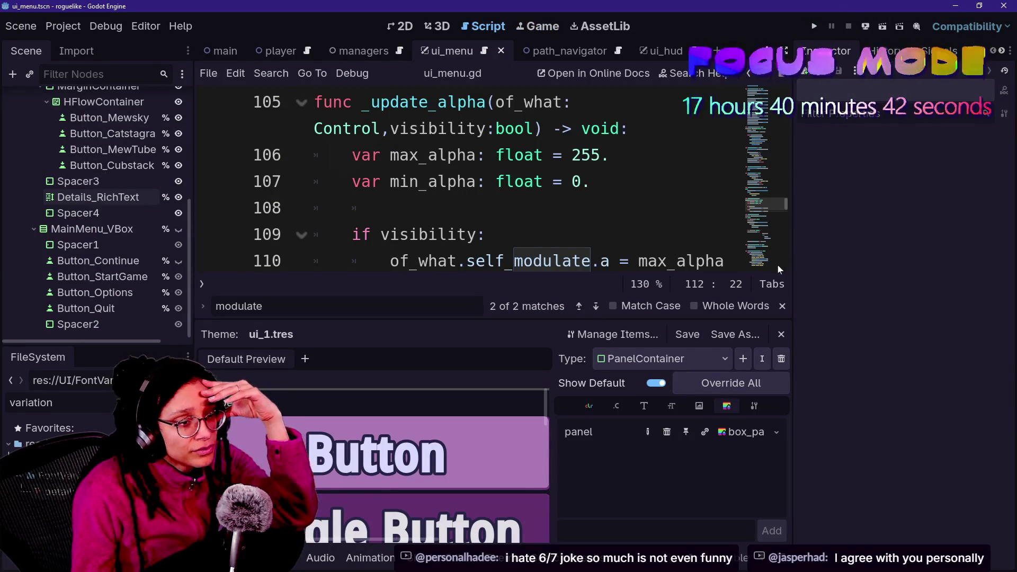
Enter distraction-free mode and go to the _update_details_text header at normal text size
{"action": "scroll", "coordinate": [472, 180], "scroll_direction": "down", "scroll_amount": 2}
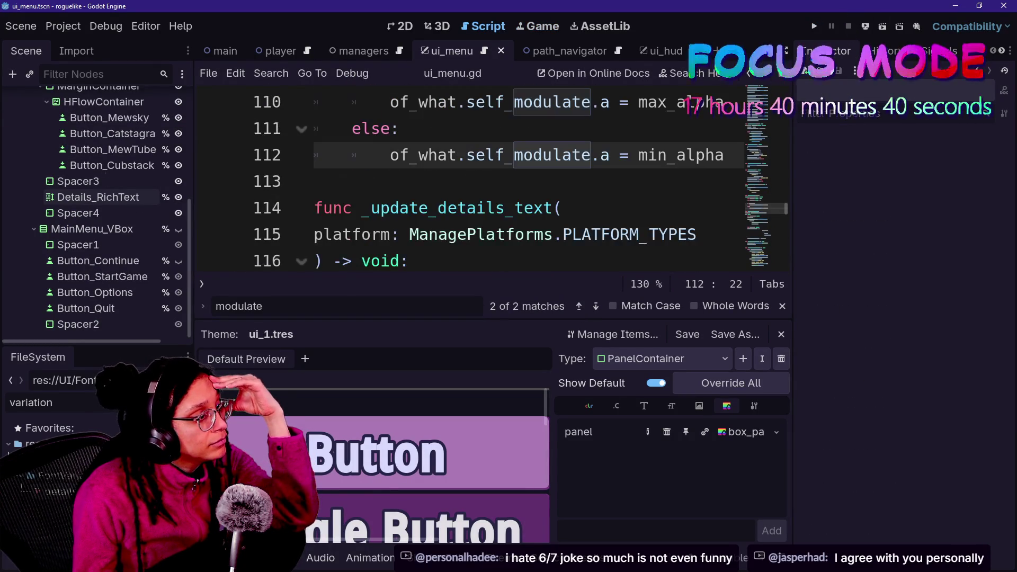
{"action": "left_click", "coordinate": [318, 182]}
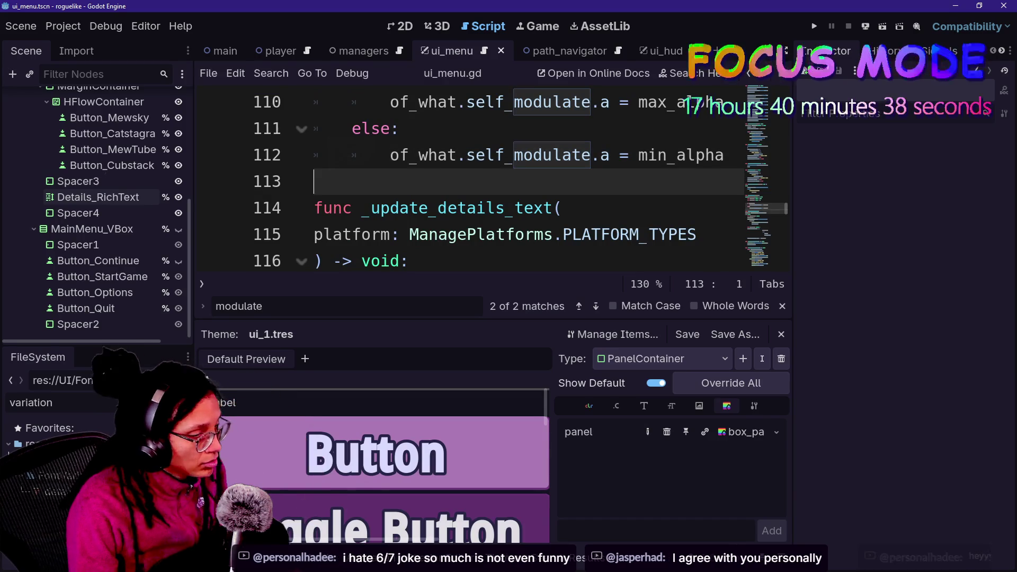
{"action": "key", "text": "ctrl+shift+F11"}
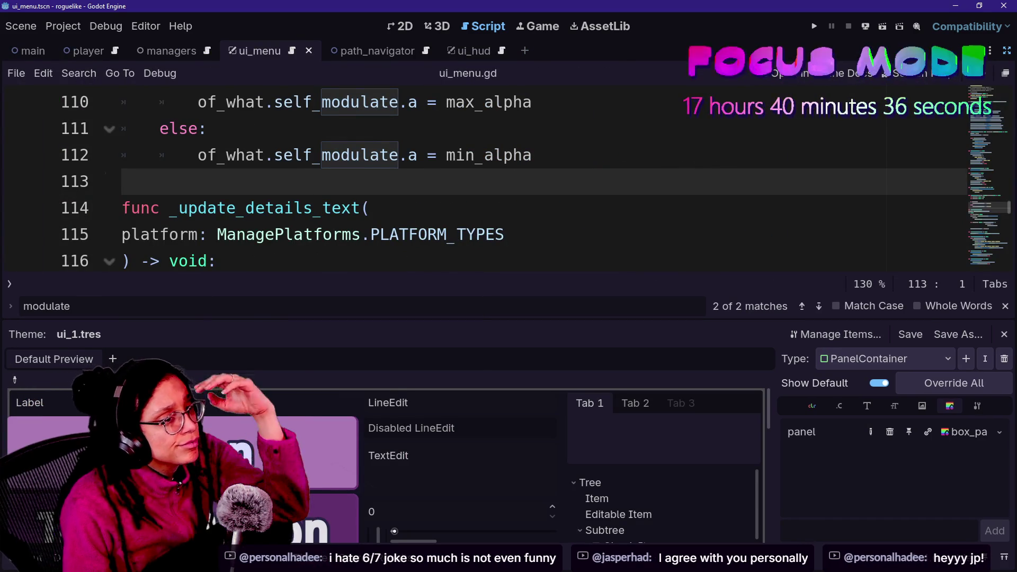
{"action": "key", "text": "Down"}
{"action": "key", "text": "Up"}
{"action": "key", "text": "ctrl+minus"}
{"action": "key", "text": "ctrl+minus"}
{"action": "key", "text": "ctrl+minus"}
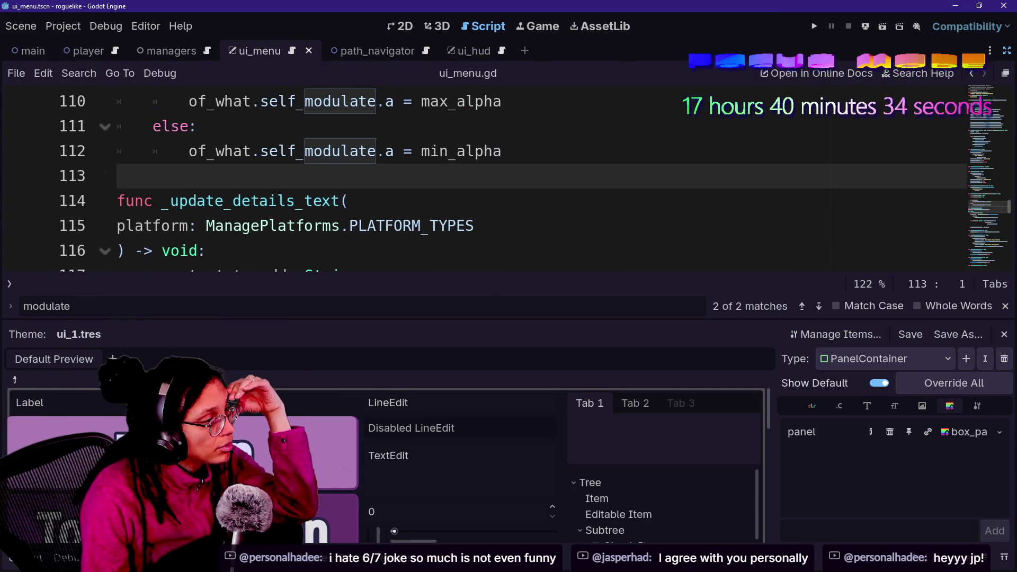
{"action": "key", "text": "Down"}
{"action": "key", "text": "End"}
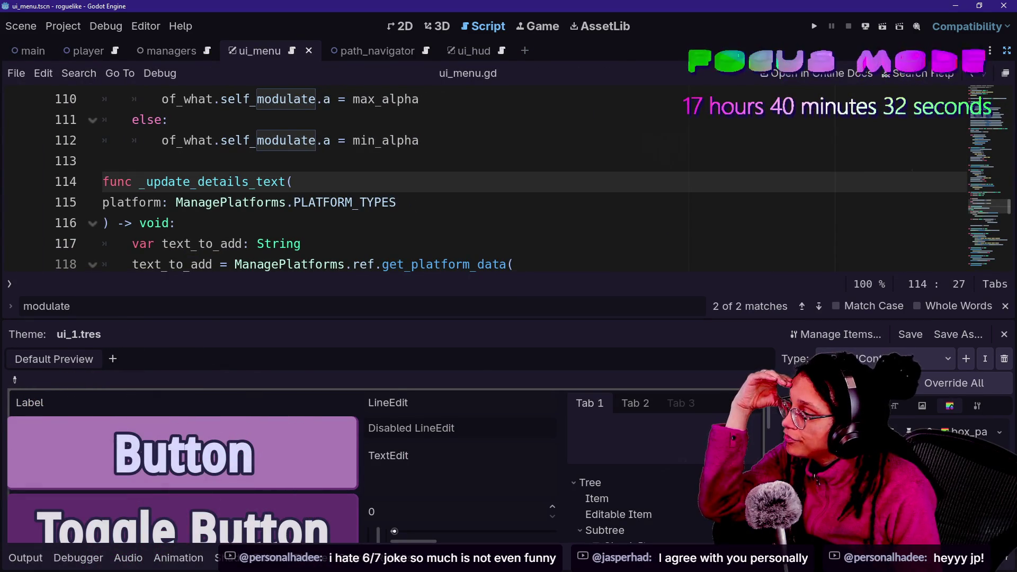
{"action": "scroll", "coordinate": [477, 180], "scroll_direction": "down", "scroll_amount": 1}
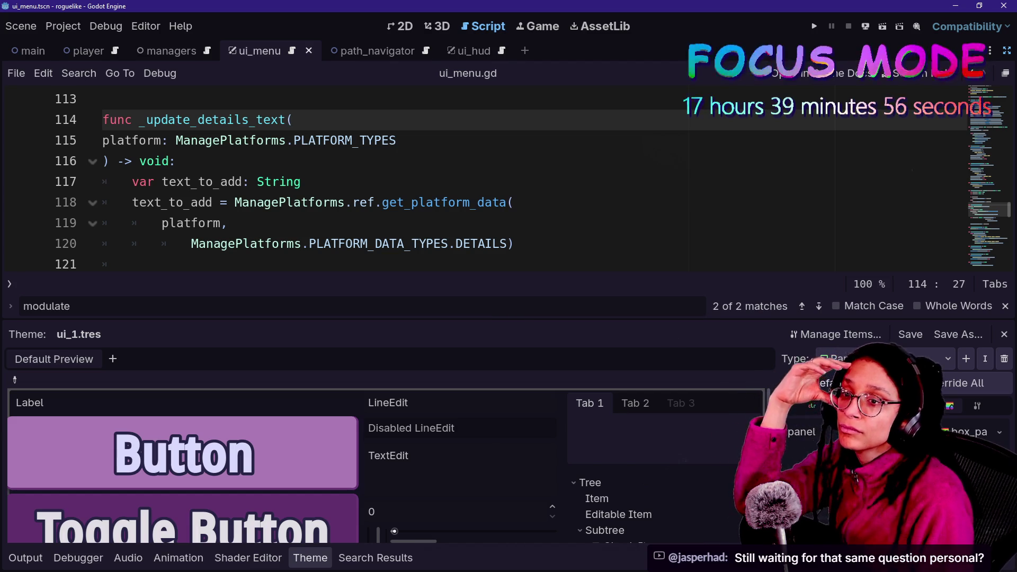
Step through the _update_details_text lines and show the Output log
{"action": "key", "text": "Down"}
{"action": "key", "text": "Down"}
{"action": "key", "text": "Down"}
{"action": "key", "text": "Up"}
{"action": "key", "text": "Up"}
{"action": "key", "text": "Up"}
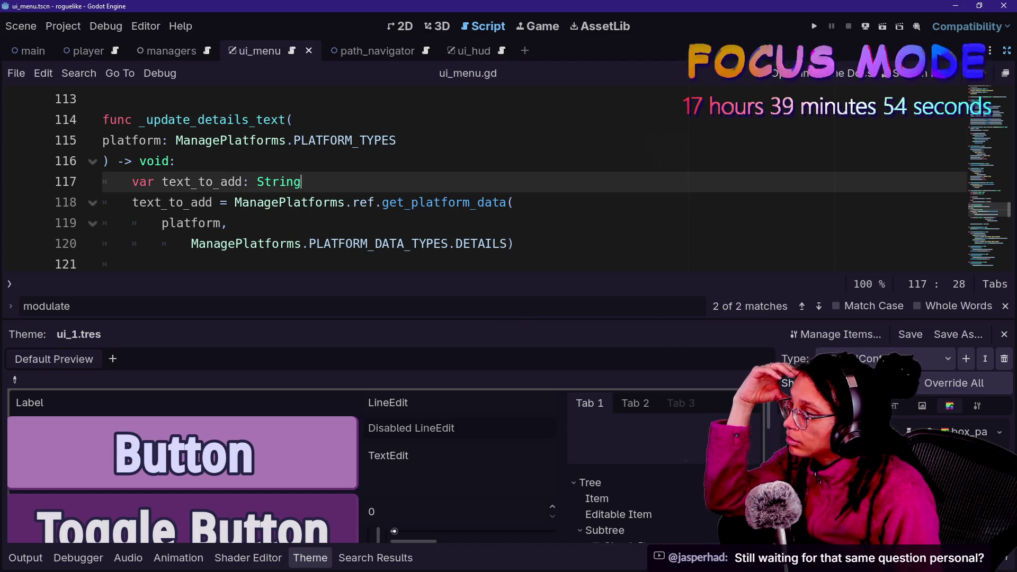
{"action": "key", "text": "Up"}
{"action": "key", "text": "Up"}
{"action": "key", "text": "Down"}
{"action": "key", "text": "Down"}
{"action": "key", "text": "Down"}
{"action": "key", "text": "Down"}
{"action": "key", "text": "Down"}
{"action": "key", "text": "Down"}
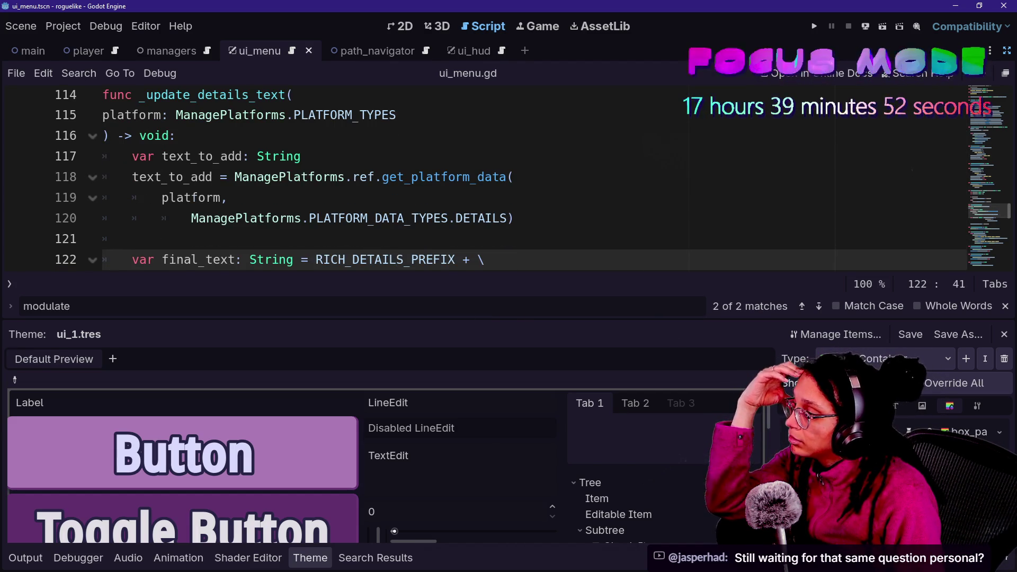
{"action": "key", "text": "Up"}
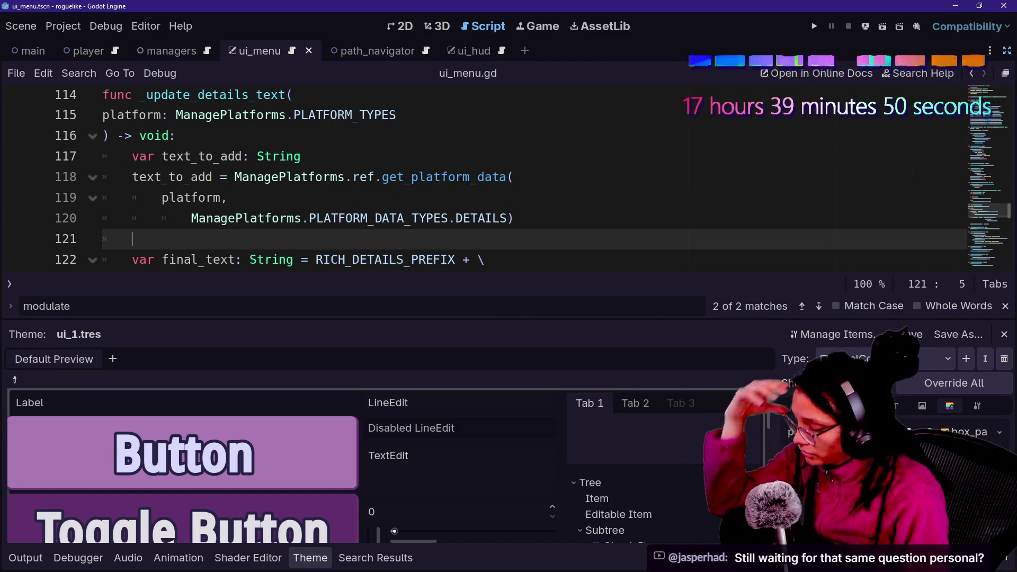
{"action": "key", "text": "alt+o"}
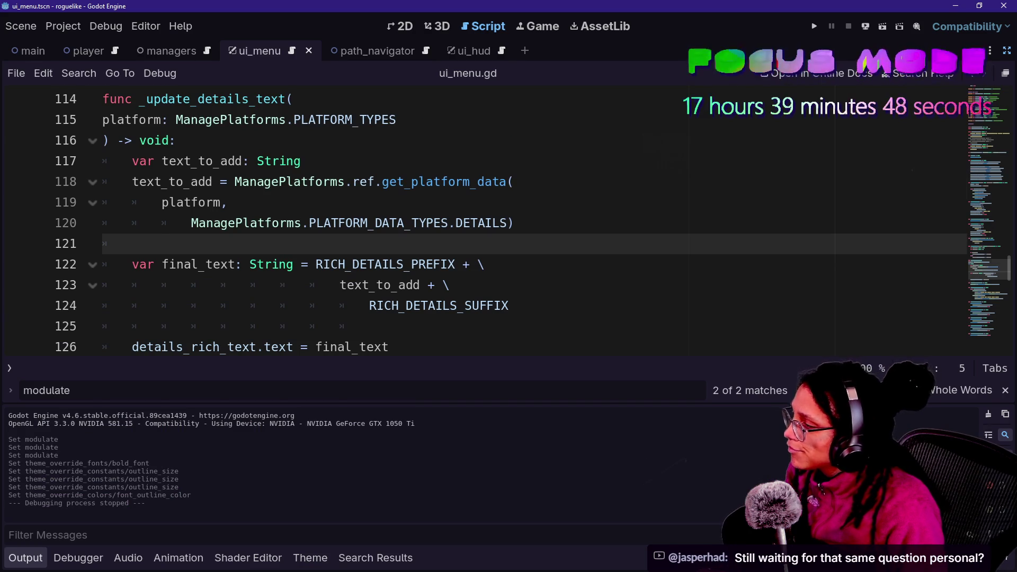
{"action": "scroll", "coordinate": [477, 222], "scroll_direction": "down", "scroll_amount": 3}
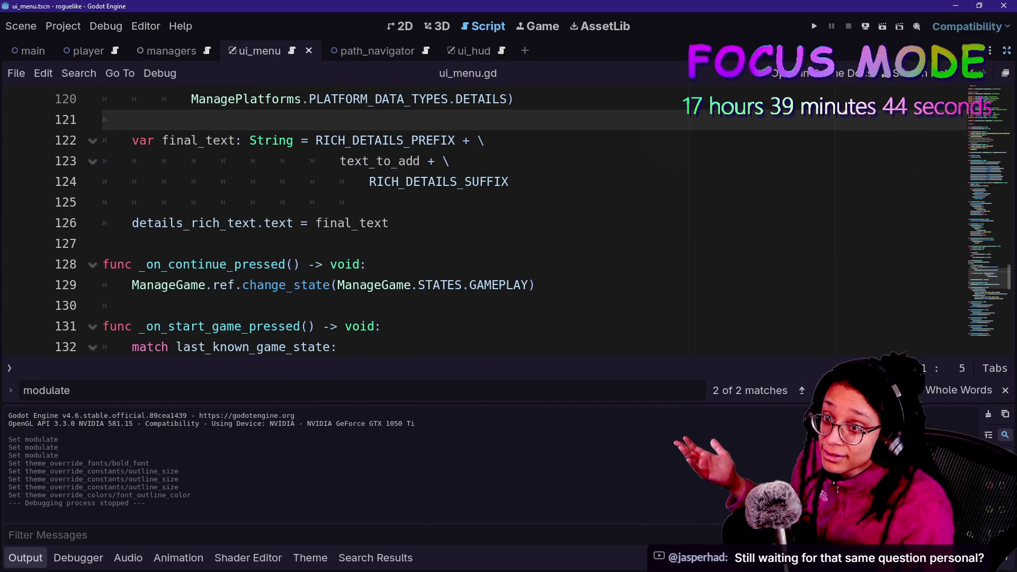
{"action": "left_click", "coordinate": [371, 202]}
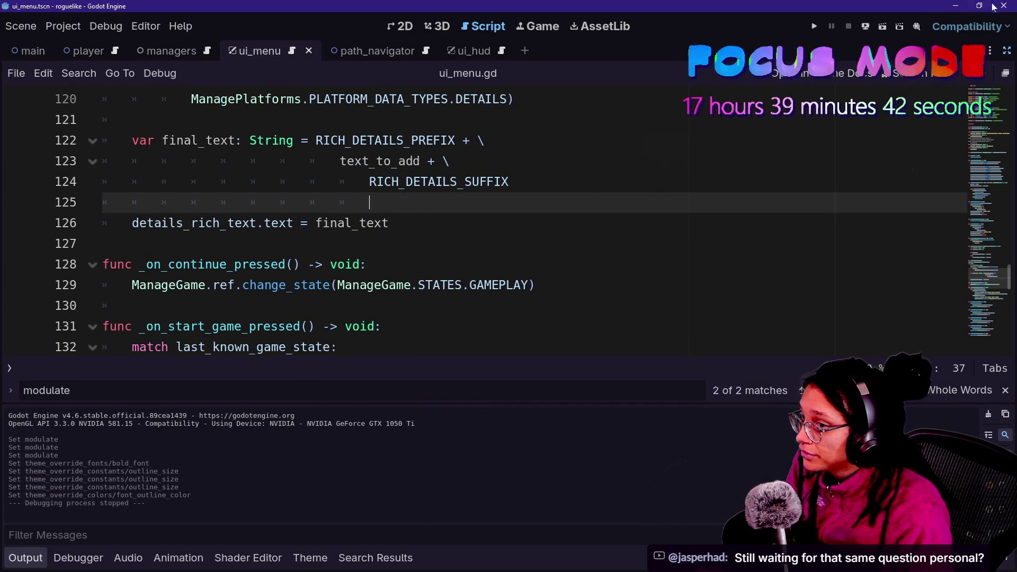
Restore the side docks, select Details_RichText, and show the ui_menu scene in the 2D view
{"action": "key", "text": "ctrl+shift+F11"}
{"action": "left_click", "coordinate": [450, 223]}
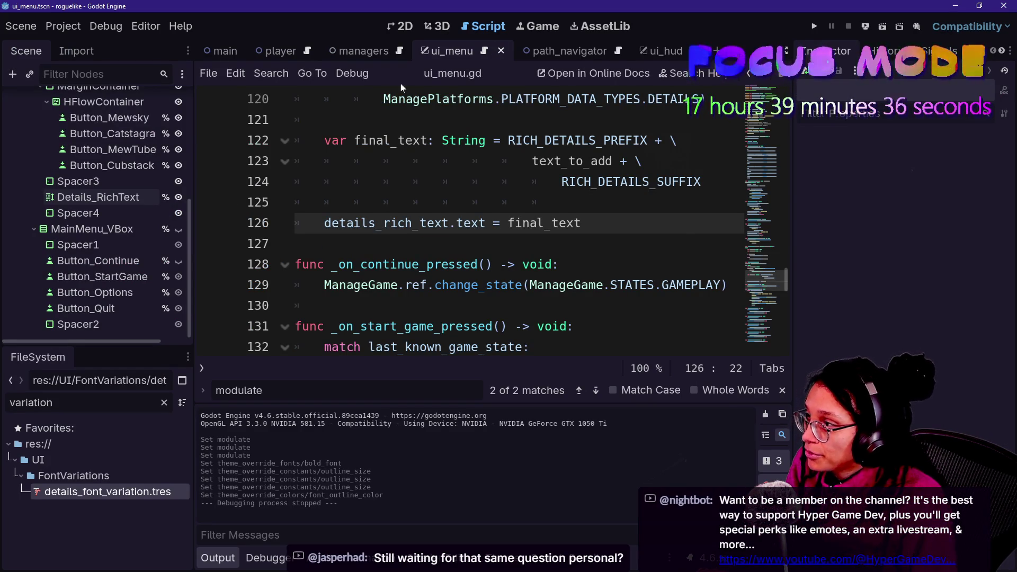
{"action": "left_click", "coordinate": [125, 198]}
{"action": "right_click", "coordinate": [124, 198]}
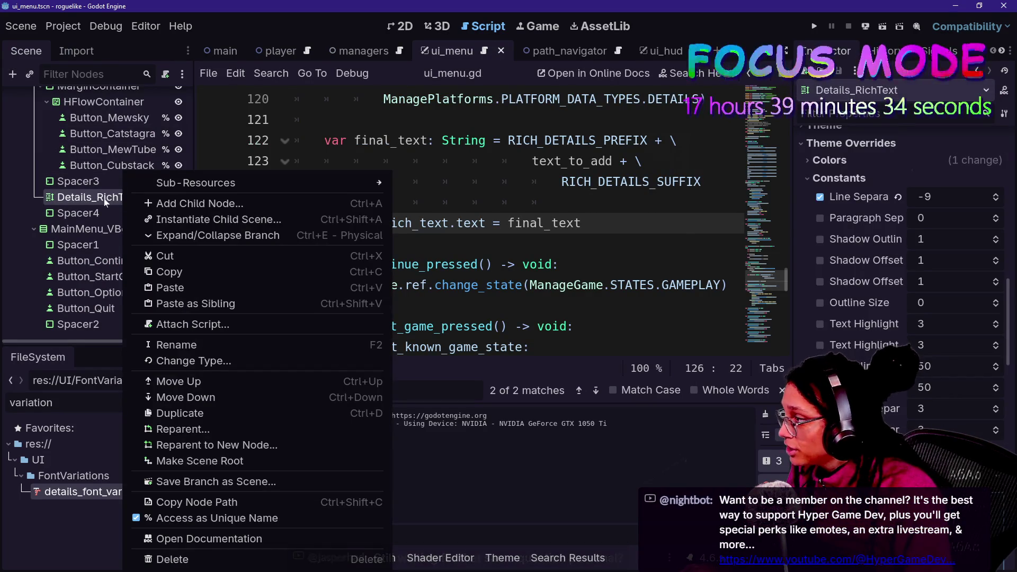
{"action": "left_click", "coordinate": [837, 242]}
{"action": "scroll", "coordinate": [838, 243], "scroll_direction": "up", "scroll_amount": 5}
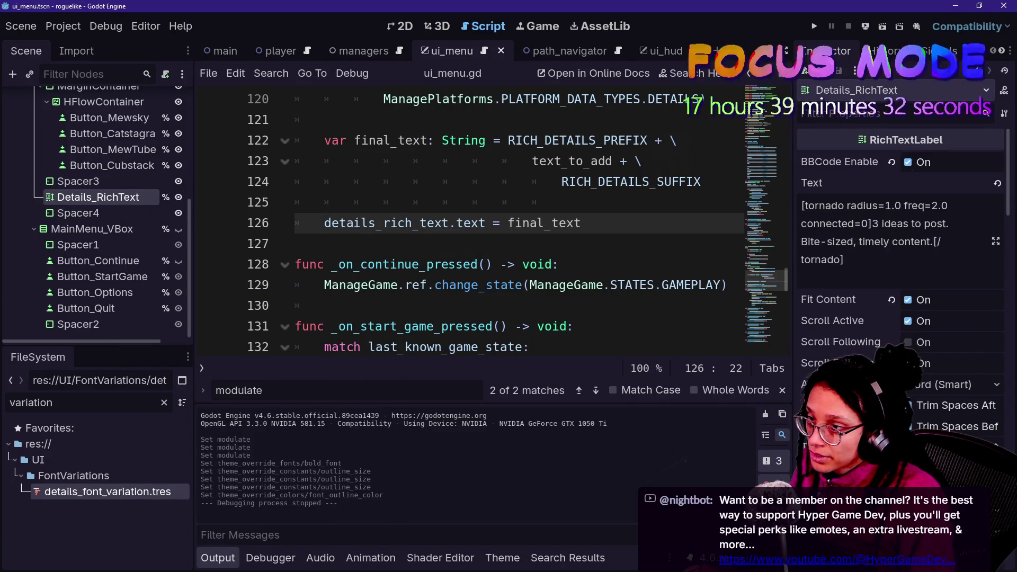
{"action": "key", "text": "ctrl+a"}
{"action": "left_click", "coordinate": [404, 24]}
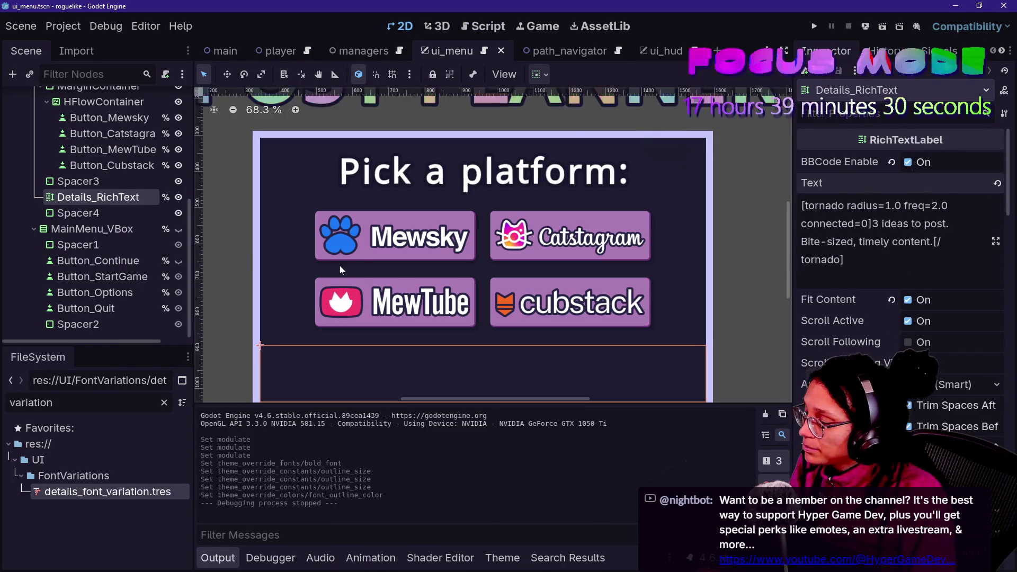
Select the Spacer3 node in the Scene dock
{"action": "scroll", "coordinate": [402, 280], "scroll_direction": "down", "scroll_amount": 1}
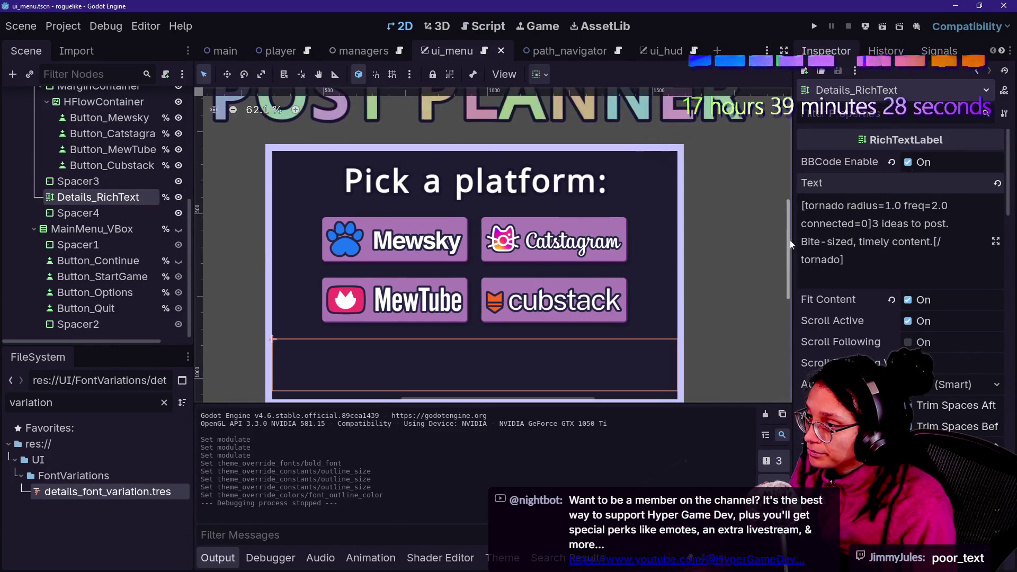
{"action": "scroll", "coordinate": [402, 280], "scroll_direction": "down", "scroll_amount": 1}
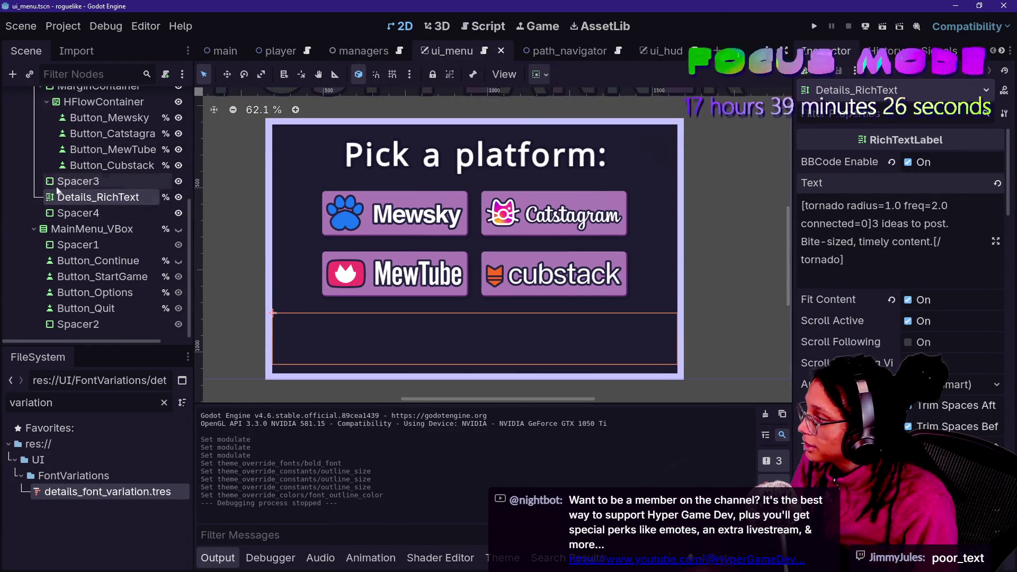
{"action": "left_click", "coordinate": [78, 181]}
{"action": "scroll", "coordinate": [86, 161], "scroll_direction": "up", "scroll_amount": 3}
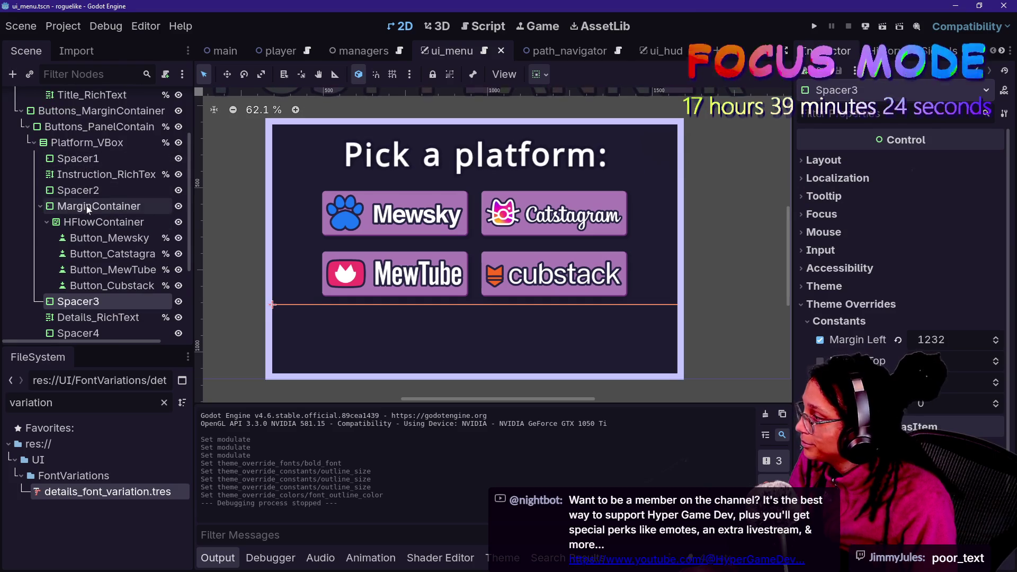
{"action": "scroll", "coordinate": [88, 210], "scroll_direction": "down", "scroll_amount": 1}
Add a new Label child node to Platform_VBox, searching 'label' in Create New Node
{"action": "right_click", "coordinate": [87, 114]}
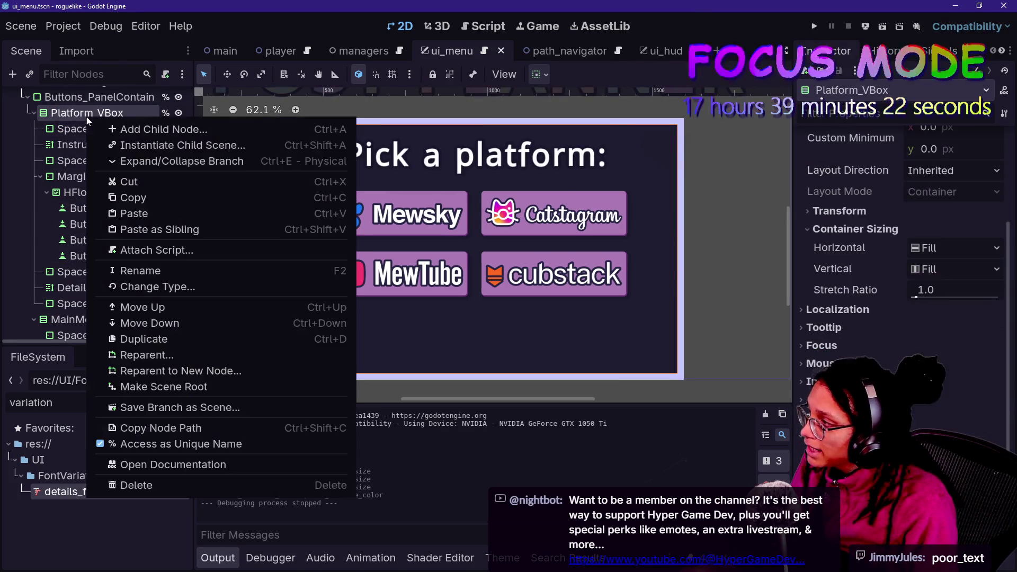
{"action": "left_click", "coordinate": [133, 129]}
{"action": "key", "text": "BackSpace"}
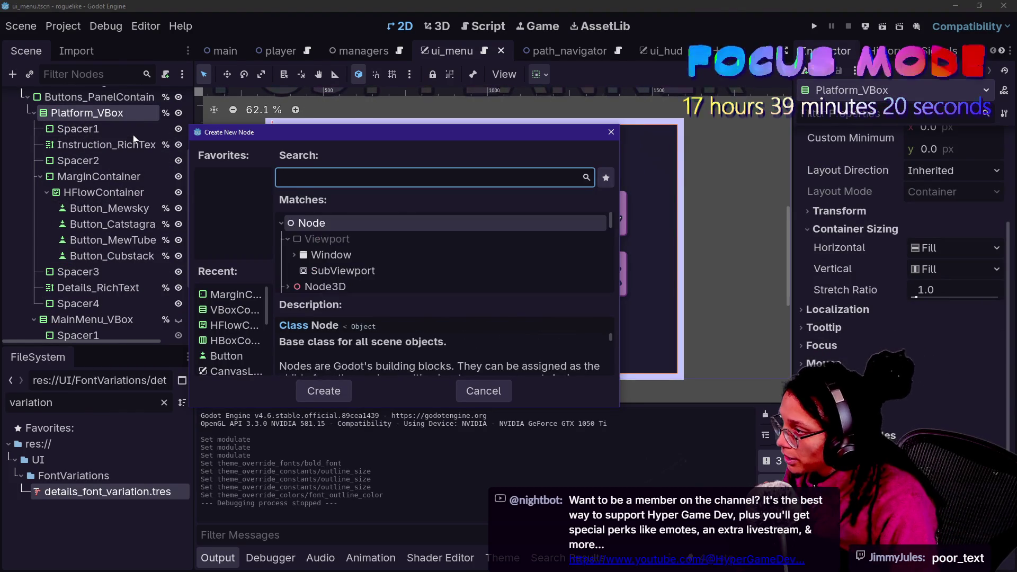
{"action": "type", "text": "fo"}
{"action": "key", "text": "BackSpace"}
{"action": "key", "text": "BackSpace"}
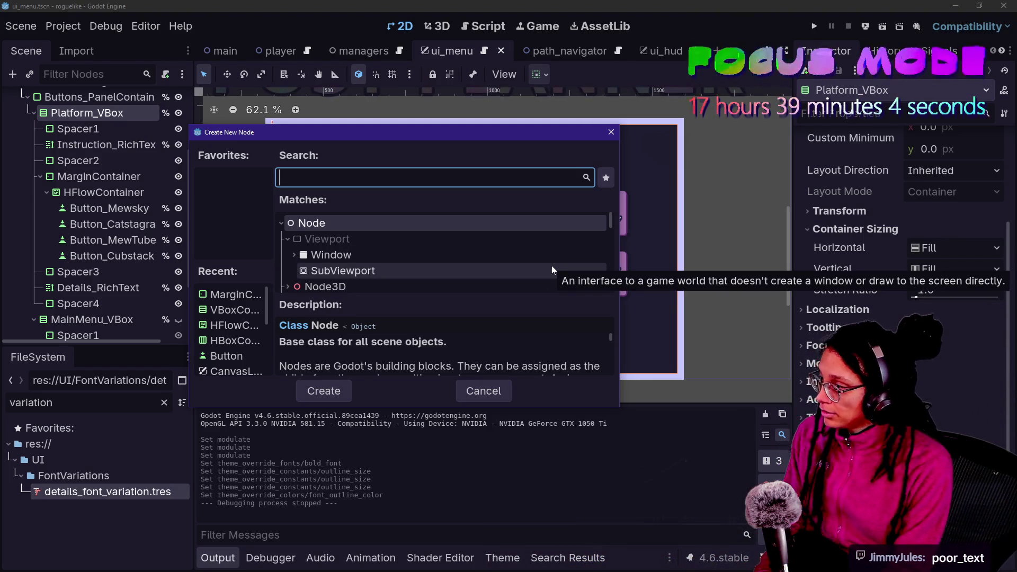
{"action": "type", "text": "label"}
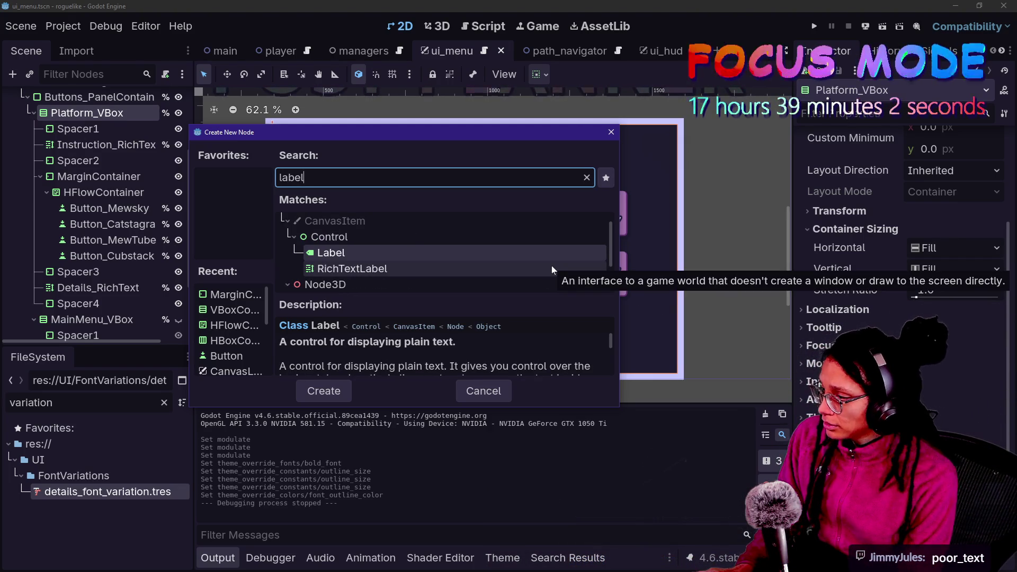
{"action": "double_click", "coordinate": [529, 254]}
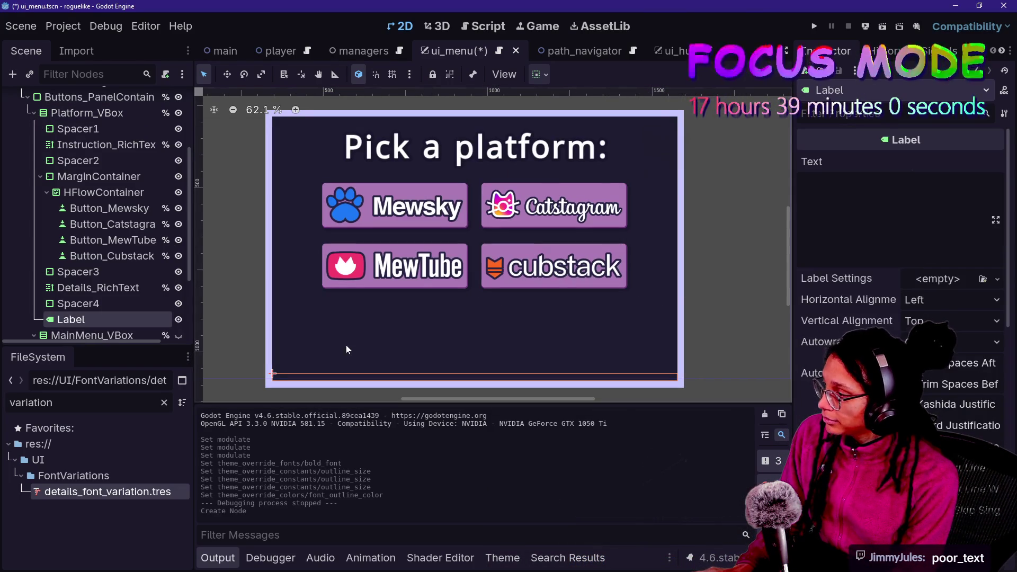
Move the new Label above Details_RichText and rename it Details_Label
{"action": "mouse_move", "coordinate": [95, 316]}
{"action": "left_mouse_down"}
{"action": "mouse_move", "coordinate": [107, 289]}
{"action": "mouse_move", "coordinate": [101, 294]}
{"action": "mouse_move", "coordinate": [134, 311]}
{"action": "mouse_move", "coordinate": [97, 305]}
{"action": "mouse_move", "coordinate": [114, 288]}
{"action": "mouse_move", "coordinate": [109, 278]}
{"action": "left_mouse_up"}
{"action": "type", "text": "Details_Labe"}
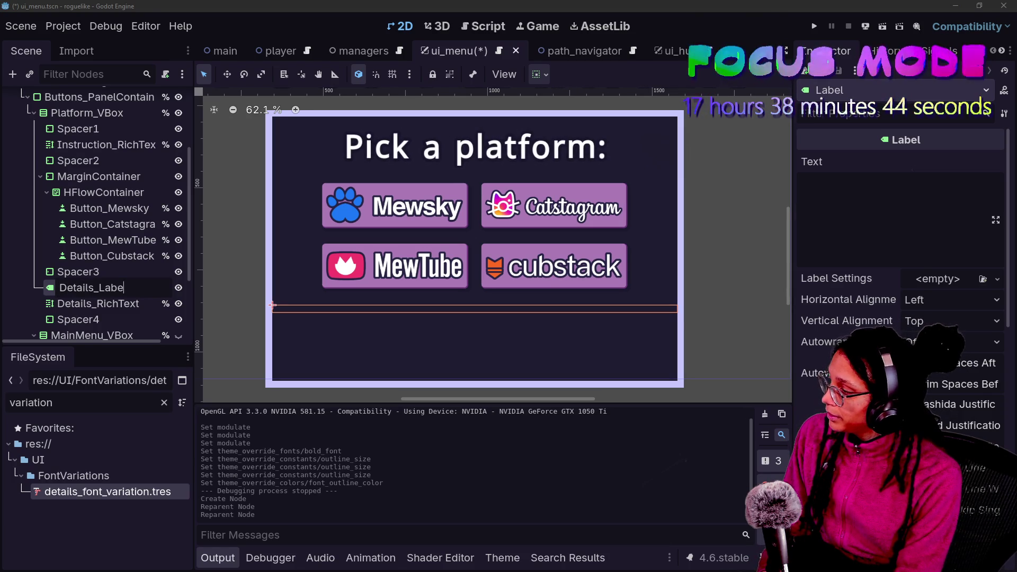
{"action": "type", "text": "l"}
{"action": "key", "text": "Return"}
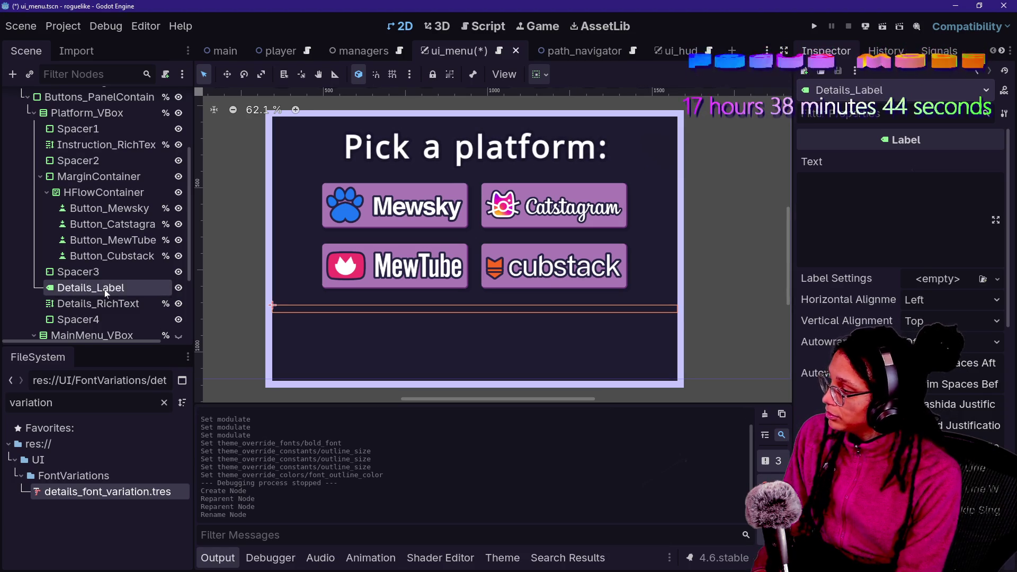
Copy the details sentences from Details_RichText's Text and paste them into Details_Label's Text
{"action": "left_click", "coordinate": [101, 303]}
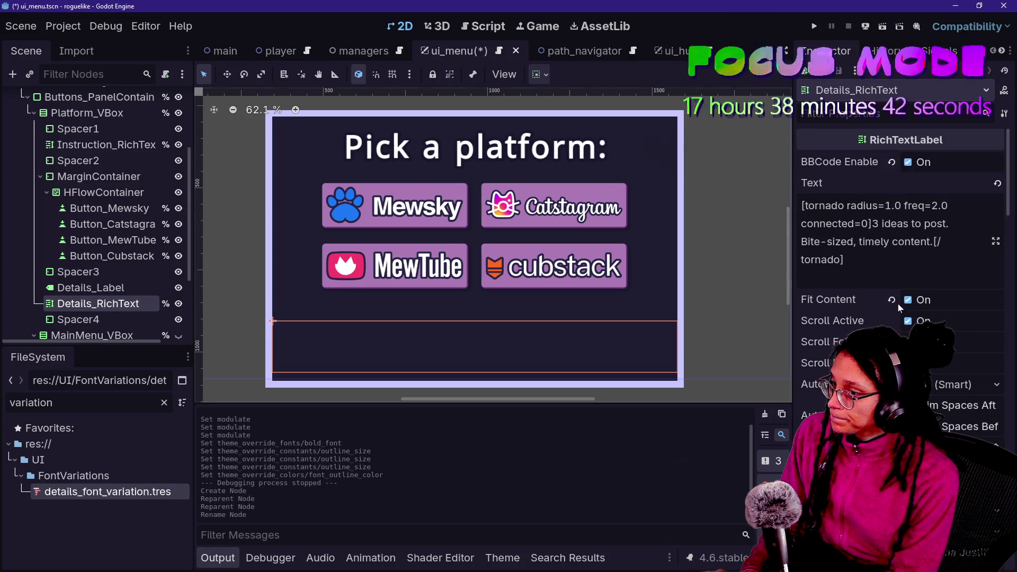
{"action": "scroll", "coordinate": [900, 238], "scroll_direction": "down", "scroll_amount": 15}
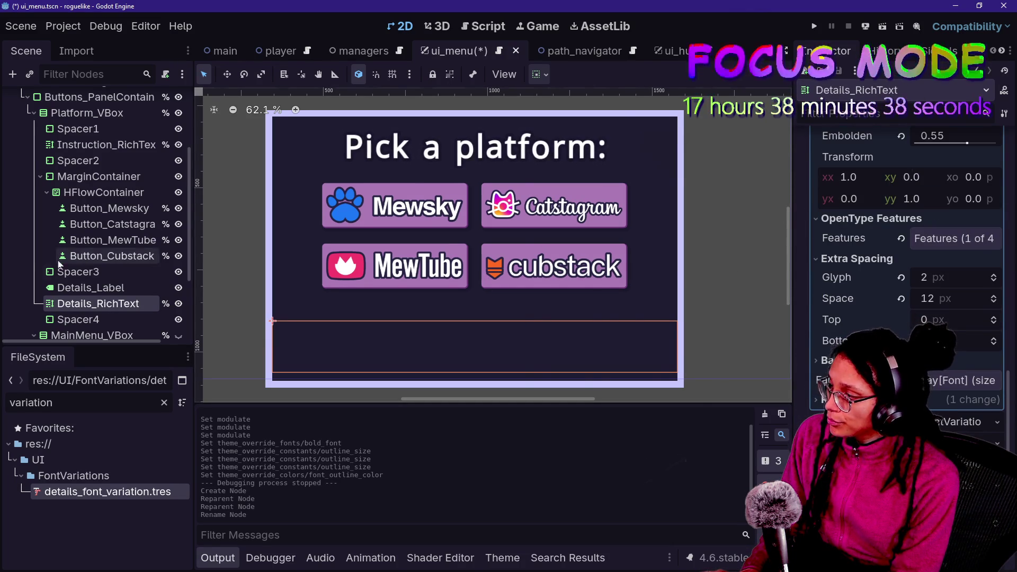
{"action": "scroll", "coordinate": [823, 238], "scroll_direction": "up", "scroll_amount": 15}
{"action": "left_click_drag", "start_coordinate": [873, 223], "coordinate": [862, 242]}
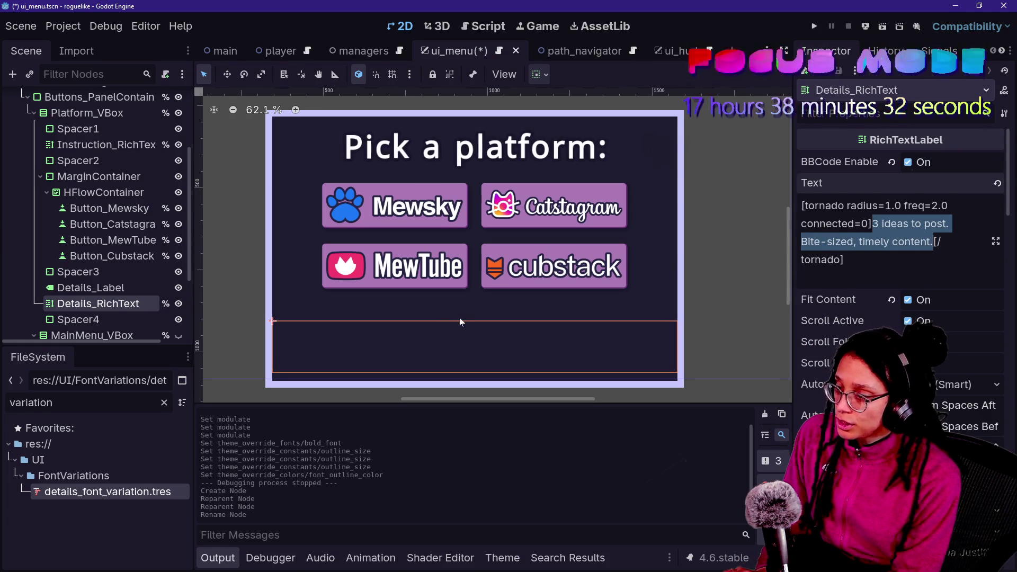
{"action": "left_click", "coordinate": [106, 287]}
{"action": "type", "text": "3 ideas to post. Bite-sized, timely content."}
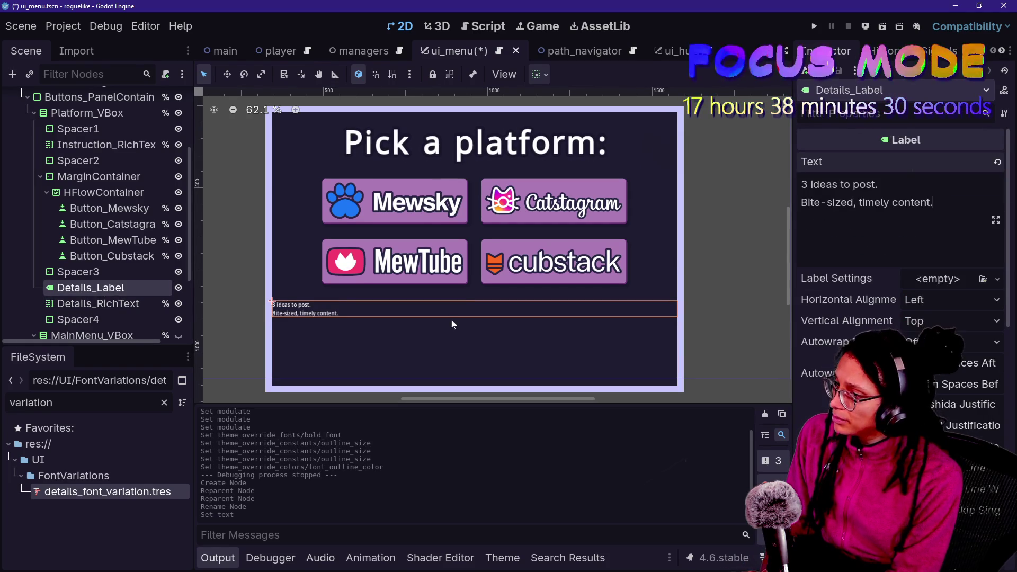
Copy the FontVariation resource from Details_RichText's Normal Font override
{"action": "left_click", "coordinate": [122, 303]}
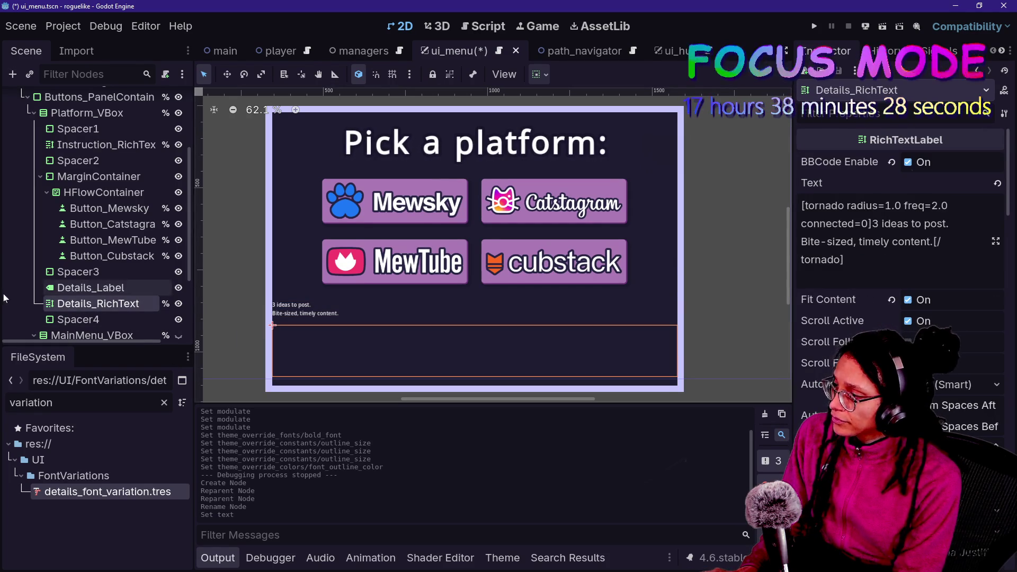
{"action": "left_click", "coordinate": [100, 288]}
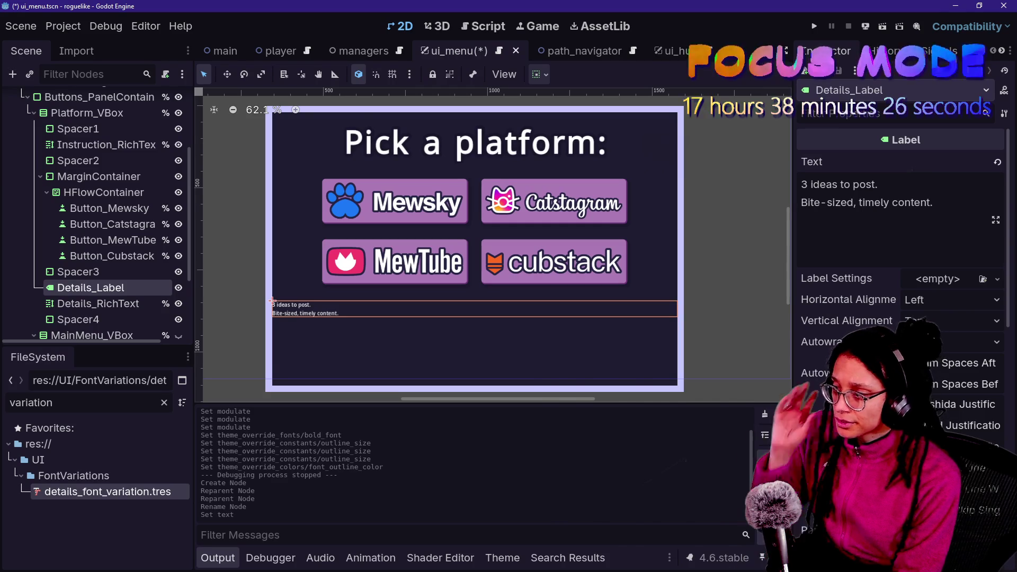
{"action": "key", "text": "Down"}
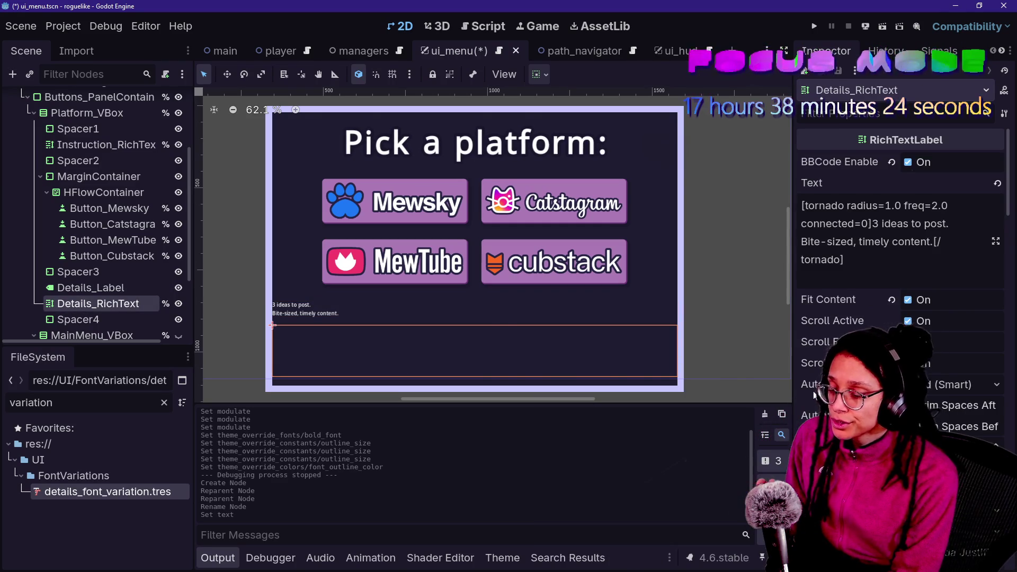
{"action": "scroll", "coordinate": [815, 396], "scroll_direction": "down", "scroll_amount": 10}
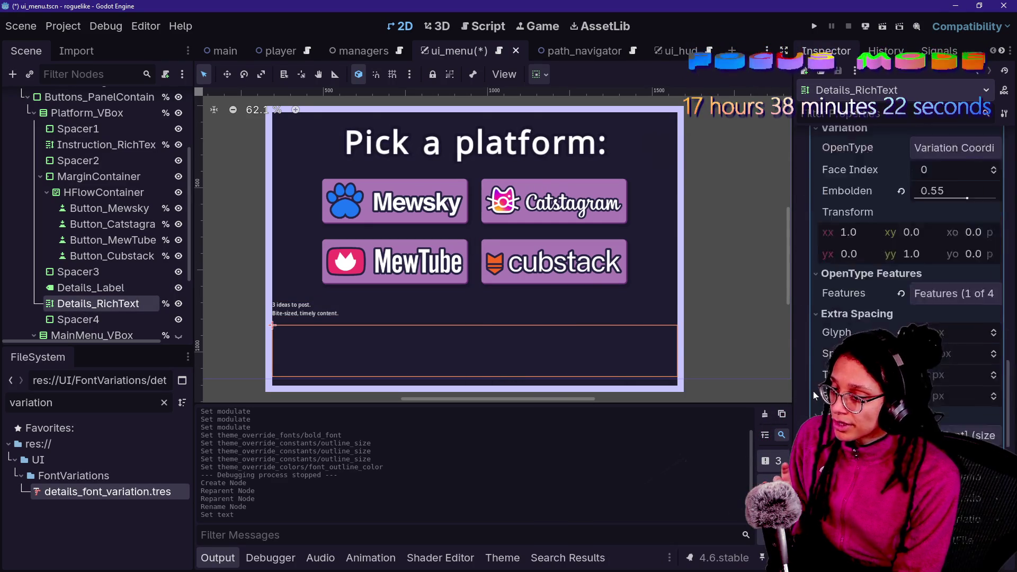
{"action": "scroll", "coordinate": [814, 396], "scroll_direction": "down", "scroll_amount": 3}
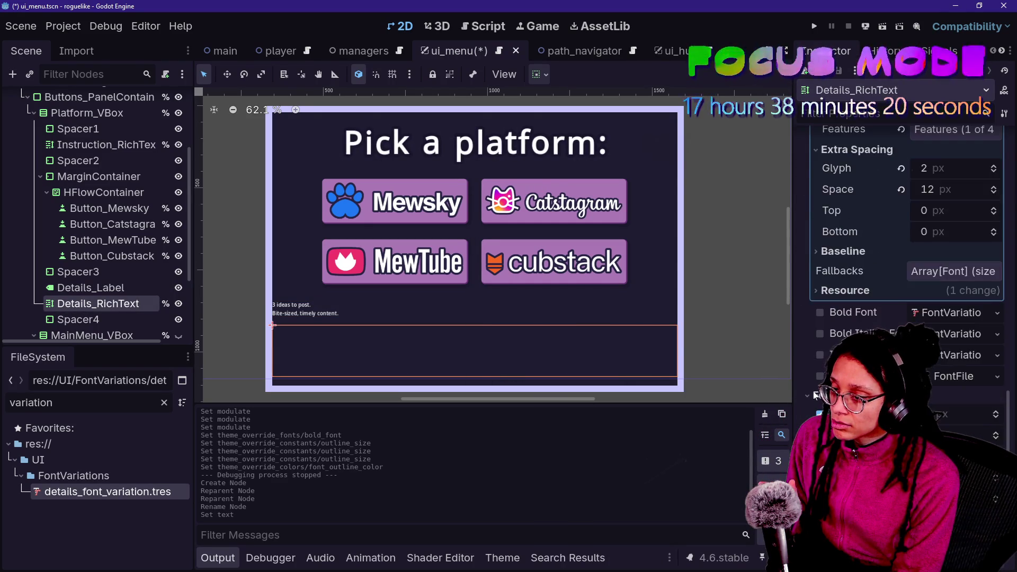
{"action": "scroll", "coordinate": [935, 242], "scroll_direction": "up", "scroll_amount": 4}
{"action": "scroll", "coordinate": [936, 242], "scroll_direction": "up", "scroll_amount": 3}
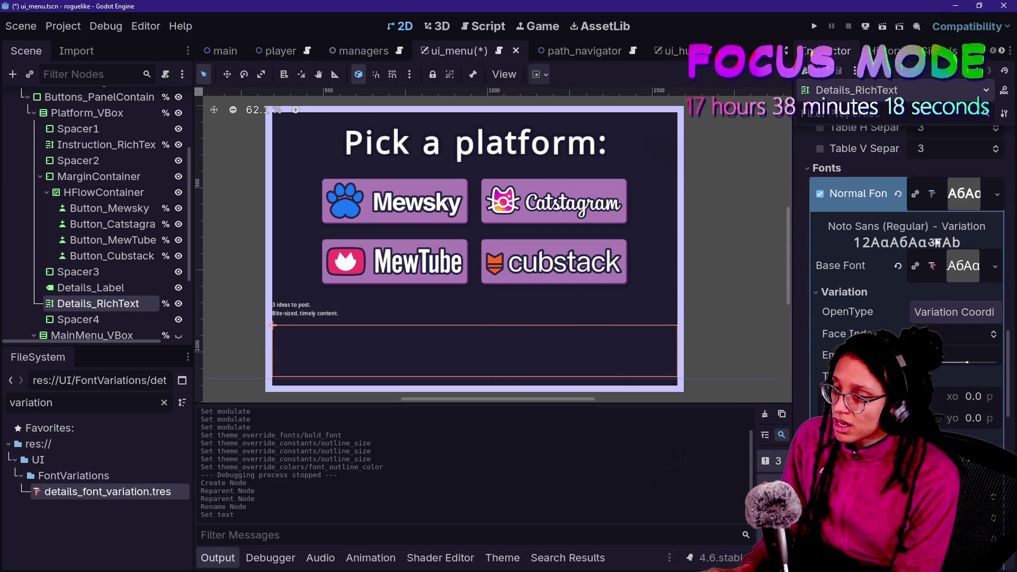
{"action": "right_click", "coordinate": [946, 198]}
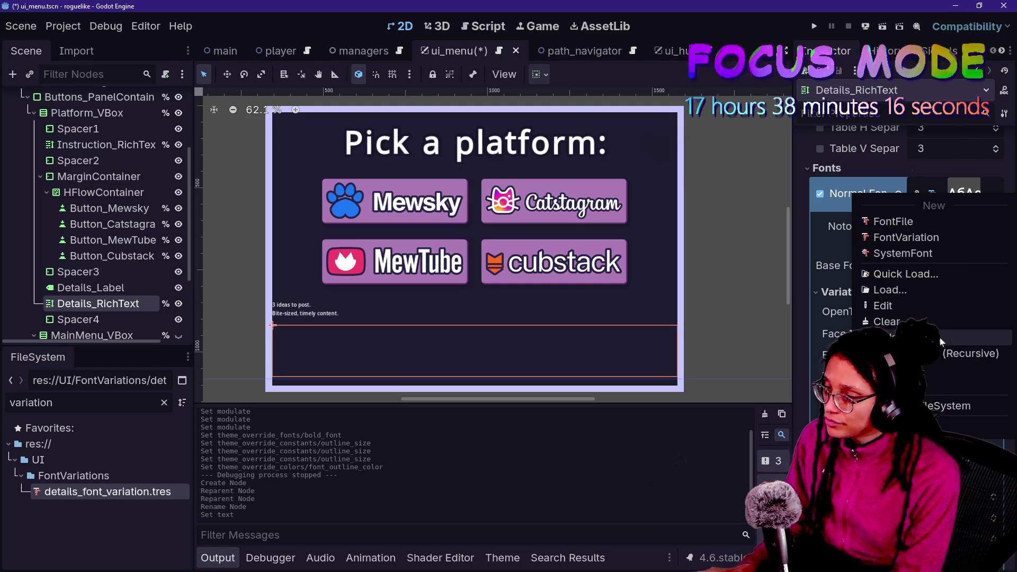
{"action": "left_click", "coordinate": [951, 358]}
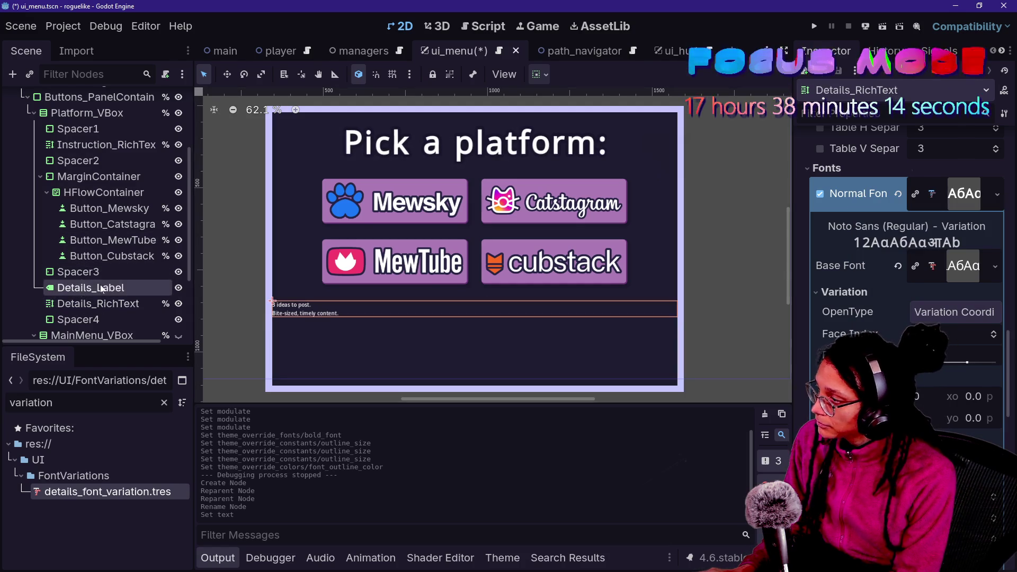
Paste the copied FontVariation into Details_Label's Theme Overrides Font and confirm Make Unique
{"action": "left_click", "coordinate": [91, 287]}
{"action": "scroll", "coordinate": [934, 291], "scroll_direction": "down", "scroll_amount": 5}
{"action": "scroll", "coordinate": [935, 291], "scroll_direction": "up", "scroll_amount": 5}
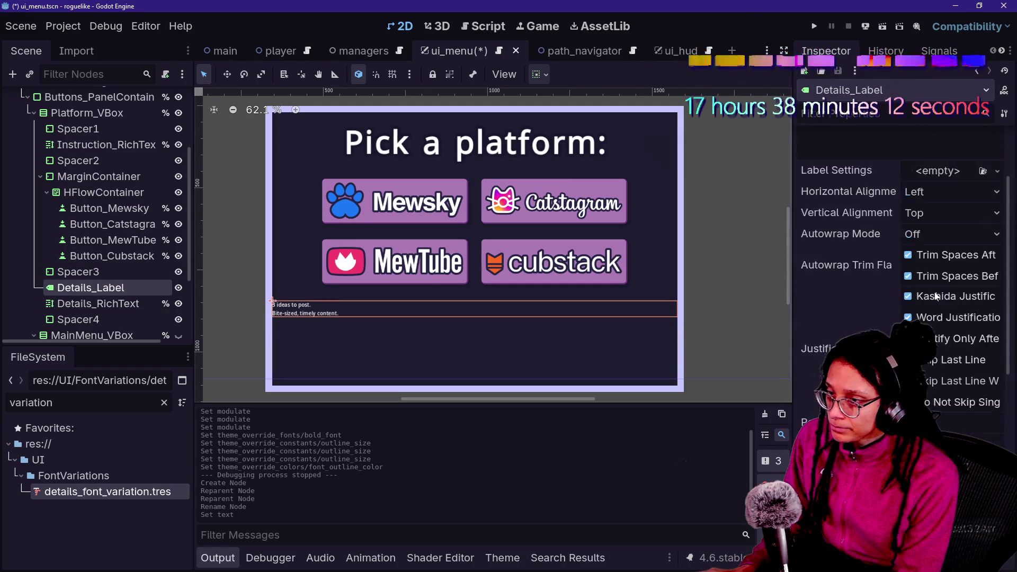
{"action": "scroll", "coordinate": [935, 291], "scroll_direction": "down", "scroll_amount": 5}
{"action": "scroll", "coordinate": [935, 292], "scroll_direction": "up", "scroll_amount": 2}
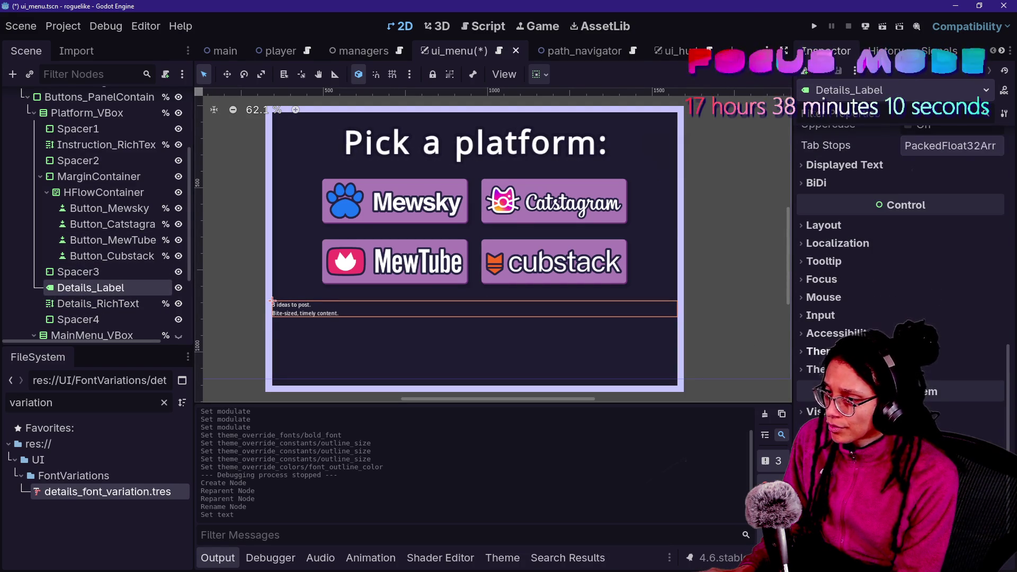
{"action": "left_click", "coordinate": [935, 369]}
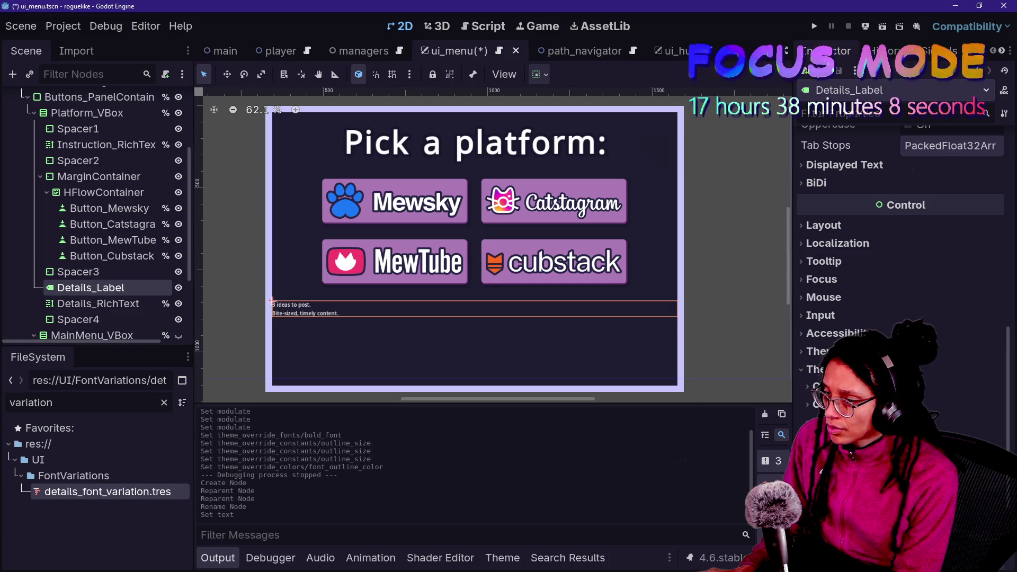
{"action": "scroll", "coordinate": [901, 265], "scroll_direction": "down", "scroll_amount": 4}
{"action": "left_click", "coordinate": [934, 337]}
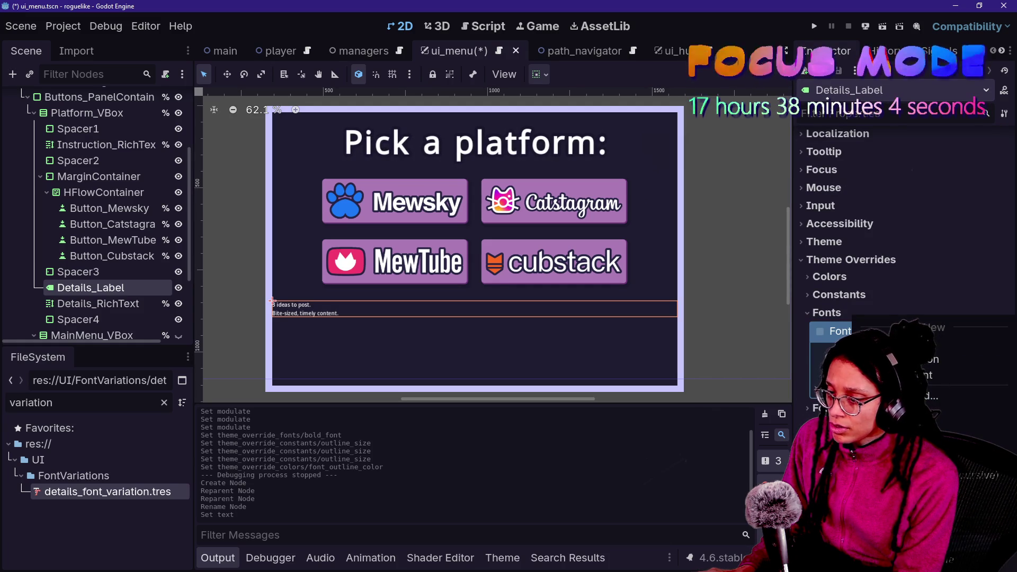
{"action": "left_click", "coordinate": [932, 475]}
{"action": "left_click", "coordinate": [469, 377]}
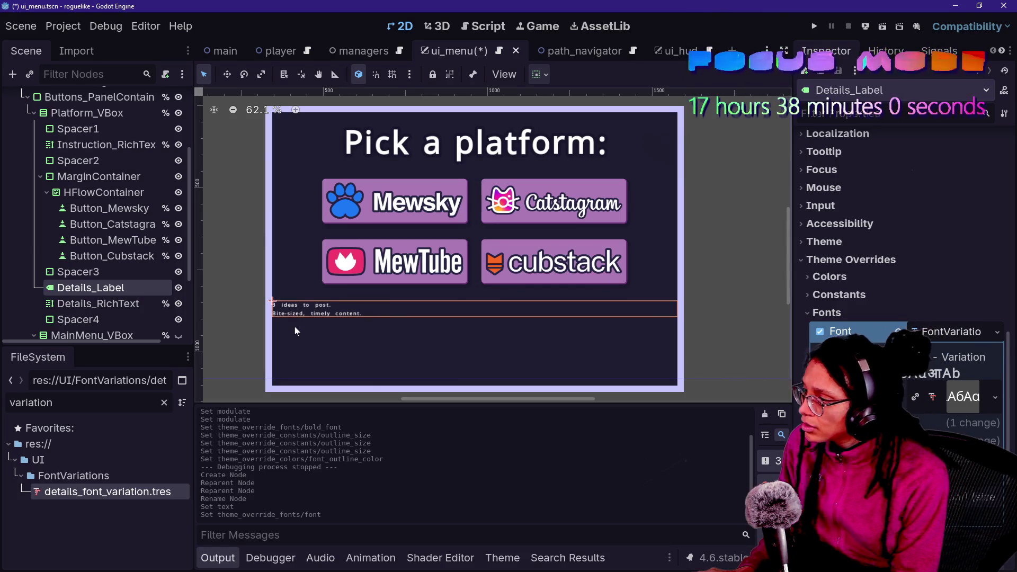
Set Details_Label's Theme Overrides Font Size to 65 px
{"action": "scroll", "coordinate": [273, 328], "scroll_direction": "up", "scroll_amount": 1}
{"action": "scroll", "coordinate": [901, 318], "scroll_direction": "down", "scroll_amount": 3}
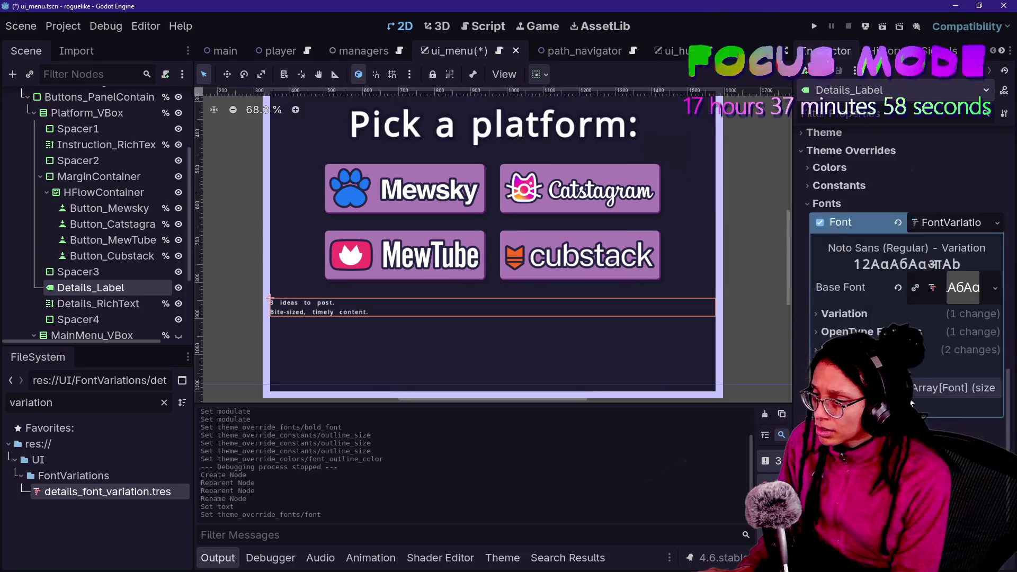
{"action": "left_click", "coordinate": [952, 395]}
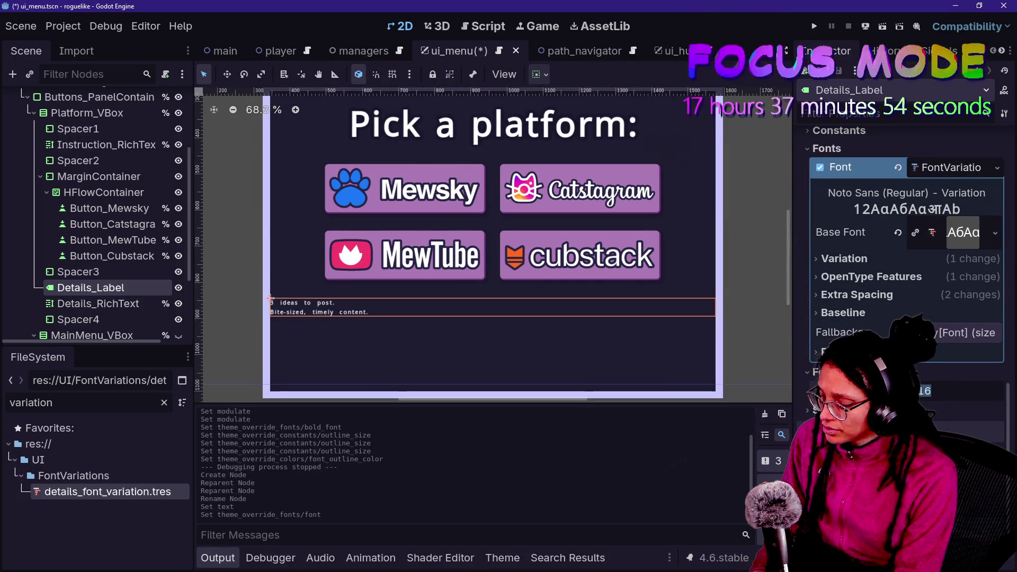
{"action": "type", "text": "65"}
{"action": "key", "text": "Return"}
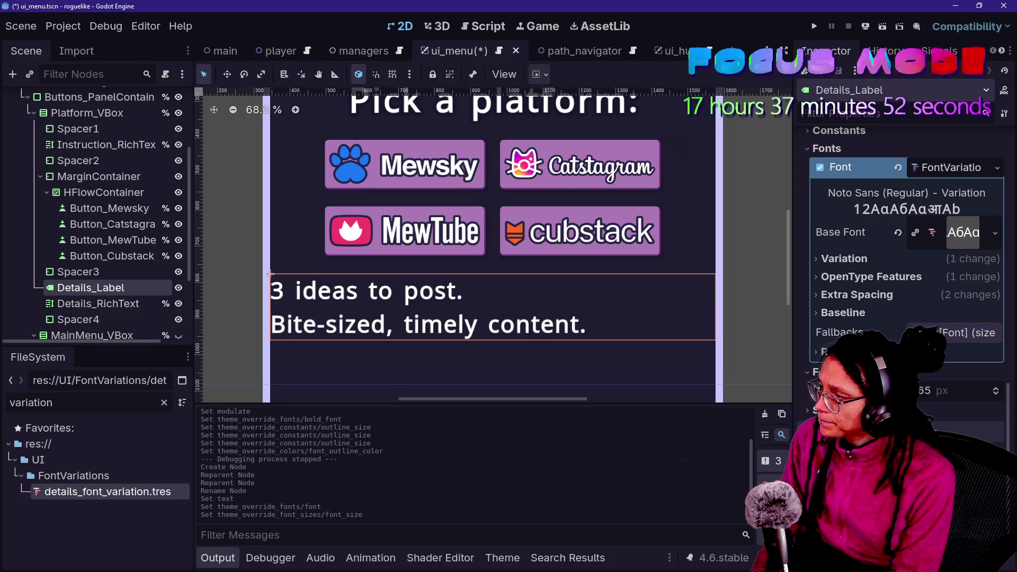
Compare with Details_RichText's size, then change Details_Label's font size to 60 px
{"action": "left_click", "coordinate": [119, 308]}
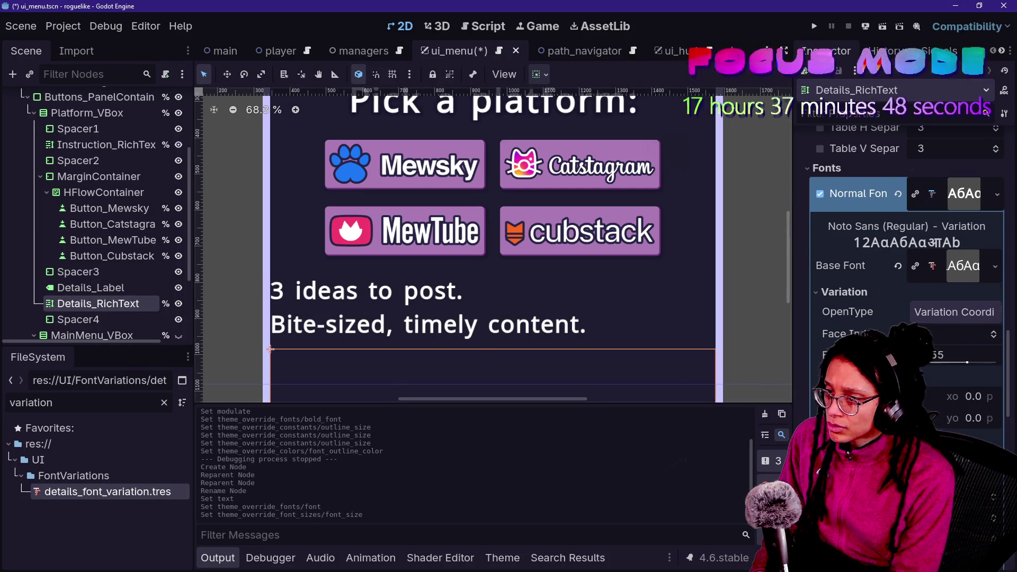
{"action": "scroll", "coordinate": [901, 238], "scroll_direction": "down", "scroll_amount": 10}
{"action": "scroll", "coordinate": [901, 238], "scroll_direction": "down", "scroll_amount": 5}
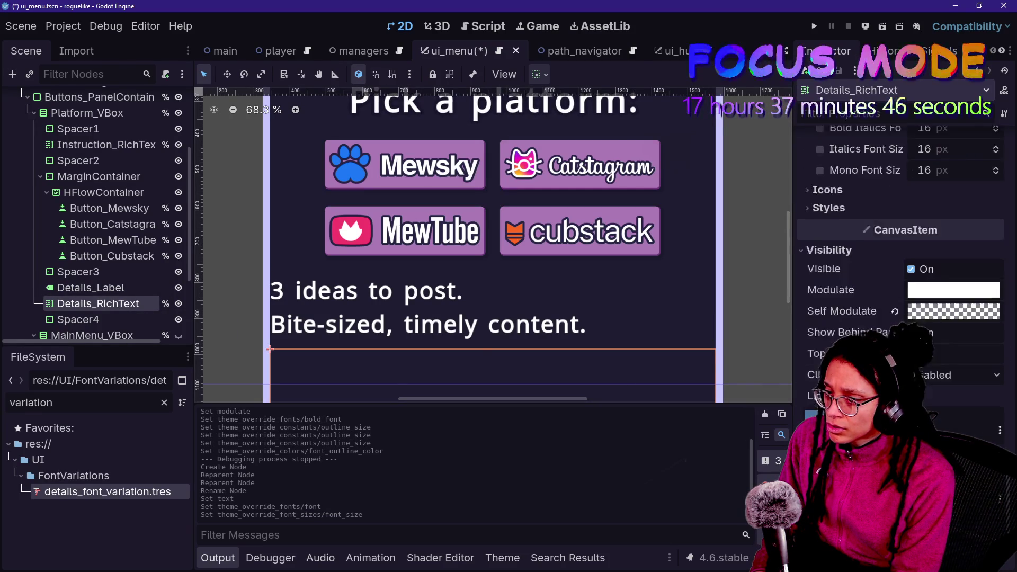
{"action": "scroll", "coordinate": [901, 238], "scroll_direction": "up", "scroll_amount": 10}
{"action": "scroll", "coordinate": [906, 238], "scroll_direction": "up", "scroll_amount": 2}
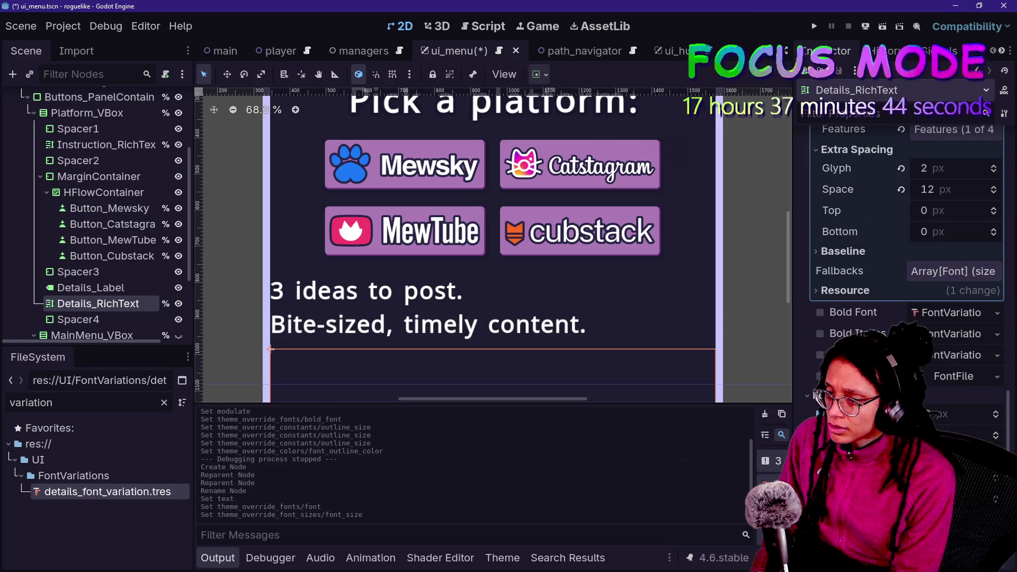
{"action": "left_click", "coordinate": [126, 292]}
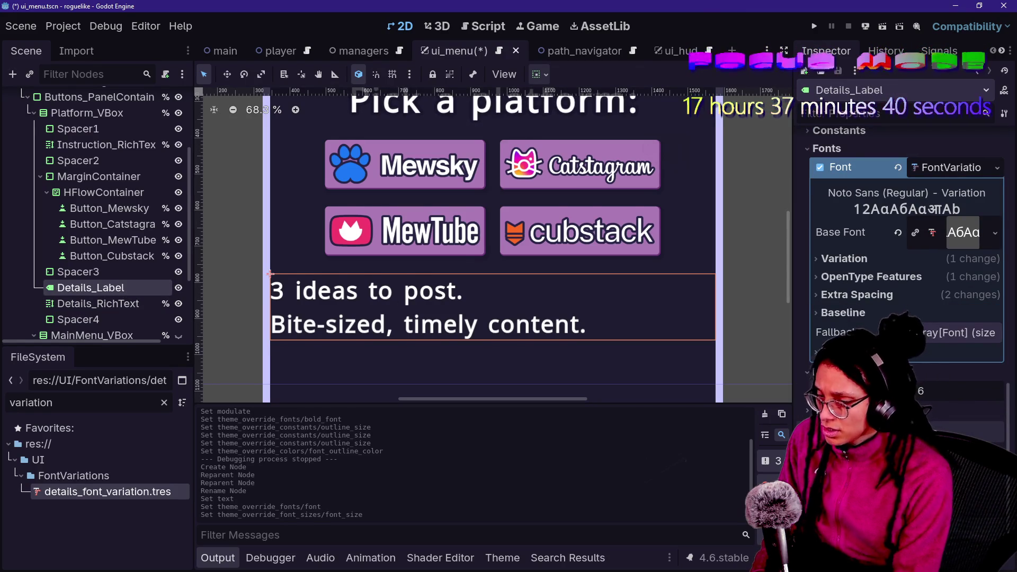
{"action": "type", "text": "0"}
{"action": "key", "text": "Return"}
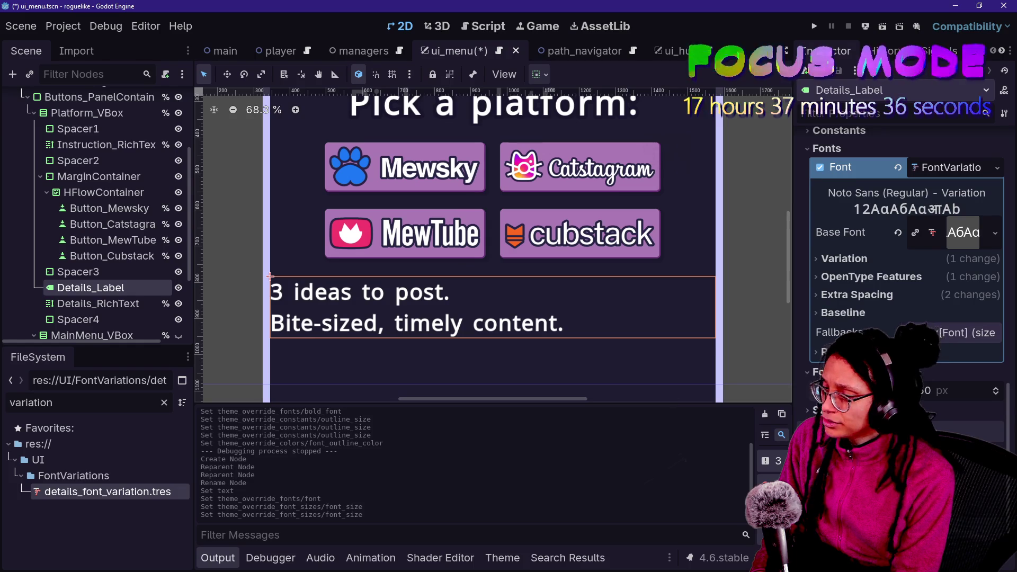
Recheck Details_RichText and collapse its Normal Font resource details
{"action": "left_click", "coordinate": [98, 303]}
{"action": "scroll", "coordinate": [900, 265], "scroll_direction": "up", "scroll_amount": 2}
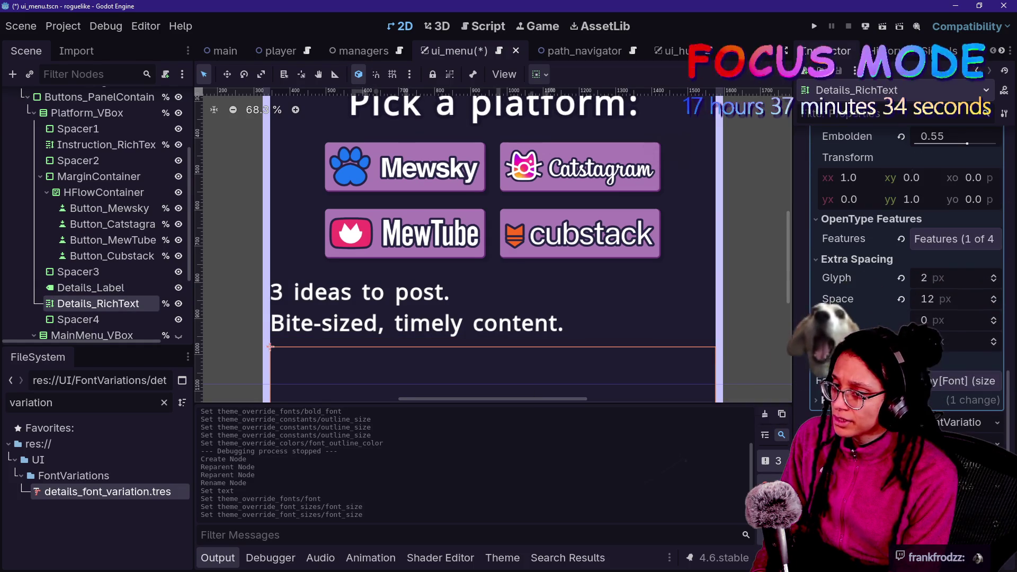
{"action": "scroll", "coordinate": [906, 239], "scroll_direction": "up", "scroll_amount": 5}
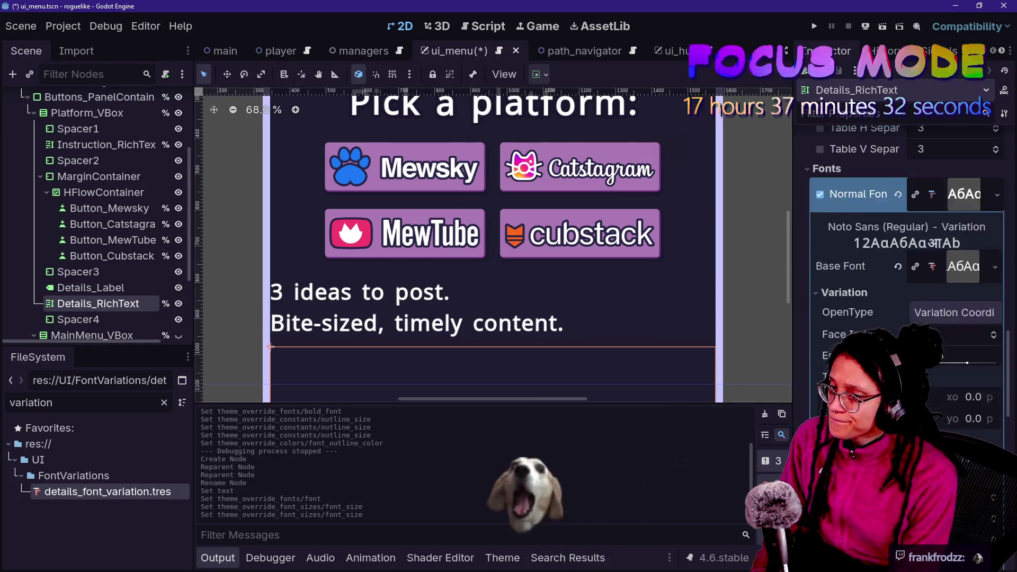
{"action": "left_click", "coordinate": [964, 248]}
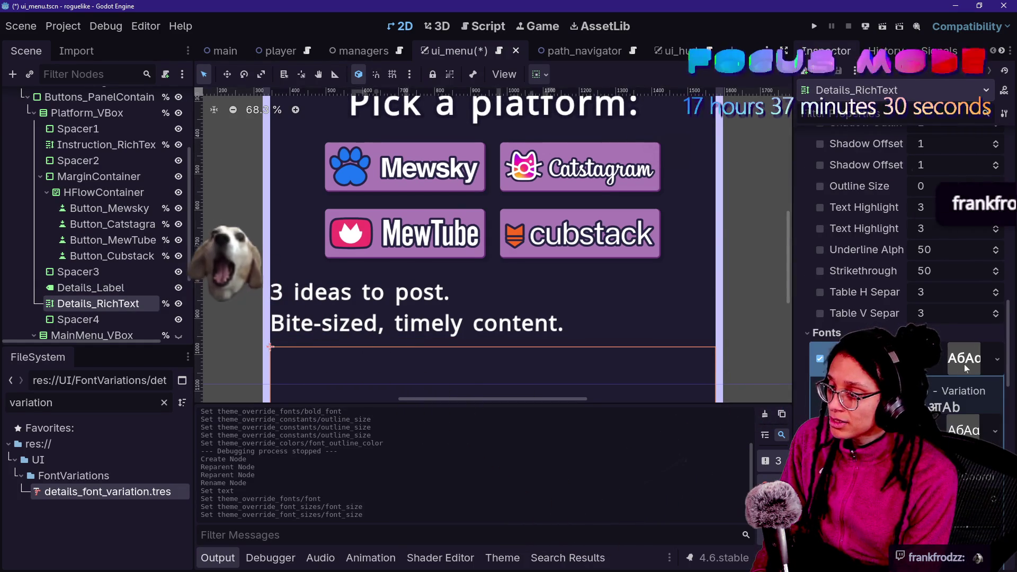
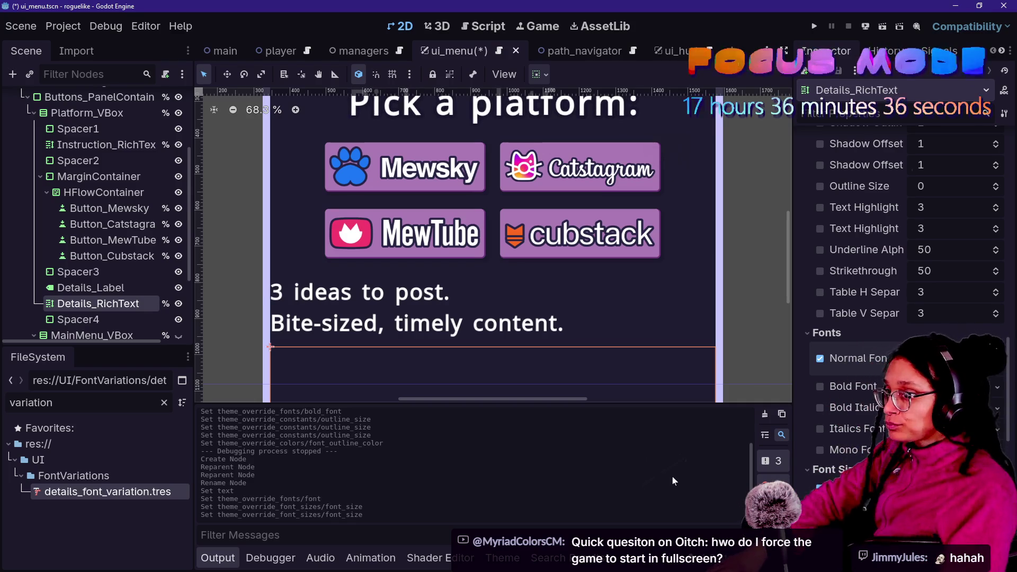
From the browser's Game-like Jam page, open the itch.io Creator Dashboard in a new tab
{"action": "key", "text": "Caps_Lock"}
{"action": "key", "text": "alt+Tab"}
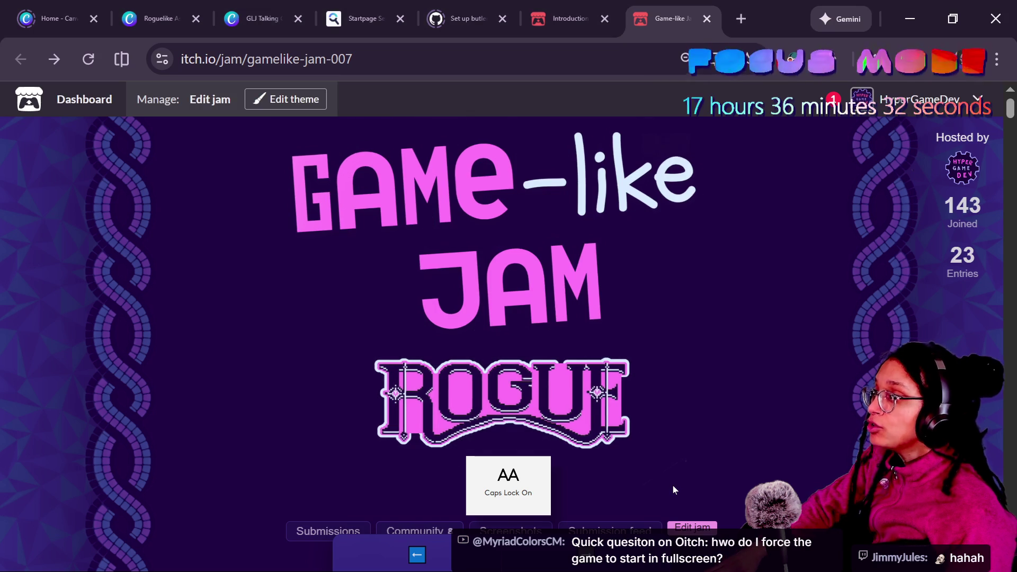
{"action": "left_click", "coordinate": [556, 4]}
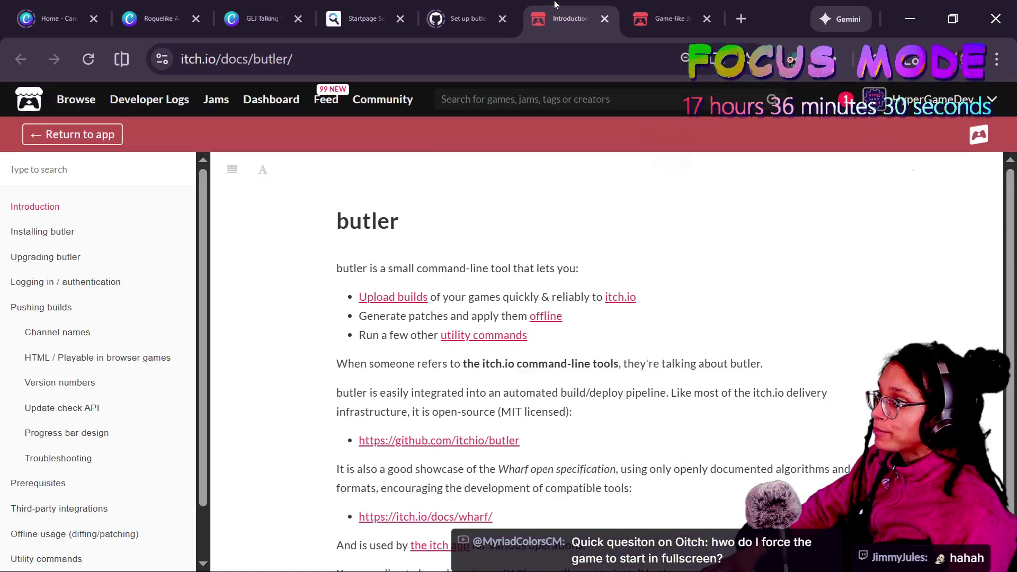
{"action": "left_click", "coordinate": [665, 20]}
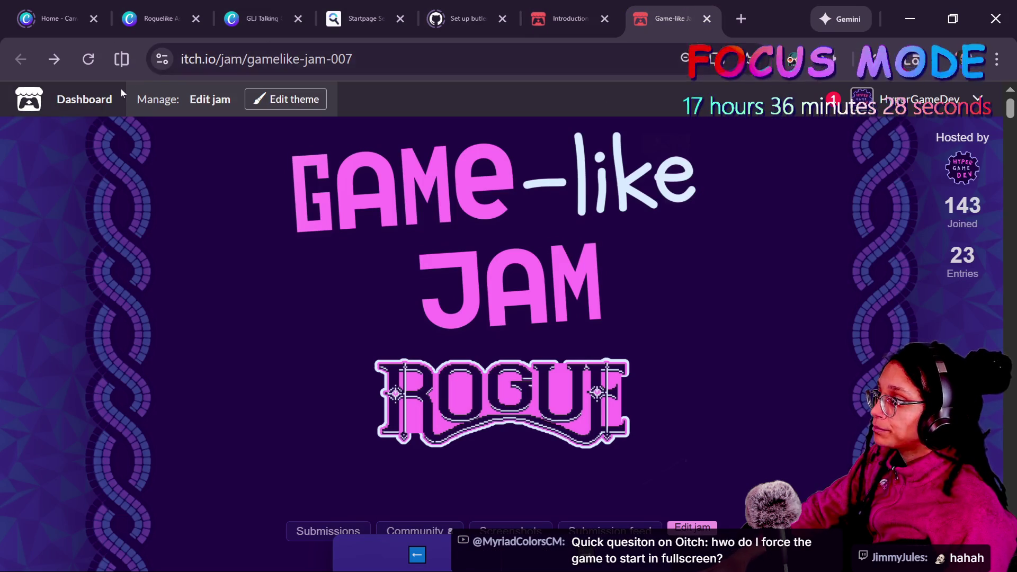
{"action": "right_click", "coordinate": [112, 102]}
{"action": "left_click", "coordinate": [132, 117]}
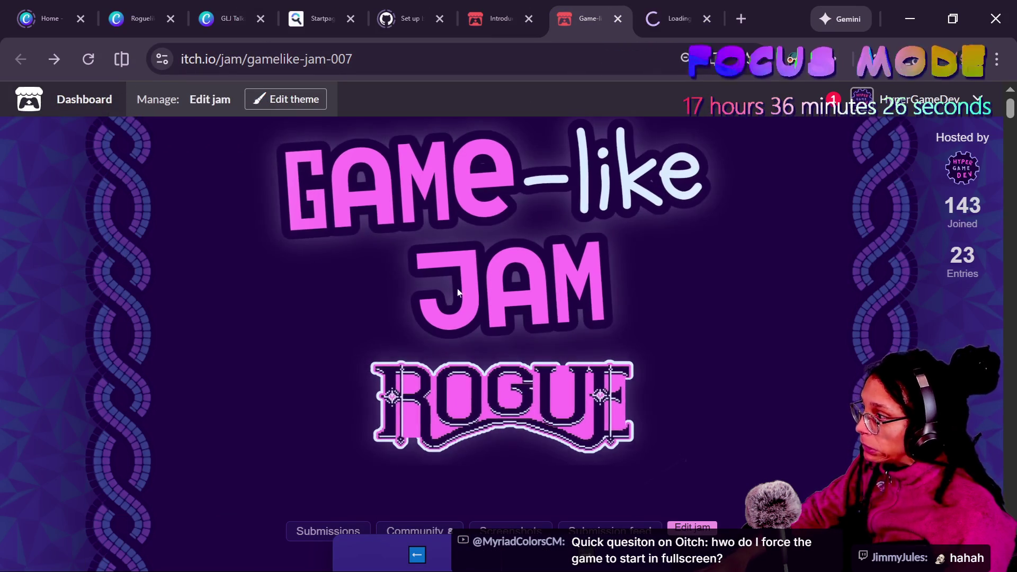
{"action": "key", "text": "ctrl+Tab"}
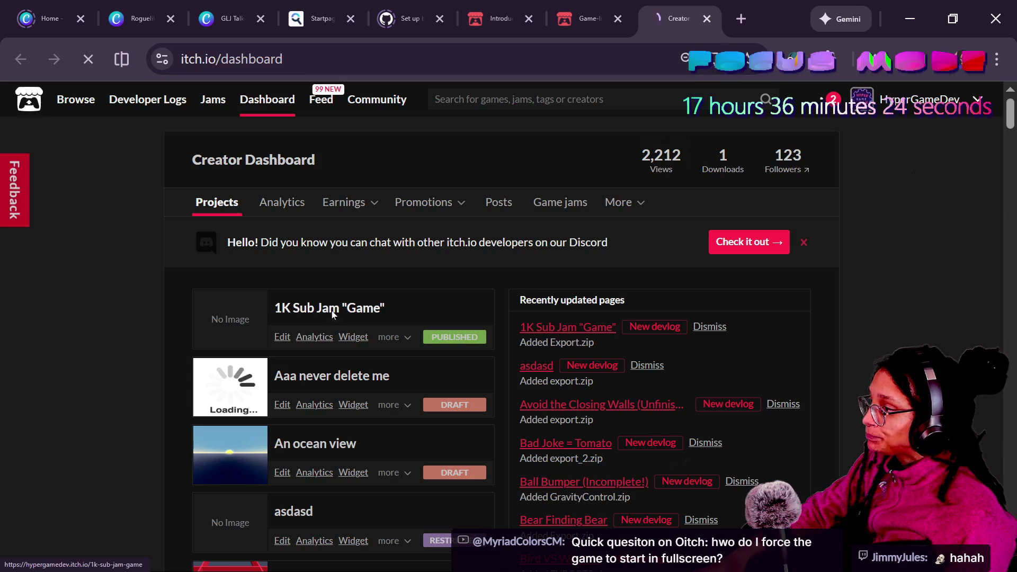
Look at the 1K Sub Jam Game project page, then return to the creator dashboard
{"action": "left_click", "coordinate": [333, 314]}
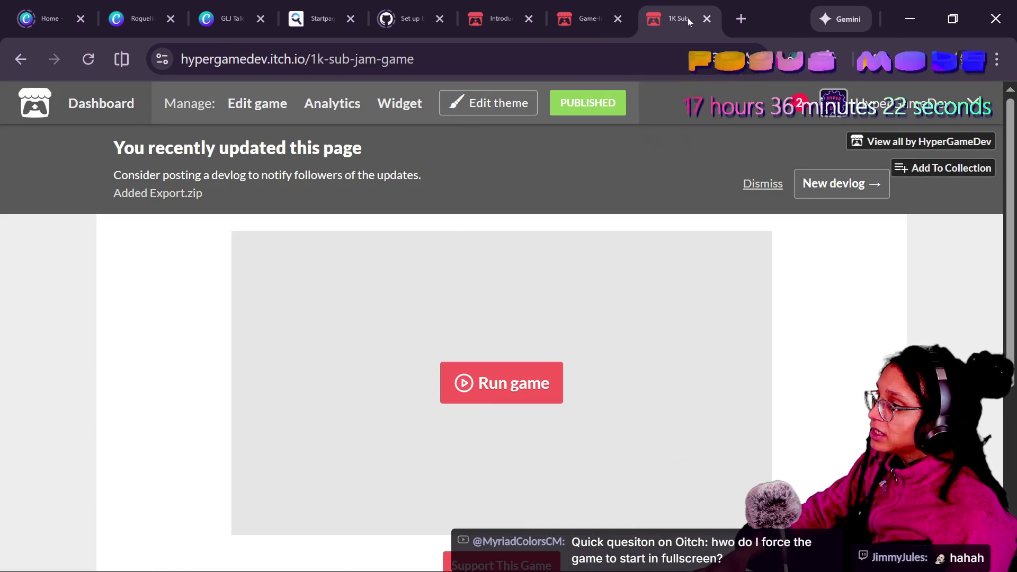
{"action": "left_click", "coordinate": [588, 19]}
{"action": "left_click", "coordinate": [699, 10]}
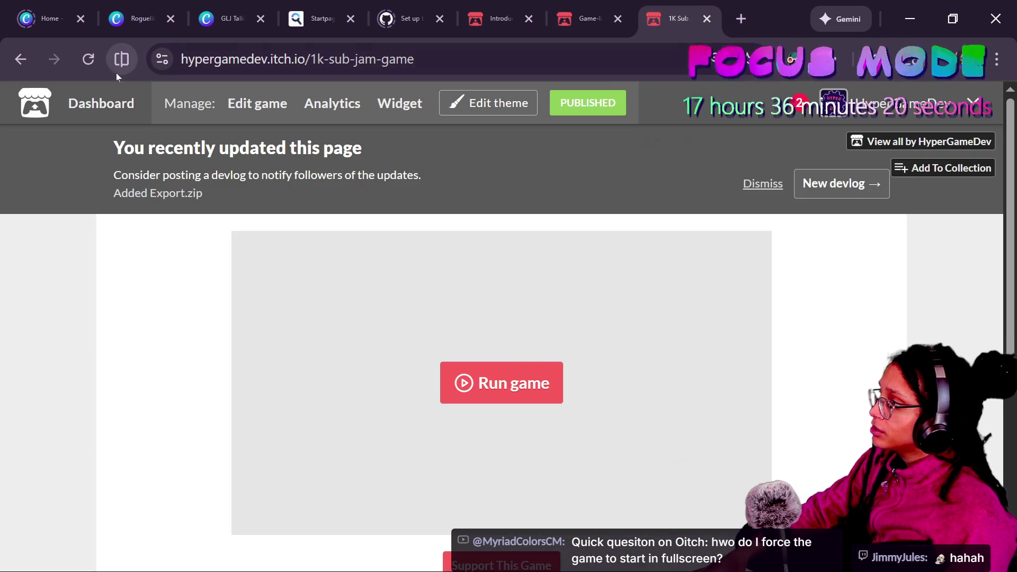
{"action": "left_click", "coordinate": [21, 59]}
Find 'JS' on the dashboard and open the JS Learning Challenge project's edit page
{"action": "key", "text": "ctrl+f"}
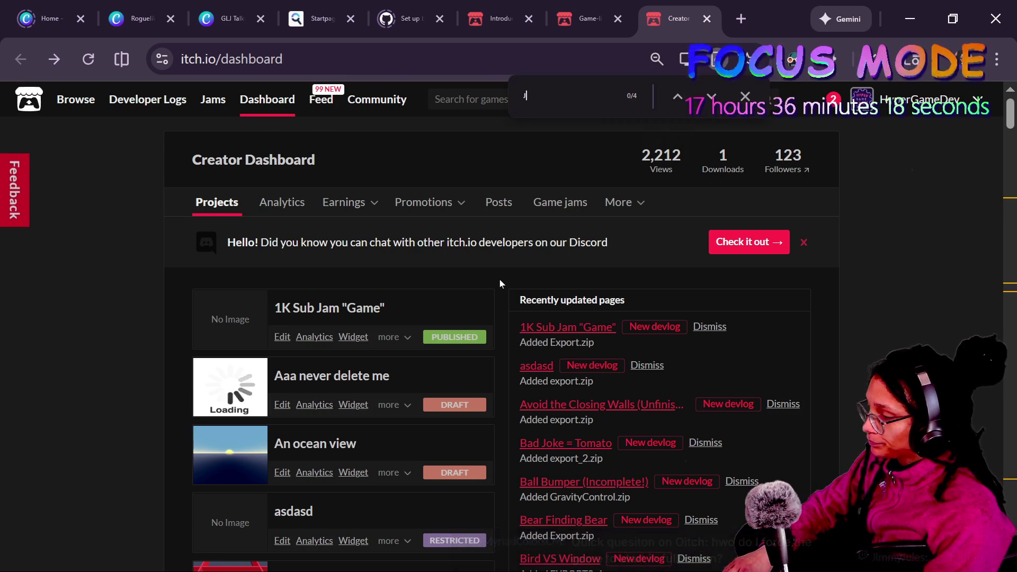
{"action": "type", "text": "S"}
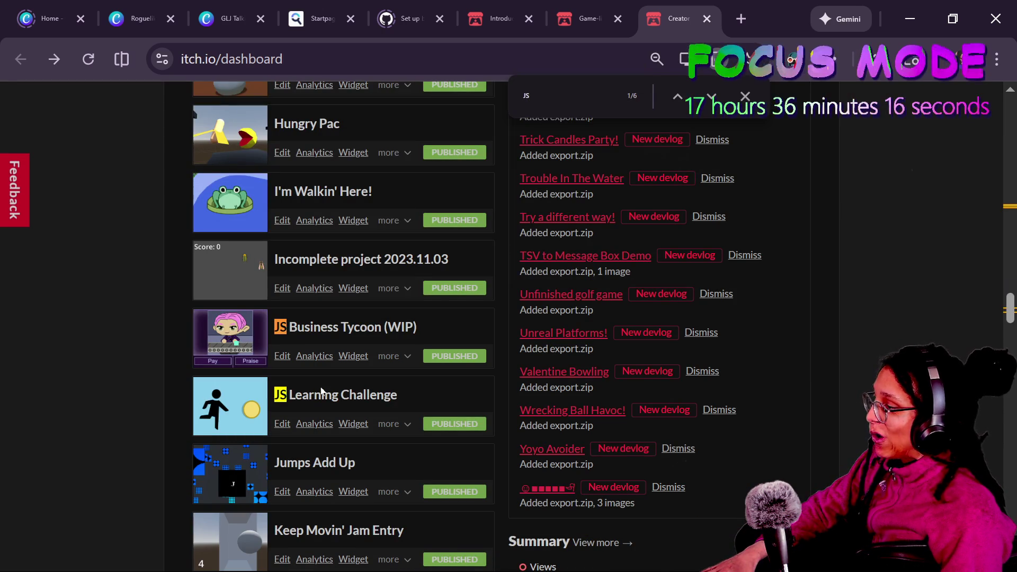
{"action": "left_click", "coordinate": [322, 392]}
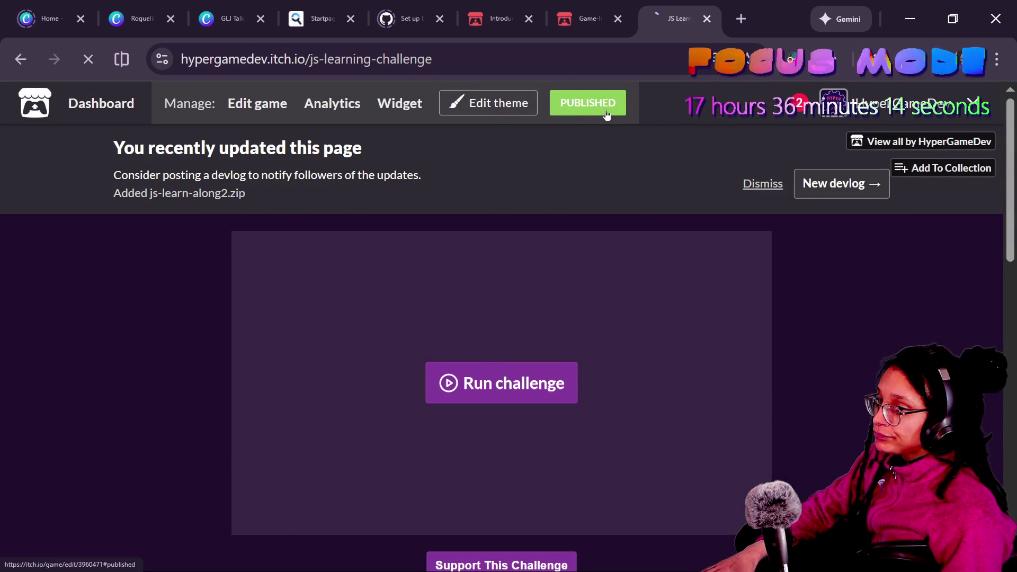
{"action": "left_click", "coordinate": [607, 115]}
{"action": "scroll", "coordinate": [415, 246], "scroll_direction": "up", "scroll_amount": 10}
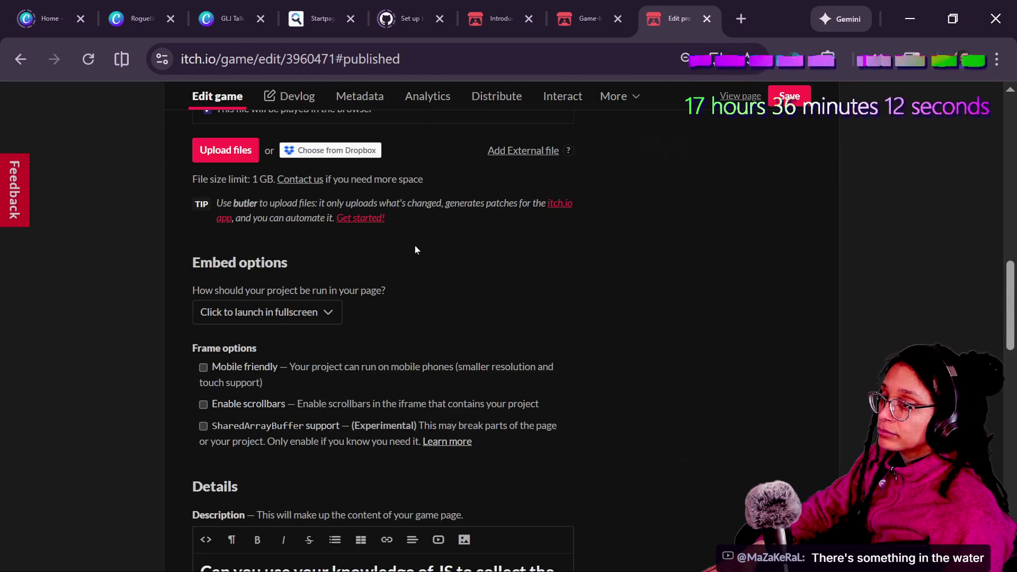
Search the JS Learning Challenge edit page for 'MAZAK', then close the search
{"action": "key", "text": "ctrl+f"}
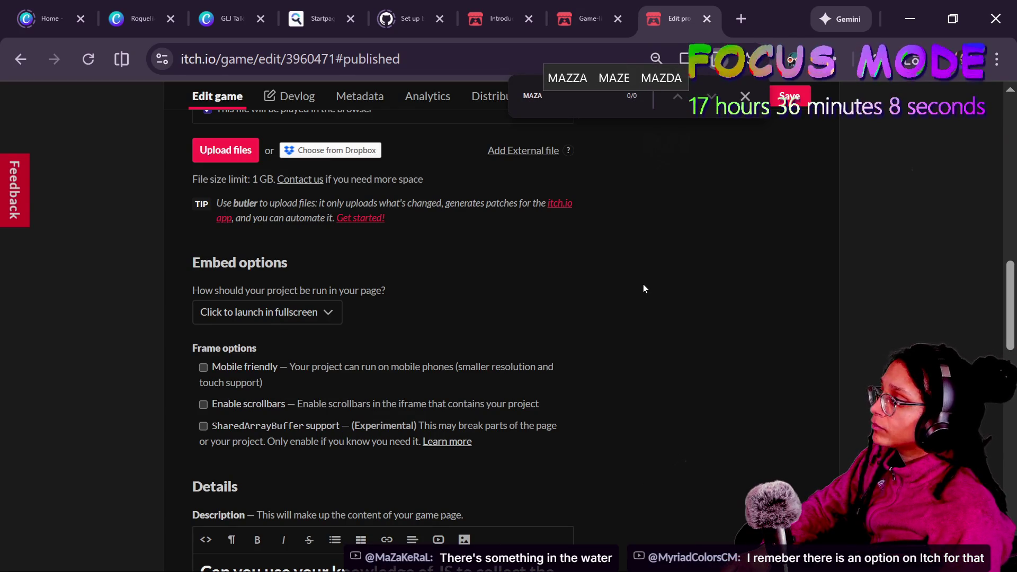
{"action": "key", "text": "BackSpace"}
{"action": "key", "text": "BackSpace"}
{"action": "key", "text": "BackSpace"}
{"action": "type", "text": "MAZA"}
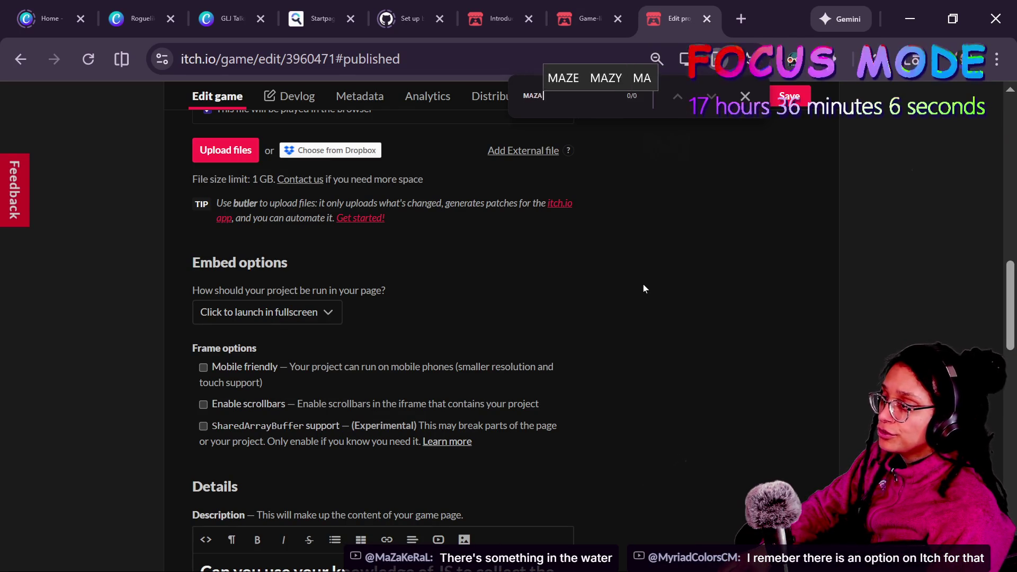
{"action": "type", "text": "K"}
{"action": "scroll", "coordinate": [644, 285], "scroll_direction": "up", "scroll_amount": 8}
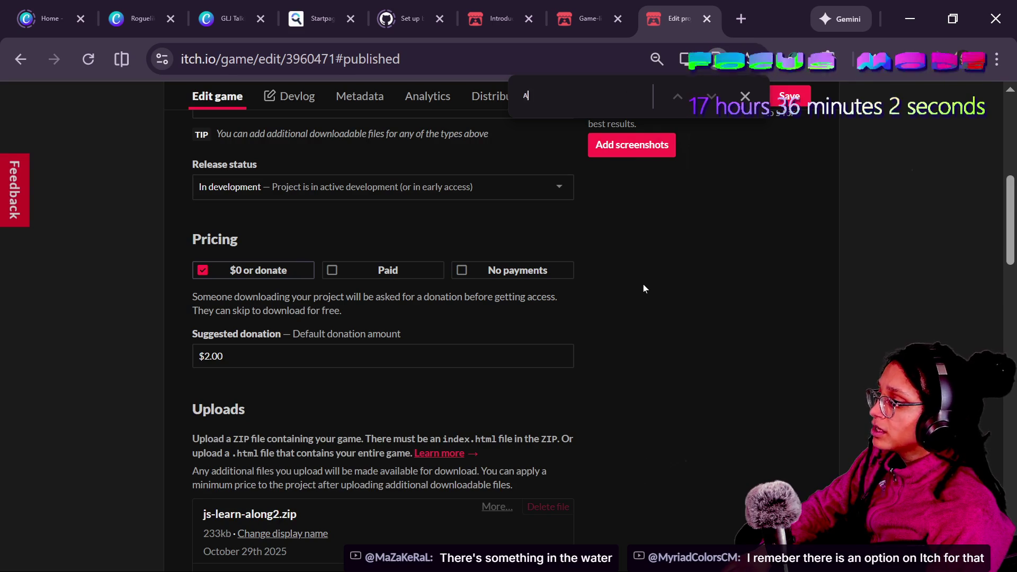
{"action": "key", "text": "Escape"}
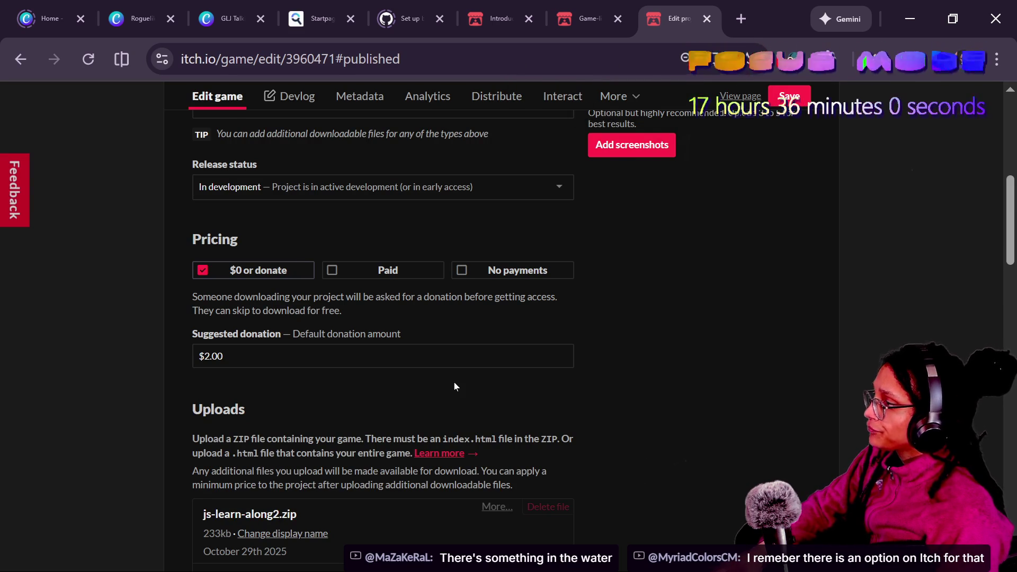
{"action": "scroll", "coordinate": [454, 386], "scroll_direction": "up", "scroll_amount": 5}
{"action": "scroll", "coordinate": [454, 386], "scroll_direction": "up", "scroll_amount": 3}
{"action": "scroll", "coordinate": [454, 385], "scroll_direction": "down", "scroll_amount": 13}
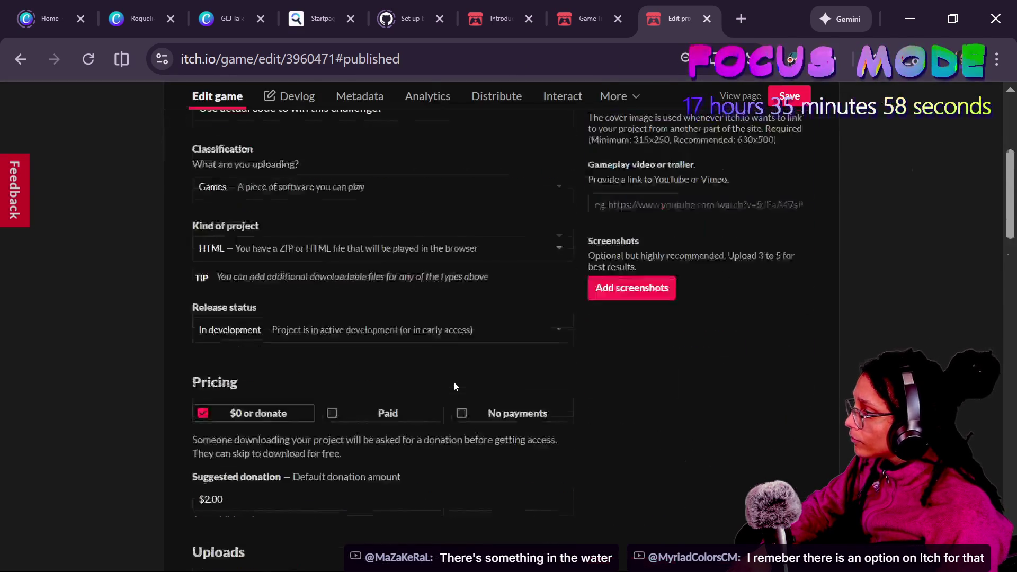
Check the embed run-mode choices and leave them unchanged
{"action": "left_click", "coordinate": [284, 461]}
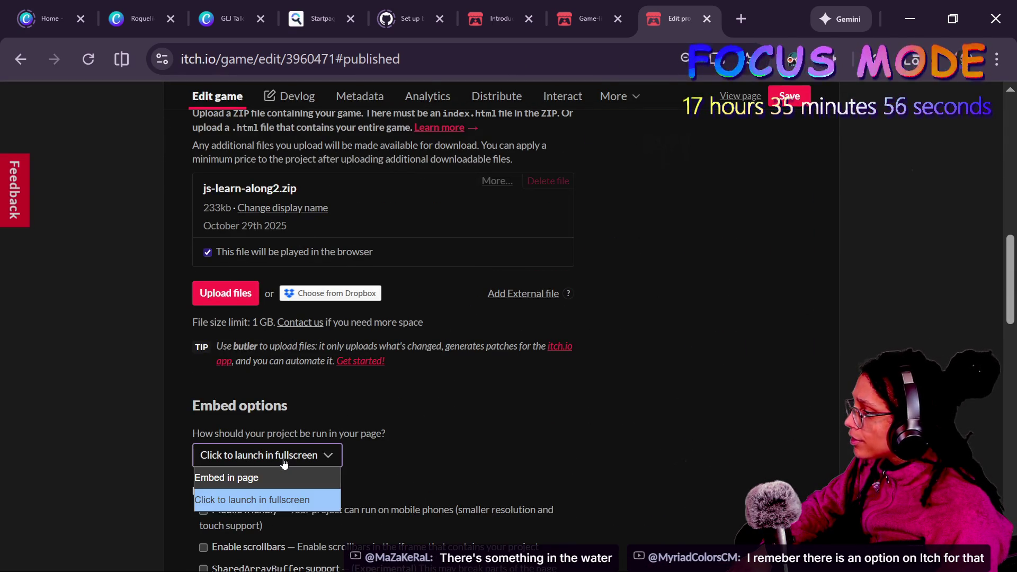
{"action": "left_click", "coordinate": [276, 453]}
{"action": "scroll", "coordinate": [285, 375], "scroll_direction": "down", "scroll_amount": 2}
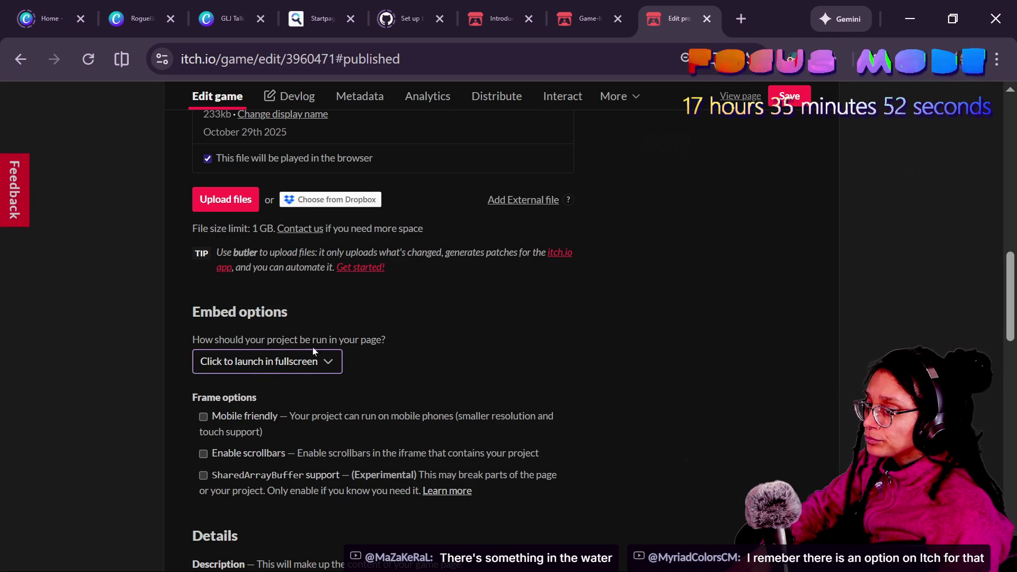
{"action": "left_click_drag", "start_coordinate": [187, 312], "coordinate": [350, 341]}
{"action": "left_click", "coordinate": [350, 340]}
At 110% zoom, recheck the embed options and keep 'Click to launch in fullscreen'
{"action": "key", "text": "ctrl+plus"}
{"action": "scroll", "coordinate": [85, 310], "scroll_direction": "down", "scroll_amount": 5}
{"action": "left_click", "coordinate": [181, 222]}
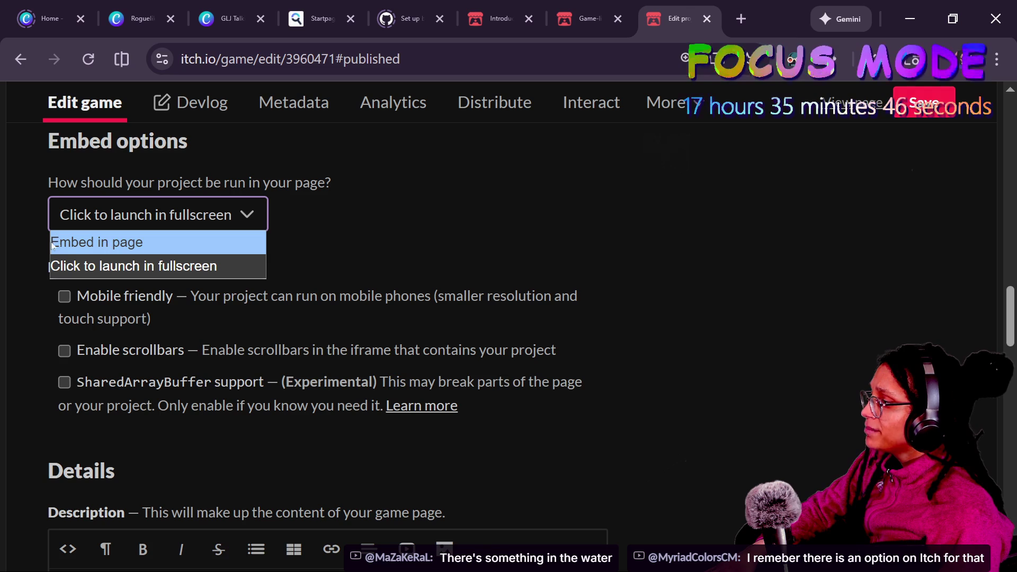
{"action": "left_click", "coordinate": [91, 170]}
{"action": "left_click_drag", "start_coordinate": [59, 182], "coordinate": [359, 186]}
{"action": "left_click", "coordinate": [337, 189]}
{"action": "left_click", "coordinate": [148, 214]}
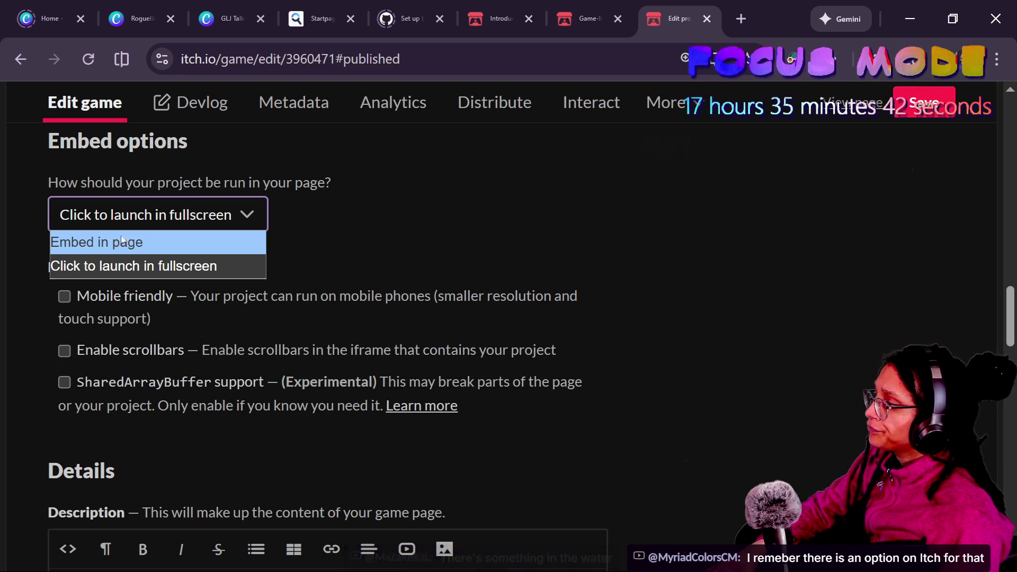
{"action": "left_click", "coordinate": [358, 211]}
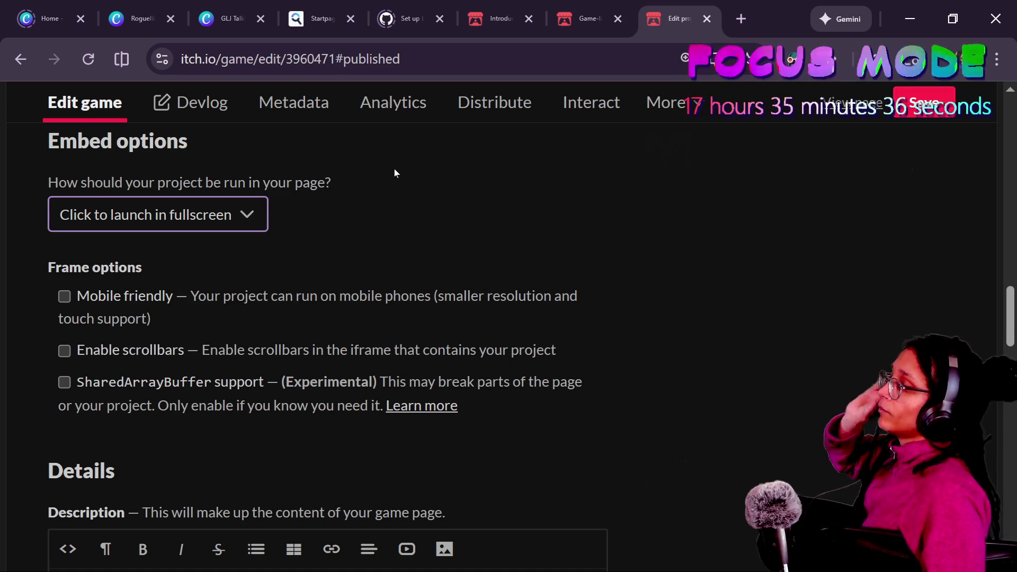
{"action": "left_click", "coordinate": [379, 224]}
Shrink the page to 67% and close the project edit tab
{"action": "scroll", "coordinate": [379, 225], "scroll_direction": "up", "scroll_amount": 2}
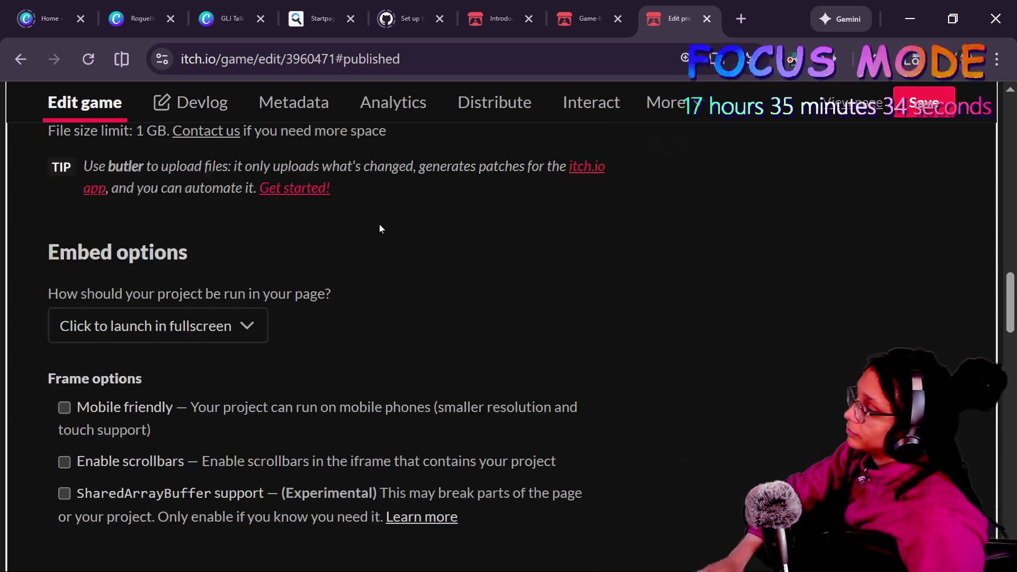
{"action": "key", "text": "ctrl+minus"}
{"action": "key", "text": "ctrl+minus"}
{"action": "key", "text": "ctrl+minus"}
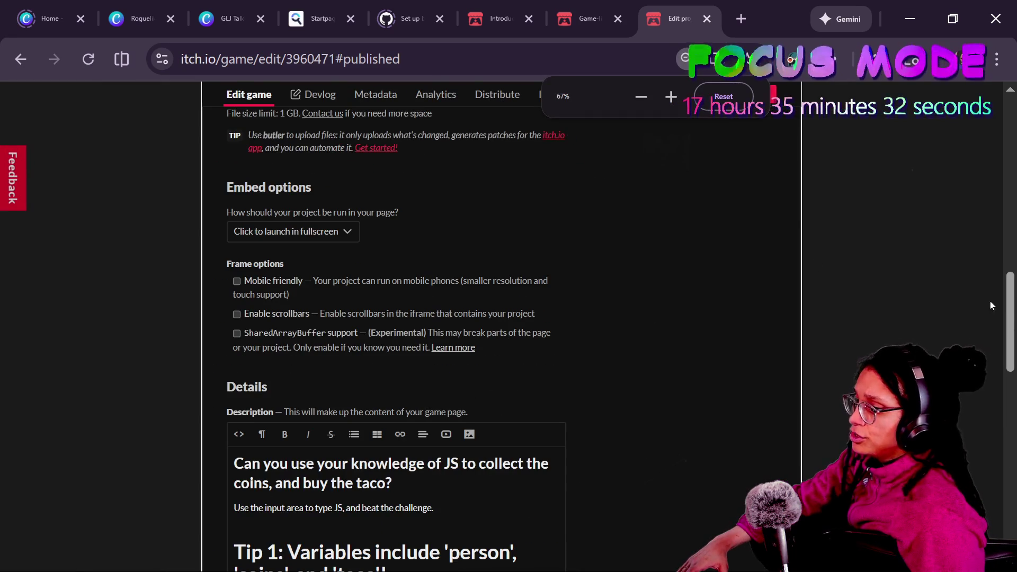
{"action": "scroll", "coordinate": [980, 301], "scroll_direction": "up", "scroll_amount": 15}
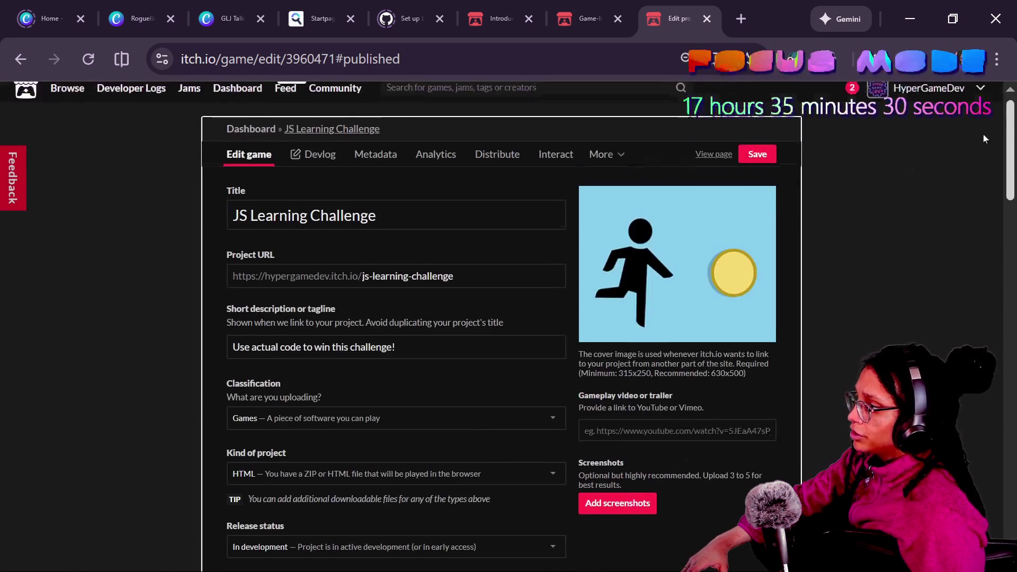
{"action": "mouse_move", "coordinate": [1003, 148]}
{"action": "left_mouse_down"}
{"action": "mouse_move", "coordinate": [1003, 432]}
{"action": "mouse_move", "coordinate": [984, 197]}
{"action": "mouse_move", "coordinate": [996, 104]}
{"action": "left_mouse_up"}
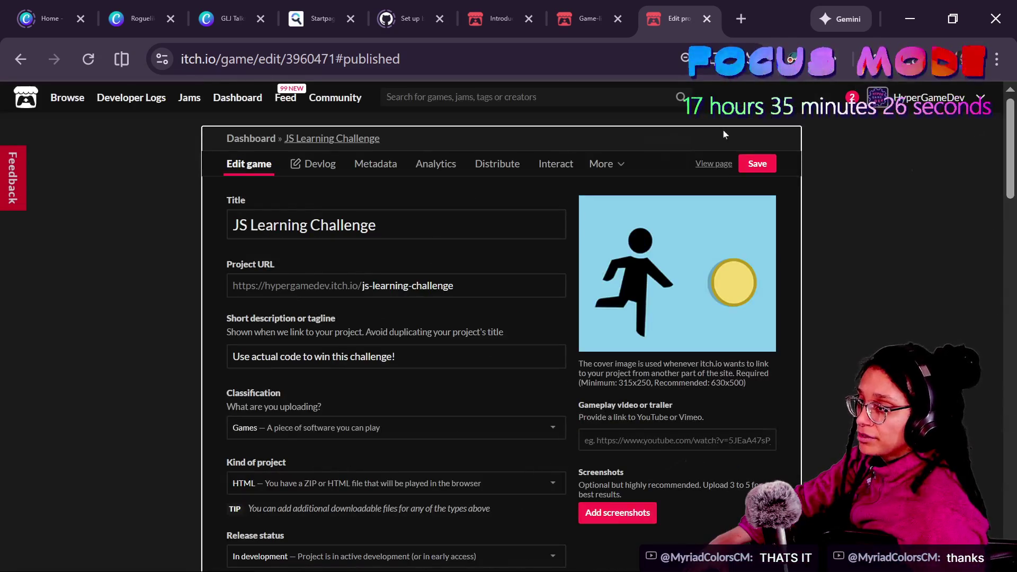
{"action": "left_click", "coordinate": [707, 19]}
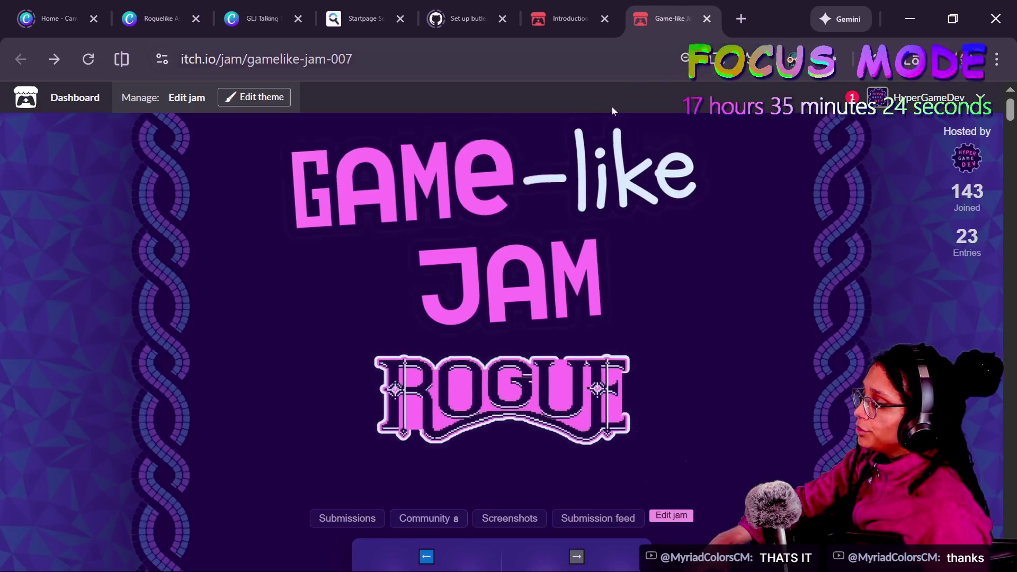
Back in Godot, undo then redo the Details text font-size change, keeping the smaller size
{"action": "key", "text": "alt+Tab"}
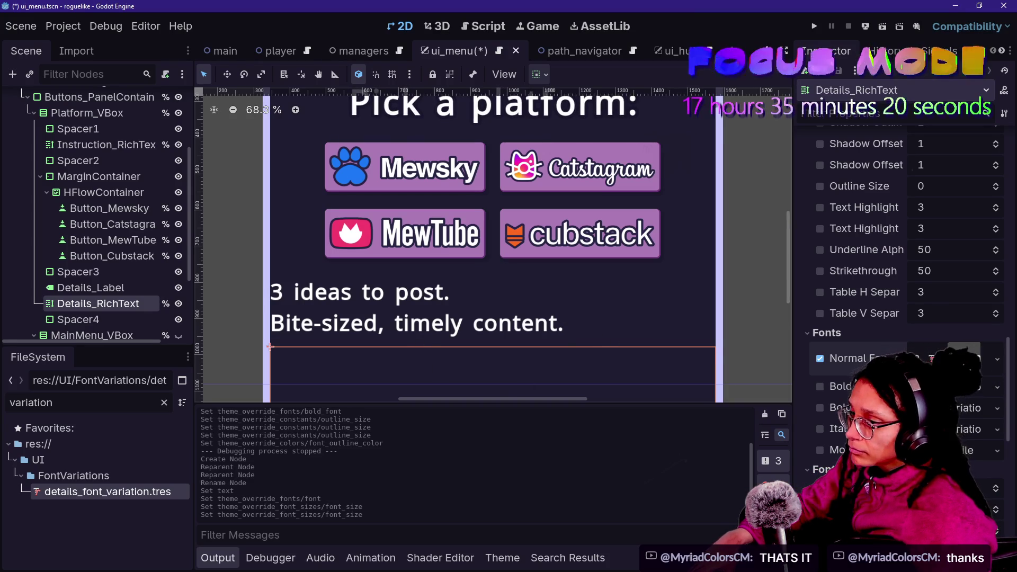
{"action": "scroll", "coordinate": [918, 332], "scroll_direction": "up", "scroll_amount": 3}
{"action": "scroll", "coordinate": [918, 332], "scroll_direction": "up", "scroll_amount": 5}
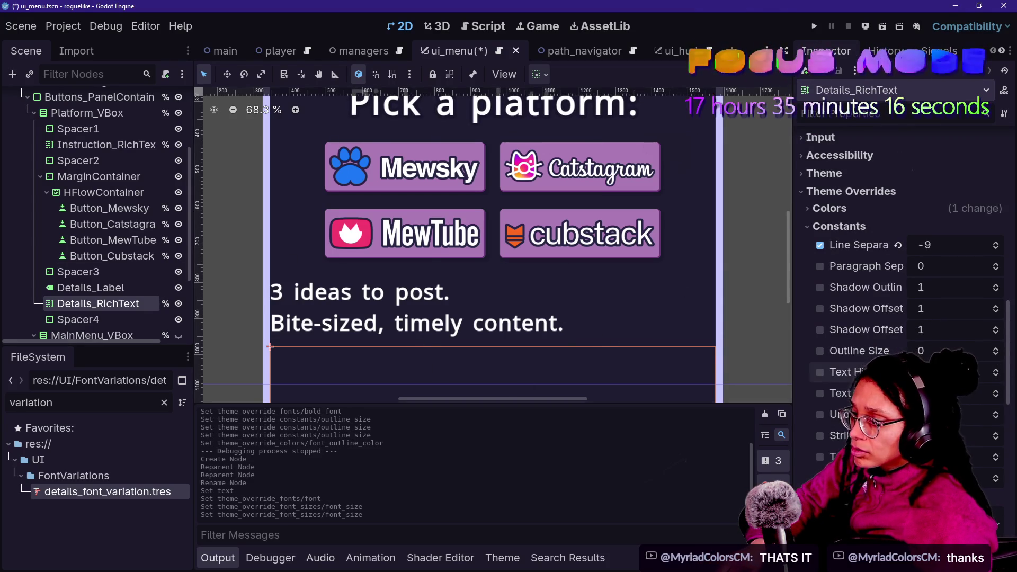
{"action": "key", "text": "ctrl+z"}
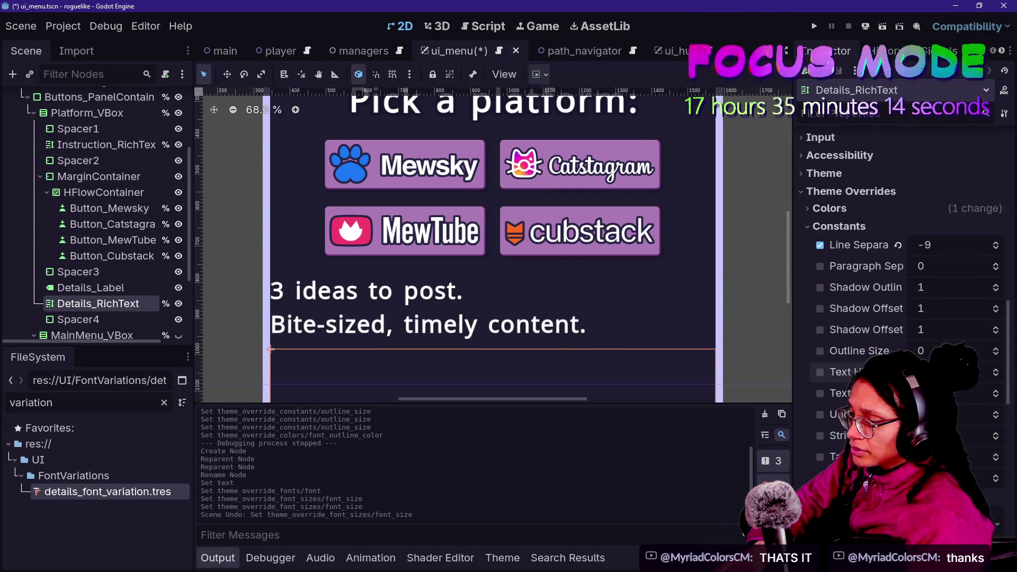
{"action": "key", "text": "ctrl+shift+z"}
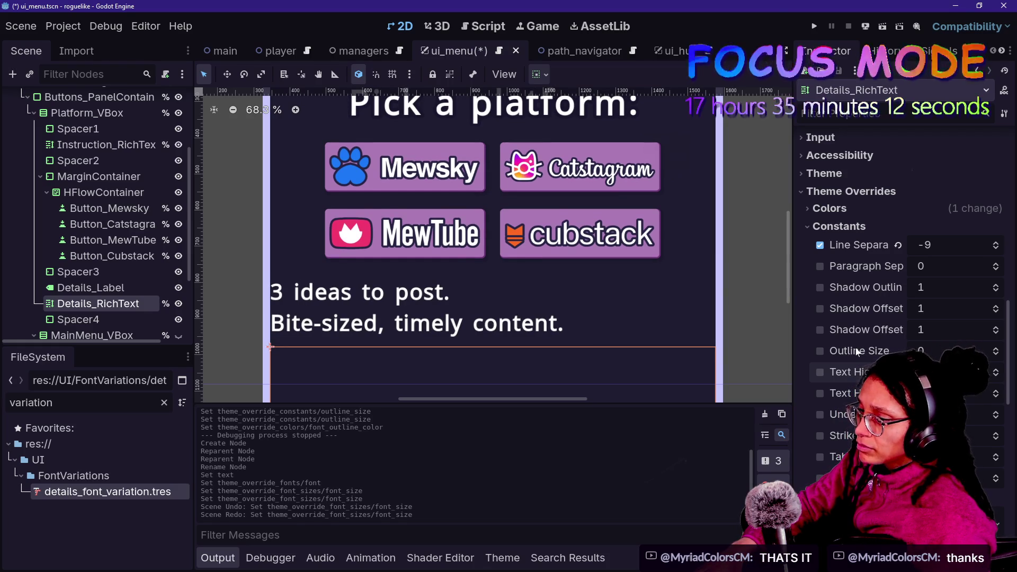
{"action": "scroll", "coordinate": [857, 353], "scroll_direction": "up", "scroll_amount": 2}
{"action": "scroll", "coordinate": [869, 353], "scroll_direction": "down", "scroll_amount": 4}
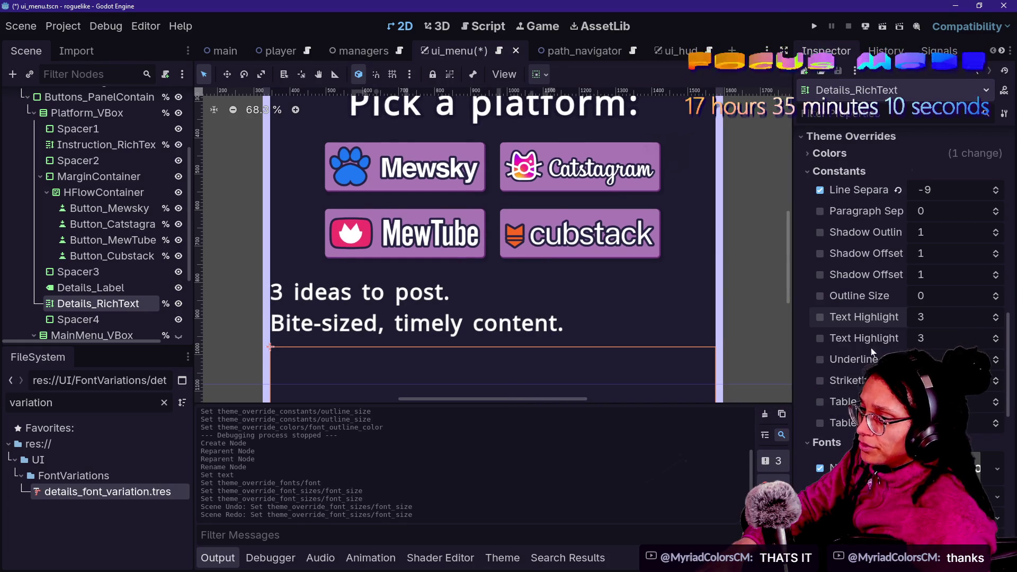
Inspect the Details_RichText font outline colour override
{"action": "left_click", "coordinate": [863, 152]}
{"action": "mouse_move", "coordinate": [927, 243]}
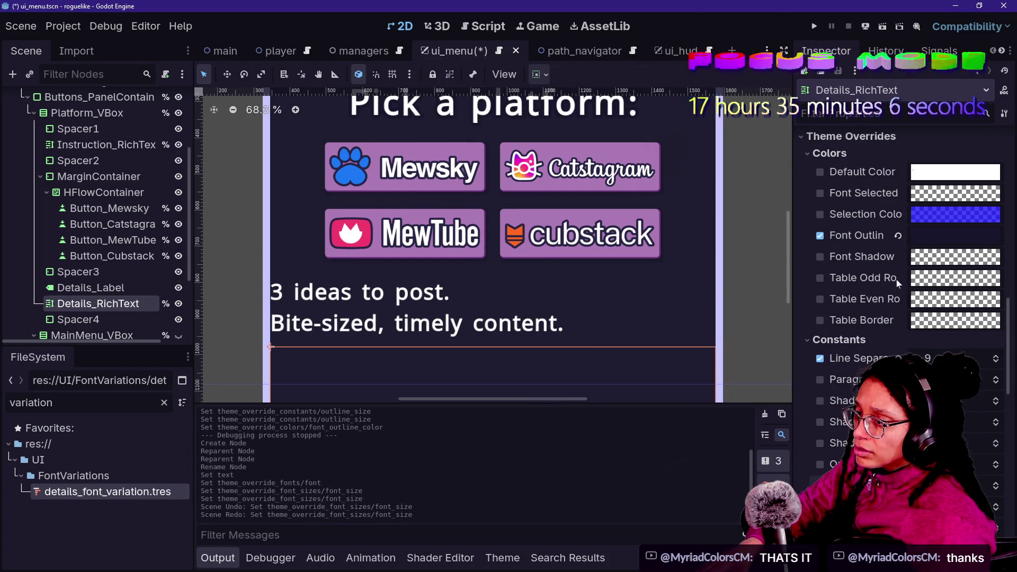
{"action": "right_click", "coordinate": [866, 243]}
{"action": "left_click", "coordinate": [848, 247]}
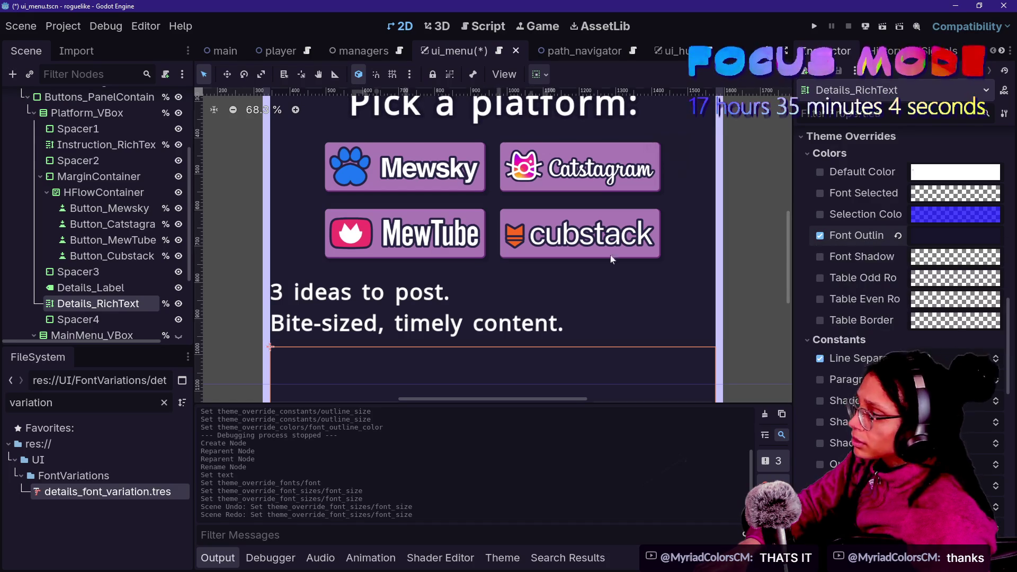
On Details_Label, enable the font outline colour and outline size (15) overrides
{"action": "left_click", "coordinate": [115, 293]}
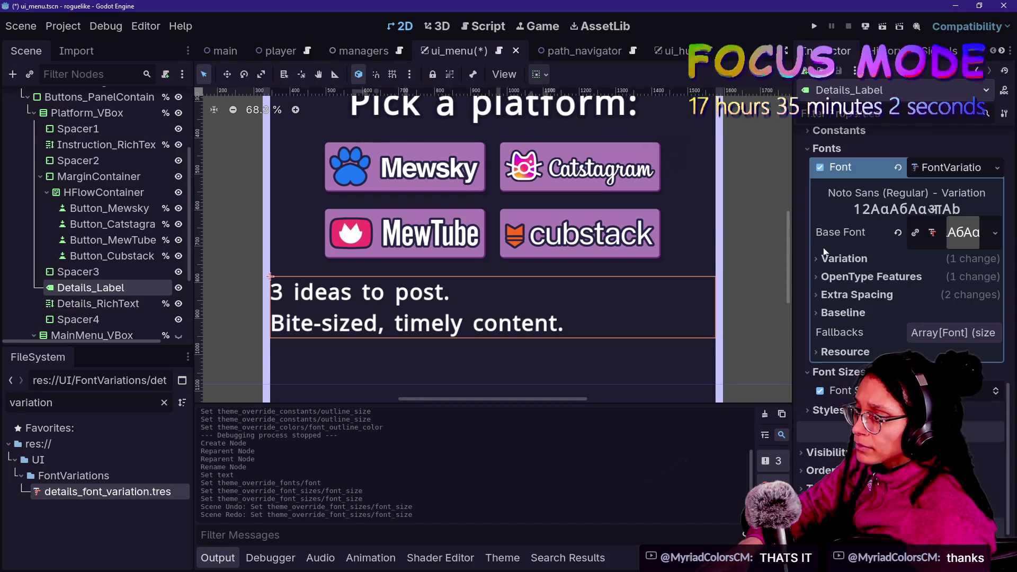
{"action": "scroll", "coordinate": [865, 309], "scroll_direction": "up", "scroll_amount": 5}
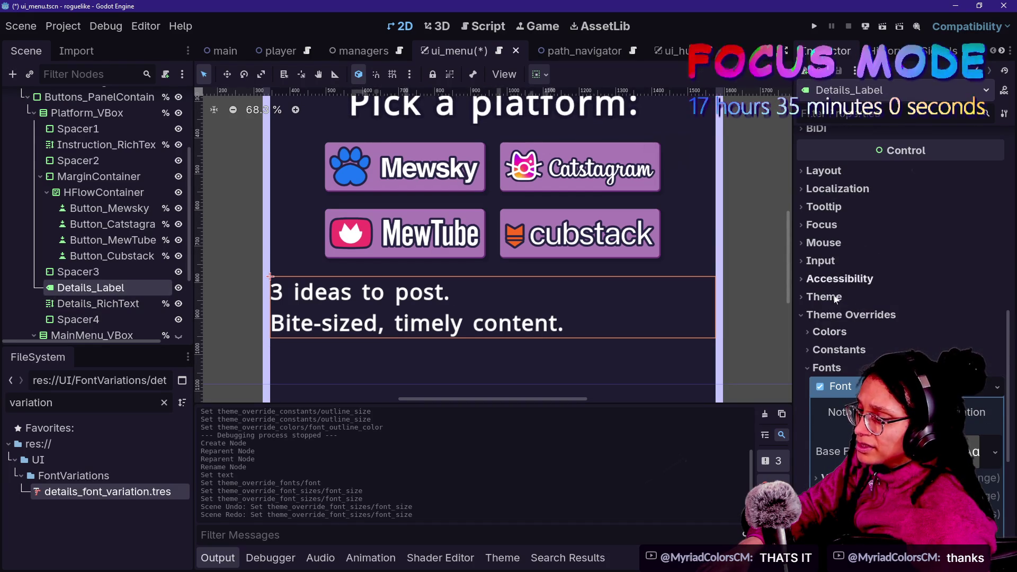
{"action": "left_click", "coordinate": [830, 332]}
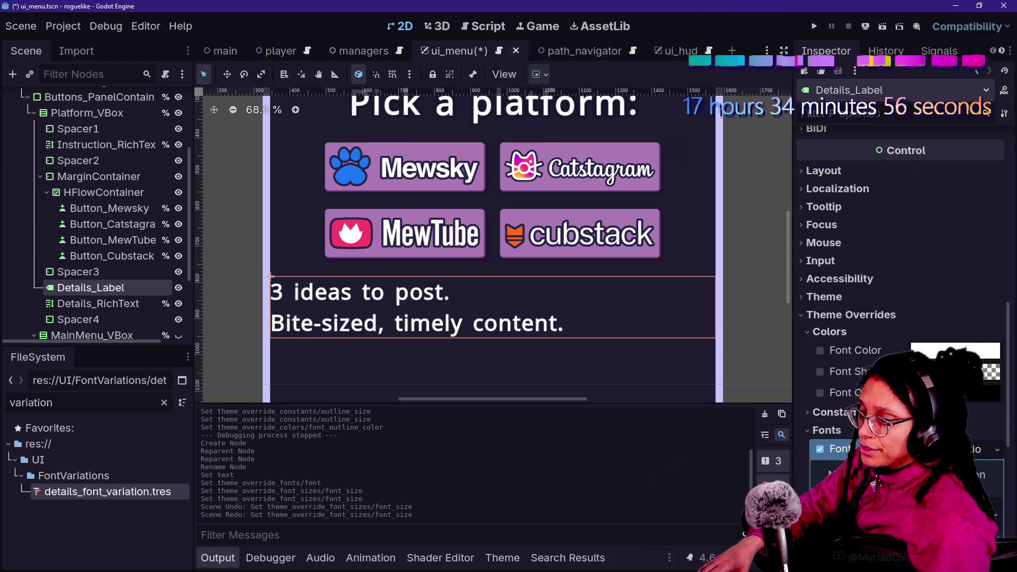
{"action": "left_click", "coordinate": [820, 393]}
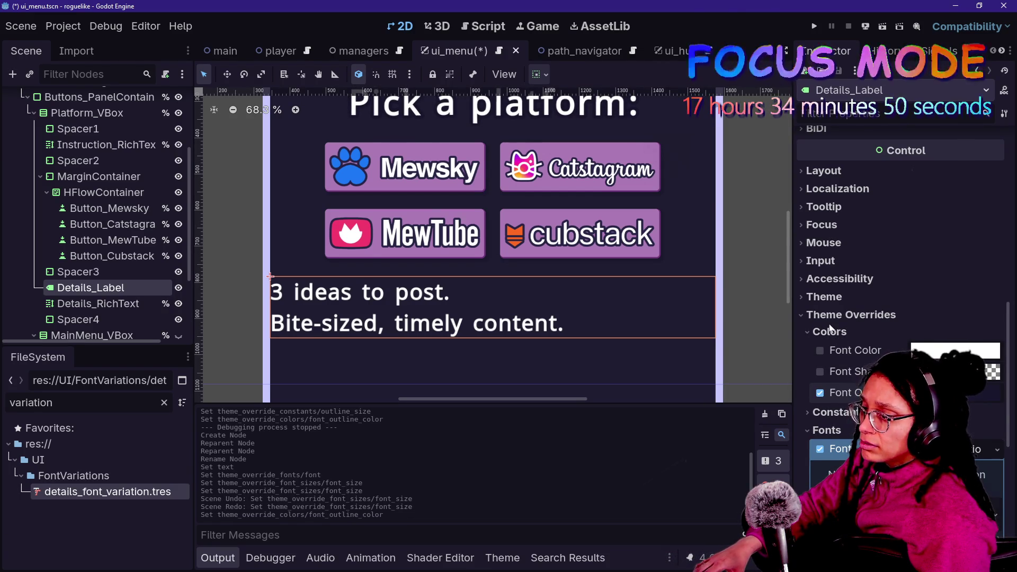
{"action": "scroll", "coordinate": [849, 219], "scroll_direction": "down", "scroll_amount": 5}
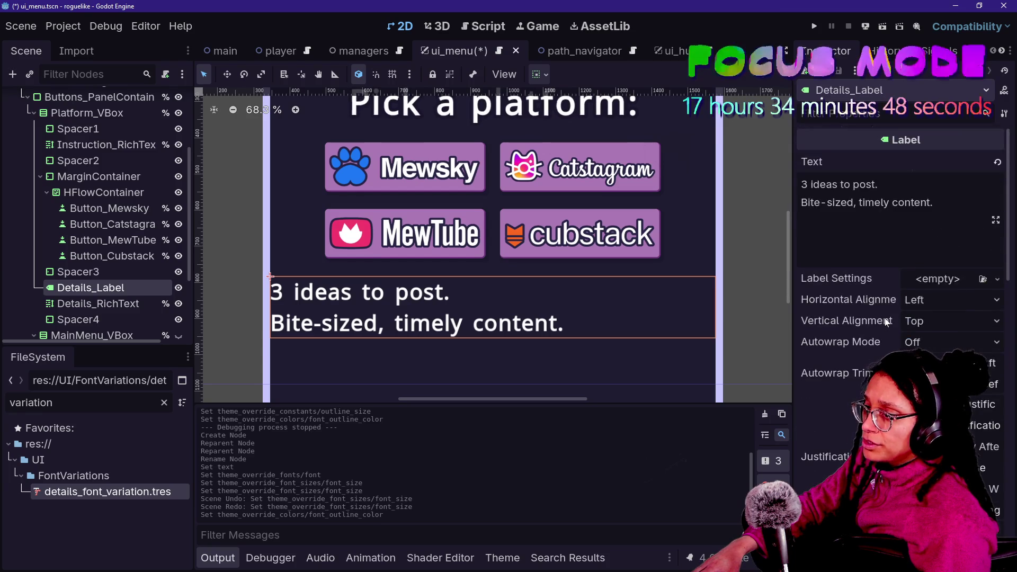
{"action": "scroll", "coordinate": [885, 318], "scroll_direction": "up", "scroll_amount": 6}
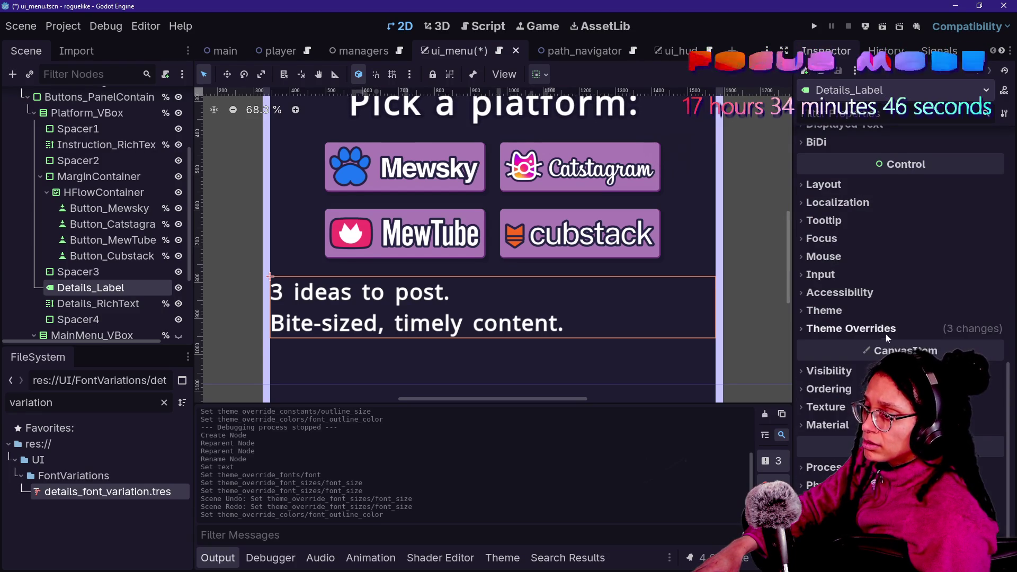
{"action": "left_click", "coordinate": [886, 347]}
{"action": "left_click", "coordinate": [886, 347]}
{"action": "left_click", "coordinate": [880, 364]}
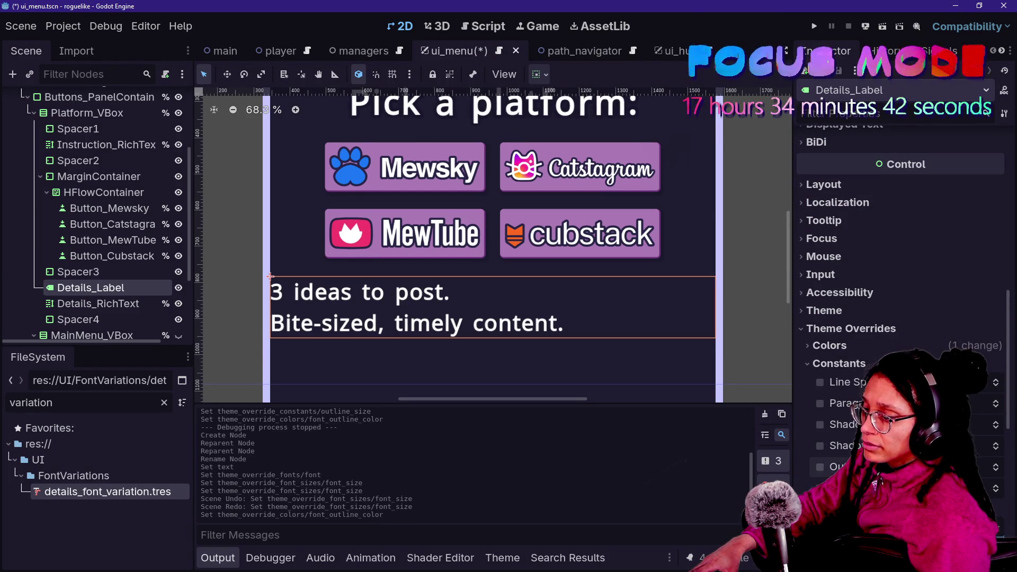
{"action": "left_click", "coordinate": [820, 466]}
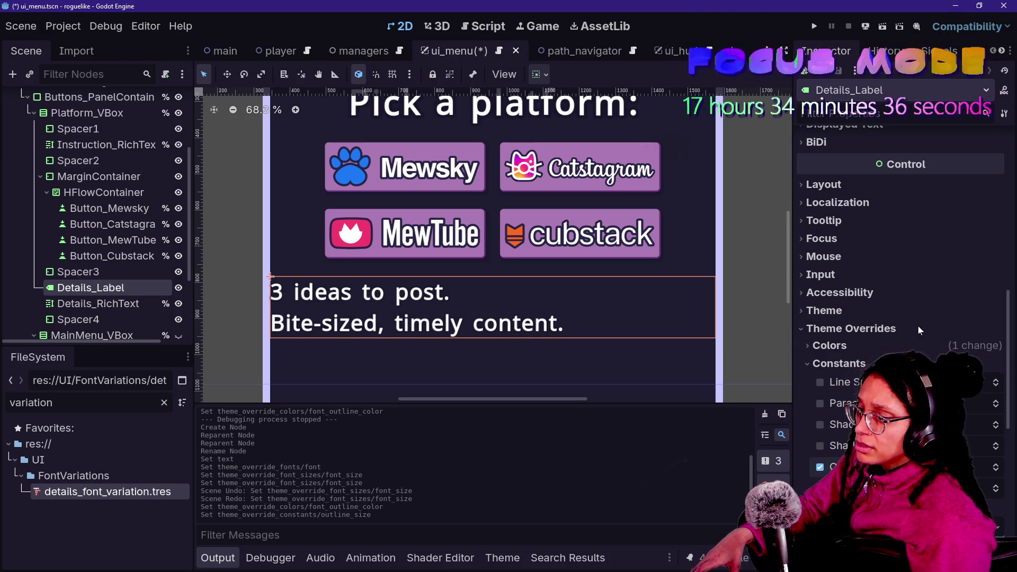
Center the label's horizontal alignment and set a line spacing override of -6
{"action": "scroll", "coordinate": [859, 329], "scroll_direction": "up", "scroll_amount": 5}
{"action": "left_click", "coordinate": [932, 300]}
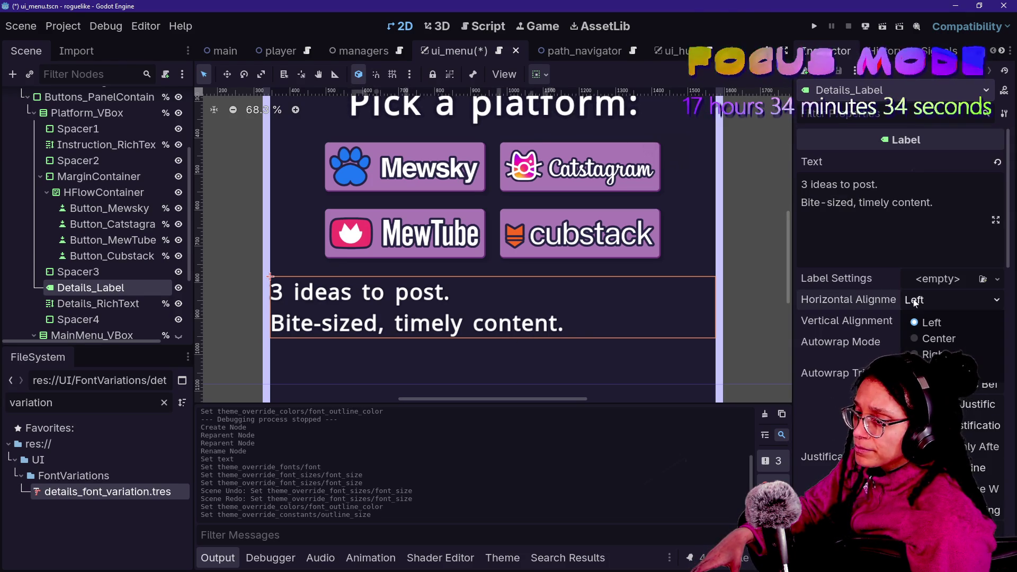
{"action": "left_click", "coordinate": [922, 337]}
{"action": "scroll", "coordinate": [864, 358], "scroll_direction": "down", "scroll_amount": 10}
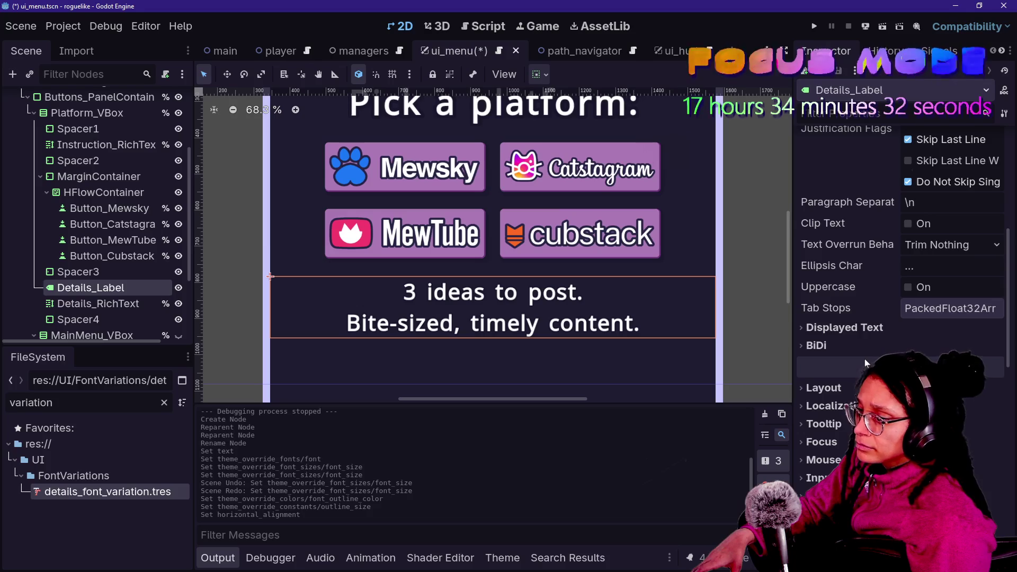
{"action": "scroll", "coordinate": [864, 358], "scroll_direction": "down", "scroll_amount": 4}
{"action": "scroll", "coordinate": [865, 358], "scroll_direction": "up", "scroll_amount": 4}
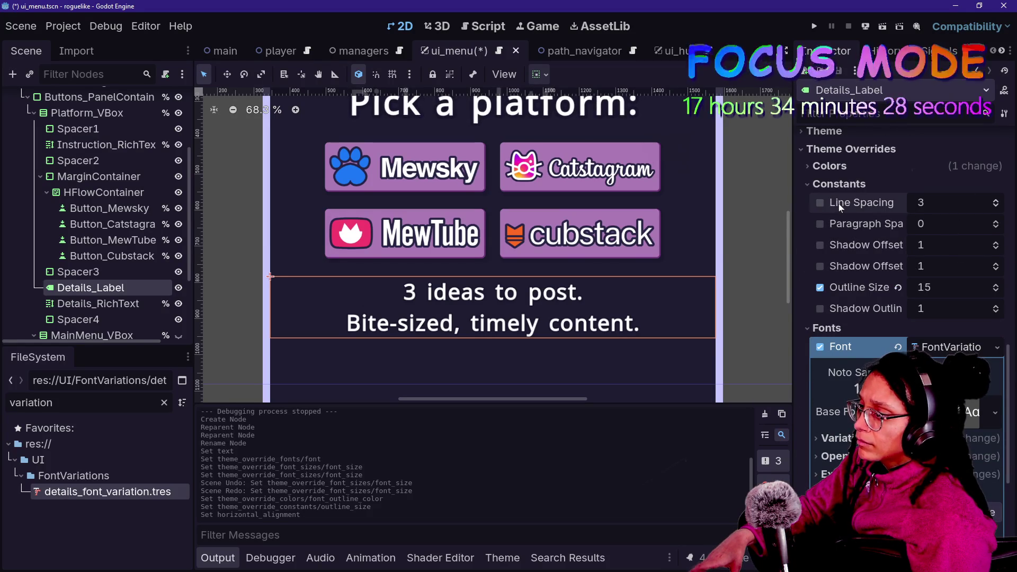
{"action": "left_click", "coordinate": [821, 203]}
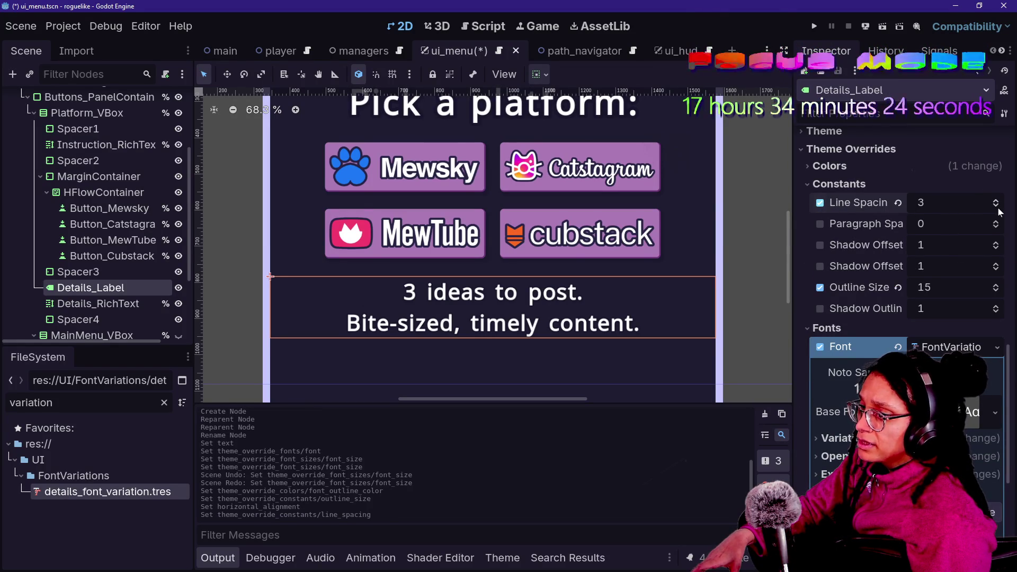
Adjust the label's extra glyph spacing and save ui_menu
{"action": "scroll", "coordinate": [998, 213], "scroll_direction": "down", "scroll_amount": 9}
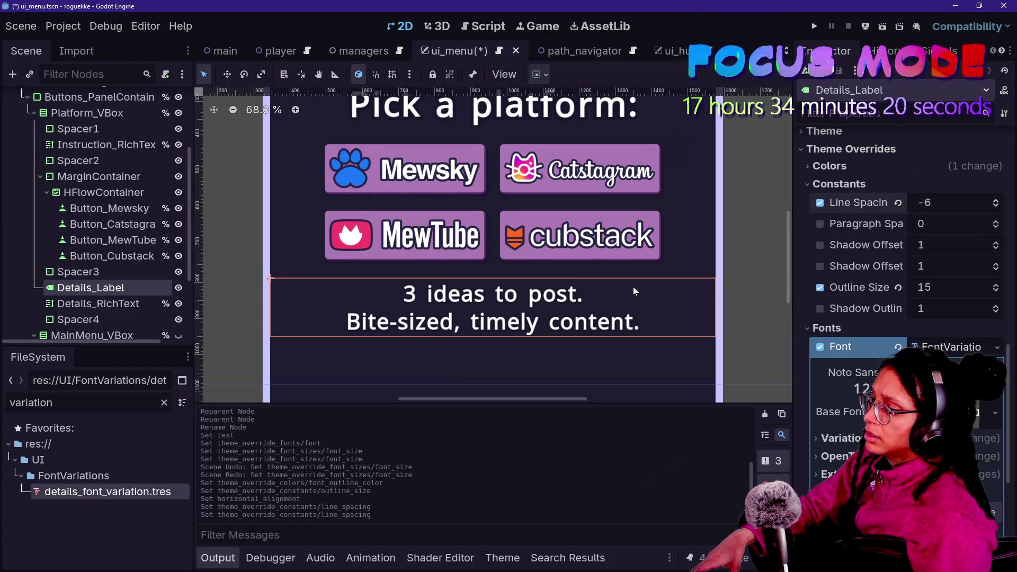
{"action": "scroll", "coordinate": [631, 295], "scroll_direction": "down", "scroll_amount": 1}
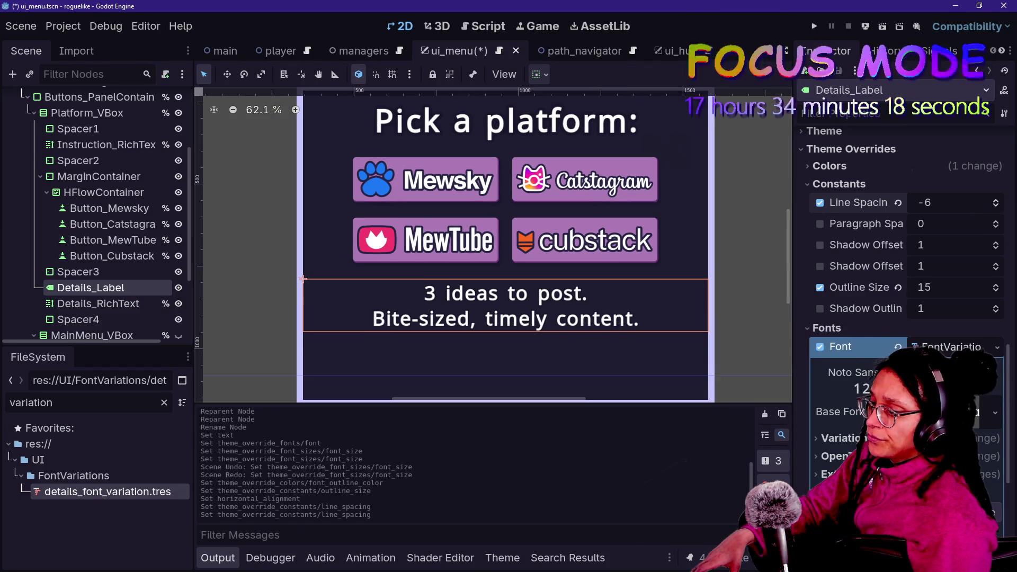
{"action": "scroll", "coordinate": [906, 265], "scroll_direction": "down", "scroll_amount": 3}
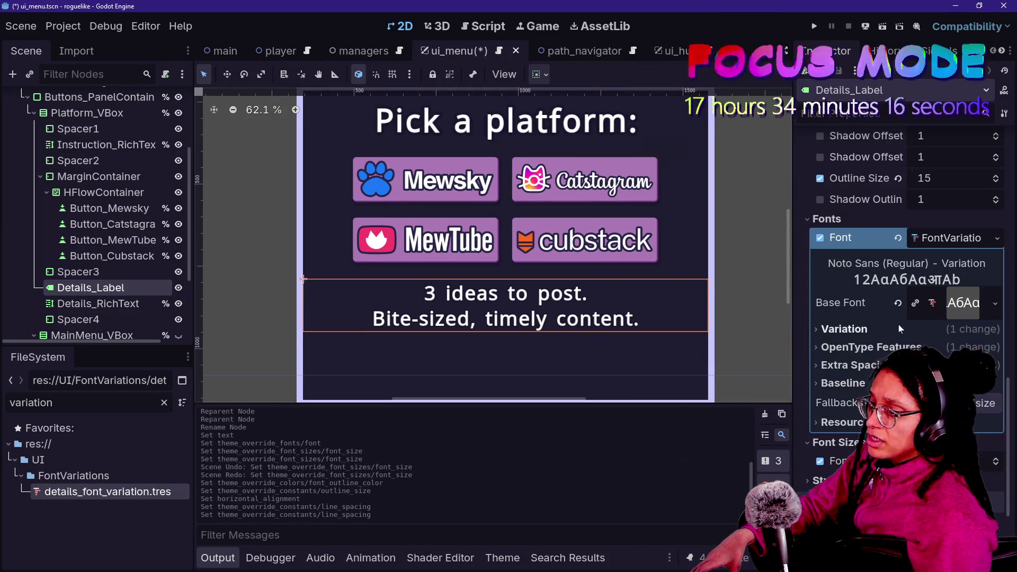
{"action": "left_click", "coordinate": [848, 365]}
{"action": "left_click", "coordinate": [994, 388]}
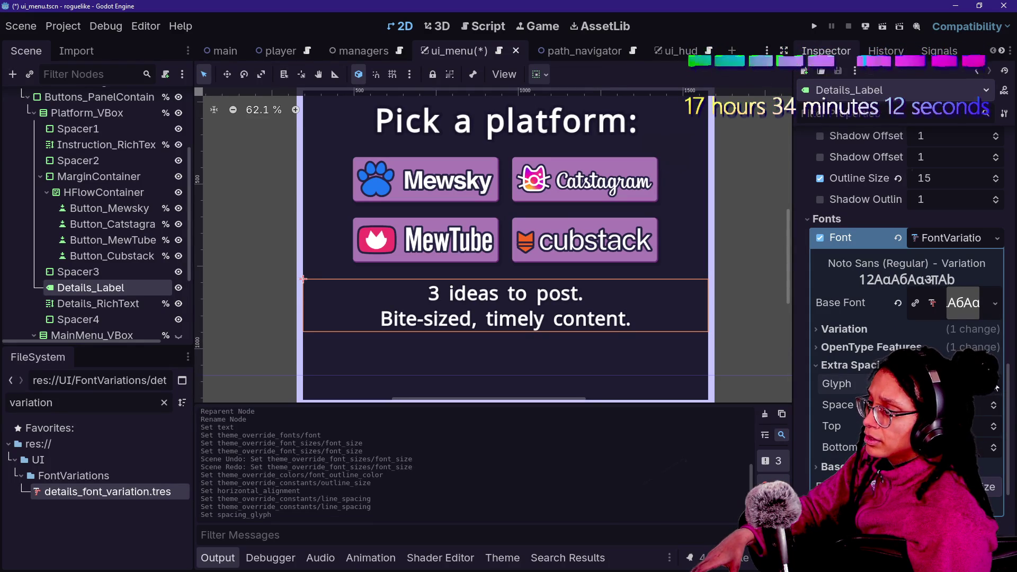
{"action": "left_click", "coordinate": [997, 388]}
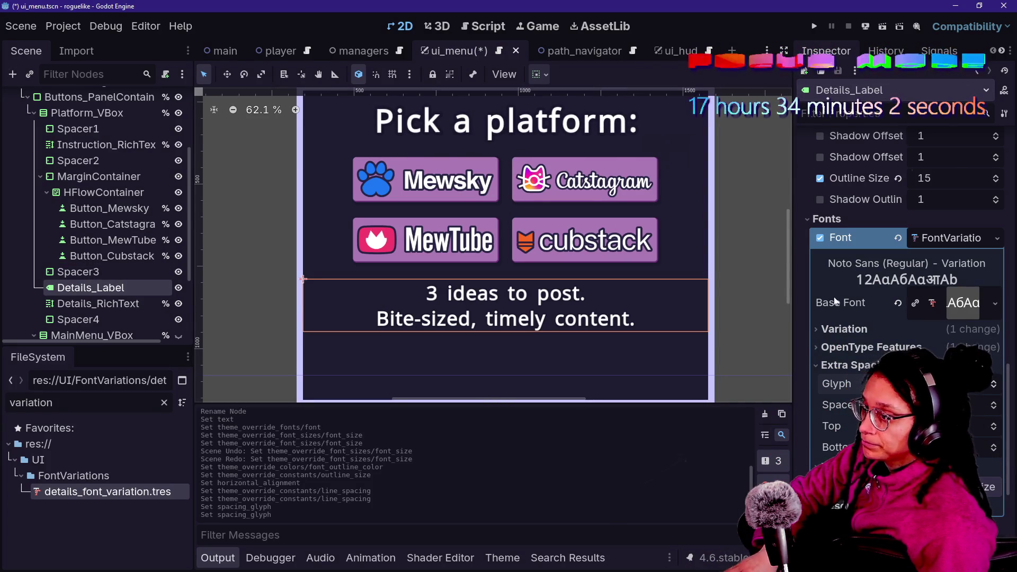
{"action": "key", "text": "ctrl+s"}
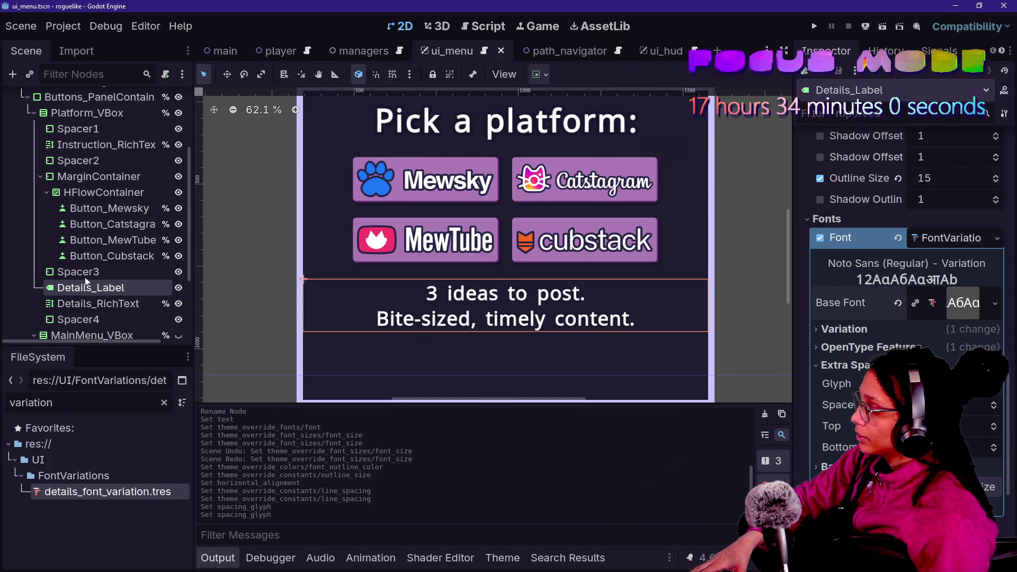
Delete the Details_RichText node
{"action": "left_click", "coordinate": [87, 304]}
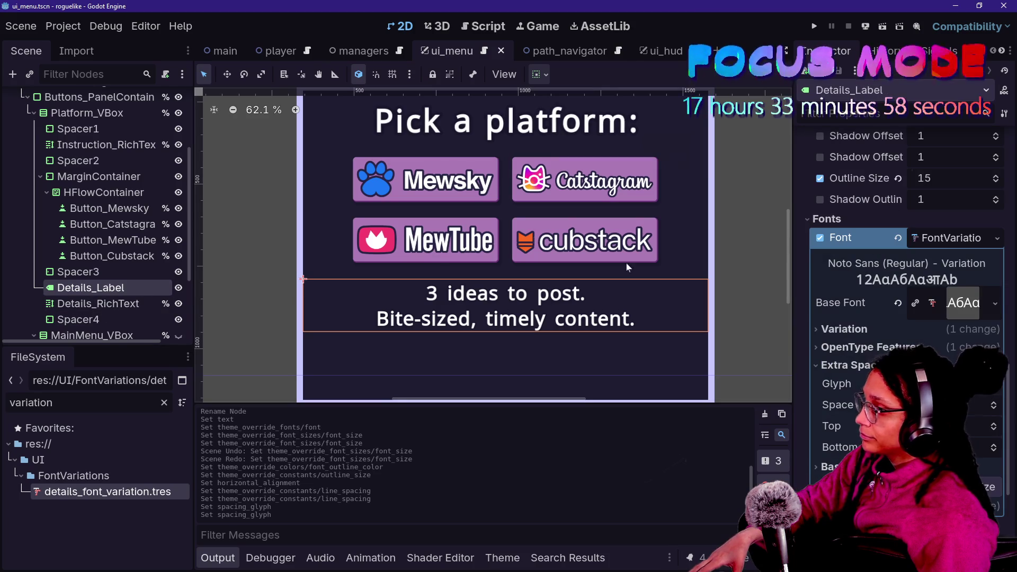
{"action": "left_click", "coordinate": [100, 308]}
{"action": "key", "text": "Delete"}
{"action": "key", "text": "Return"}
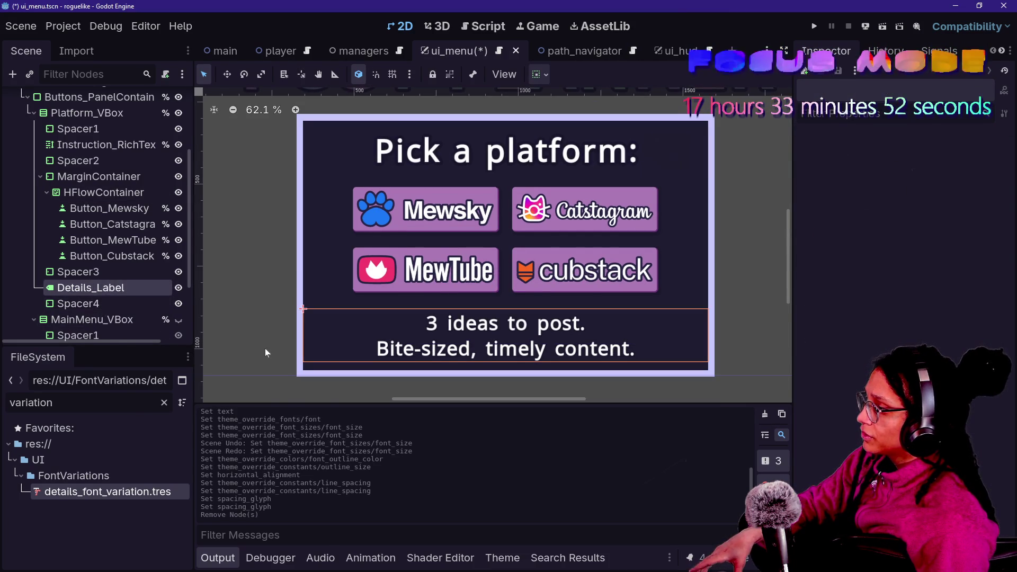
Make Details_Label accessible as a unique-name node
{"action": "right_click", "coordinate": [58, 287]}
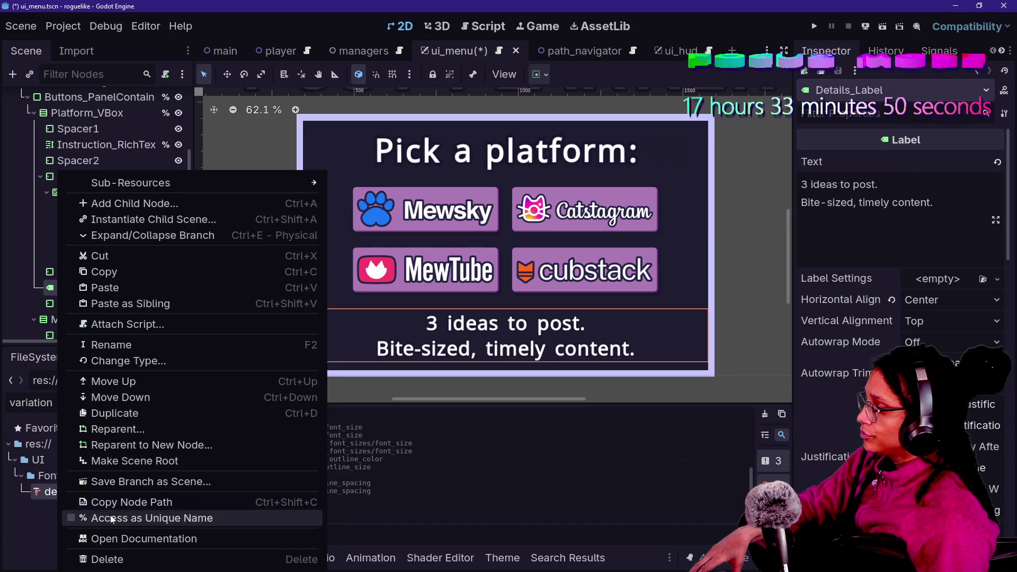
{"action": "key", "text": "Escape"}
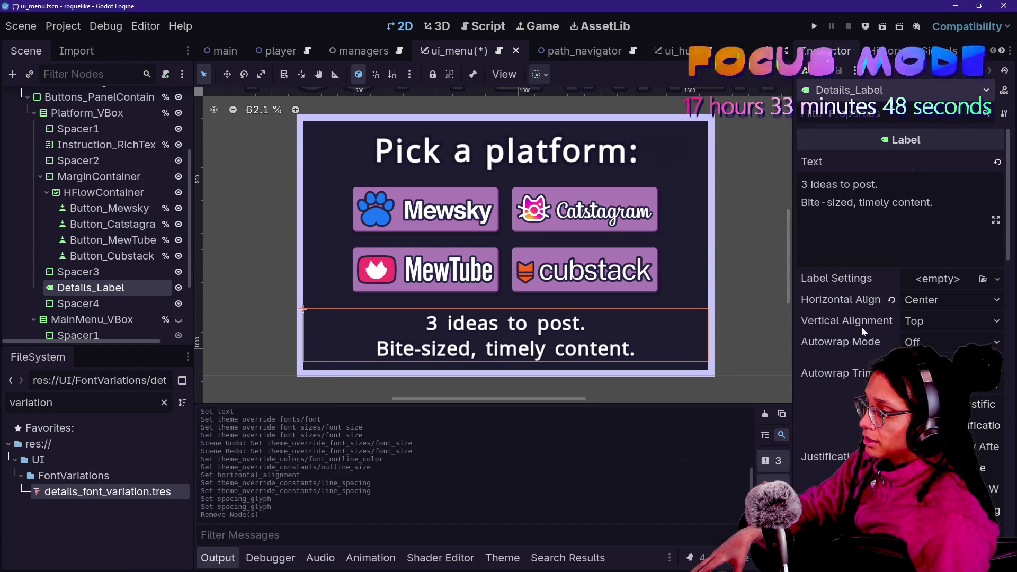
{"action": "scroll", "coordinate": [863, 327], "scroll_direction": "down", "scroll_amount": 10}
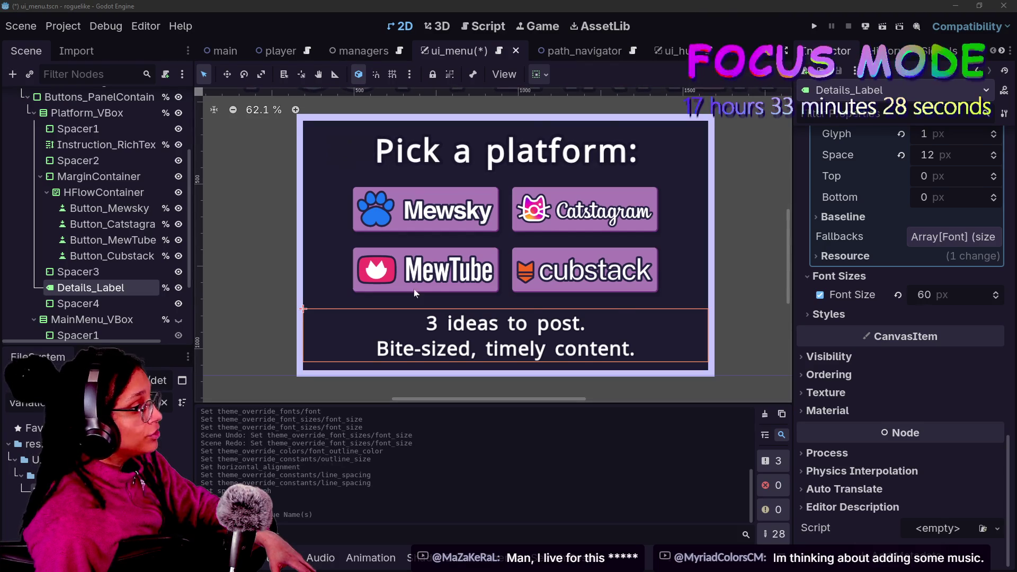
{"action": "left_click", "coordinate": [78, 271]}
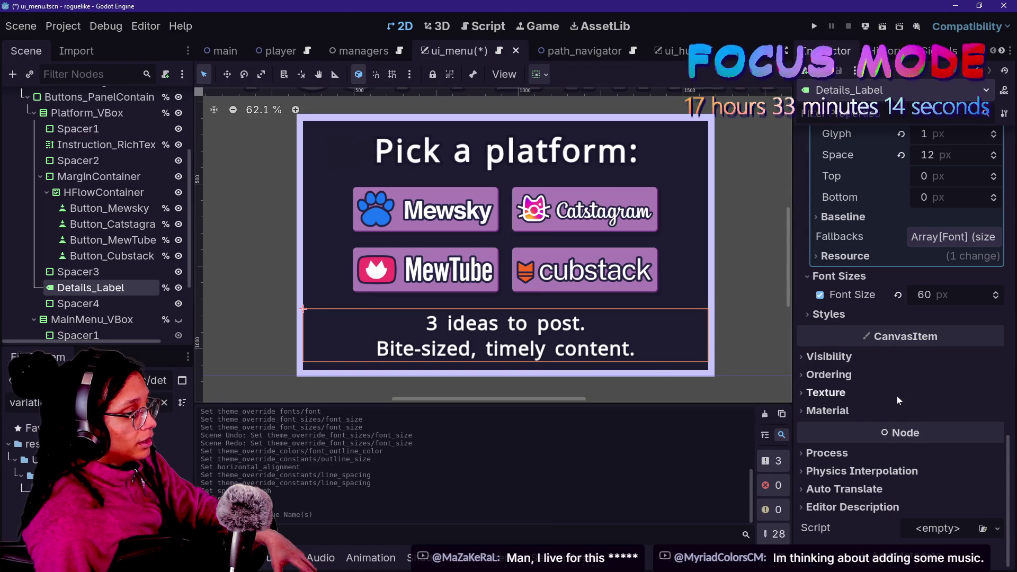
{"action": "scroll", "coordinate": [889, 434], "scroll_direction": "up", "scroll_amount": 3}
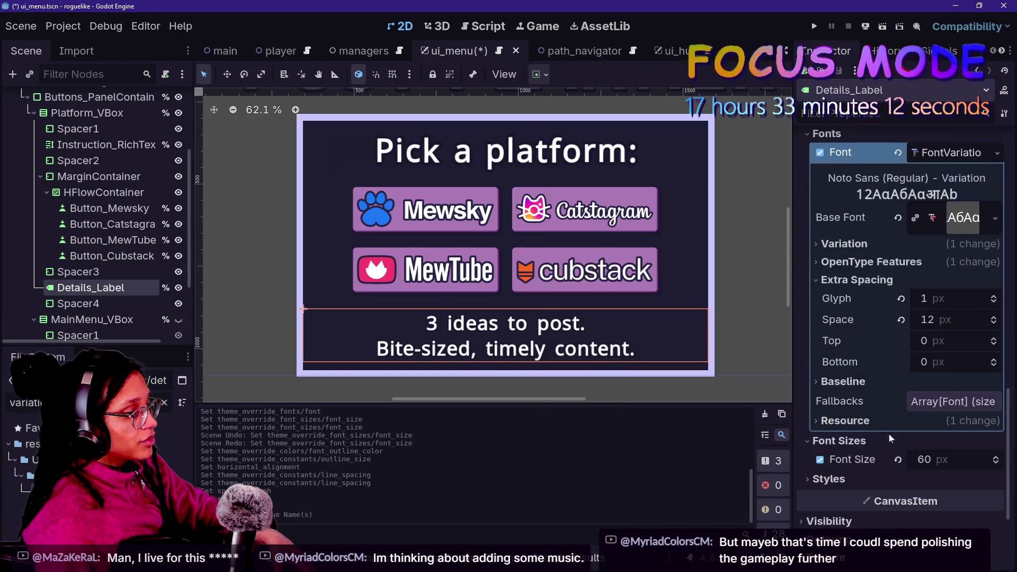
{"action": "scroll", "coordinate": [889, 434], "scroll_direction": "down", "scroll_amount": 3}
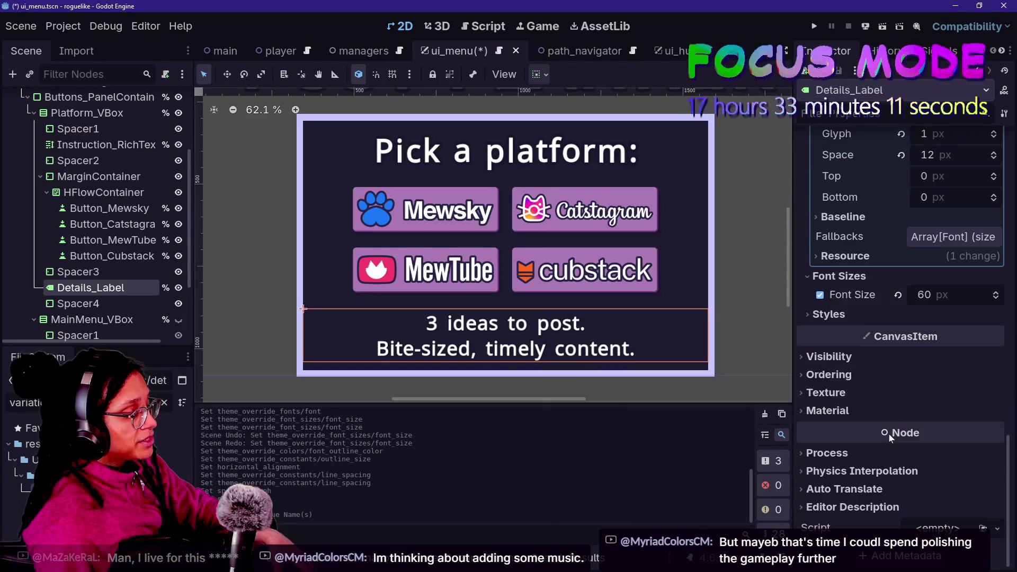
Set Details_Label's Visibility modulate alpha to 0 and save the scene
{"action": "left_click", "coordinate": [878, 410]}
{"action": "left_click", "coordinate": [874, 410]}
{"action": "left_click", "coordinate": [871, 394]}
{"action": "left_click", "coordinate": [869, 395]}
{"action": "left_click", "coordinate": [873, 360]}
{"action": "left_click", "coordinate": [954, 397]}
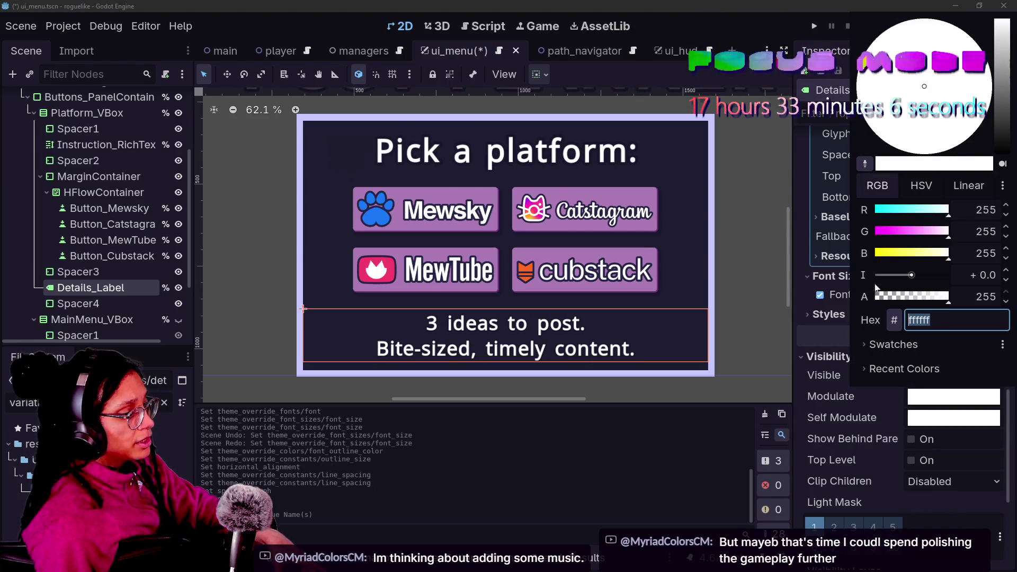
{"action": "left_click_drag", "start_coordinate": [906, 304], "coordinate": [765, 303]}
{"action": "left_click", "coordinate": [847, 445]}
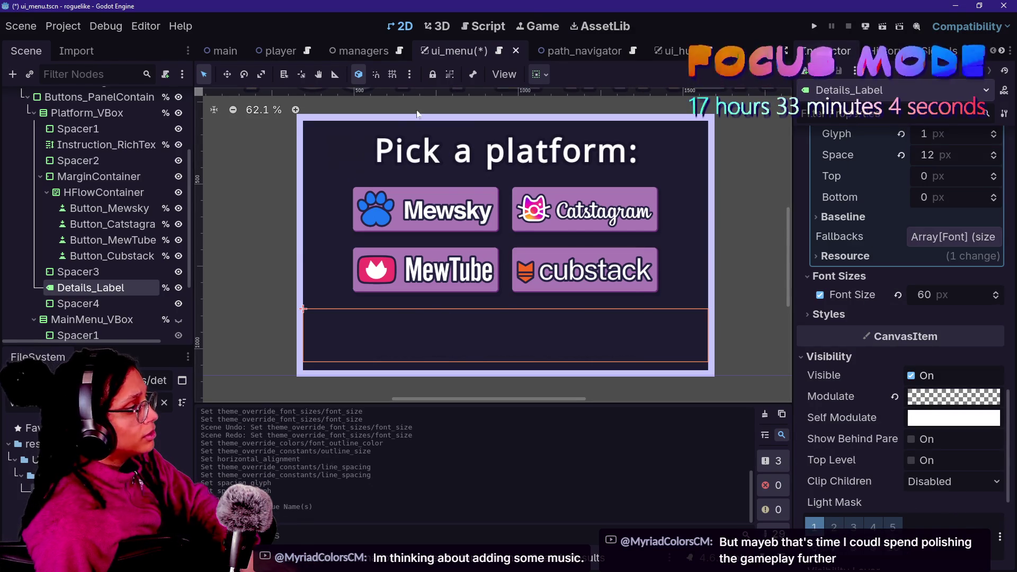
{"action": "key", "text": "ctrl+s"}
{"action": "left_click", "coordinate": [497, 27]}
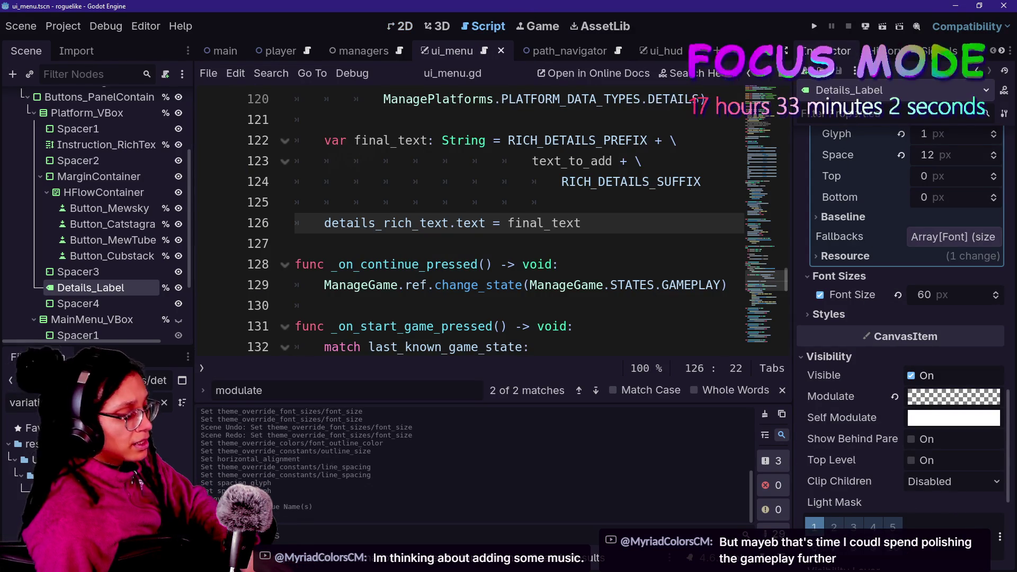
Hide the side docks and output panel to enlarge the ui_menu.gd code view
{"action": "scroll", "coordinate": [519, 223], "scroll_direction": "up", "scroll_amount": 15}
{"action": "key", "text": "ctrl+shift+F11"}
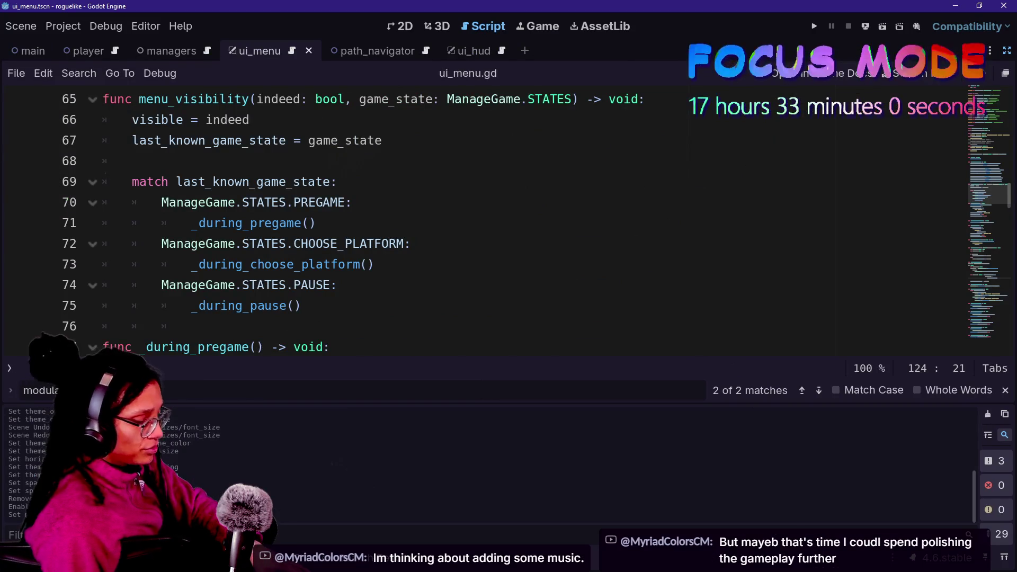
{"action": "scroll", "coordinate": [520, 223], "scroll_direction": "up", "scroll_amount": 20}
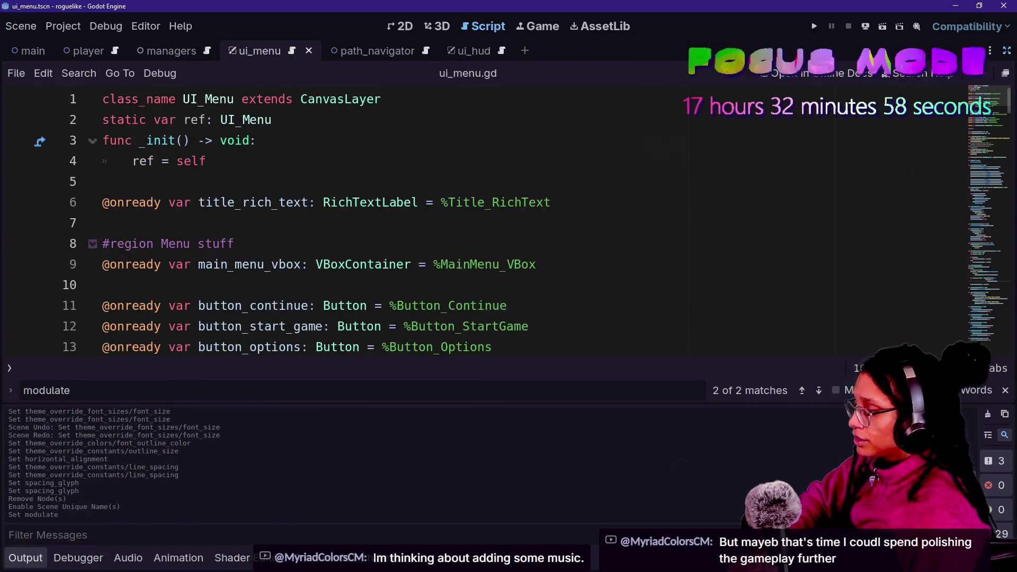
{"action": "scroll", "coordinate": [520, 222], "scroll_direction": "down", "scroll_amount": 5}
{"action": "key", "text": "ctrl+j"}
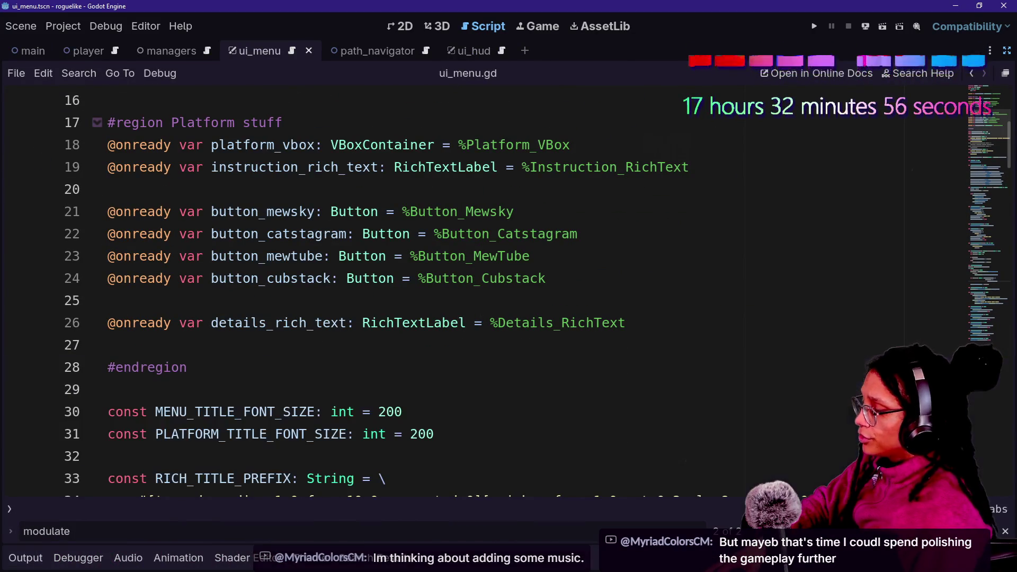
{"action": "scroll", "coordinate": [520, 265], "scroll_direction": "down", "scroll_amount": 5}
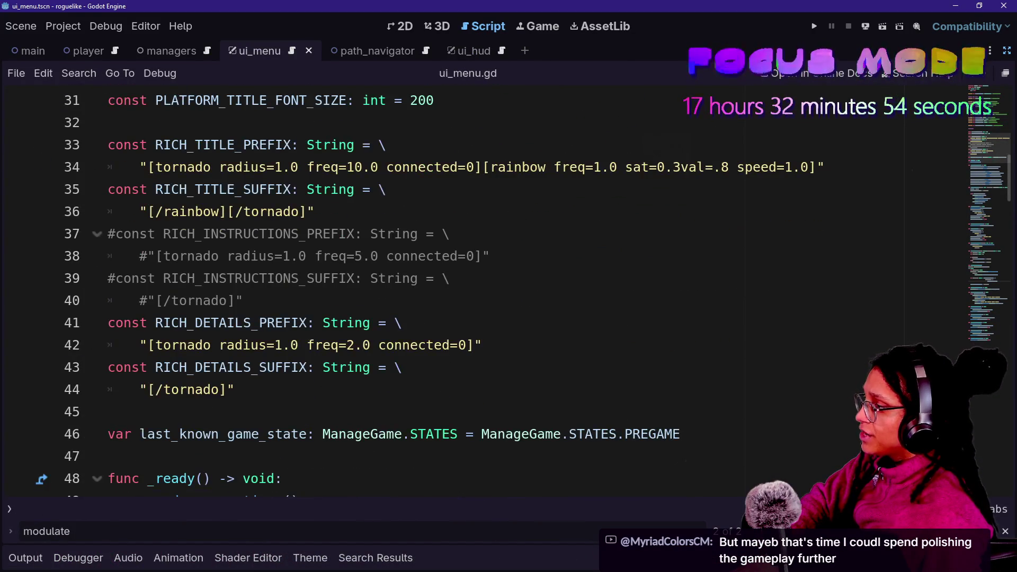
{"action": "scroll", "coordinate": [519, 292], "scroll_direction": "down", "scroll_amount": 2}
Delete the RICH_DETAILS_PREFIX and RICH_DETAILS_SUFFIX constants
{"action": "left_click", "coordinate": [270, 233]}
{"action": "left_click", "coordinate": [108, 278]}
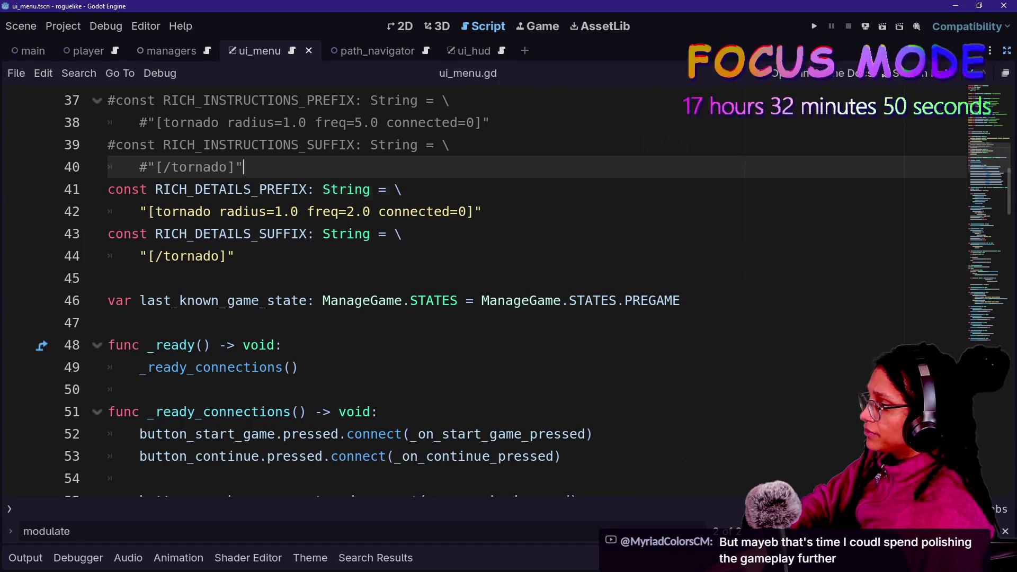
{"action": "left_click", "coordinate": [291, 189], "text": "shift"}
{"action": "key", "text": "shift+Up"}
{"action": "key", "text": "BackSpace"}
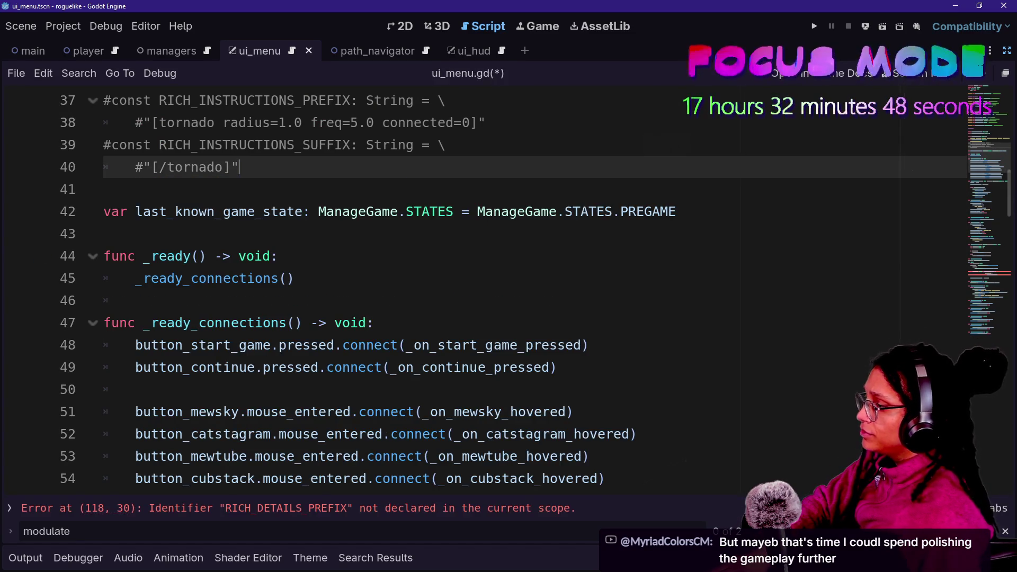
{"action": "scroll", "coordinate": [291, 189], "scroll_direction": "down", "scroll_amount": 7}
{"action": "scroll", "coordinate": [476, 286], "scroll_direction": "down", "scroll_amount": 18}
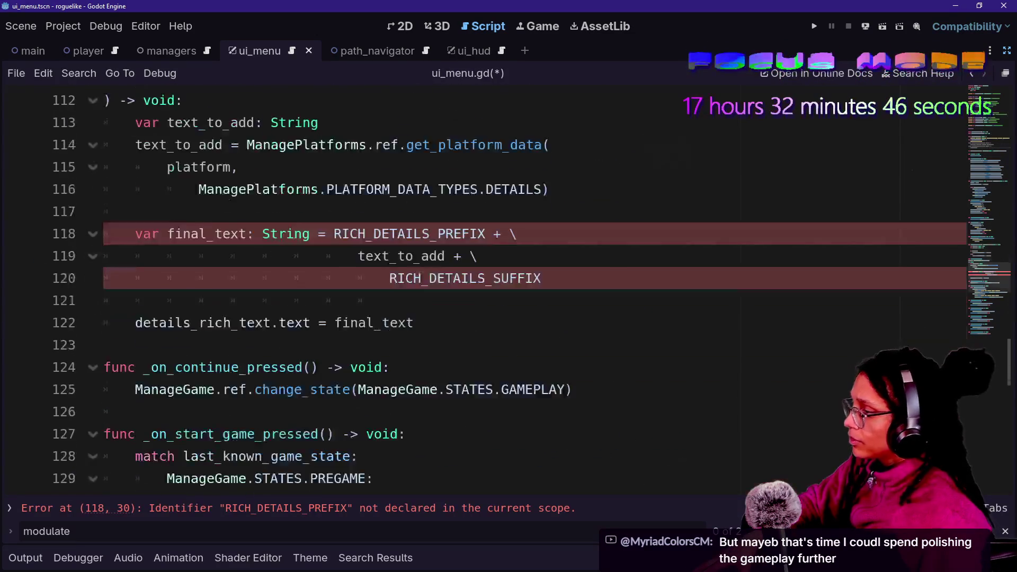
{"action": "scroll", "coordinate": [477, 286], "scroll_direction": "up", "scroll_amount": 1}
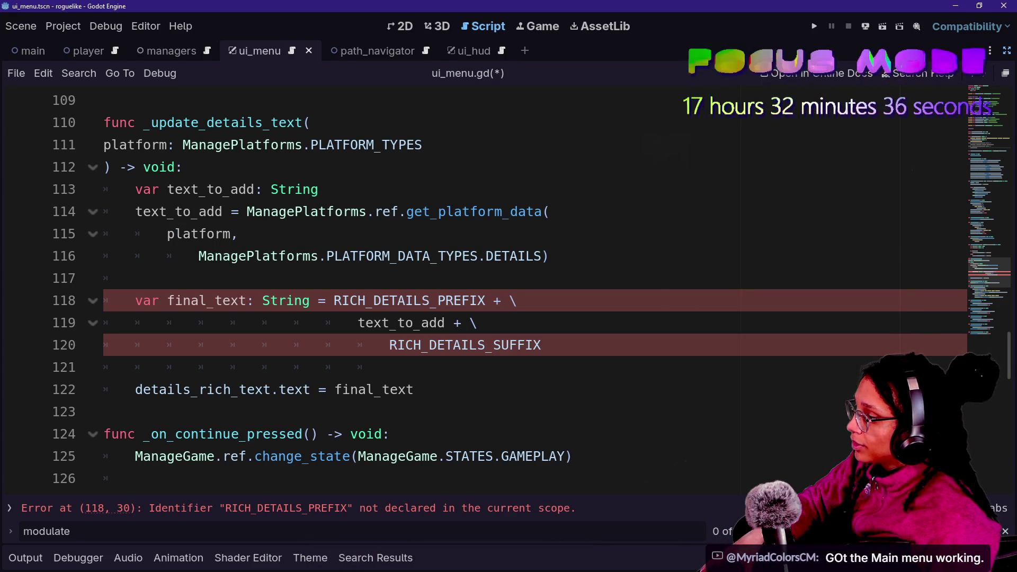
Remove the final_text lines and assign text_to_add directly to the details text
{"action": "key", "text": "shift+Up"}
{"action": "key", "text": "shift+Up"}
{"action": "key", "text": "shift+Up"}
{"action": "key", "text": "BackSpace"}
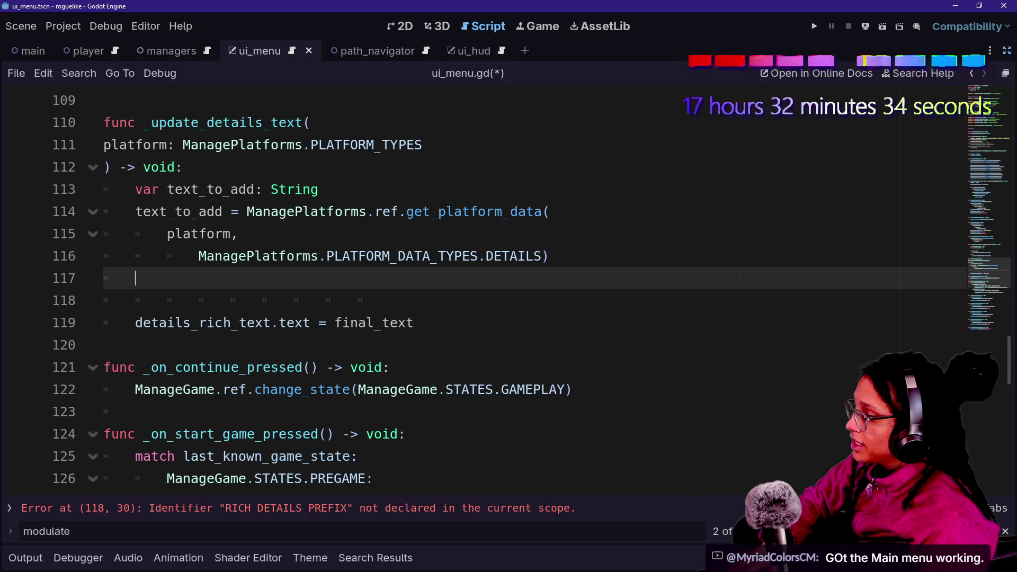
{"action": "key", "text": "BackSpace"}
{"action": "double_click", "coordinate": [374, 300]}
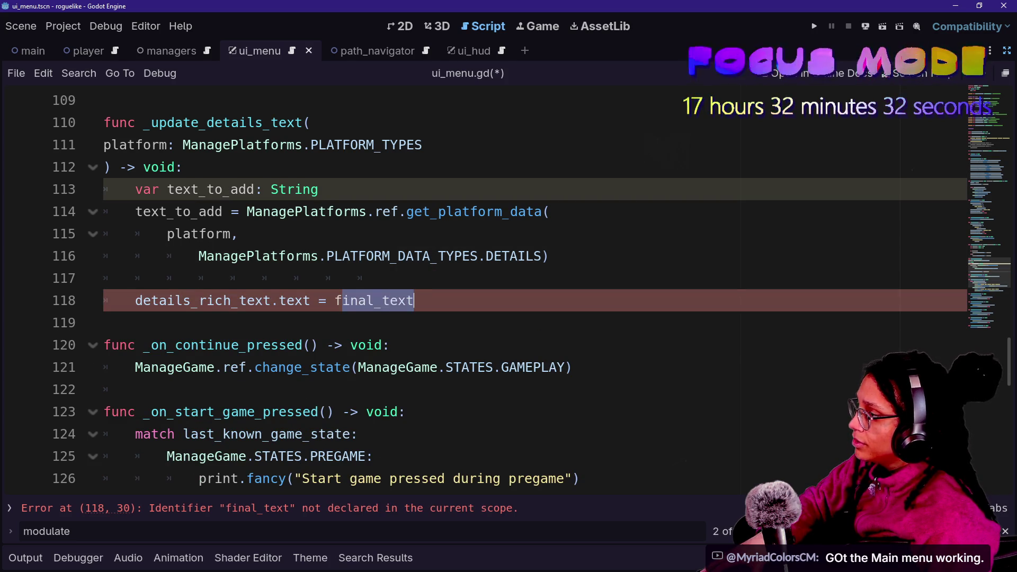
{"action": "type", "text": "fT"}
{"action": "key", "text": "BackSpace"}
{"action": "key", "text": "BackSpace"}
{"action": "type", "text": "TE"}
{"action": "key", "text": "BackSpace"}
{"action": "key", "text": "BackSpace"}
{"action": "key", "text": "Caps_Lock"}
{"action": "type", "text": "tex"}
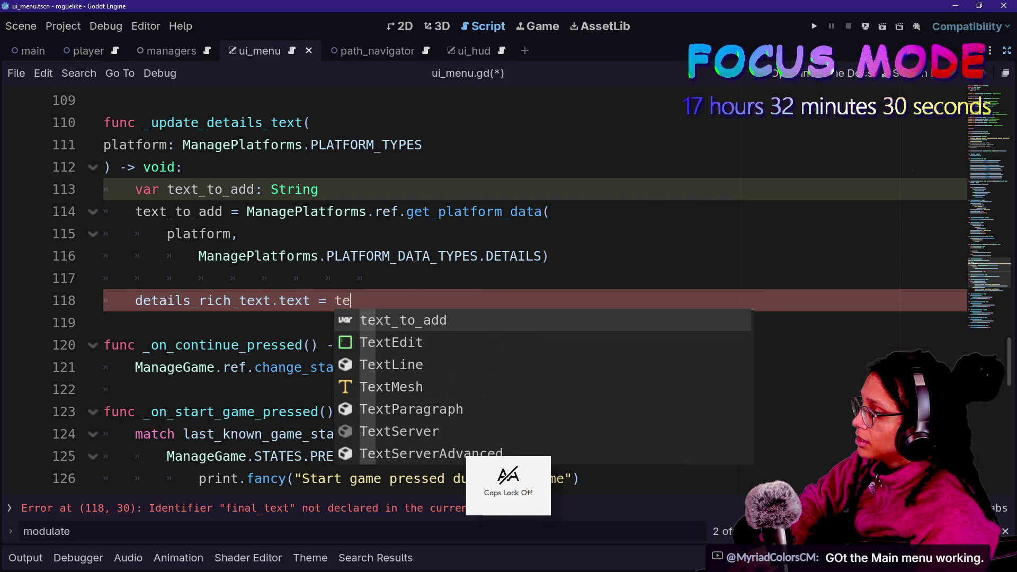
{"action": "type", "text": "t_to"}
{"action": "key", "text": "Return"}
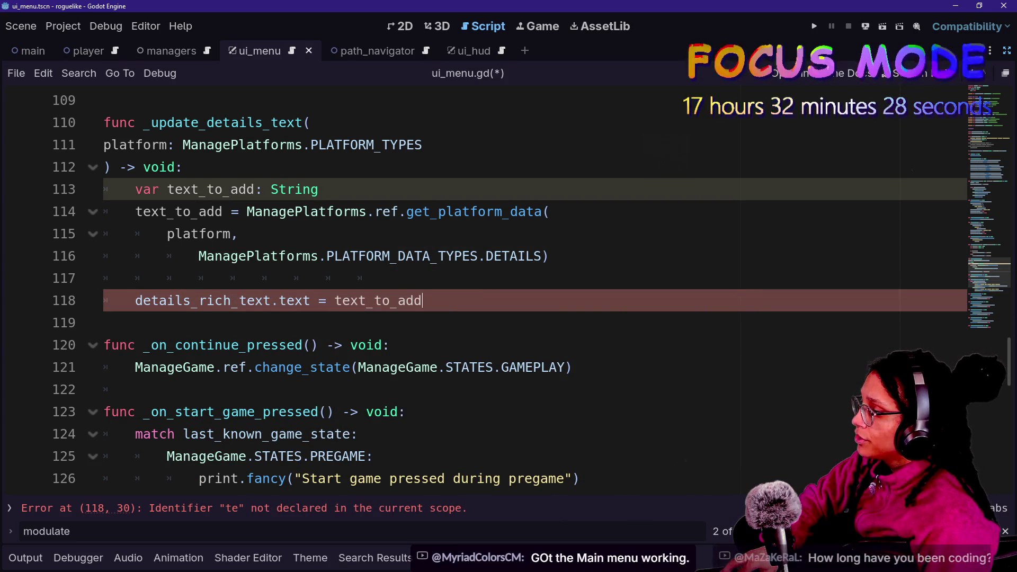
Rename the line-26 variable details_rich_text to details_label
{"action": "left_click", "coordinate": [207, 307], "text": "ctrl"}
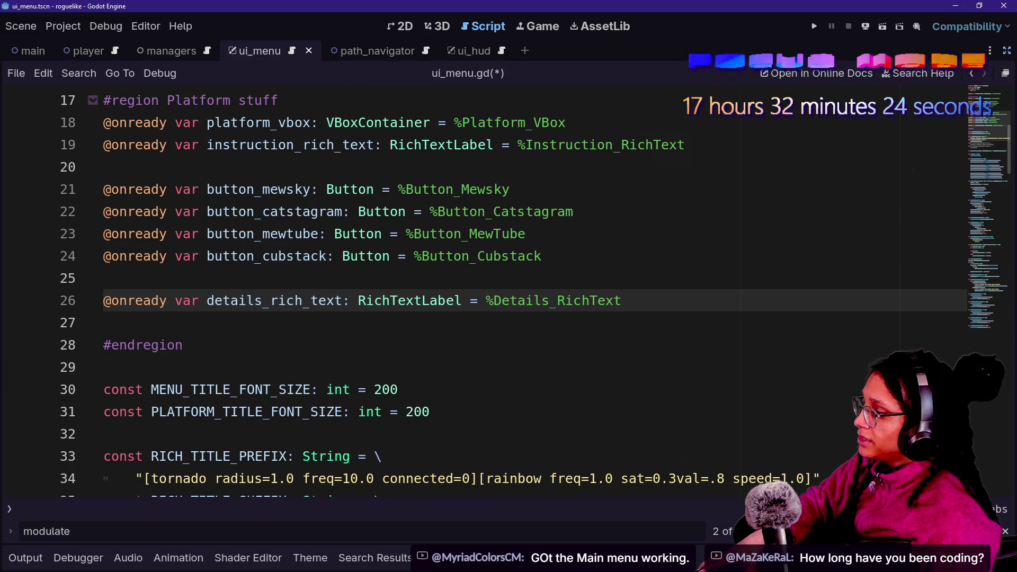
{"action": "left_click_drag", "start_coordinate": [271, 301], "coordinate": [311, 301]}
{"action": "type", "text": "r"}
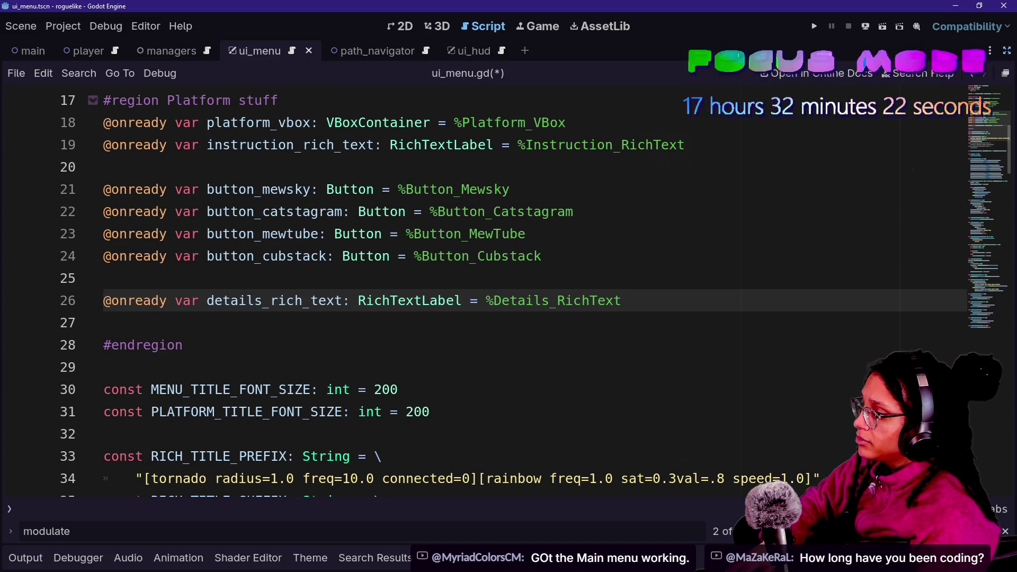
{"action": "key", "text": "BackSpace"}
{"action": "key", "text": "Delete"}
{"action": "key", "text": "Delete"}
{"action": "key", "text": "Delete"}
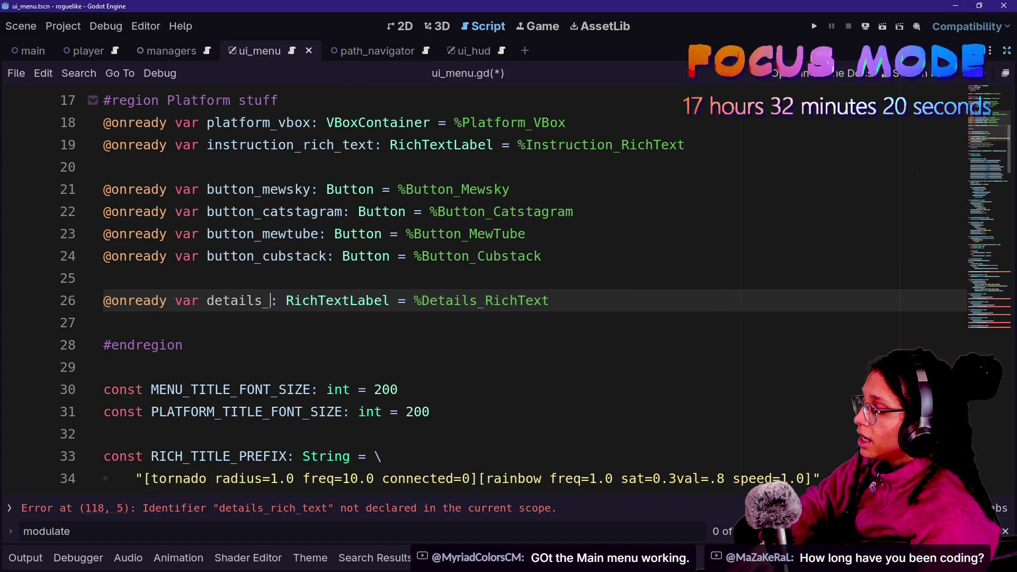
{"action": "type", "text": "laba"}
{"action": "key", "text": "BackSpace"}
{"action": "type", "text": "el"}
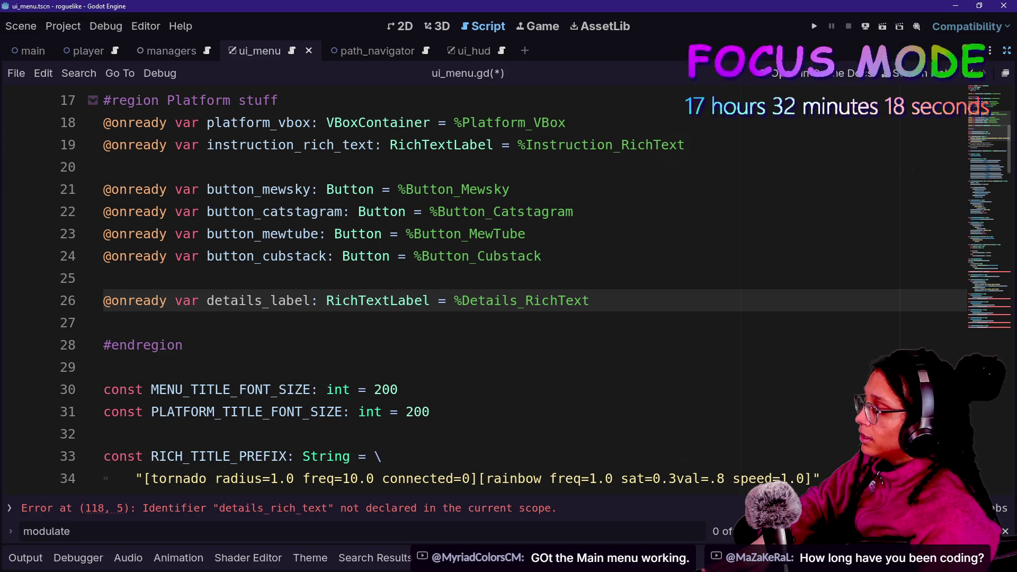
{"action": "key", "text": "alt+Tab"}
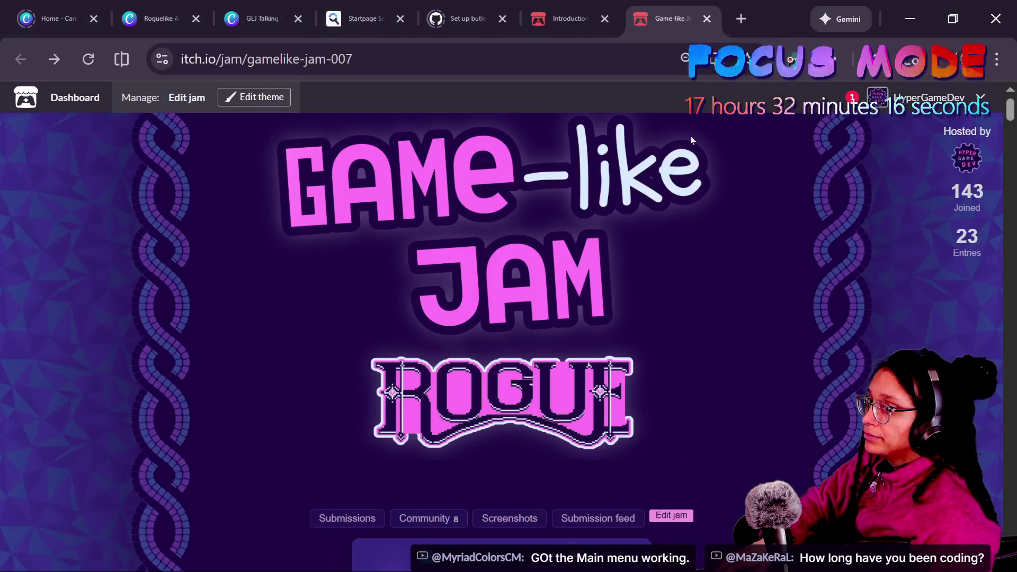
{"action": "key", "text": "ctrl+t"}
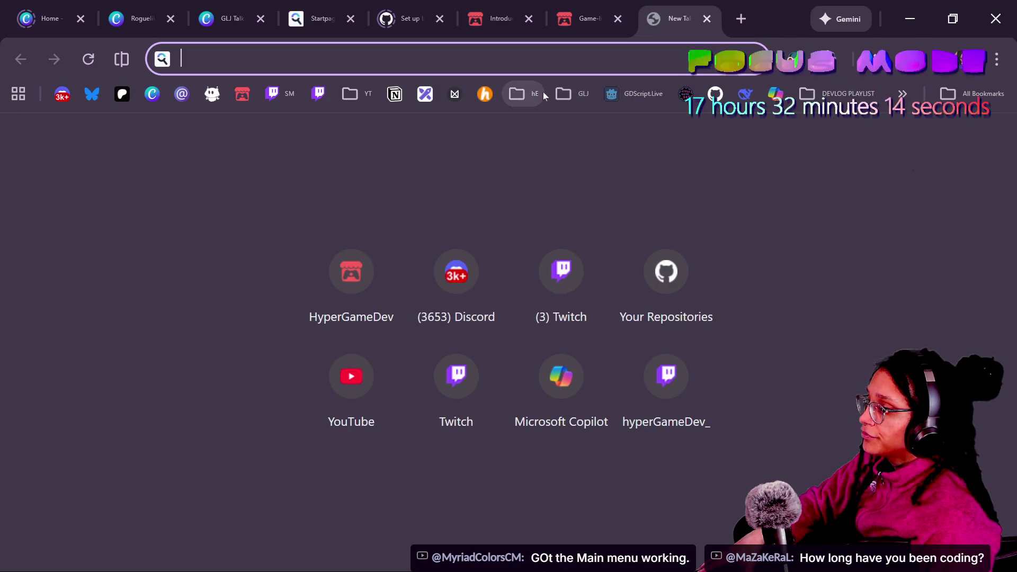
{"action": "left_click", "coordinate": [354, 95]}
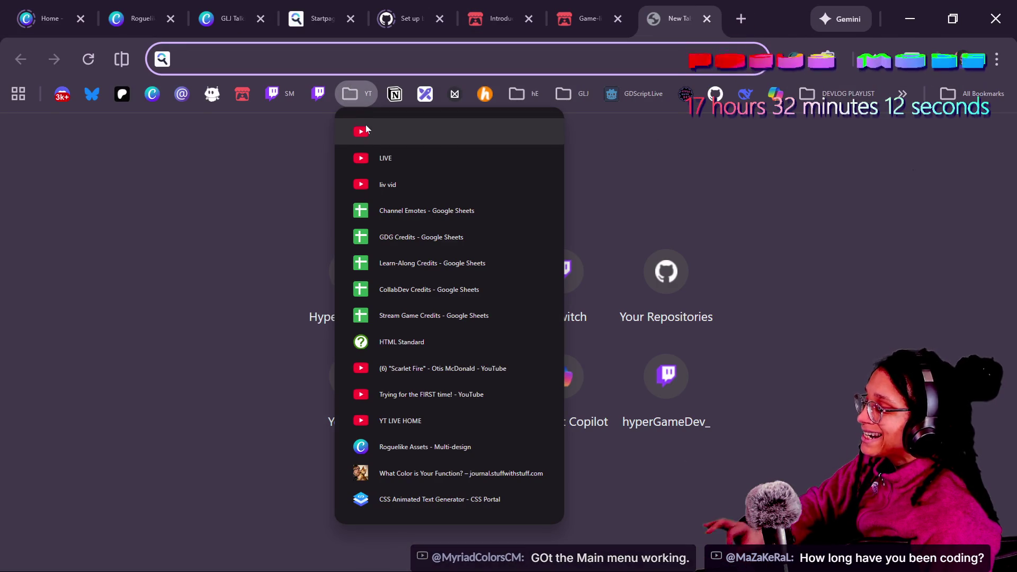
{"action": "left_click", "coordinate": [328, 148]}
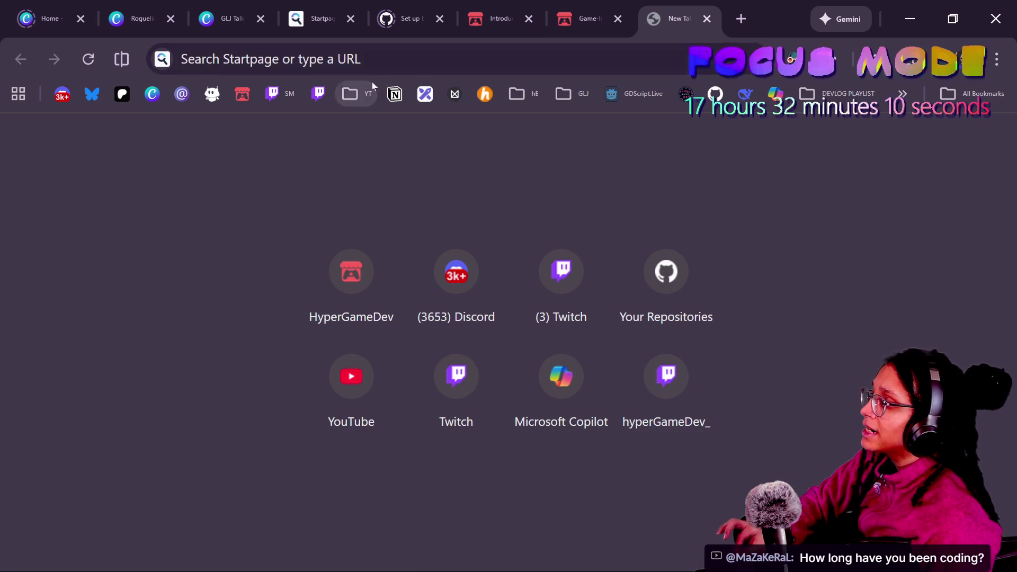
{"action": "left_click", "coordinate": [372, 82]}
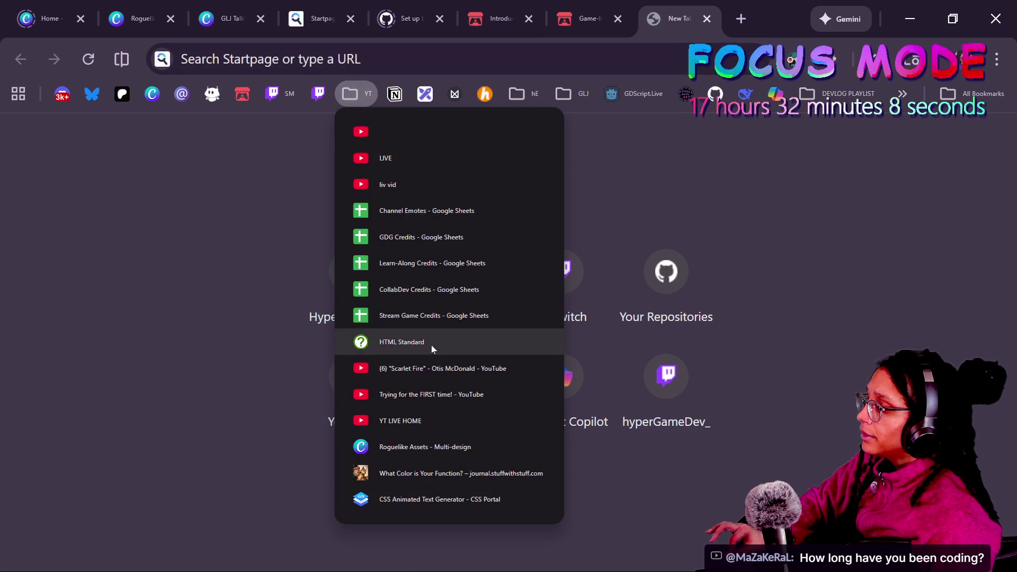
{"action": "left_click", "coordinate": [437, 397]}
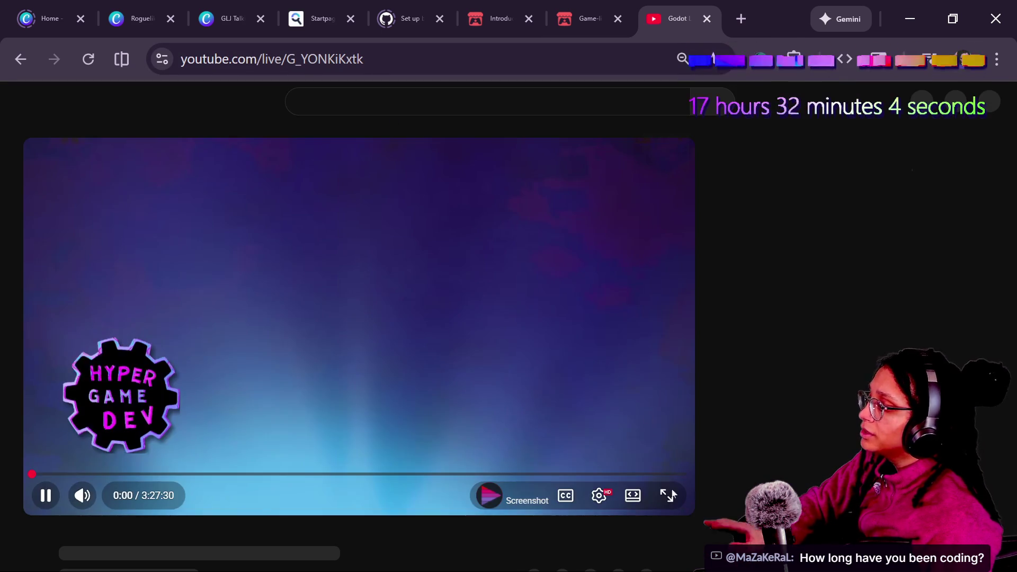
{"action": "left_click", "coordinate": [669, 495]}
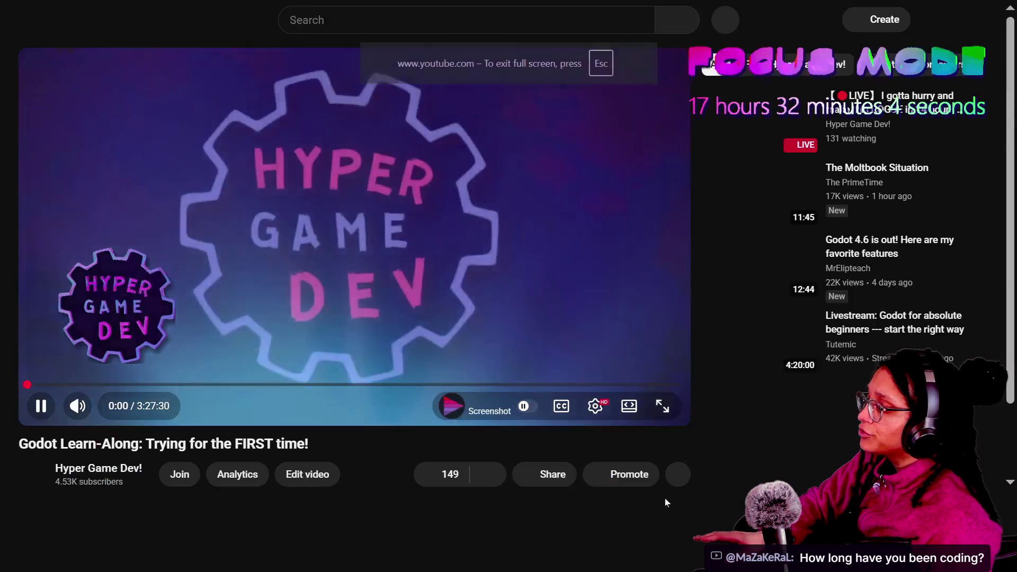
{"action": "key", "text": "Escape"}
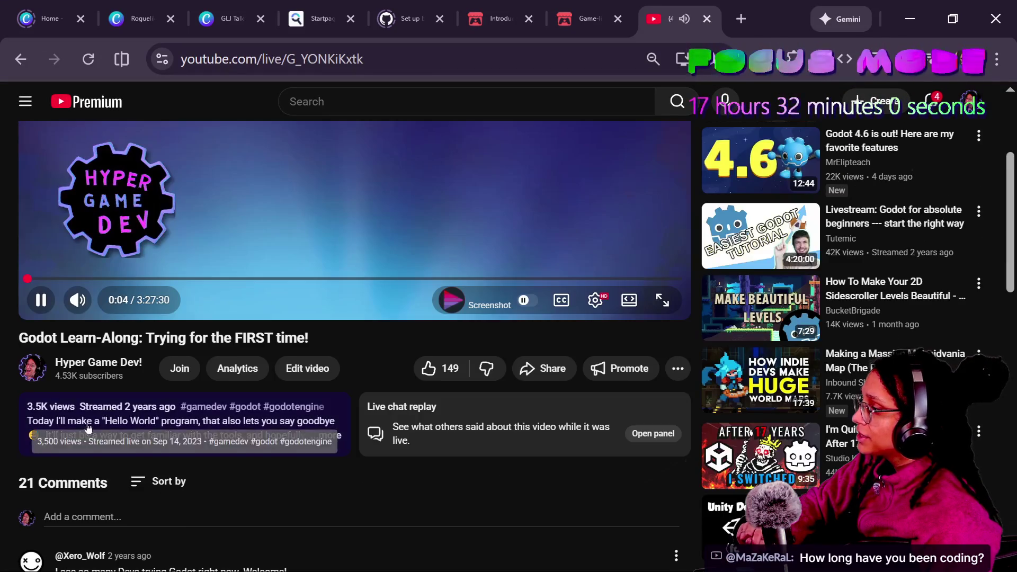
{"action": "left_click", "coordinate": [169, 437]}
{"action": "scroll", "coordinate": [210, 443], "scroll_direction": "down", "scroll_amount": 2}
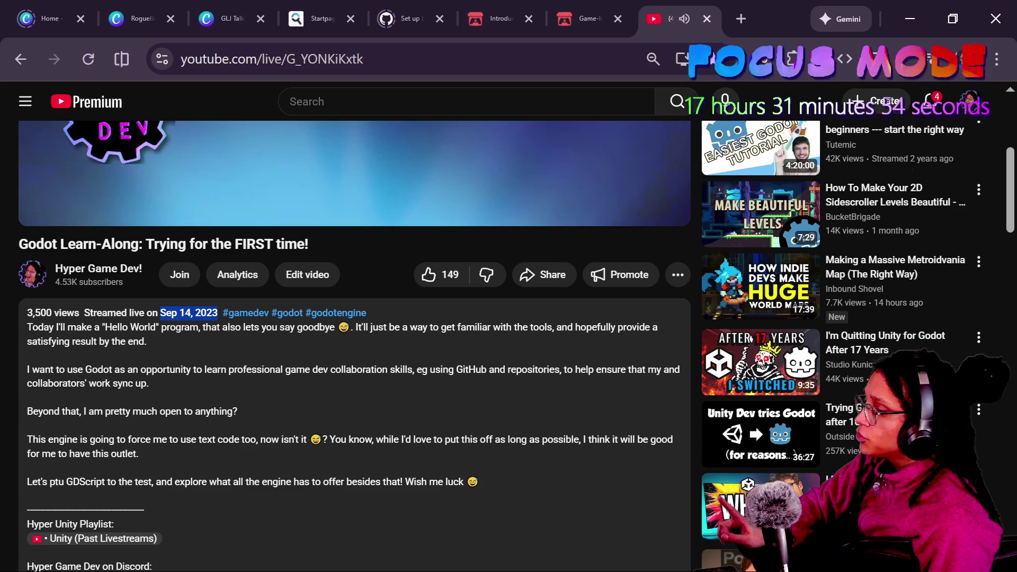
{"action": "left_click", "coordinate": [265, 58]}
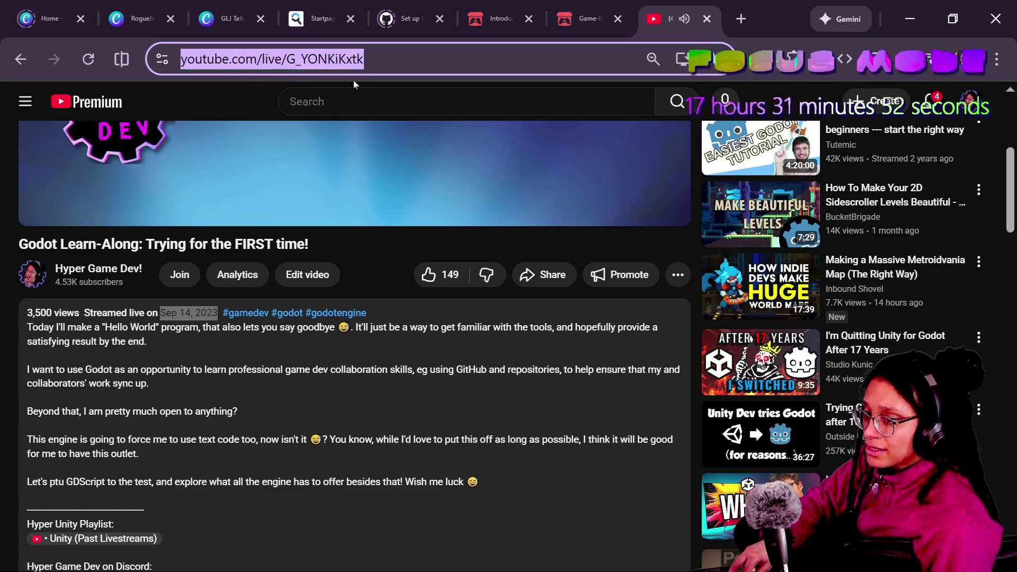
{"action": "left_click", "coordinate": [383, 436]}
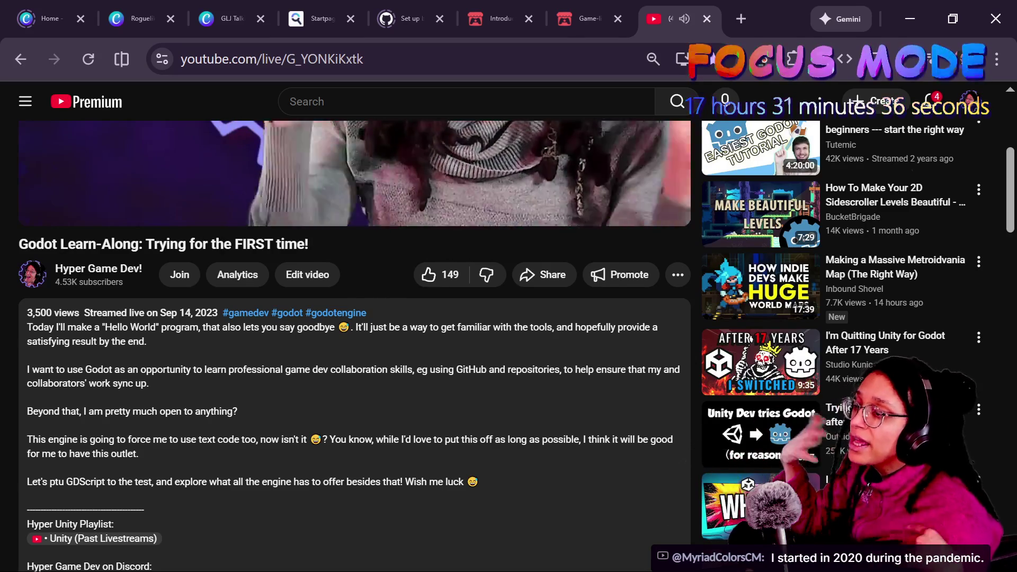
{"action": "key", "text": "m"}
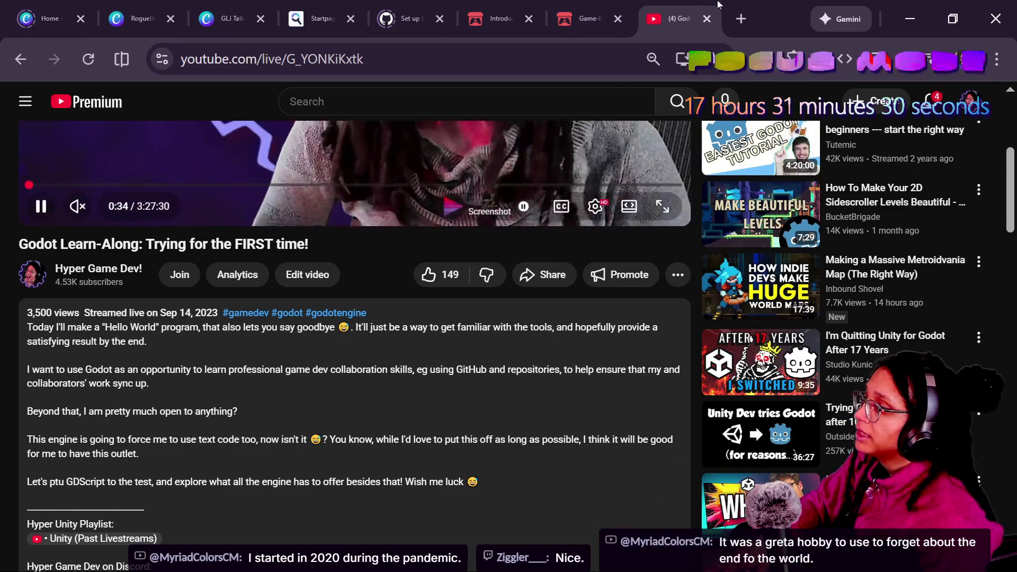
{"action": "key", "text": "ctrl+w"}
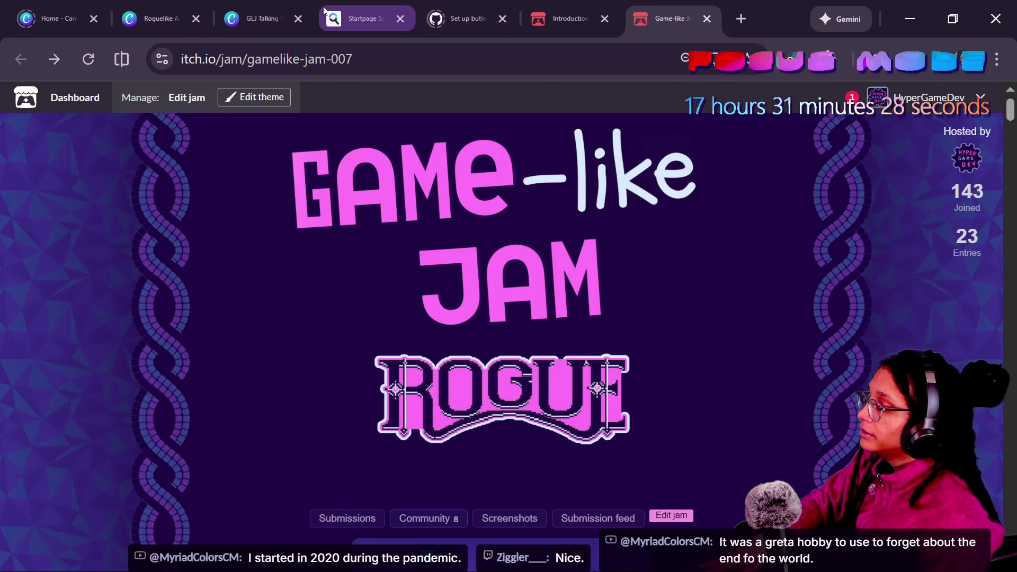
{"action": "key", "text": "alt+Tab"}
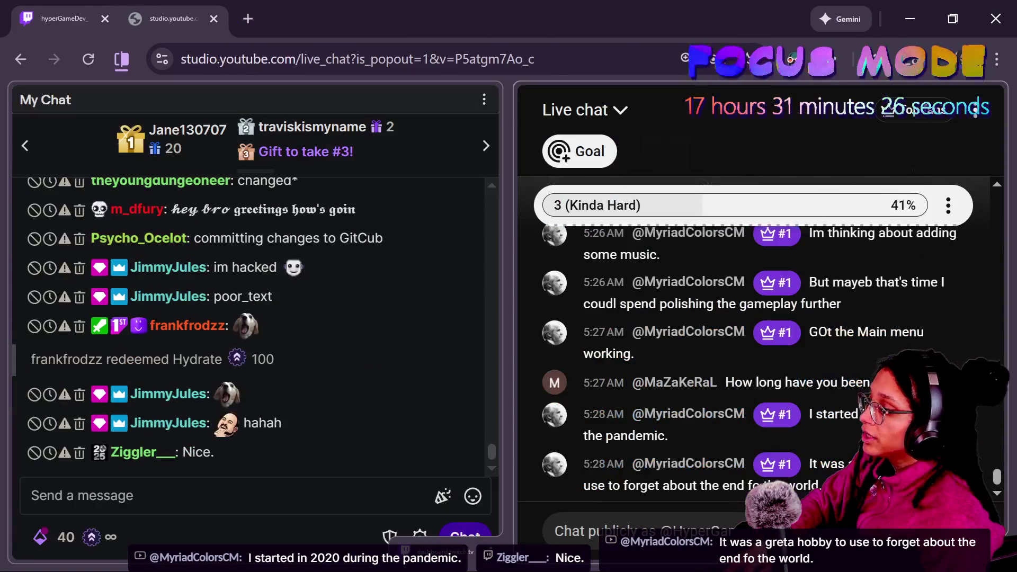
Post the video link in the Twitch chat and focus the YouTube Studio live chat
{"action": "left_click", "coordinate": [212, 495]}
{"action": "type", "text": "https://www.youtube.com/live/G_YONKiKxtk"}
{"action": "key", "text": "Return"}
{"action": "left_click", "coordinate": [665, 444]}
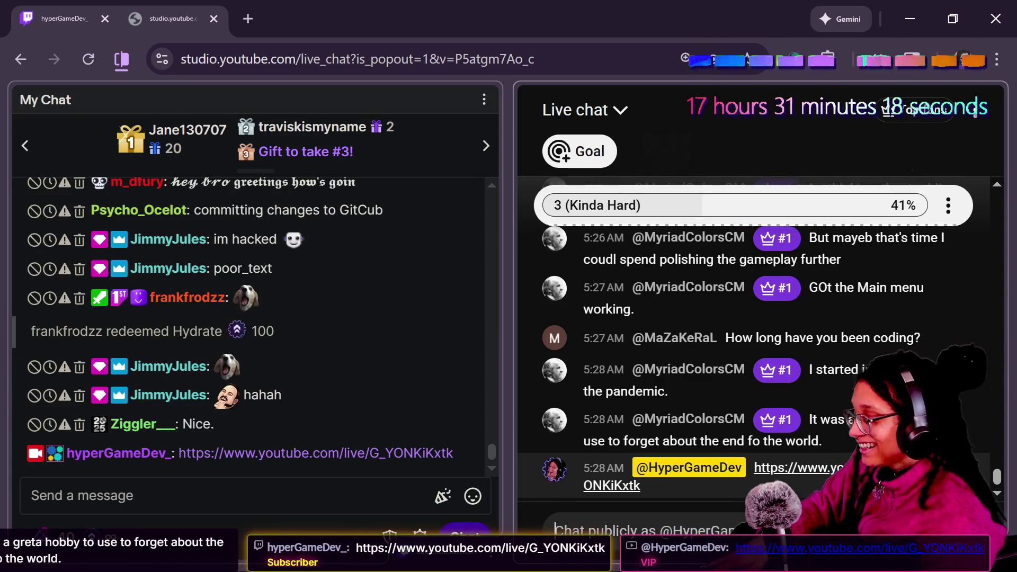
Cycle through the jam page and live chat windows back to ui_menu.gd in Godot
{"action": "key", "text": "alt+Tab"}
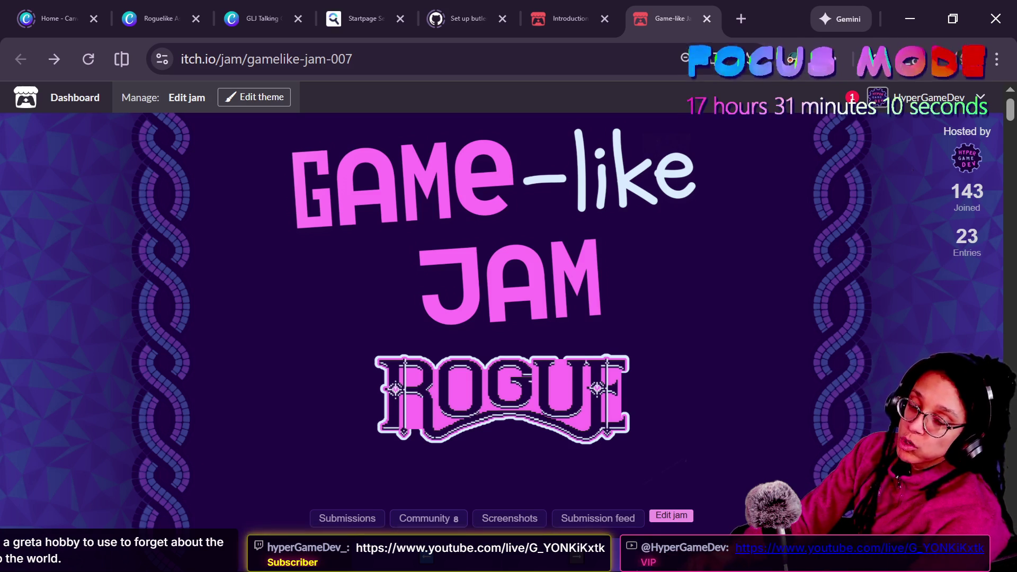
{"action": "key", "text": "alt+Tab"}
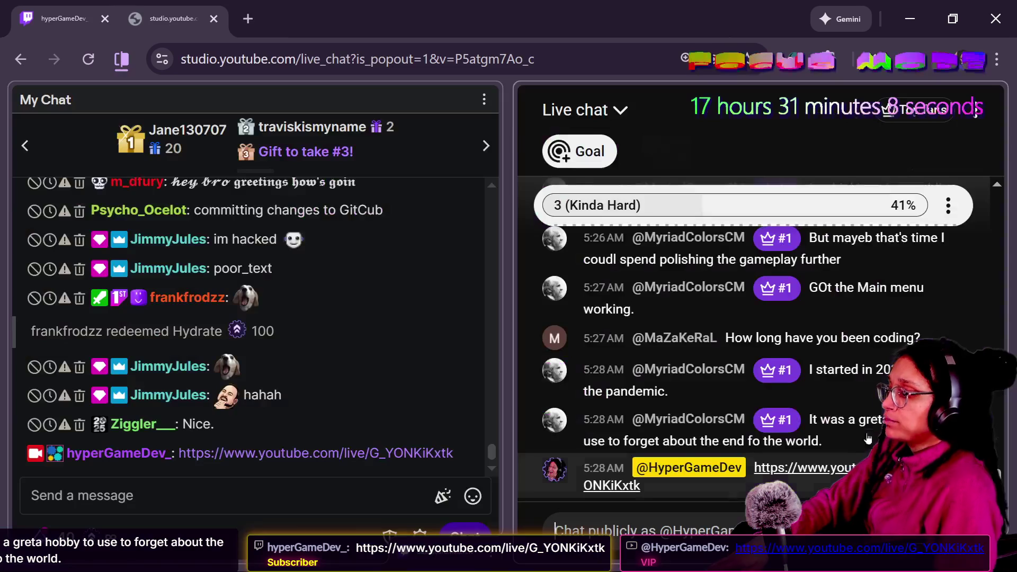
{"action": "key", "text": "alt+Tab"}
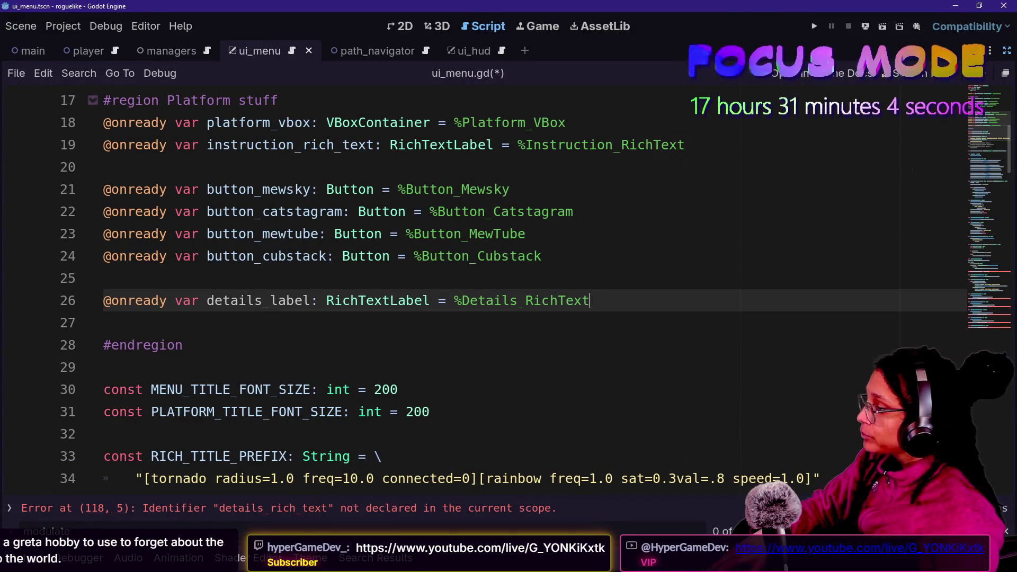
Change line 26 to declare details_label as a Label bound to %Details_Label, then save ui_menu.gd
{"action": "double_click", "coordinate": [371, 300]}
{"action": "type", "text": "Label"}
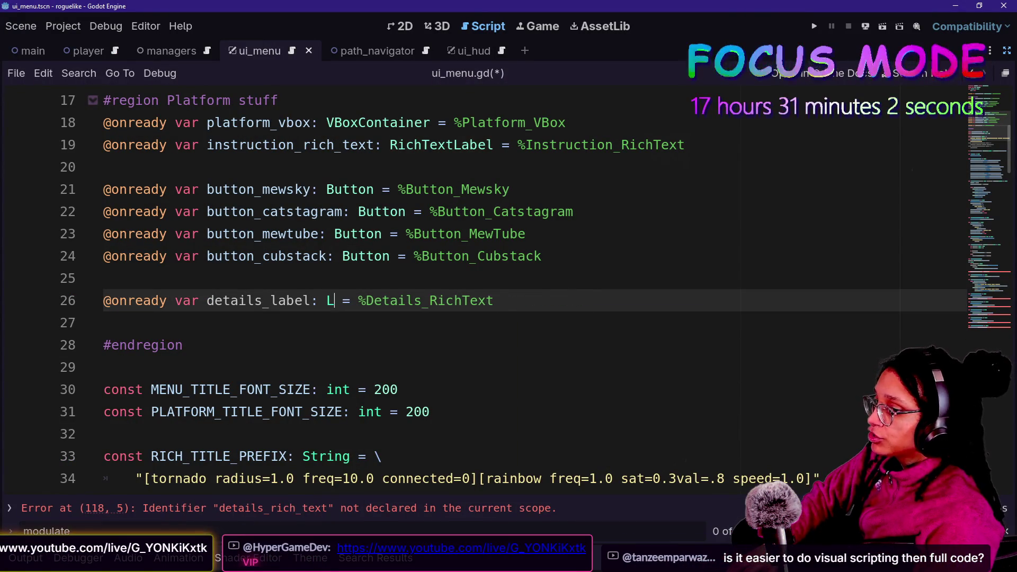
{"action": "left_click", "coordinate": [343, 189]}
{"action": "left_click", "coordinate": [104, 367]}
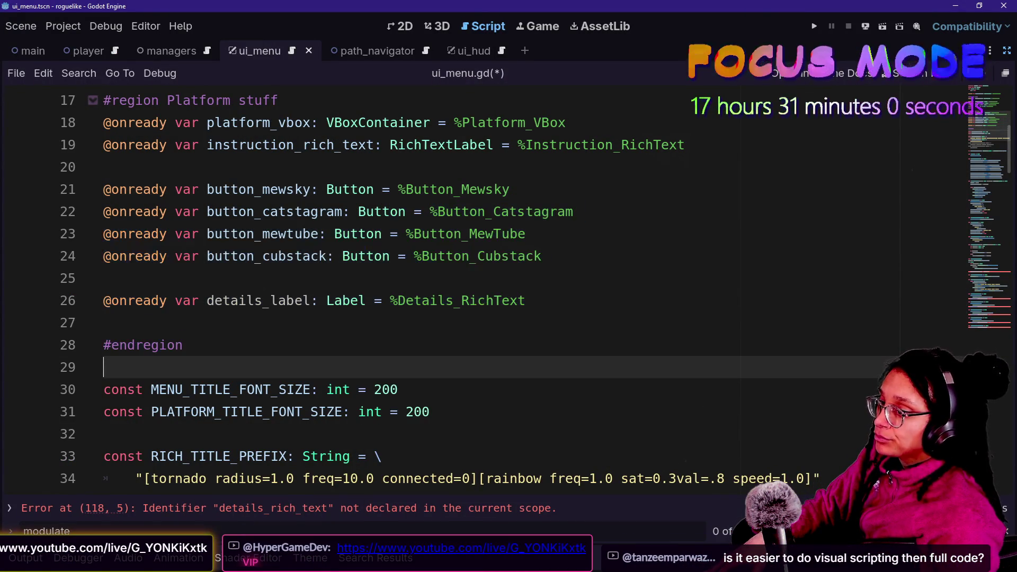
{"action": "left_click", "coordinate": [526, 301]}
{"action": "left_click_drag", "start_coordinate": [526, 300], "coordinate": [462, 301]}
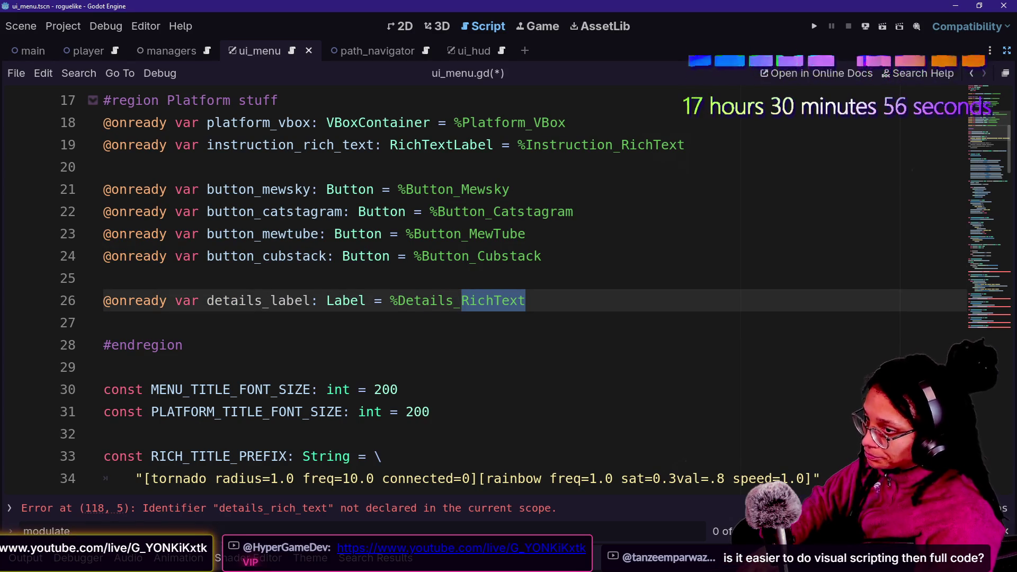
{"action": "type", "text": "Labe"}
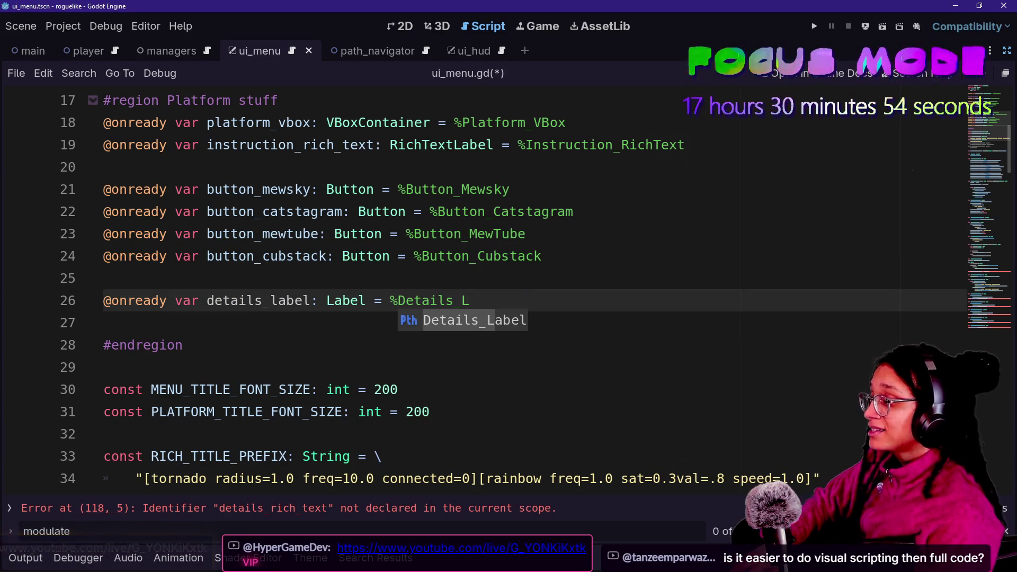
{"action": "type", "text": "l"}
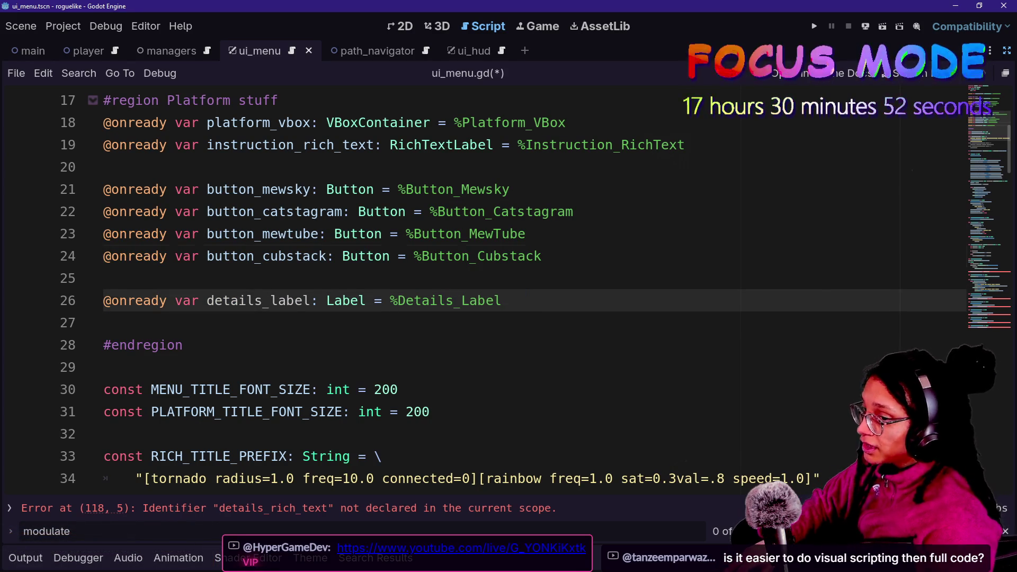
{"action": "key", "text": "Up"}
{"action": "key", "text": "Up"}
{"action": "key", "text": "Up"}
{"action": "key", "text": "Down"}
{"action": "key", "text": "Down"}
{"action": "key", "text": "Down"}
{"action": "key", "text": "Up"}
{"action": "key", "text": "Up"}
{"action": "key", "text": "Up"}
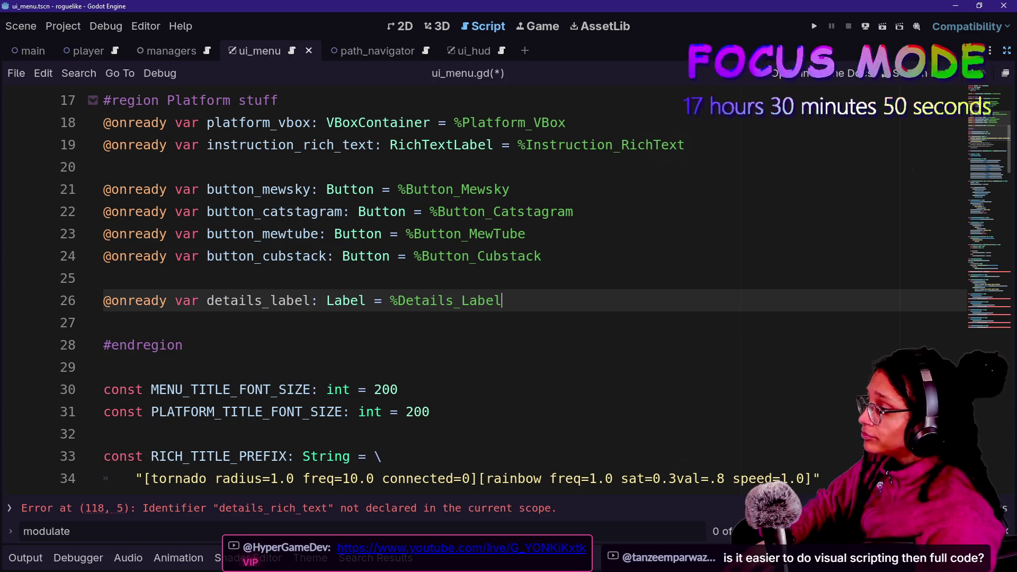
{"action": "key", "text": "ctrl+s"}
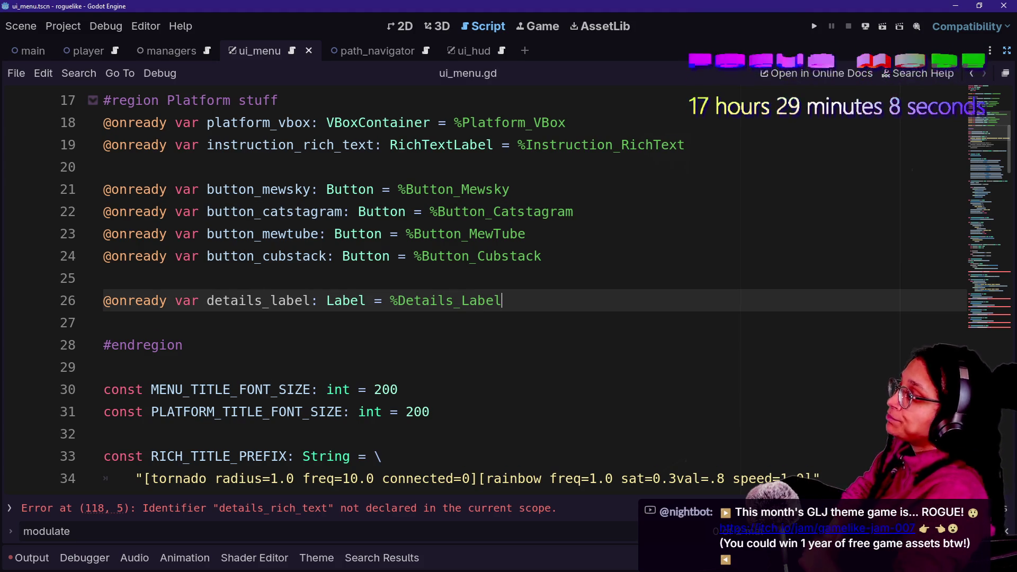
Jump to line 118 of ui_menu.gd from the undeclared details_rich_text error message
{"action": "left_click", "coordinate": [104, 323]}
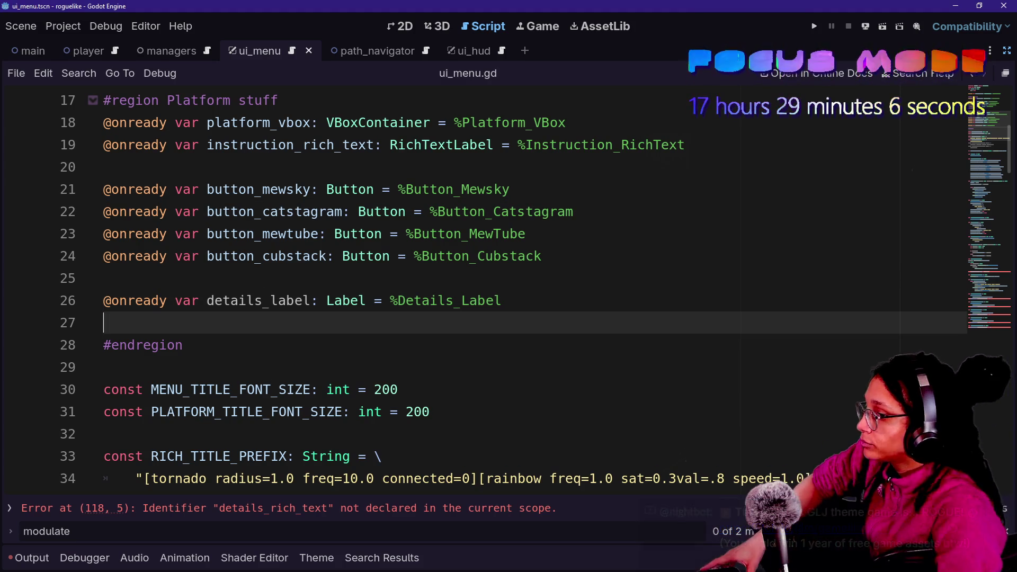
{"action": "scroll", "coordinate": [477, 286], "scroll_direction": "down", "scroll_amount": 3}
{"action": "scroll", "coordinate": [477, 286], "scroll_direction": "down", "scroll_amount": 2}
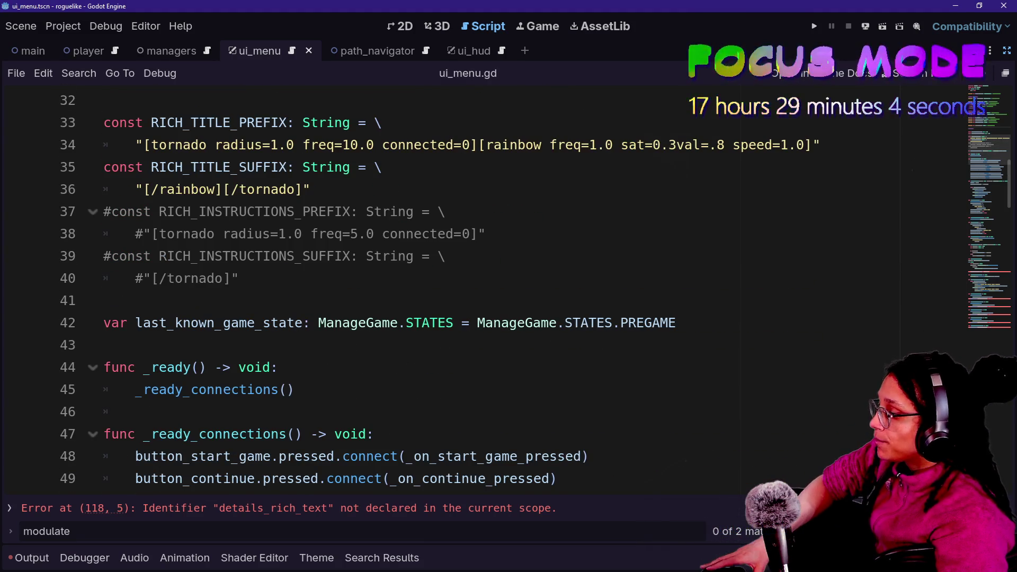
{"action": "left_click", "coordinate": [535, 508]}
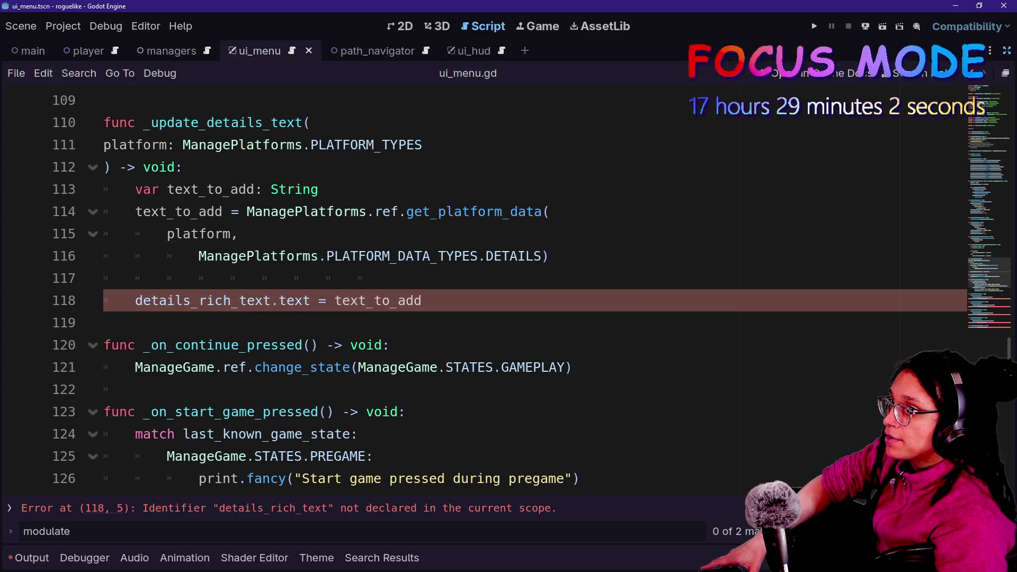
{"action": "left_click", "coordinate": [422, 300]}
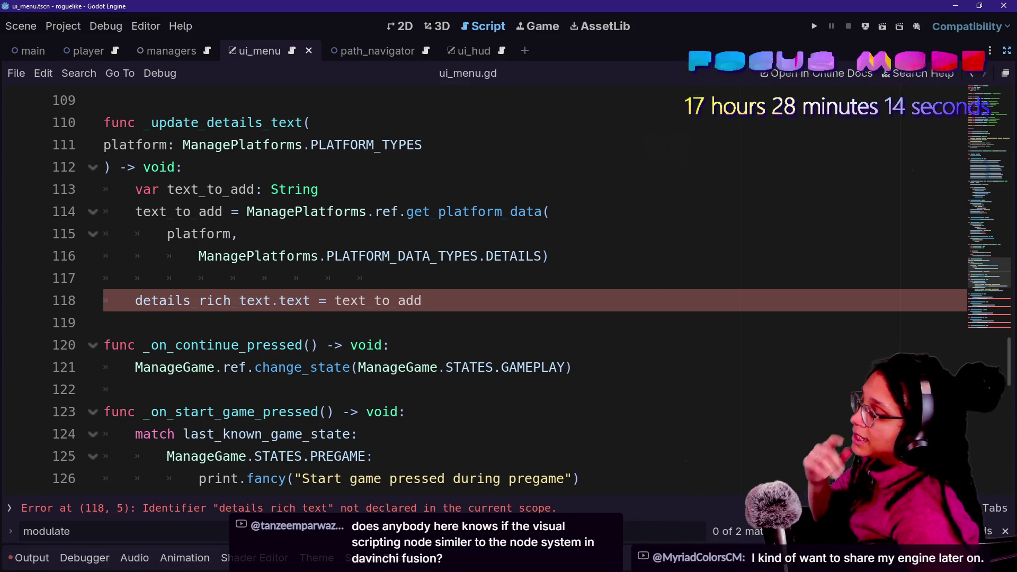
Create a new visual shader from the shader editor panel
{"action": "left_click", "coordinate": [261, 561]}
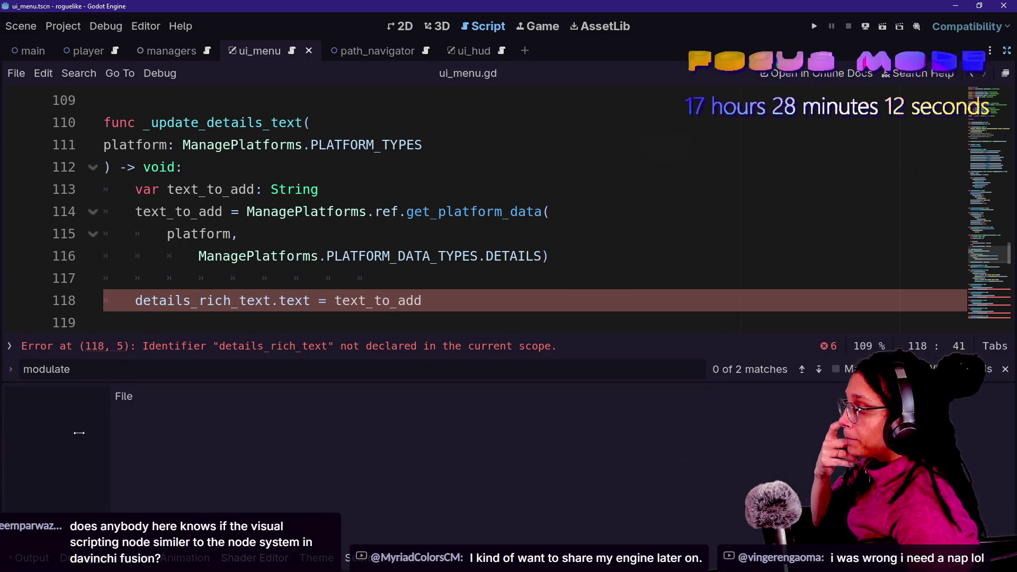
{"action": "left_click", "coordinate": [125, 395]}
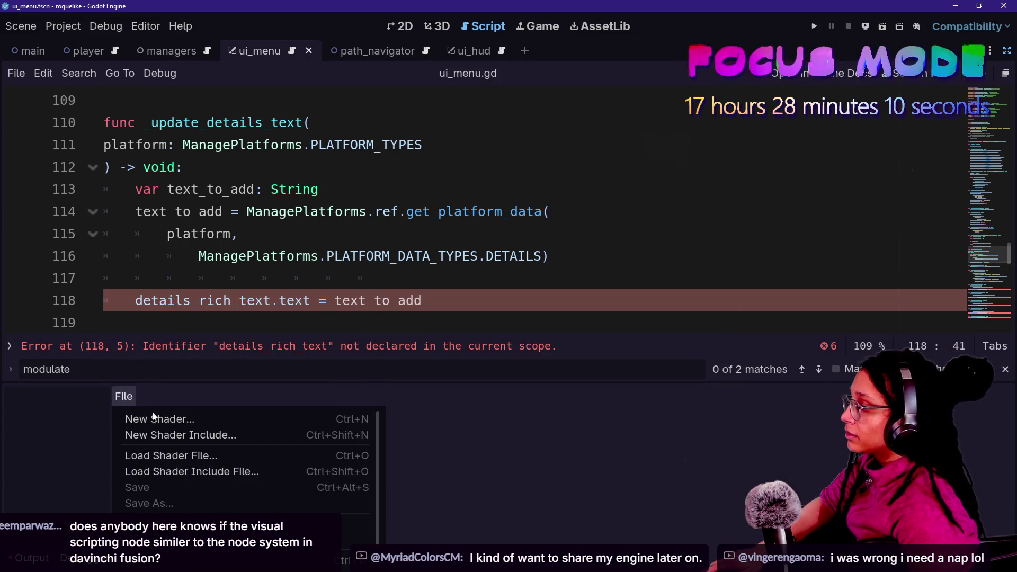
{"action": "left_click", "coordinate": [159, 419]}
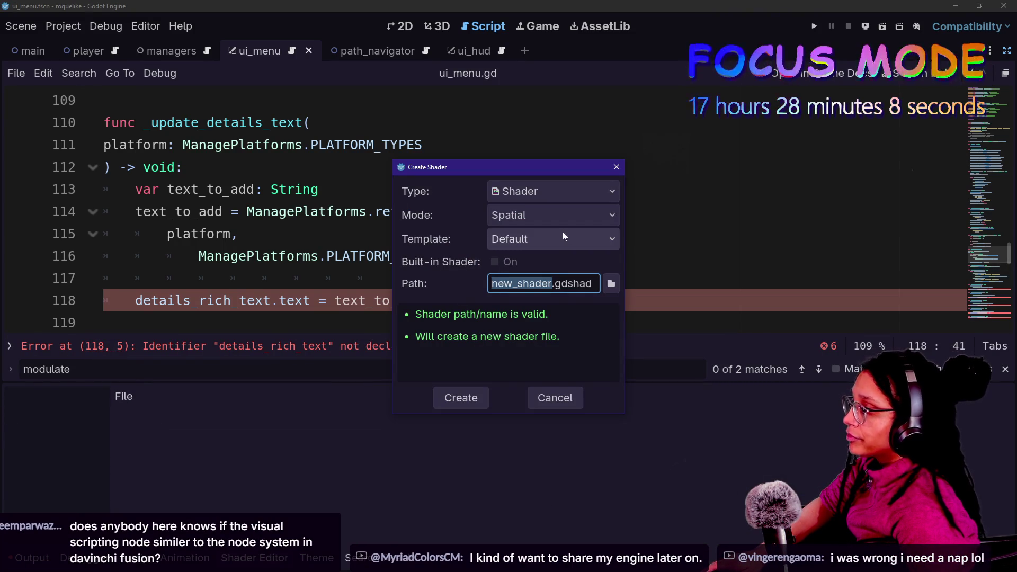
{"action": "left_click", "coordinate": [549, 196]}
{"action": "left_click", "coordinate": [554, 247]}
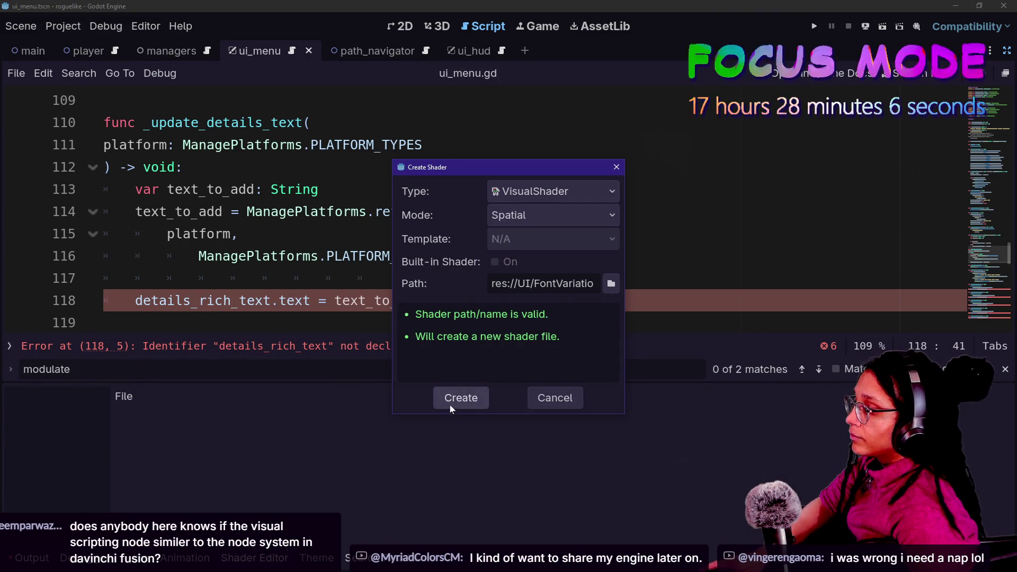
{"action": "left_click", "coordinate": [450, 404]}
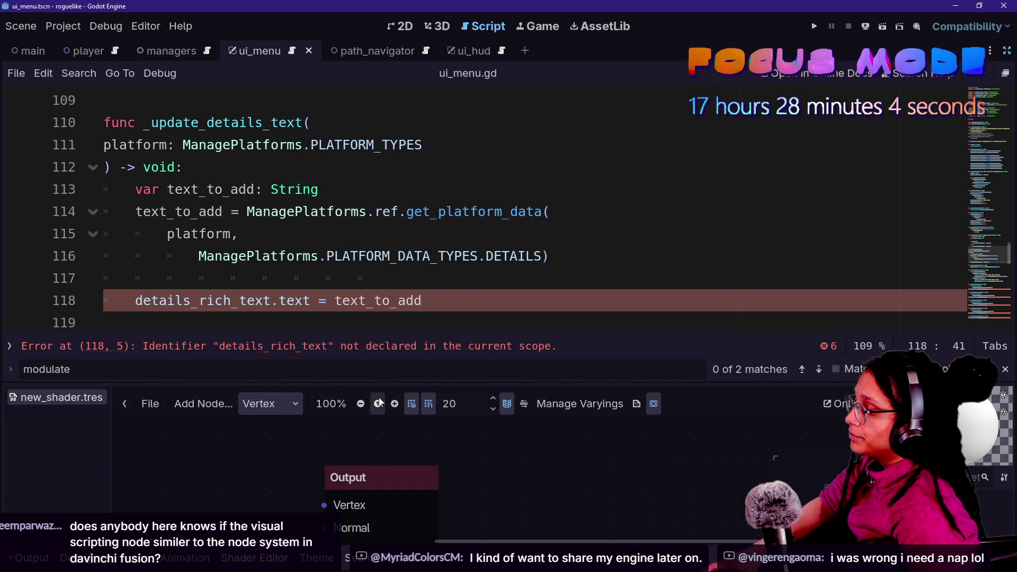
Enlarge the shader panel and reposition the Output node
{"action": "left_click_drag", "start_coordinate": [378, 390], "coordinate": [376, 143]}
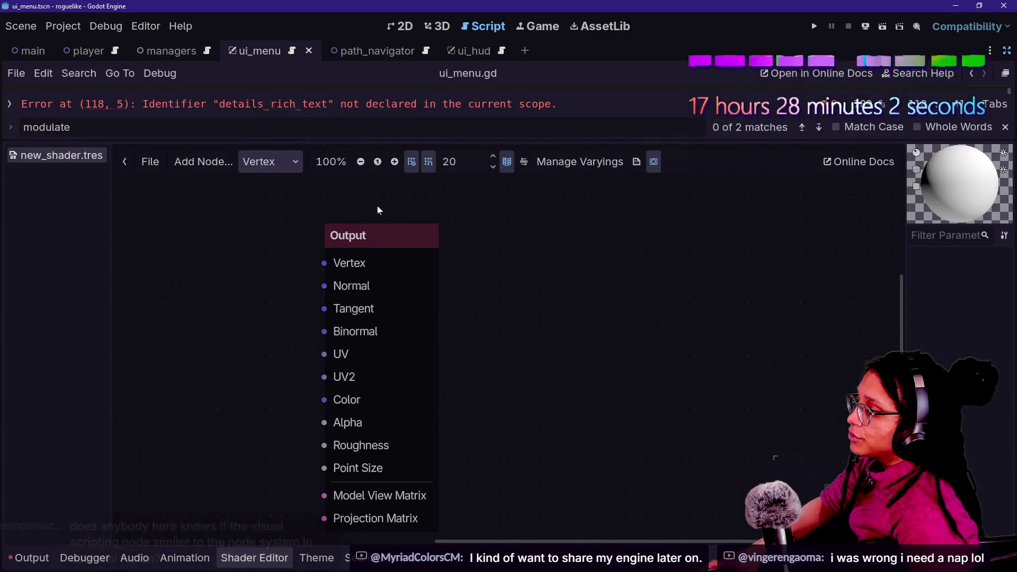
{"action": "mouse_move", "coordinate": [364, 186]}
{"action": "left_mouse_down"}
{"action": "mouse_move", "coordinate": [385, 209]}
{"action": "mouse_move", "coordinate": [376, 206]}
{"action": "mouse_move", "coordinate": [418, 198]}
{"action": "left_mouse_up"}
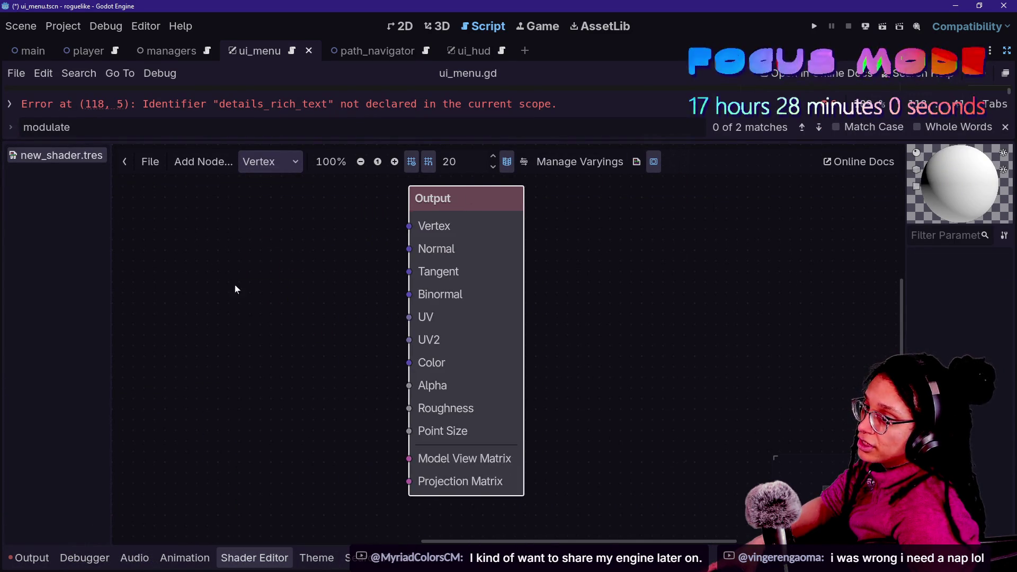
{"action": "left_click", "coordinate": [212, 292]}
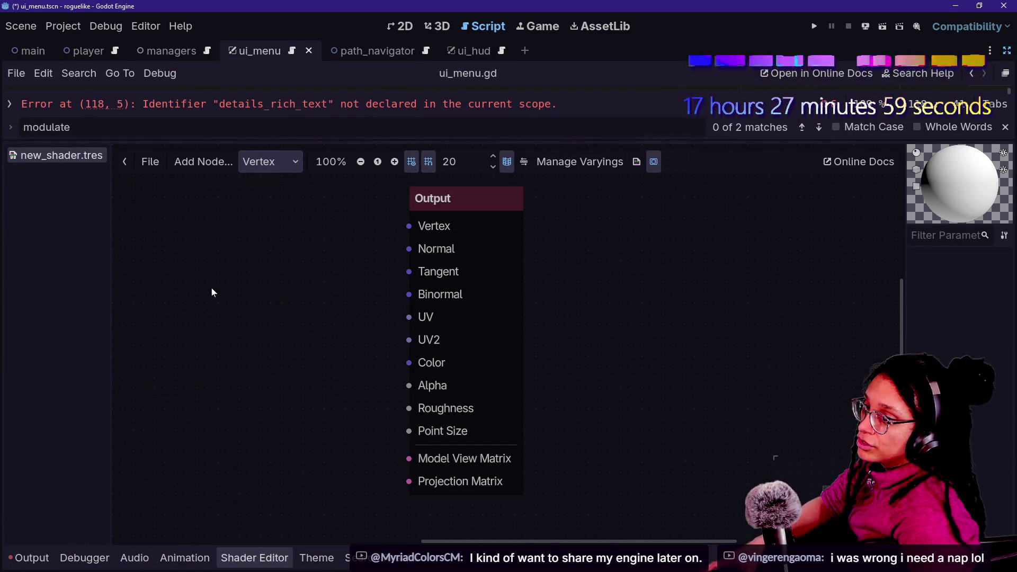
{"action": "left_click", "coordinate": [438, 208]}
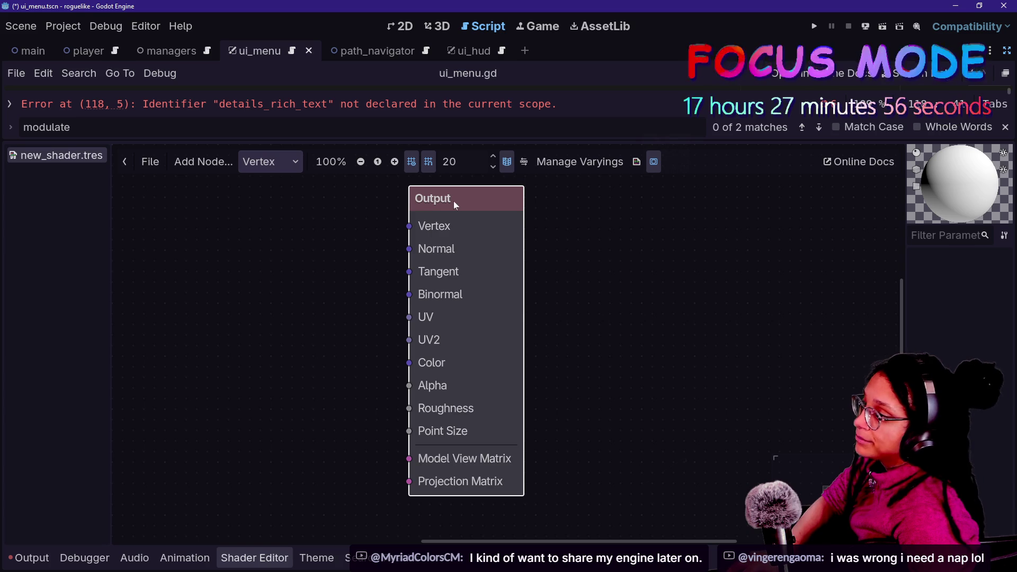
{"action": "left_click_drag", "start_coordinate": [461, 205], "coordinate": [284, 236]}
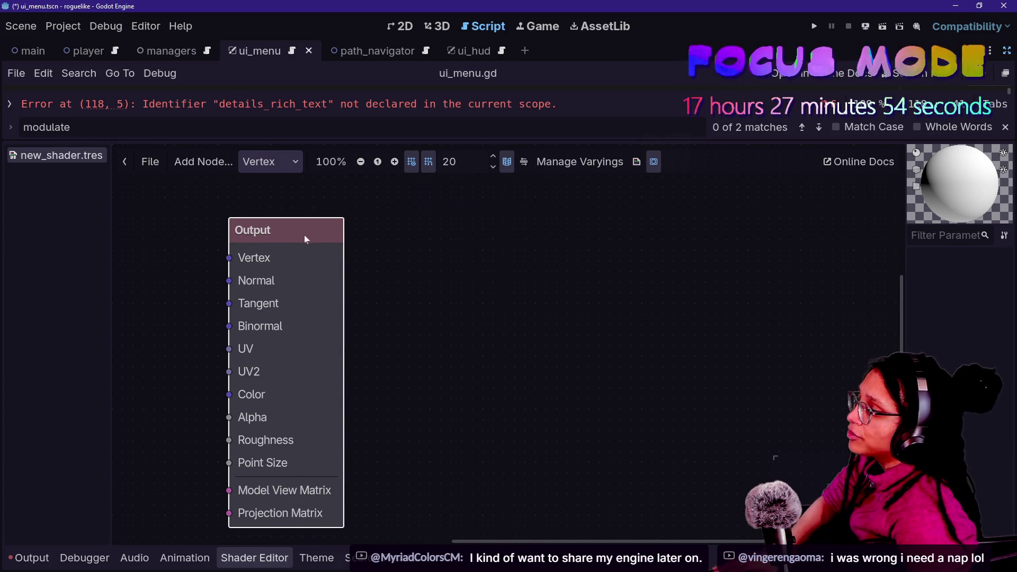
{"action": "key", "text": "ctrl+z"}
Add a Grayscale ColorFunc node wired into the Output's Vertex input
{"action": "left_click_drag", "start_coordinate": [309, 258], "coordinate": [170, 259]}
{"action": "left_click", "coordinate": [170, 297]}
{"action": "left_click", "coordinate": [170, 312]}
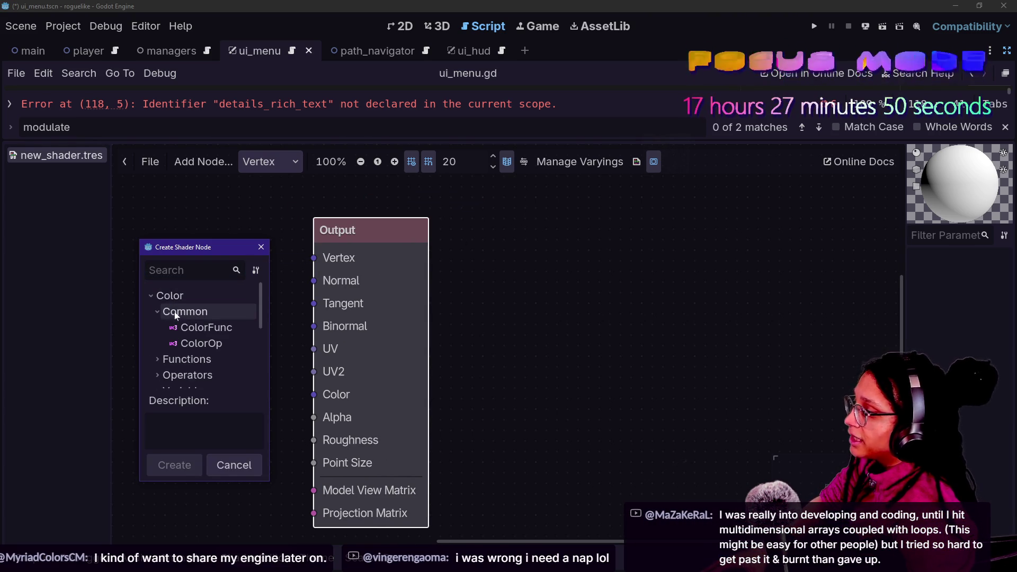
{"action": "left_click", "coordinate": [182, 327]}
{"action": "left_click", "coordinate": [180, 471]}
{"action": "mouse_move", "coordinate": [361, 230]}
{"action": "left_mouse_down"}
{"action": "mouse_move", "coordinate": [540, 227]}
{"action": "mouse_move", "coordinate": [457, 229]}
{"action": "left_mouse_up"}
{"action": "left_click_drag", "start_coordinate": [247, 281], "coordinate": [262, 242]}
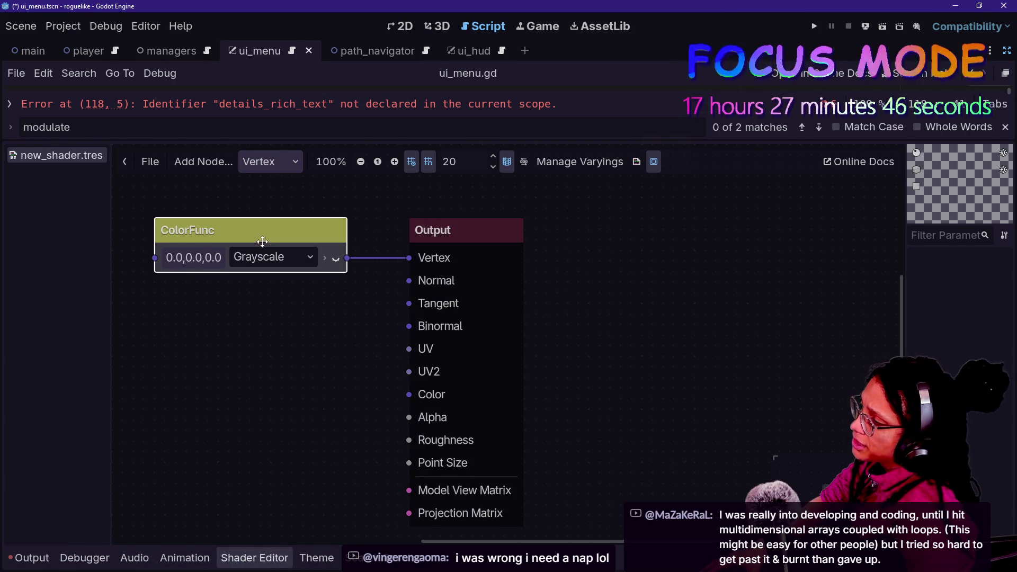
Add a Screen ColorOp node wired into Normal, arrange the nodes, and switch to the browser
{"action": "left_click_drag", "start_coordinate": [409, 281], "coordinate": [320, 339]}
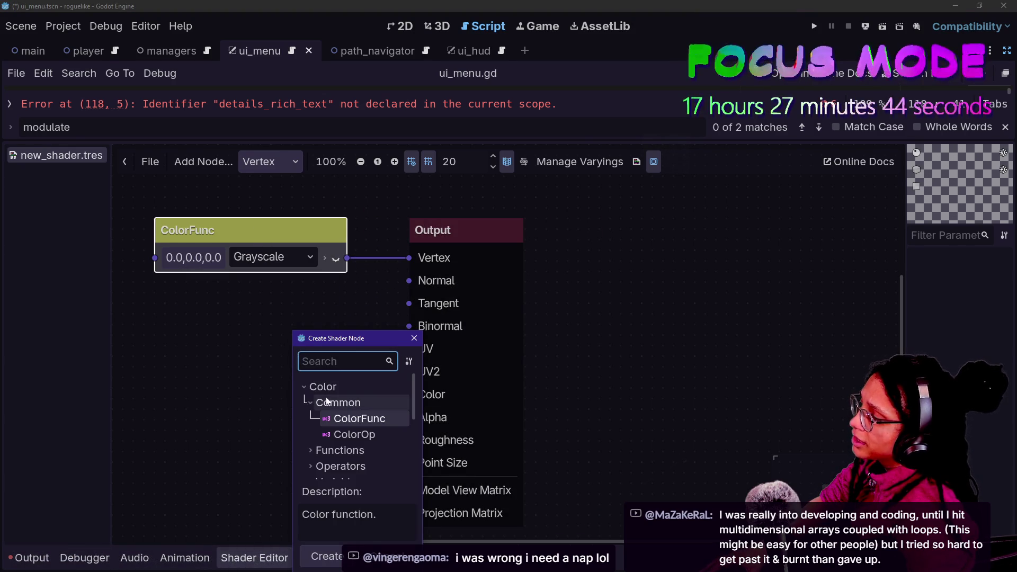
{"action": "left_click", "coordinate": [354, 435]}
{"action": "left_click", "coordinate": [321, 556]}
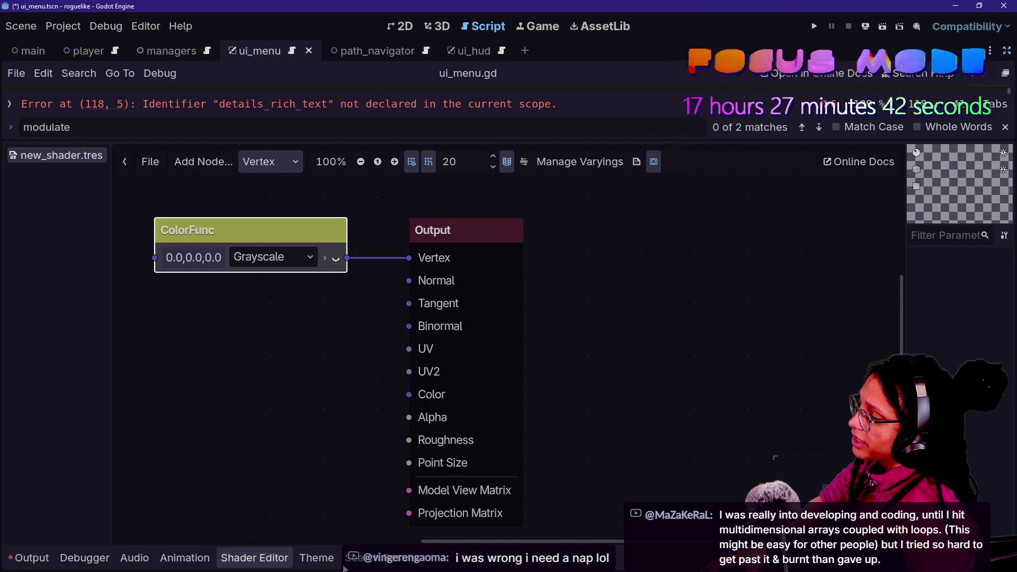
{"action": "left_click_drag", "start_coordinate": [320, 363], "coordinate": [213, 318]}
{"action": "left_click_drag", "start_coordinate": [440, 230], "coordinate": [514, 219]}
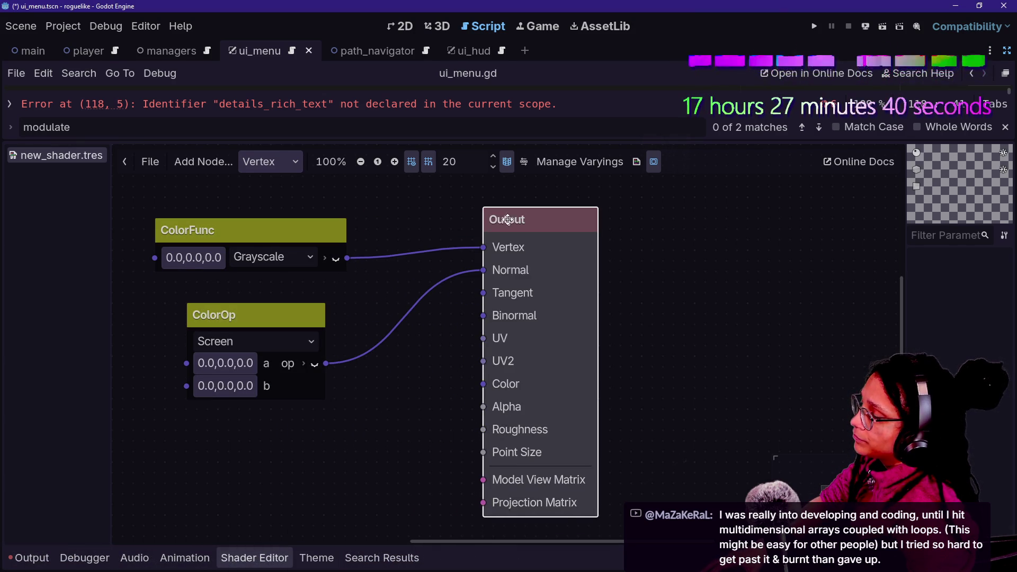
{"action": "mouse_move", "coordinate": [234, 297]}
{"action": "left_mouse_down"}
{"action": "mouse_move", "coordinate": [306, 291]}
{"action": "mouse_move", "coordinate": [371, 260]}
{"action": "left_mouse_up"}
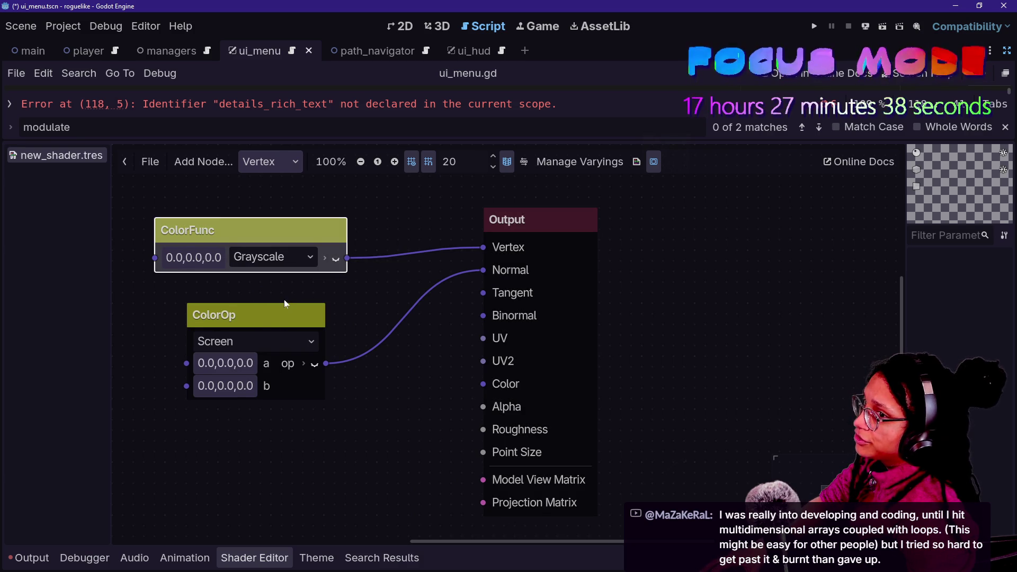
{"action": "left_click", "coordinate": [286, 306]}
{"action": "left_click_drag", "start_coordinate": [286, 310], "coordinate": [349, 257]}
{"action": "left_click_drag", "start_coordinate": [310, 221], "coordinate": [374, 200]}
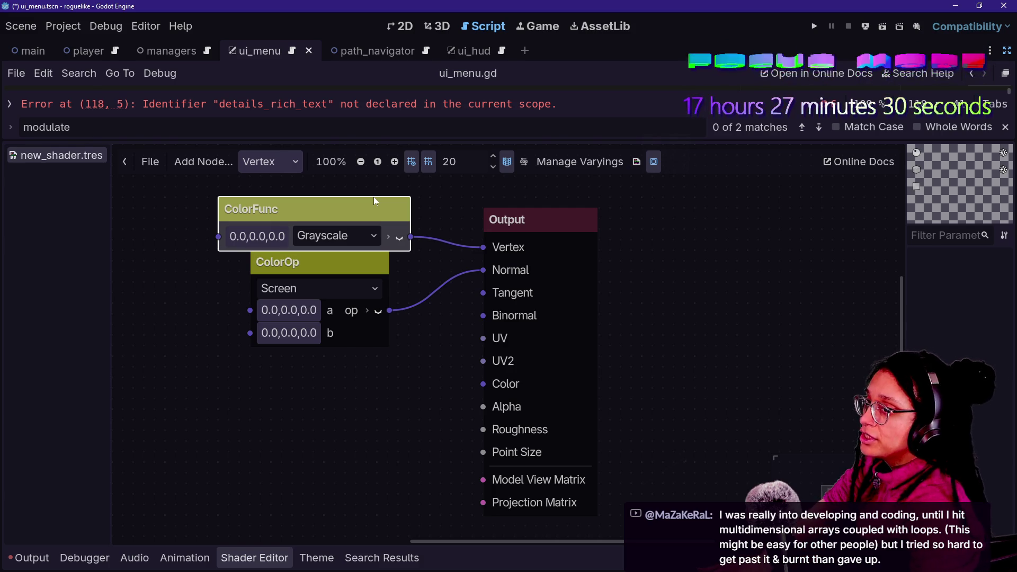
{"action": "key", "text": "alt+Tab"}
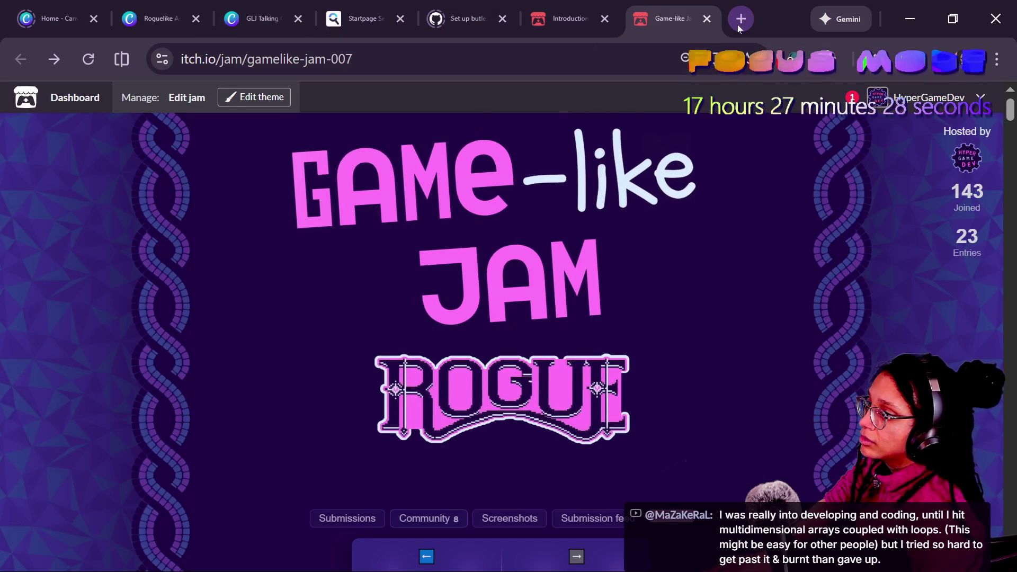
Search Startpage images for 'davinci fusion nodes' and open one enlarged in a new tab
{"action": "left_click", "coordinate": [740, 21]}
{"action": "type", "text": "davinci "}
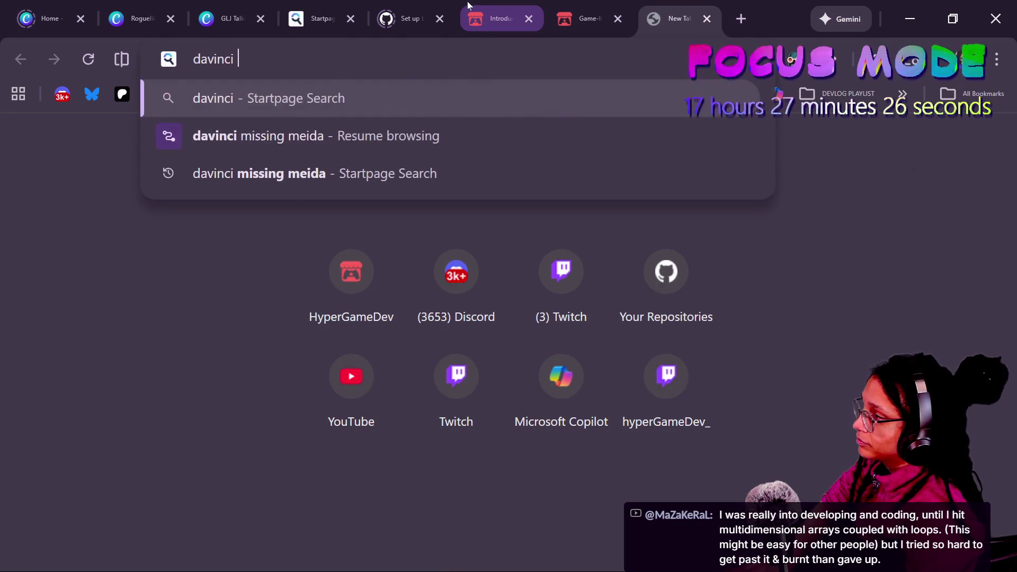
{"action": "type", "text": "fusion"}
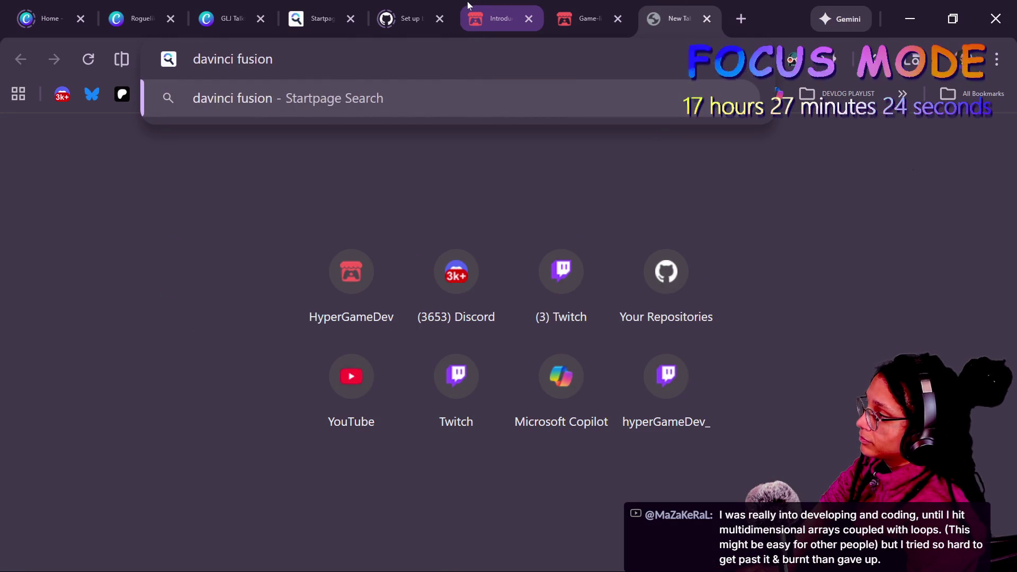
{"action": "type", "text": " nodes"}
{"action": "key", "text": "Return"}
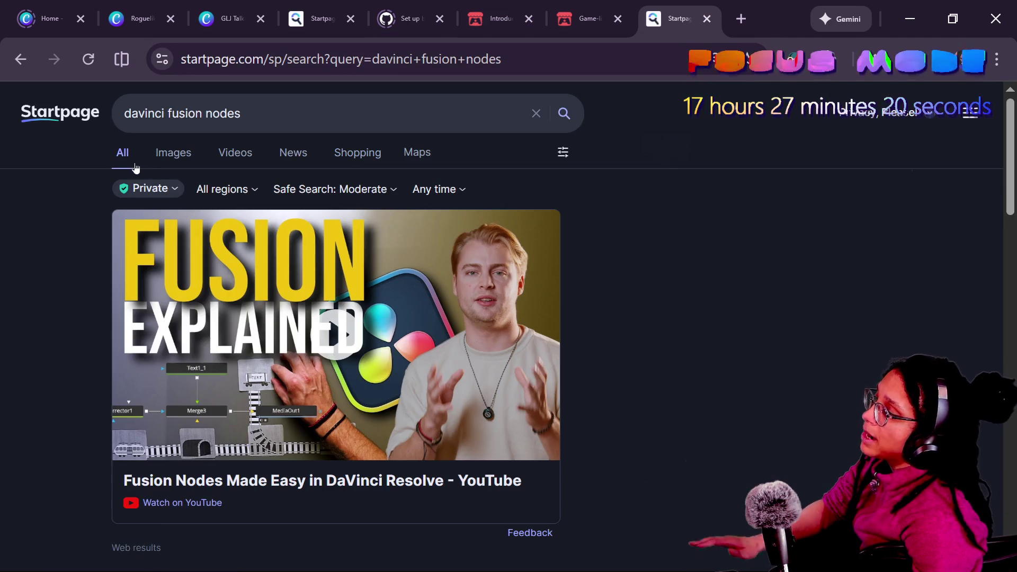
{"action": "left_click", "coordinate": [170, 160]}
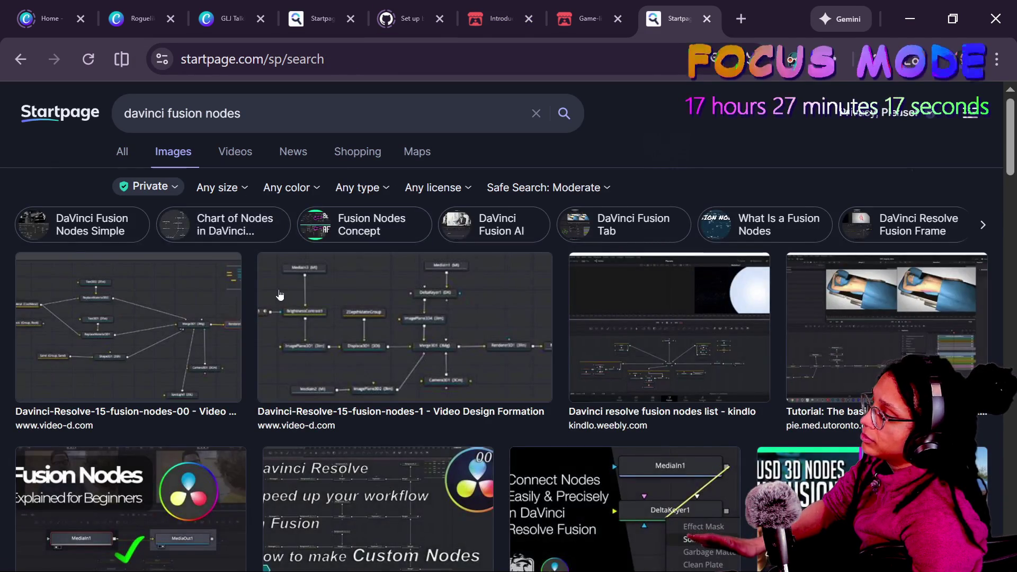
{"action": "left_click", "coordinate": [406, 281]}
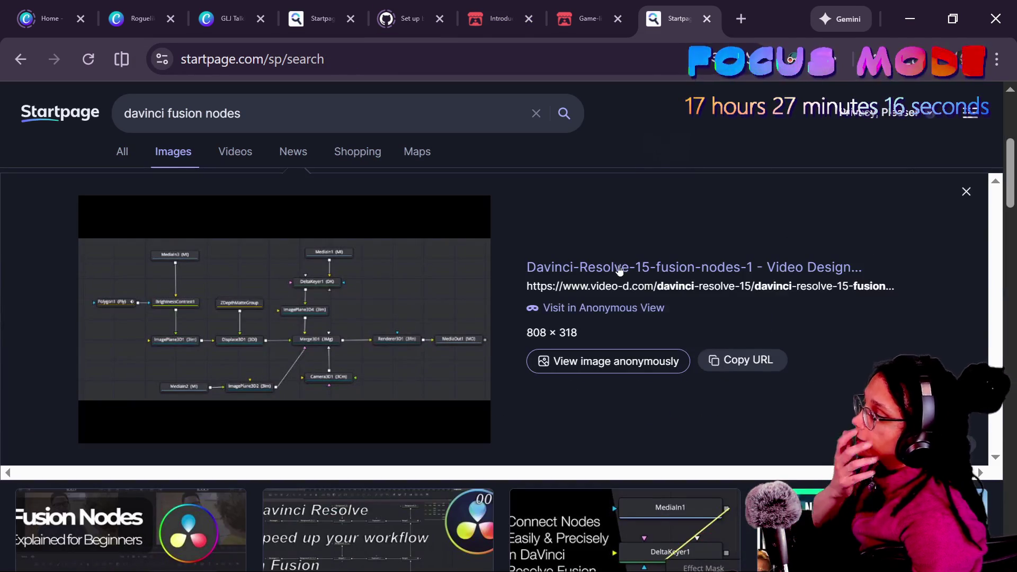
{"action": "right_click", "coordinate": [402, 278]}
{"action": "left_click", "coordinate": [424, 297]}
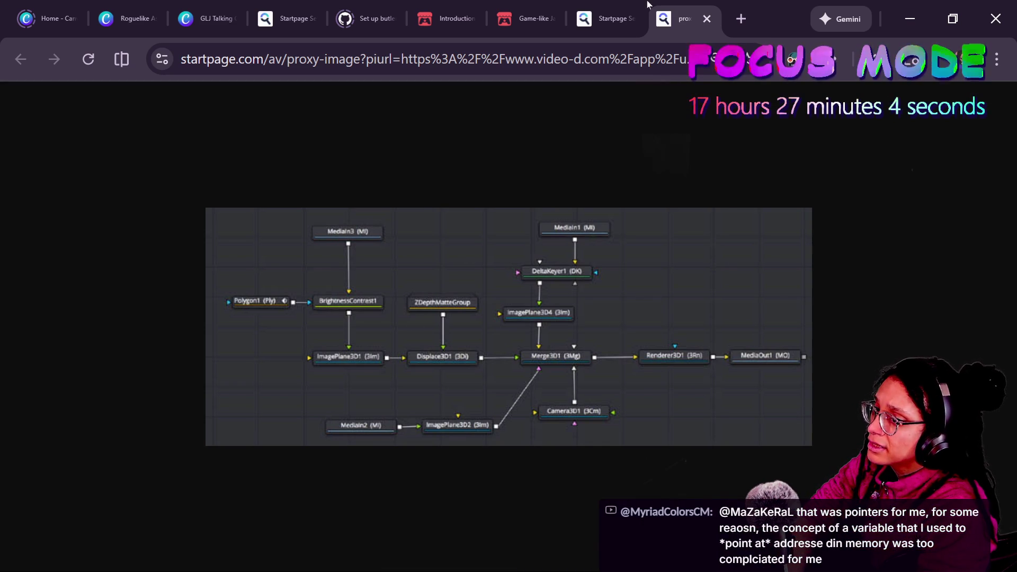
Close the image and search tabs and return to Godot
{"action": "left_click", "coordinate": [707, 18]}
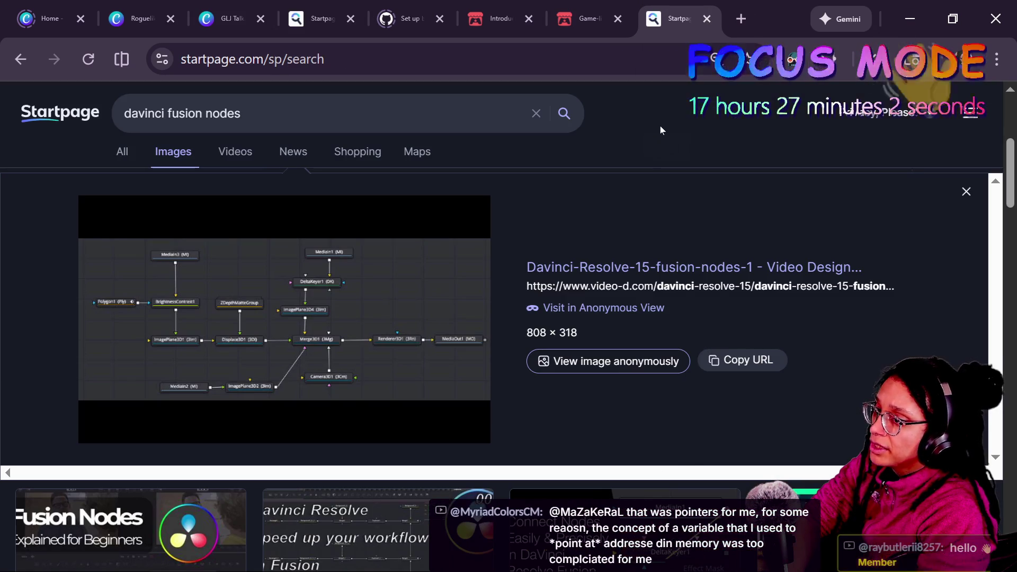
{"action": "left_click", "coordinate": [707, 19]}
{"action": "key", "text": "alt+Tab"}
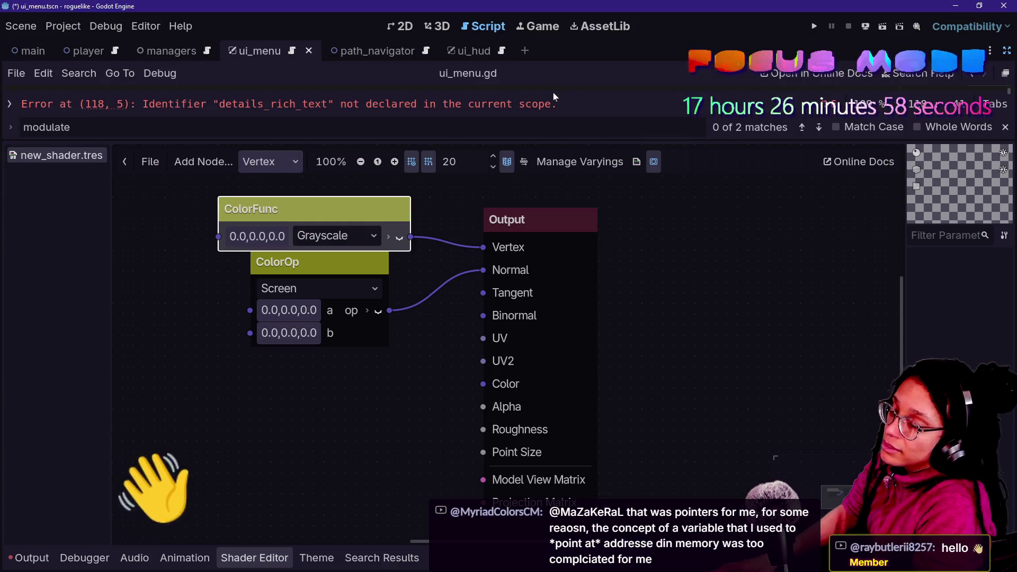
Cancel the Tangent node connection, close new_shader.tres, and shrink the shader panel to show code
{"action": "left_click_drag", "start_coordinate": [483, 292], "coordinate": [409, 390]}
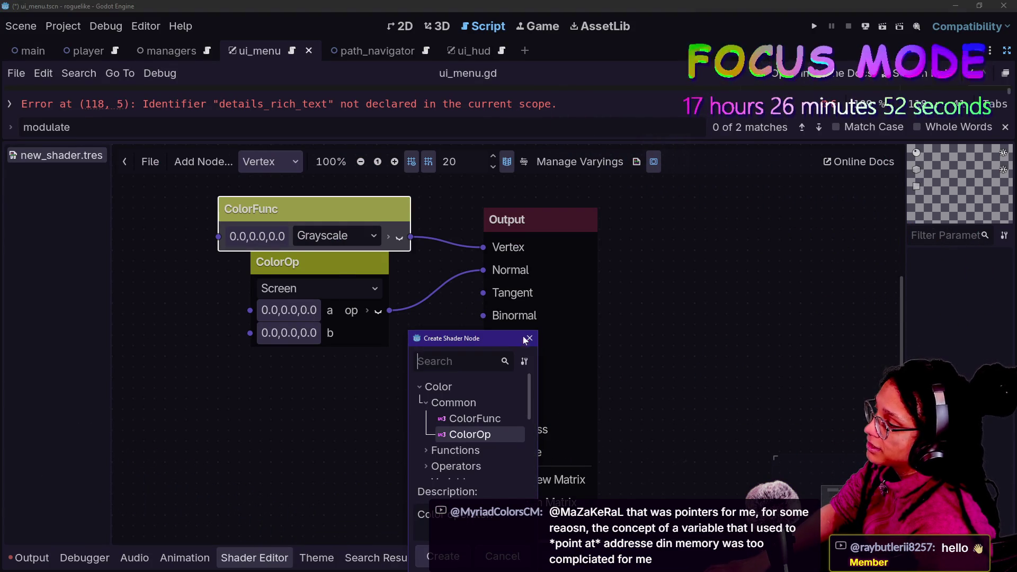
{"action": "key", "text": "Escape"}
{"action": "left_click", "coordinate": [278, 263]}
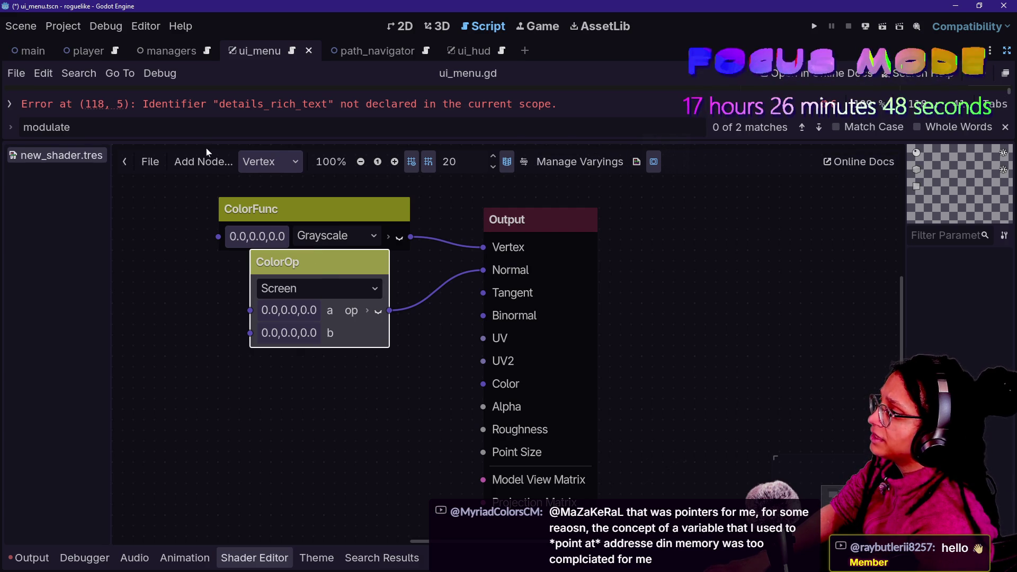
{"action": "right_click", "coordinate": [60, 157]}
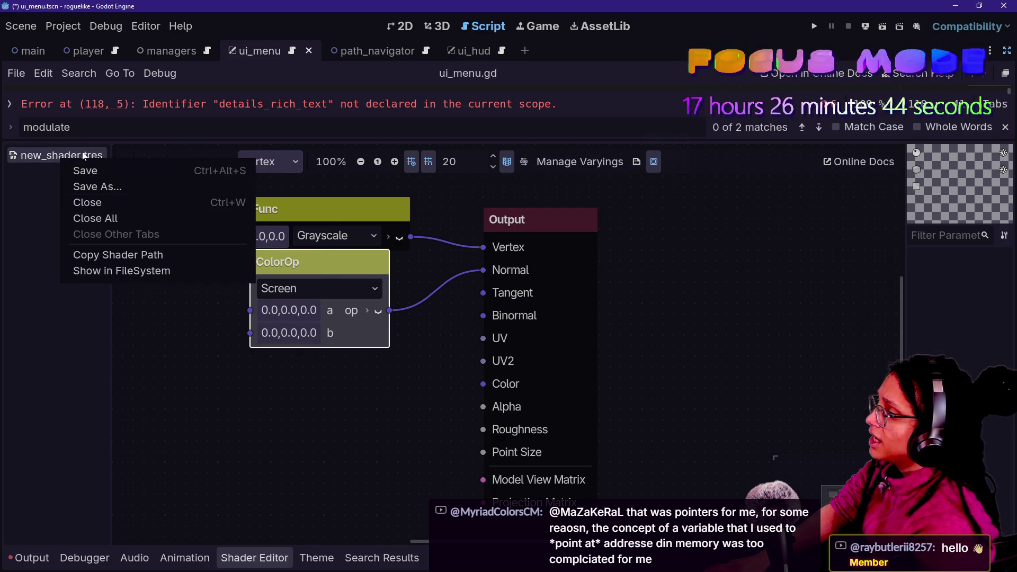
{"action": "left_click", "coordinate": [94, 207]}
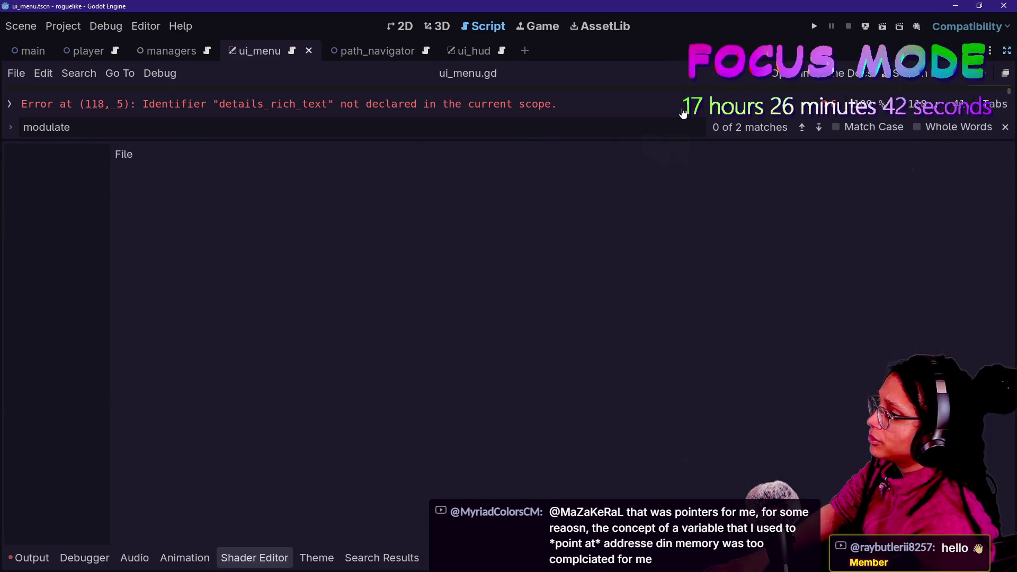
{"action": "mouse_move", "coordinate": [649, 141]}
{"action": "left_mouse_down"}
{"action": "mouse_move", "coordinate": [681, 291]}
{"action": "mouse_move", "coordinate": [672, 504]}
{"action": "left_mouse_up"}
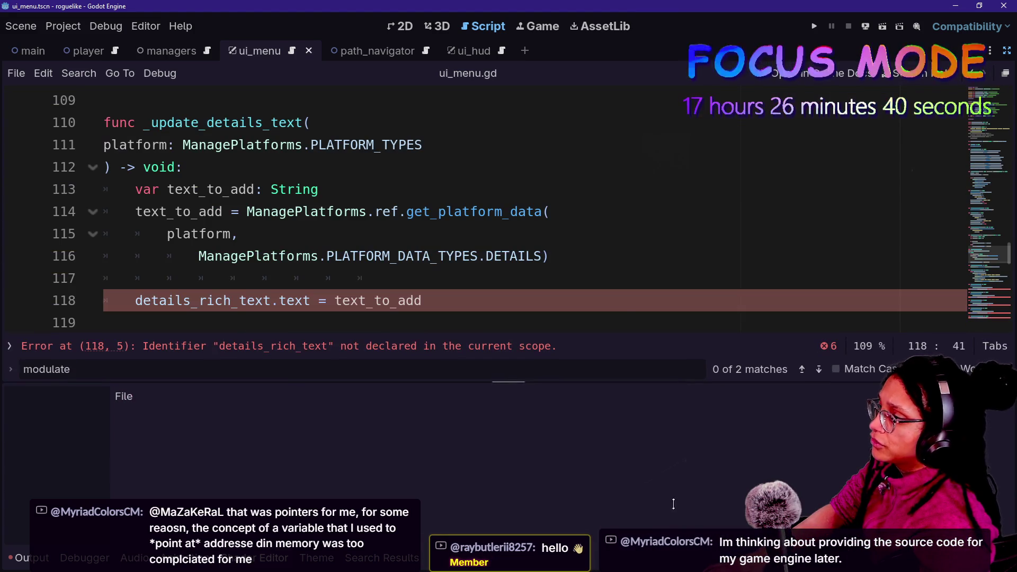
{"action": "left_click", "coordinate": [183, 167]}
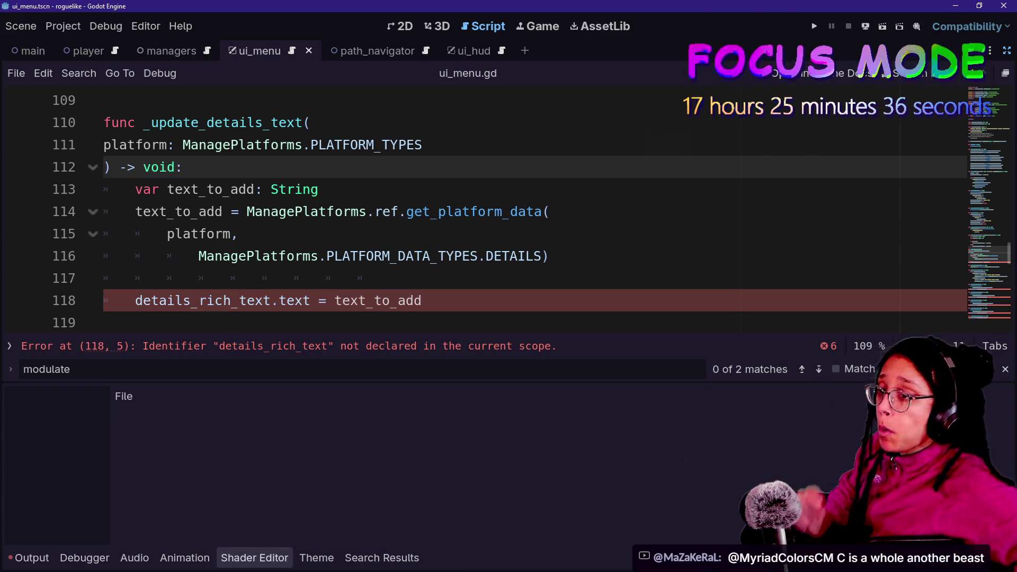
{"action": "left_click_drag", "start_coordinate": [183, 167], "coordinate": [389, 278]}
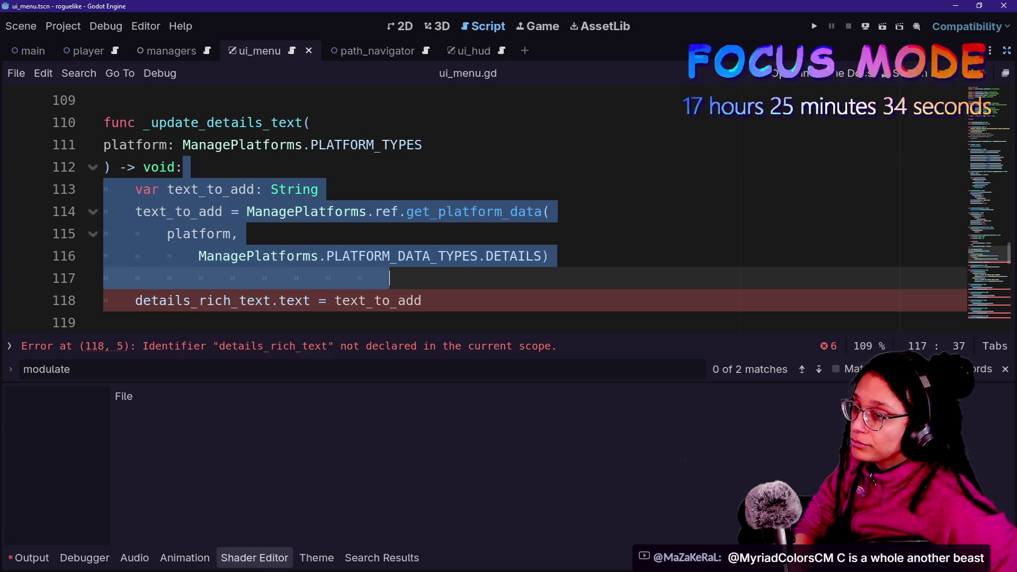
{"action": "key", "text": "Left"}
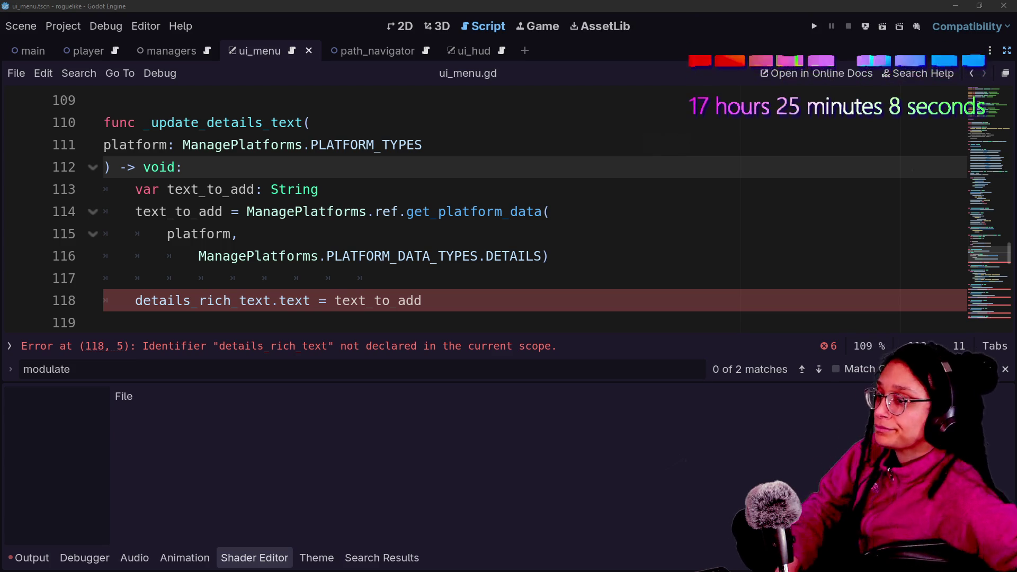
{"action": "left_click", "coordinate": [477, 300]}
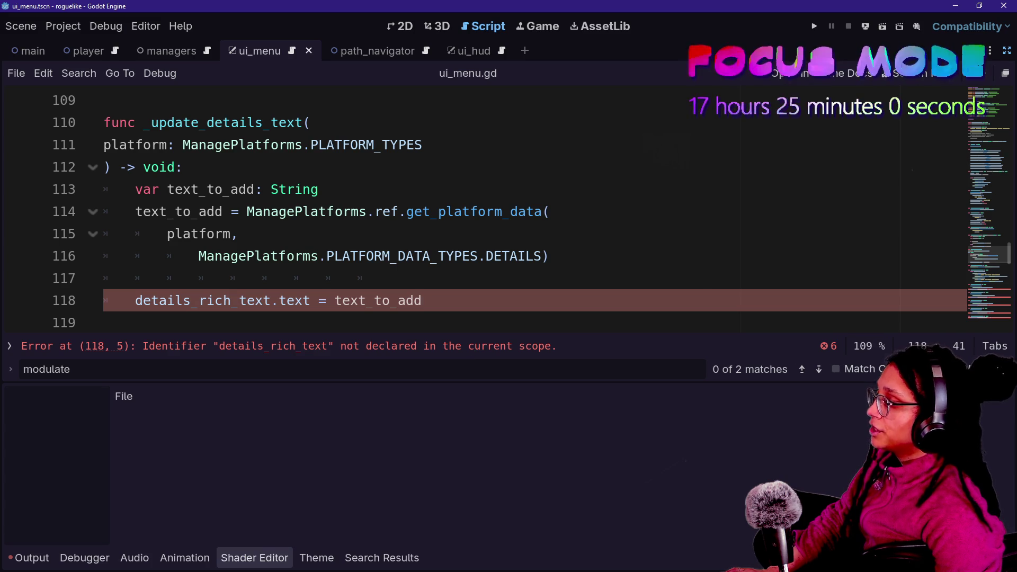
Rename details_rich_text to details_label on line 118 and hide the bottom panel
{"action": "key", "text": "BackSpace"}
{"action": "key", "text": "BackSpace"}
{"action": "key", "text": "BackSpace"}
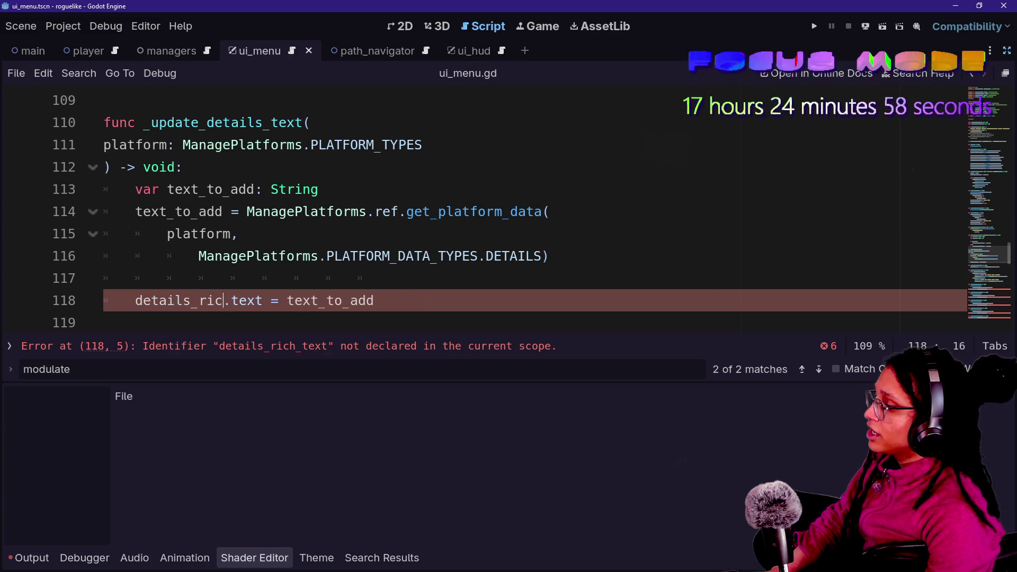
{"action": "type", "text": "label"}
{"action": "left_click", "coordinate": [318, 189]}
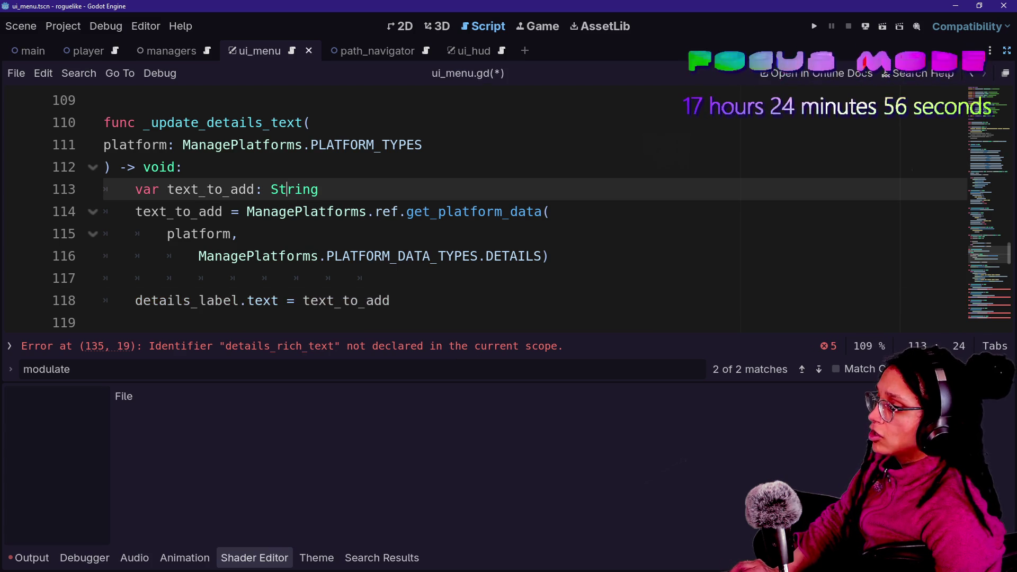
{"action": "left_click", "coordinate": [991, 310]}
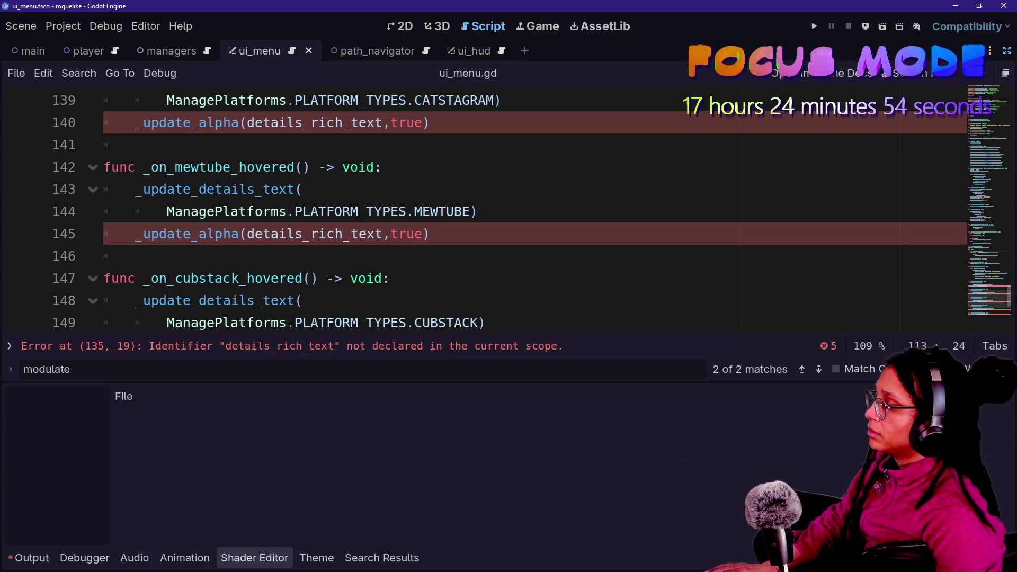
{"action": "scroll", "coordinate": [991, 310], "scroll_direction": "up", "scroll_amount": 1}
{"action": "key", "text": "ctrl+j"}
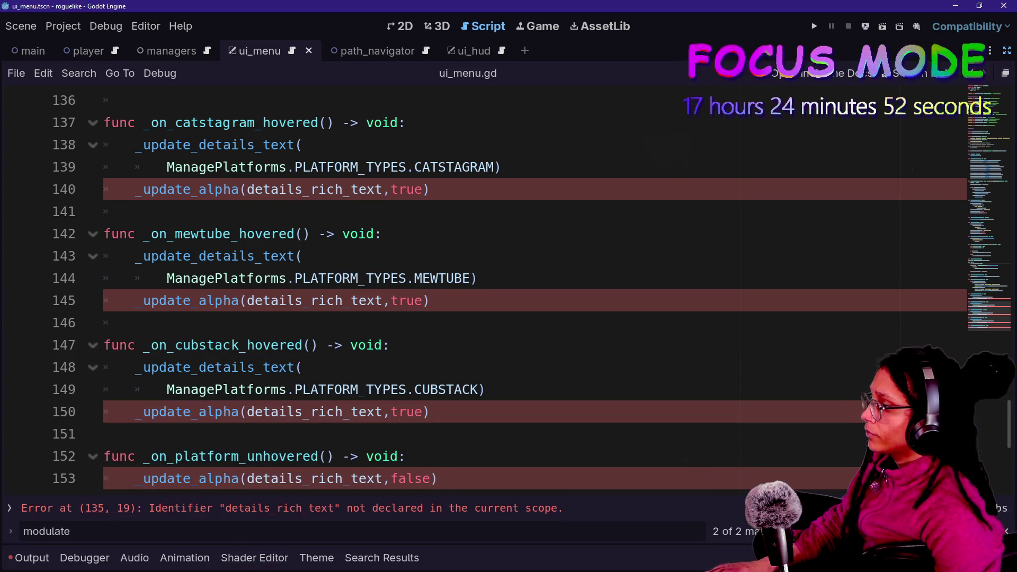
Rename the remaining details_rich_text matches near line 140 to details_label and save
{"action": "double_click", "coordinate": [315, 189]}
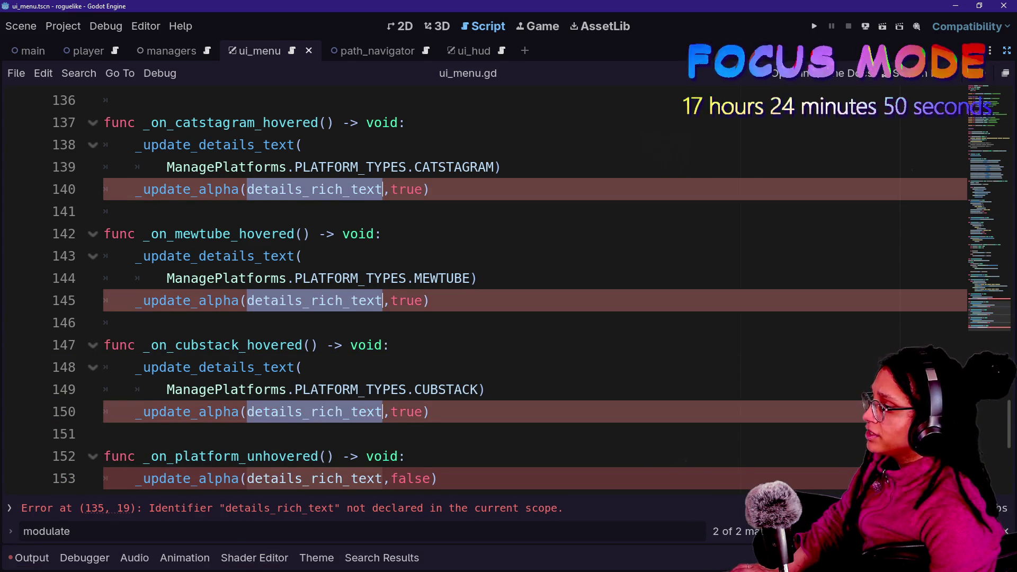
{"action": "scroll", "coordinate": [530, 292], "scroll_direction": "up", "scroll_amount": 1}
{"action": "type", "text": "details_labek"}
{"action": "key", "text": "BackSpace"}
{"action": "type", "text": "l"}
{"action": "key", "text": "ctrl+s"}
Change self_modulate to modulate on lines 106 and 108, save, and run the project
{"action": "scroll", "coordinate": [530, 291], "scroll_direction": "up", "scroll_amount": 15}
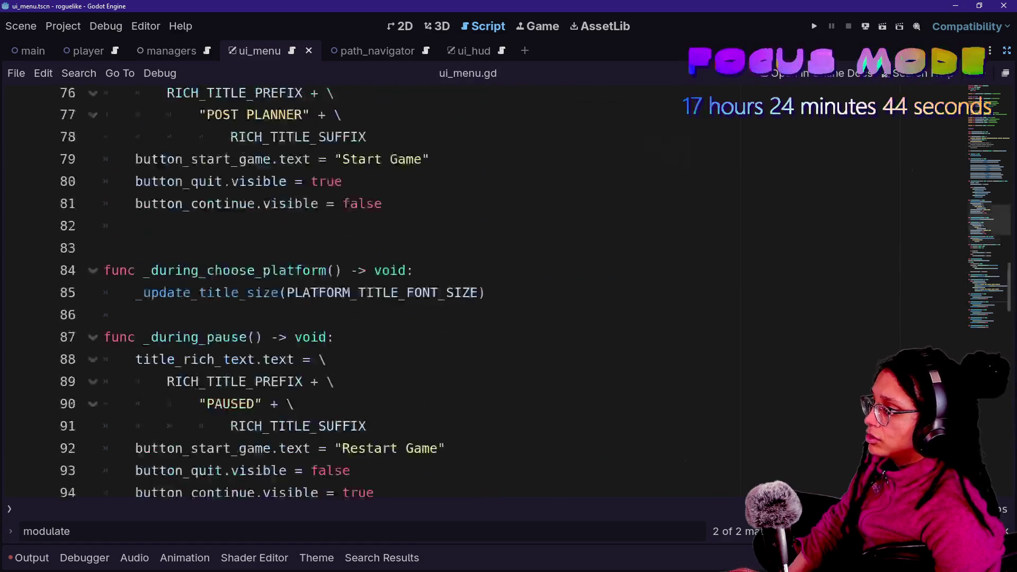
{"action": "scroll", "coordinate": [530, 291], "scroll_direction": "up", "scroll_amount": 13}
{"action": "key", "text": "ctrl+f"}
{"action": "type", "text": "self"}
{"action": "key", "text": "Return"}
{"action": "type", "text": "_"}
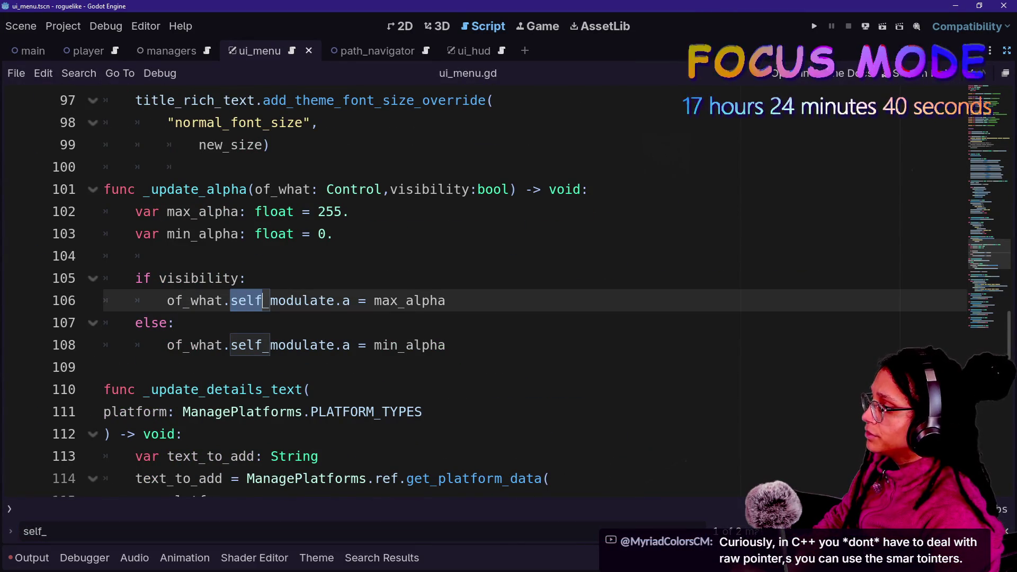
{"action": "key", "text": "ctrl+d"}
{"action": "key", "text": "BackSpace"}
{"action": "left_click", "coordinate": [294, 234]}
{"action": "key", "text": "ctrl+s"}
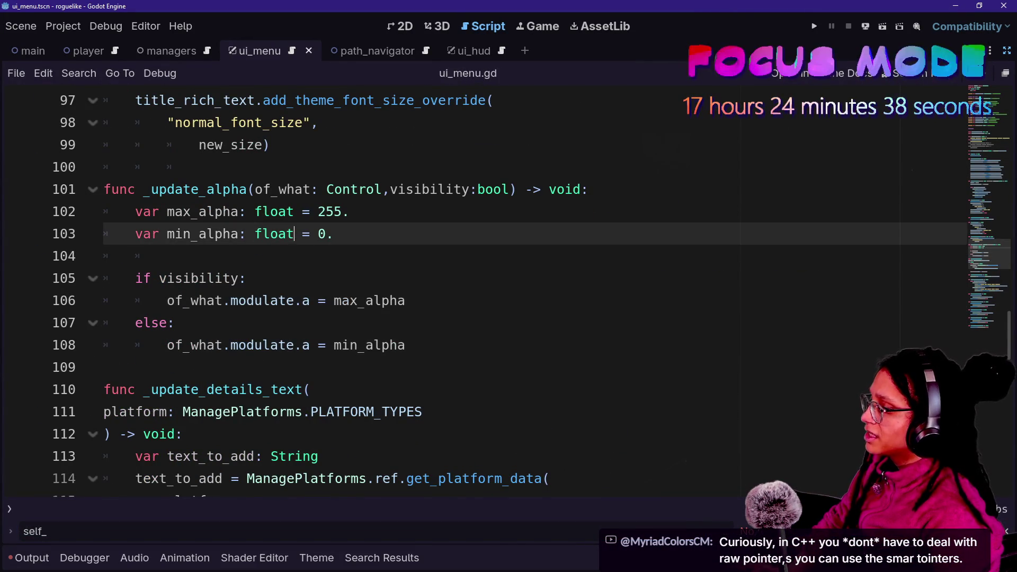
{"action": "left_click", "coordinate": [815, 26]}
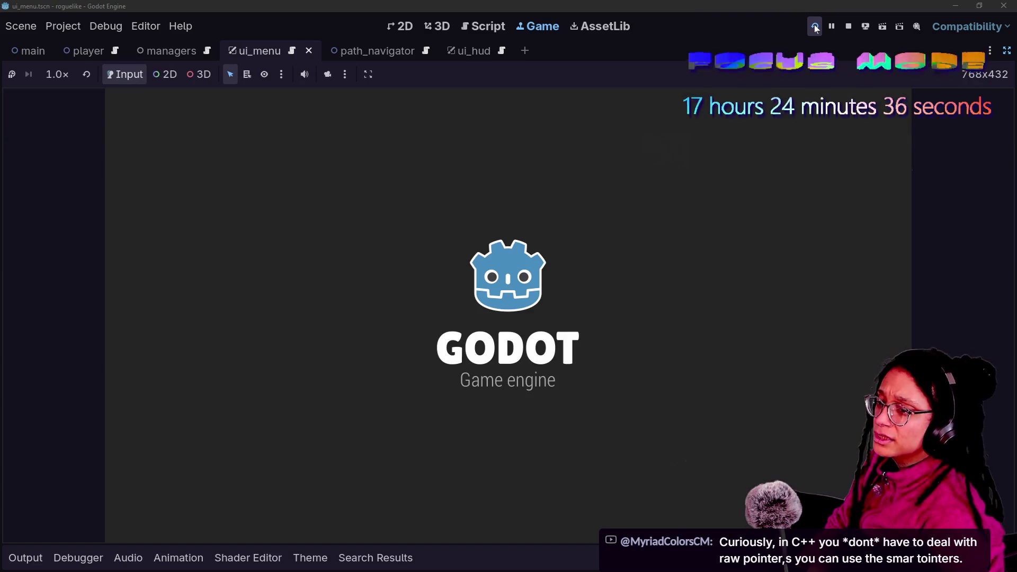